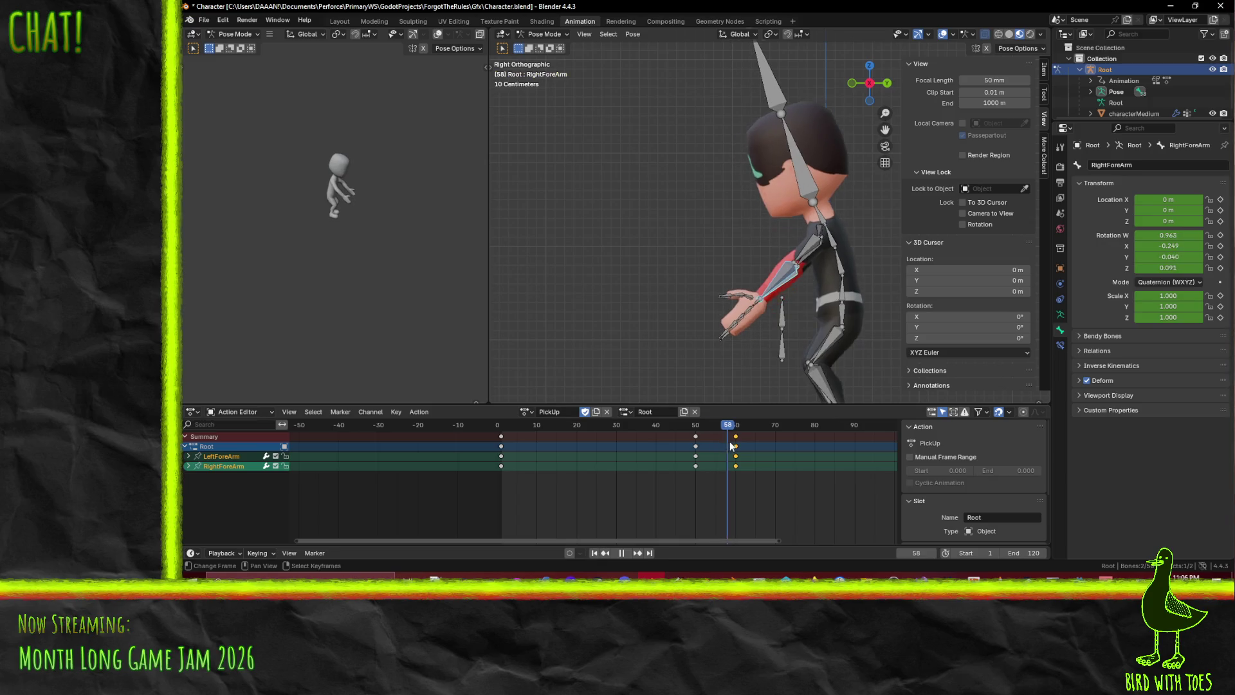
# Rotate the LeftArm and LeftForeArm into a first reaching pose near frame 60
pyautogui.click(807, 310)
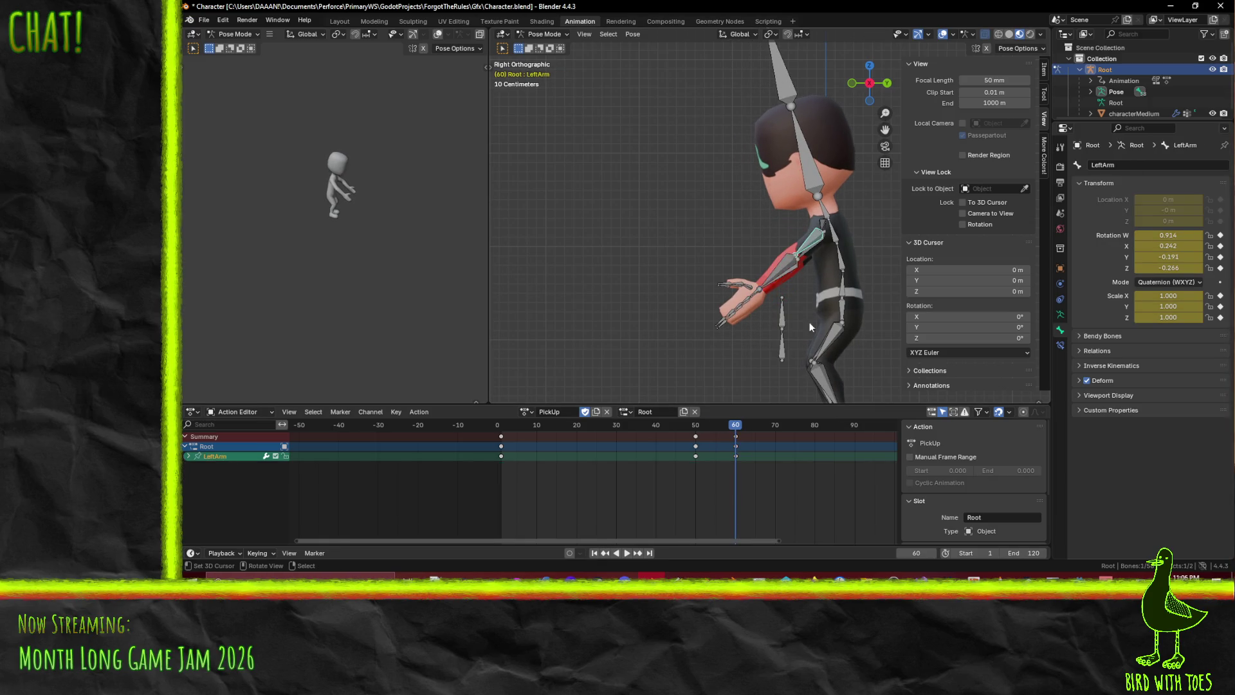
pyautogui.press('r')
pyautogui.click(847, 366)
pyautogui.click(780, 285)
pyautogui.press('r')
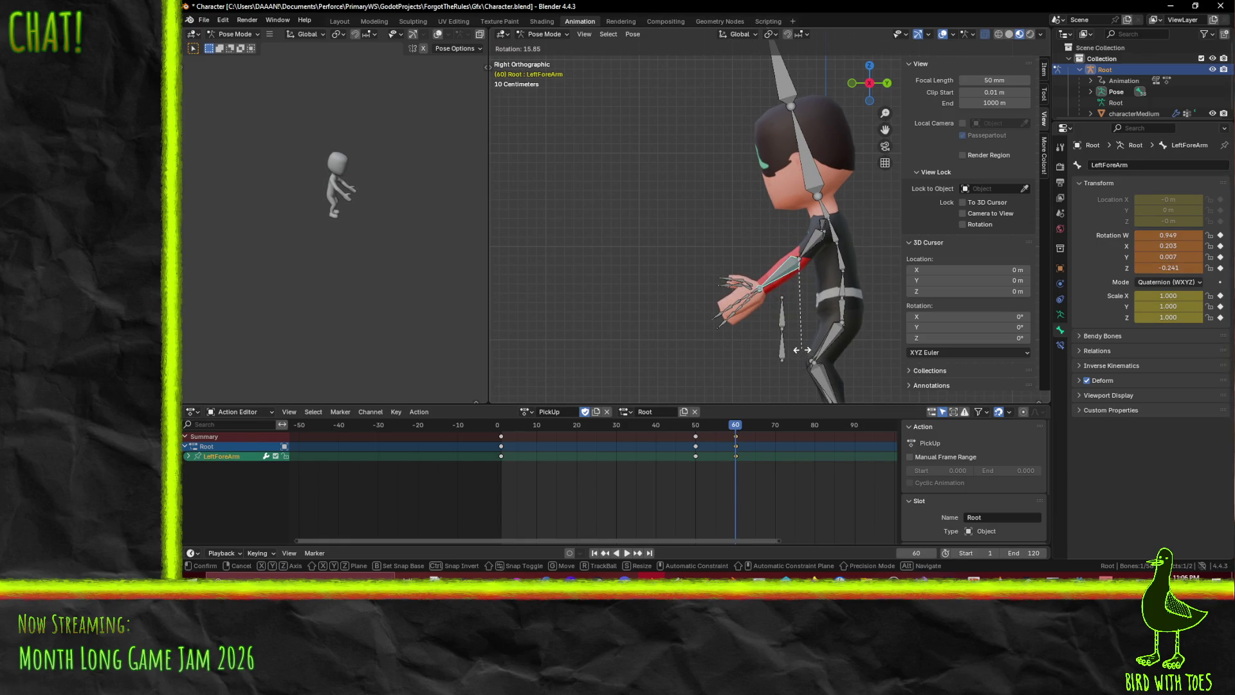
pyautogui.click(821, 241)
pyautogui.keyDown('shift'); pyautogui.click(814, 242); pyautogui.keyUp('shift')
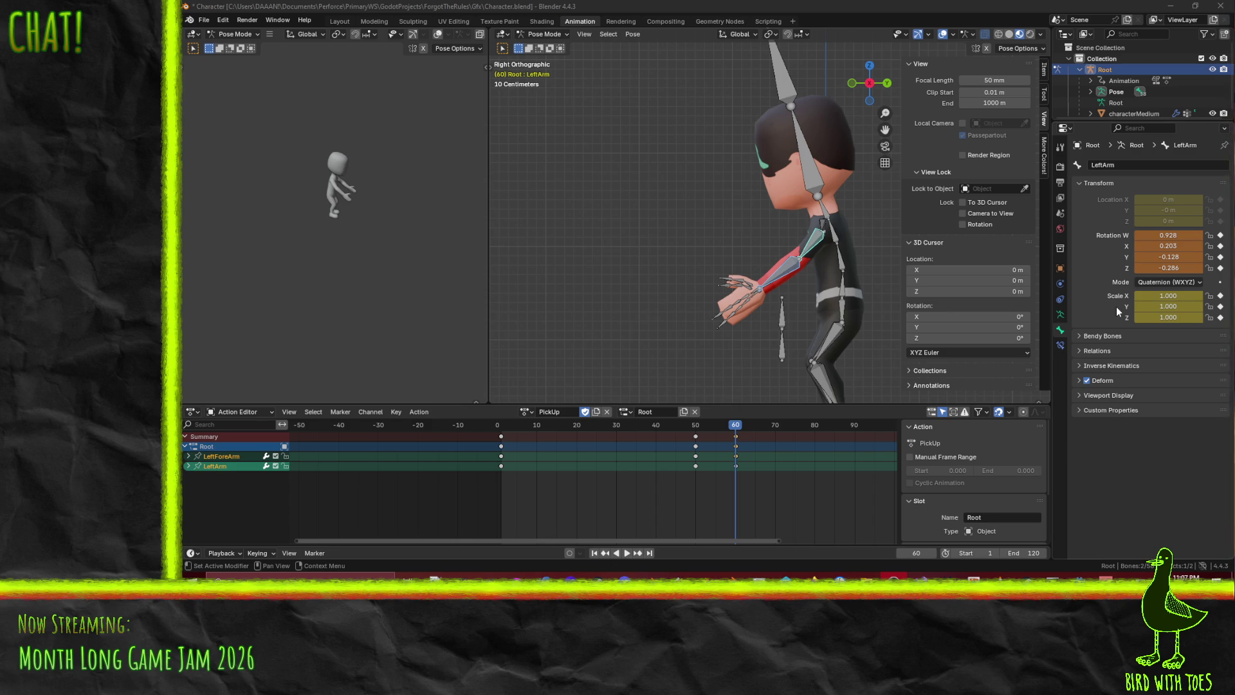
pyautogui.moveTo(727, 431)
pyautogui.mouseDown()
pyautogui.moveTo(680, 431)
pyautogui.moveTo(754, 442)
pyautogui.moveTo(736, 444)
pyautogui.mouseUp()
# Refine the LeftArm and LeftForeArm rotations and key both bones at frame 60
pyautogui.click(811, 245)
pyautogui.press('r')
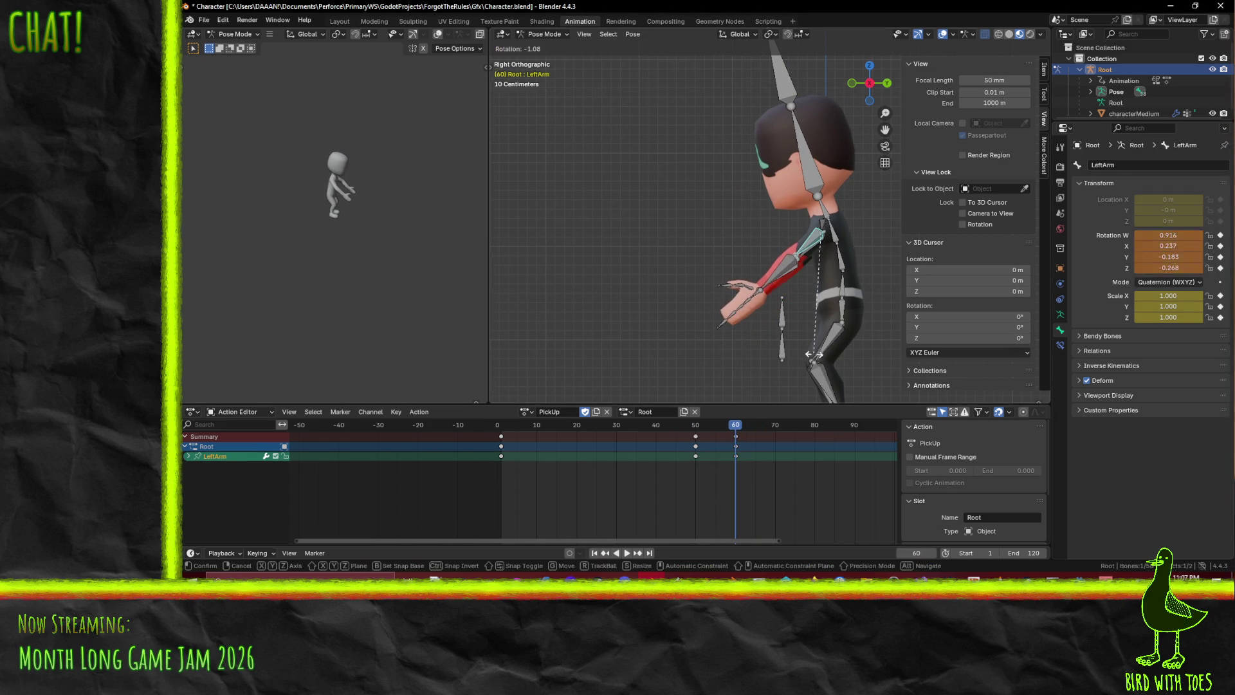
pyautogui.click(836, 358)
pyautogui.click(797, 294)
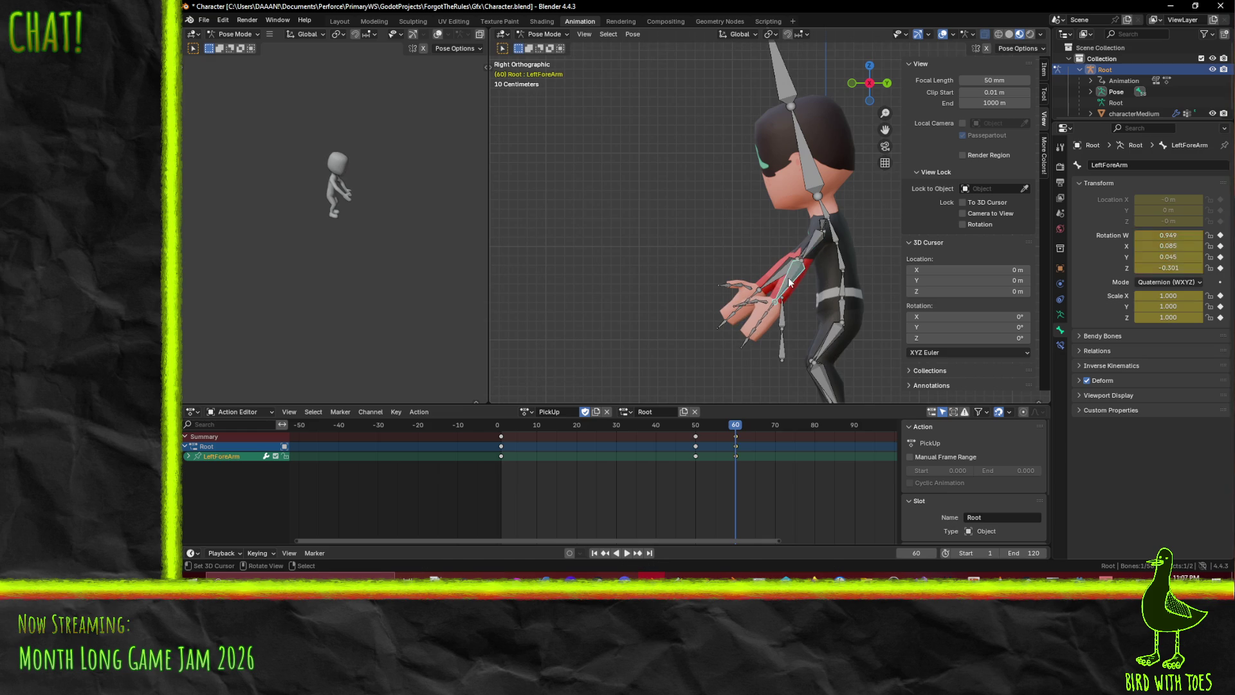
pyautogui.press('r')
pyautogui.click(790, 332)
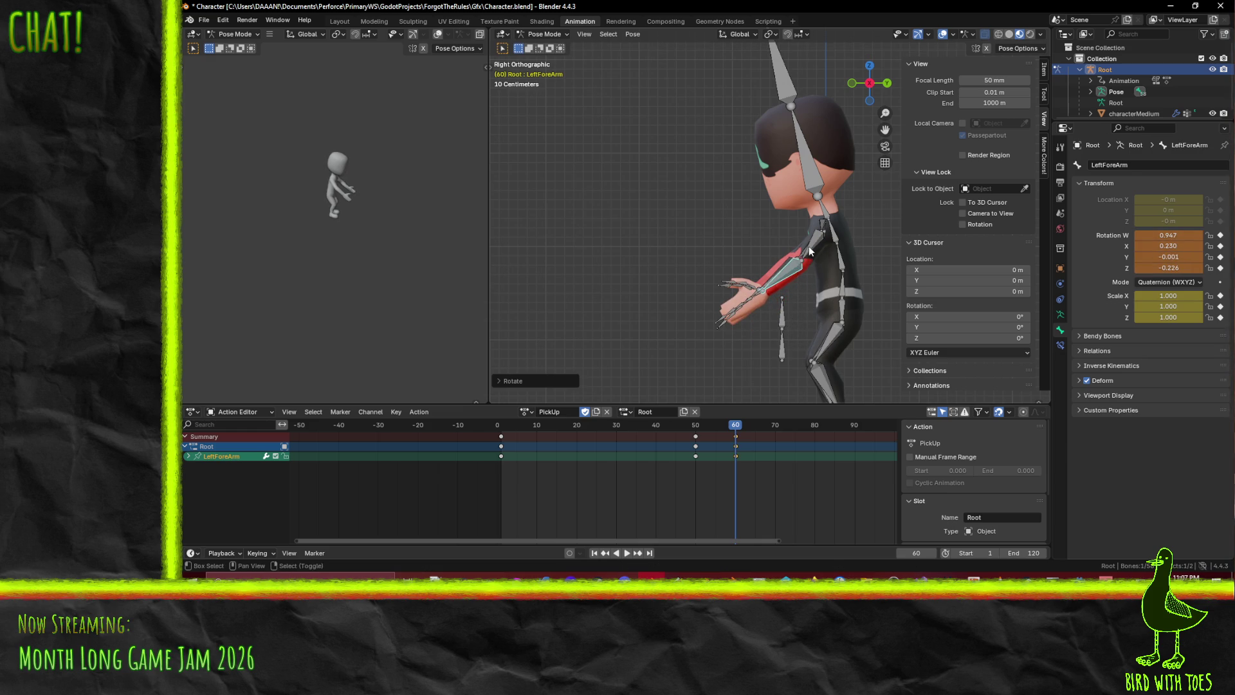
pyautogui.press('r')
pyautogui.click(802, 283)
pyautogui.press('r')
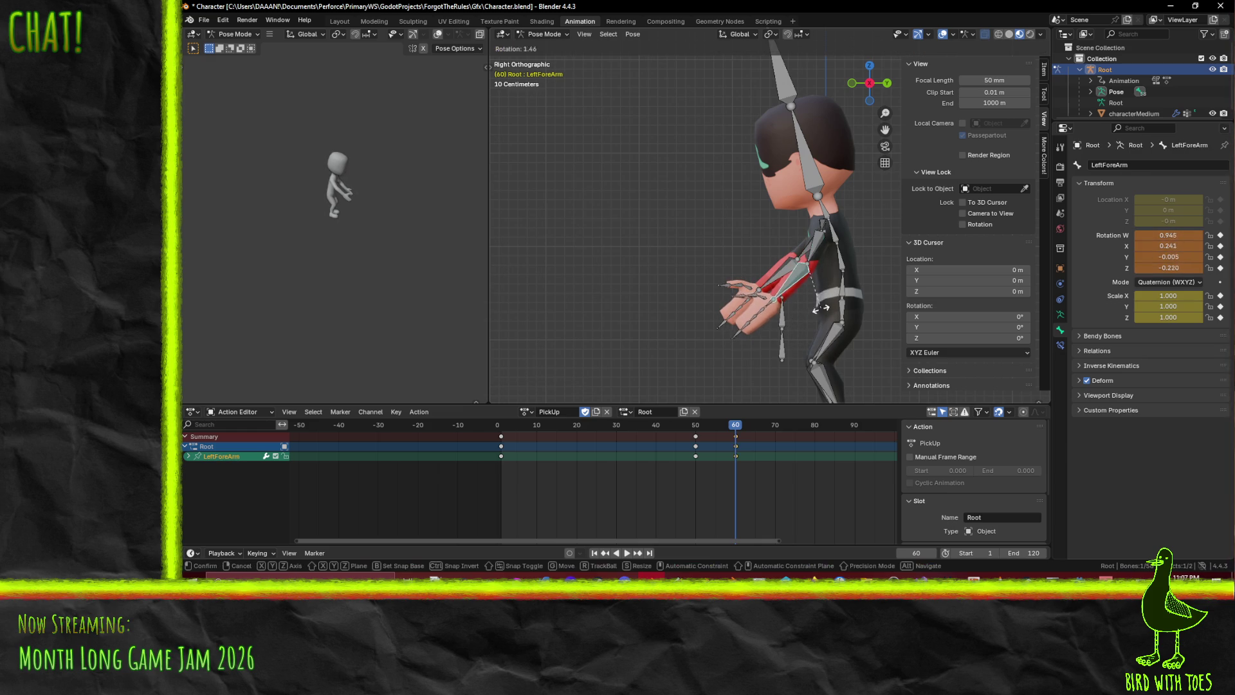
pyautogui.click(814, 293)
pyautogui.keyDown('shift'); pyautogui.click(812, 257); pyautogui.keyUp('shift')
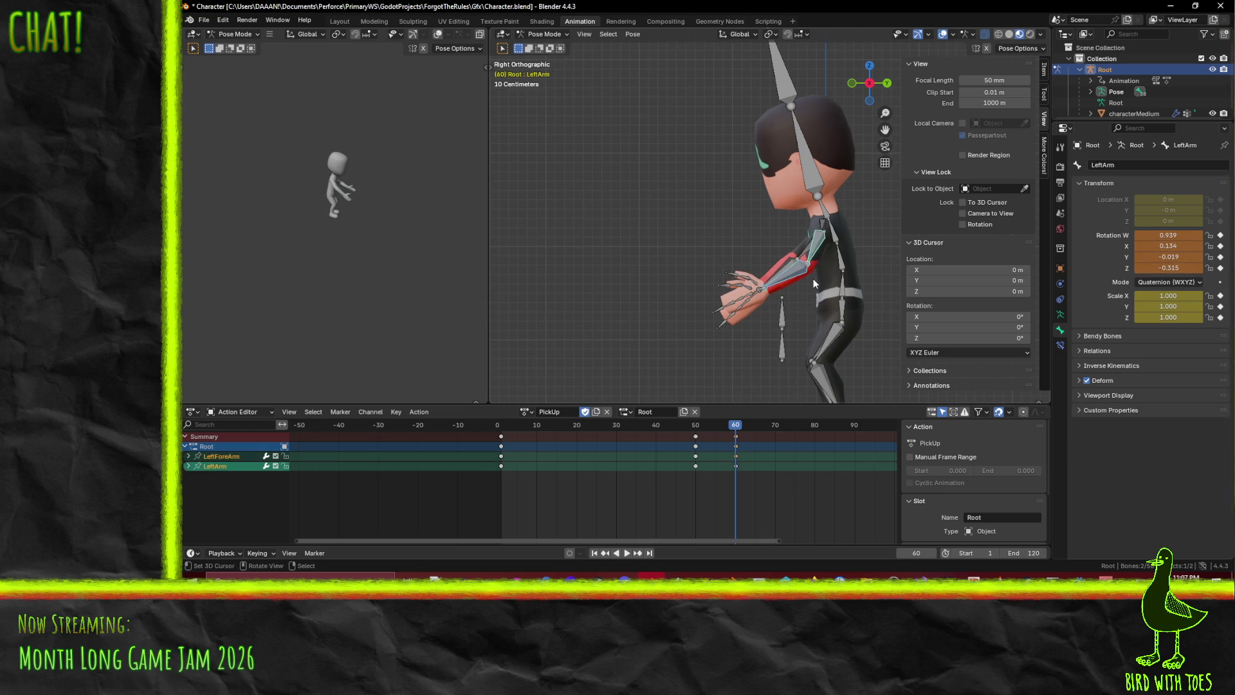
pyautogui.press('i')
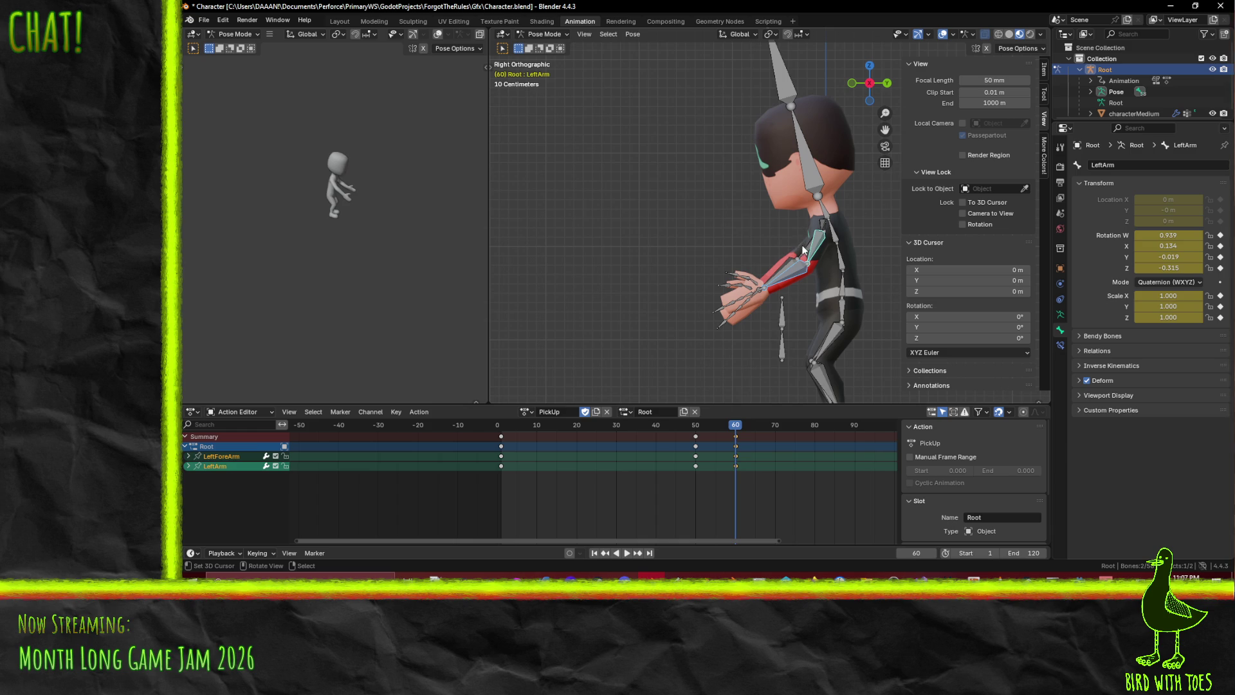
# Rotate the RightArm and RightForeArm forward to match the left arm's pose
pyautogui.click(801, 239)
pyautogui.press('r')
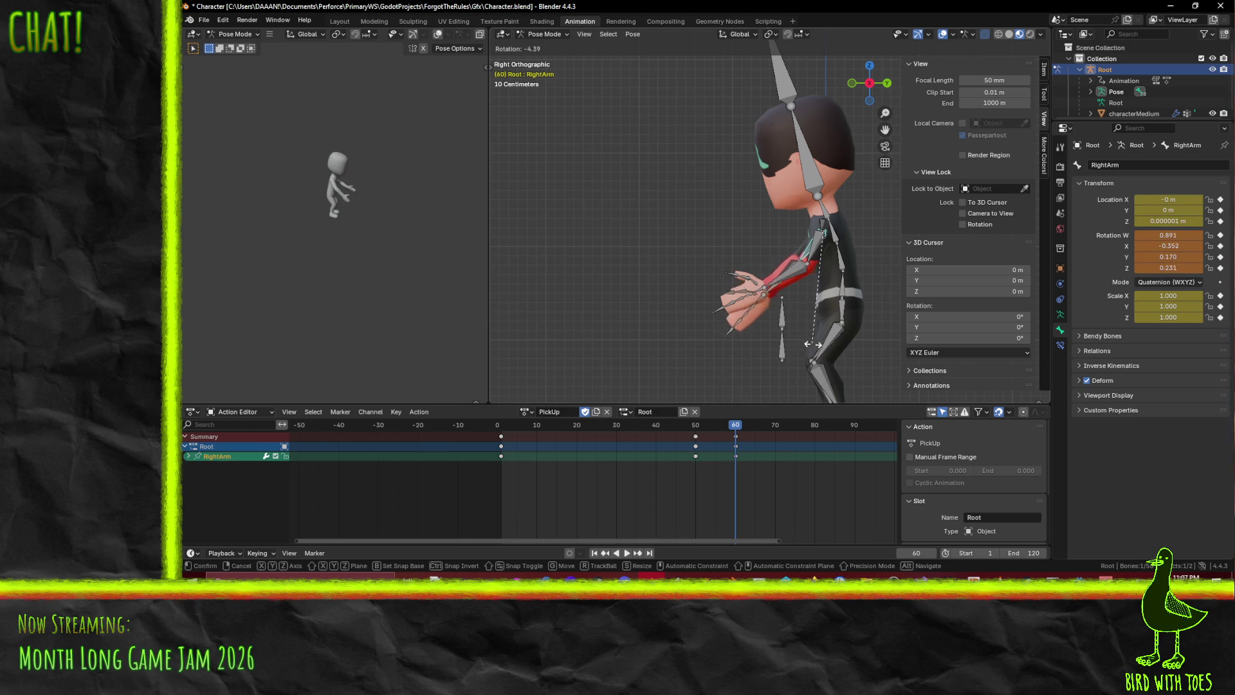
pyautogui.click(798, 296)
pyautogui.click(798, 300)
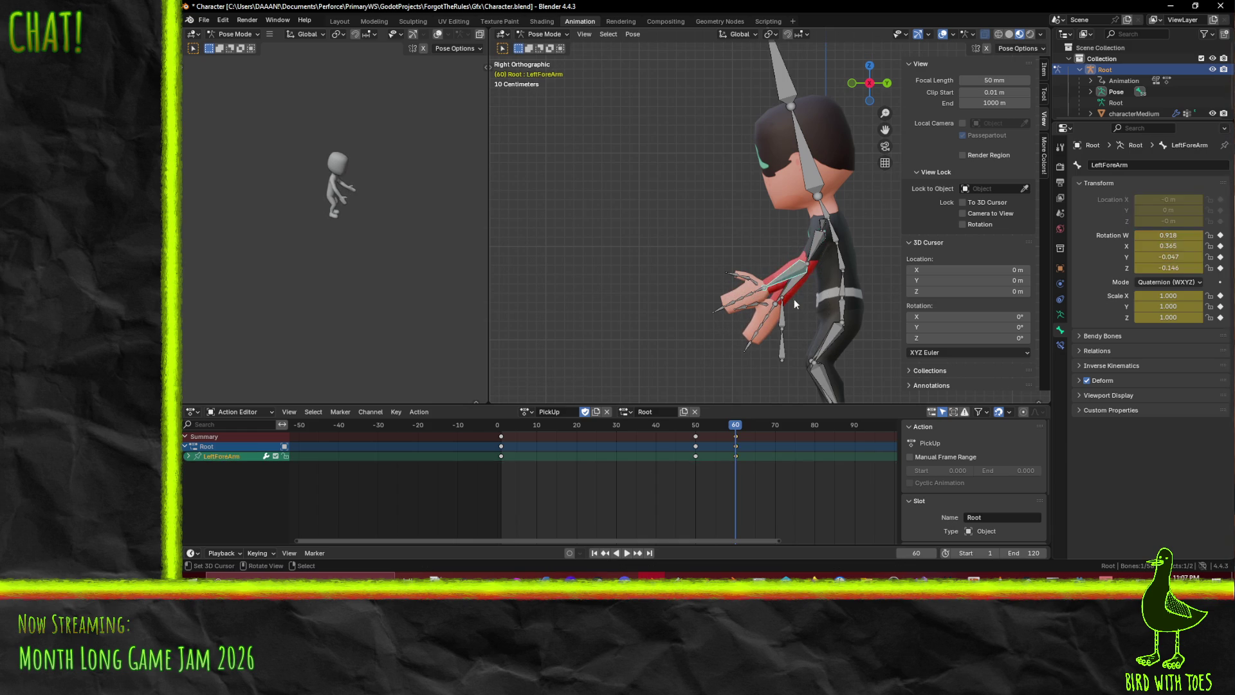
pyautogui.click(793, 284)
pyautogui.press('r')
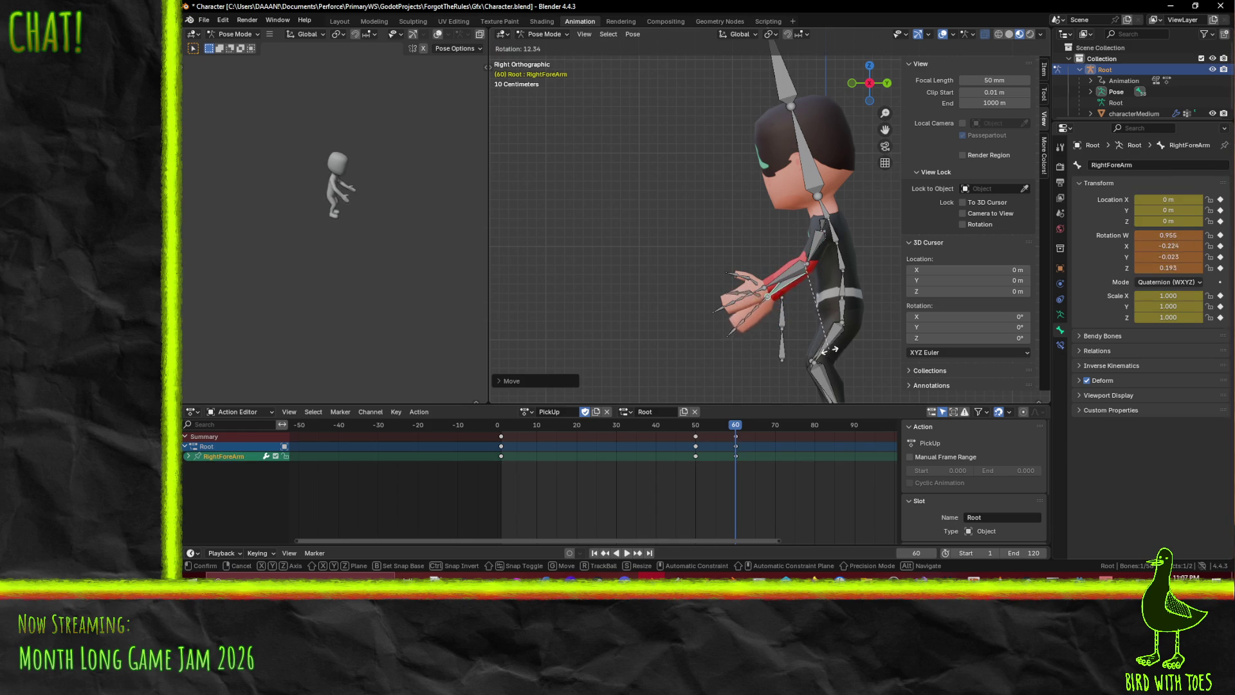
pyautogui.click(815, 348)
pyautogui.moveTo(768, 283)
pyautogui.mouseDown(button='middle')
pyautogui.moveTo(794, 291)
pyautogui.moveTo(734, 225)
pyautogui.mouseUp(button='middle')
# Key RightArm and RightForeArm at frame 60 and play the animation back
pyautogui.keyDown('shift'); pyautogui.click(729, 222); pyautogui.keyUp('shift')
pyautogui.press('i')
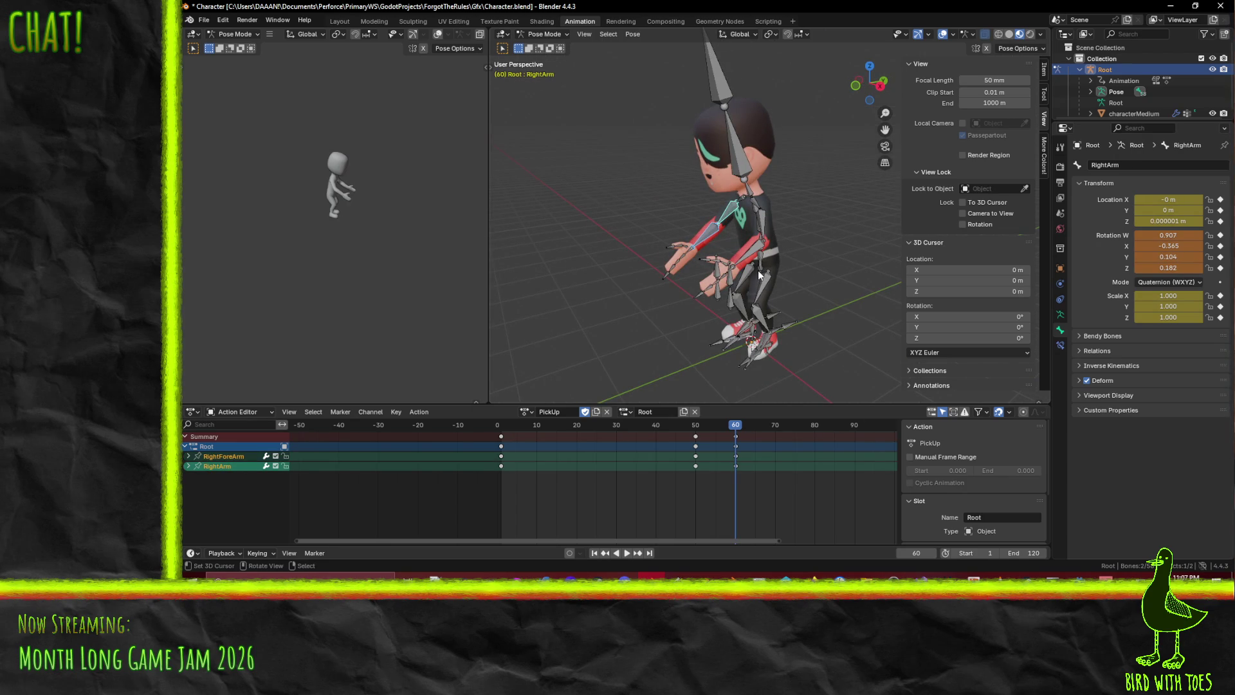
pyautogui.moveTo(735, 425); pyautogui.dragTo(499, 425)
pyautogui.moveTo(650, 302)
pyautogui.mouseDown(button='middle')
pyautogui.moveTo(712, 266)
pyautogui.moveTo(700, 445)
pyautogui.mouseUp(button='middle')
pyautogui.click(630, 554)
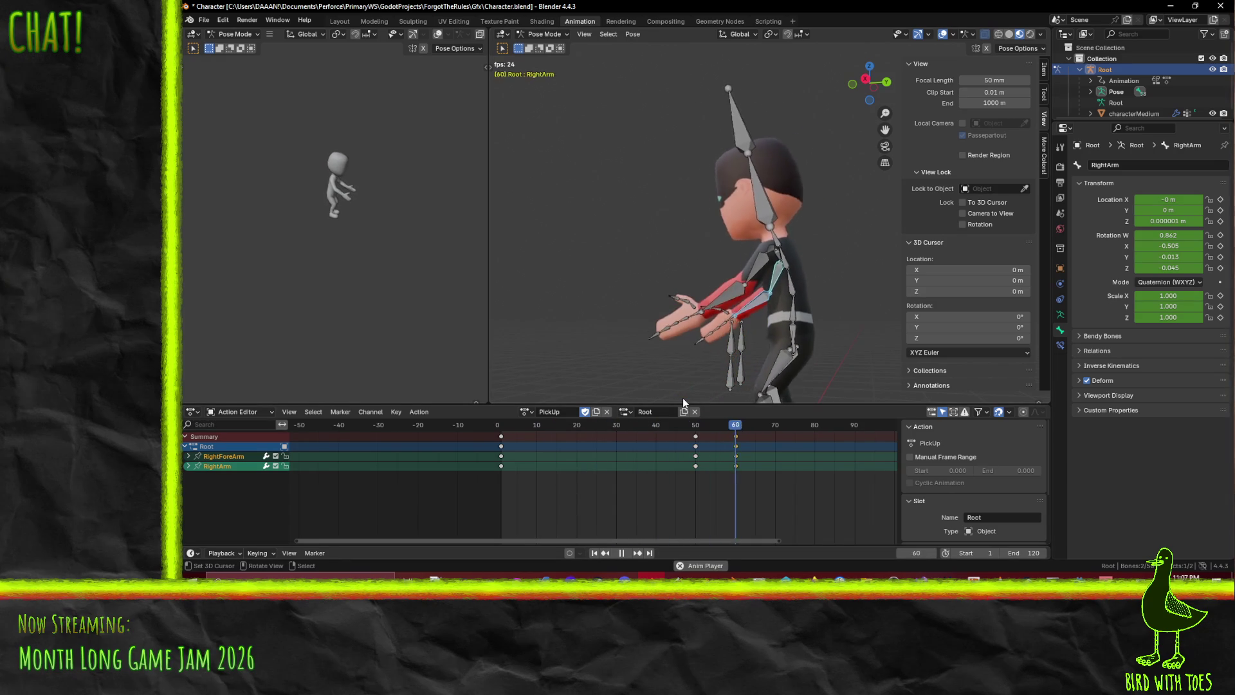
# Move the right arm's frame-60 keys to frame 70 in the Action Editor
pyautogui.click(735, 436)
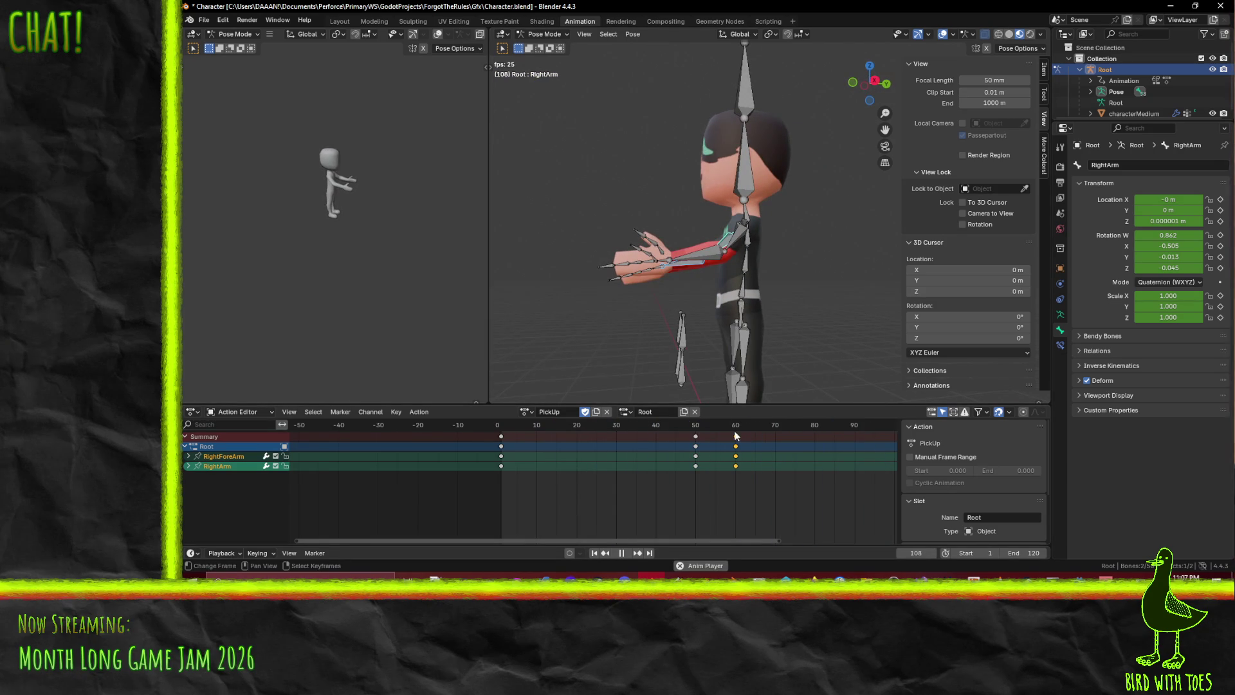
pyautogui.press('g')
pyautogui.click(773, 443)
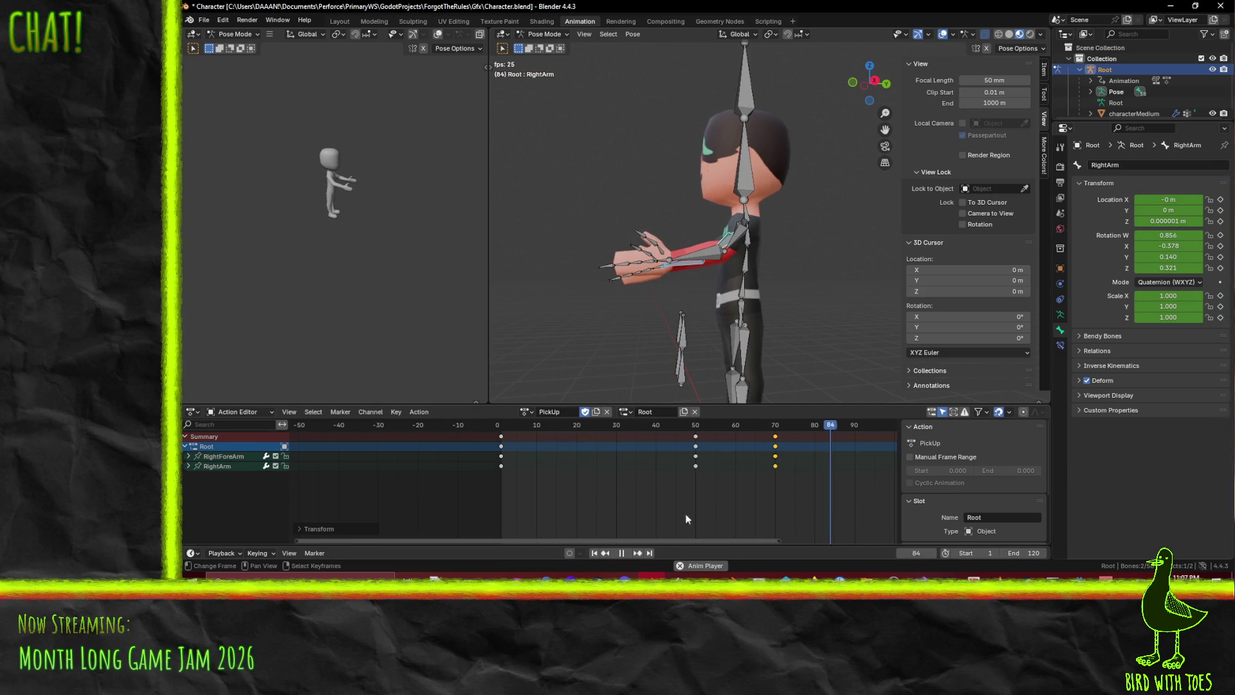
pyautogui.click(622, 553)
pyautogui.press('space')
pyautogui.moveTo(740, 426); pyautogui.dragTo(816, 427)
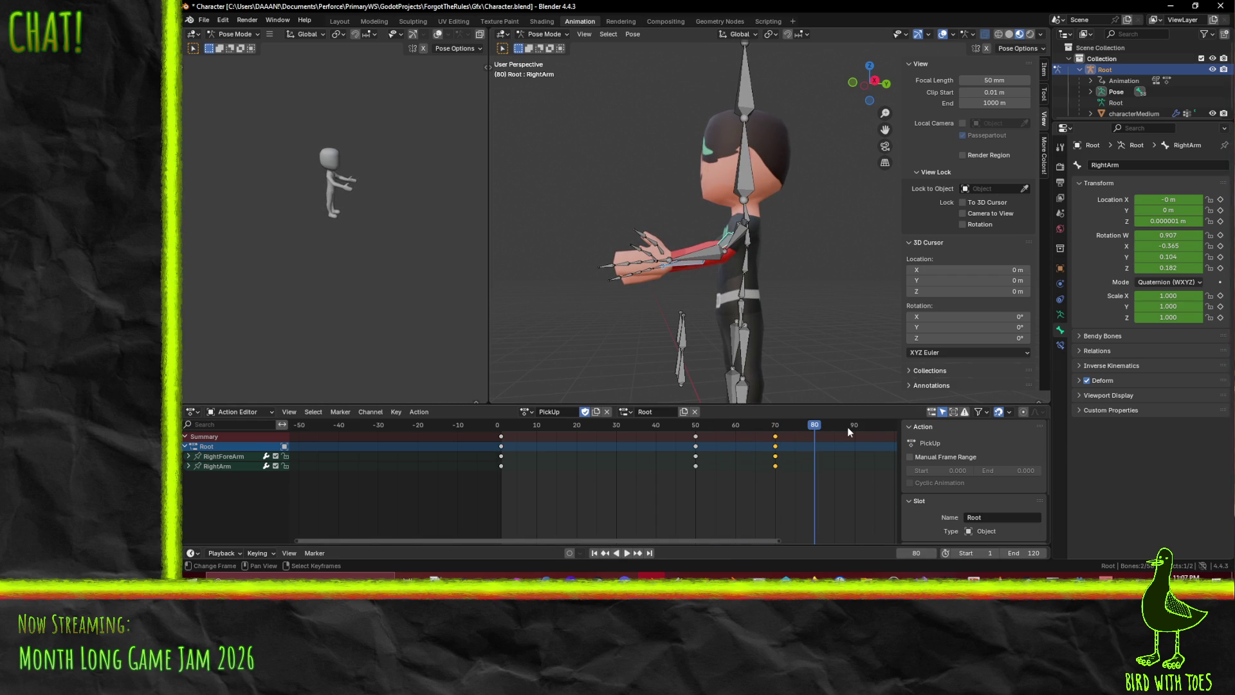
# At frame 90 in right side view, try rotating the LeftArm, then cancel
pyautogui.press('KP_3')
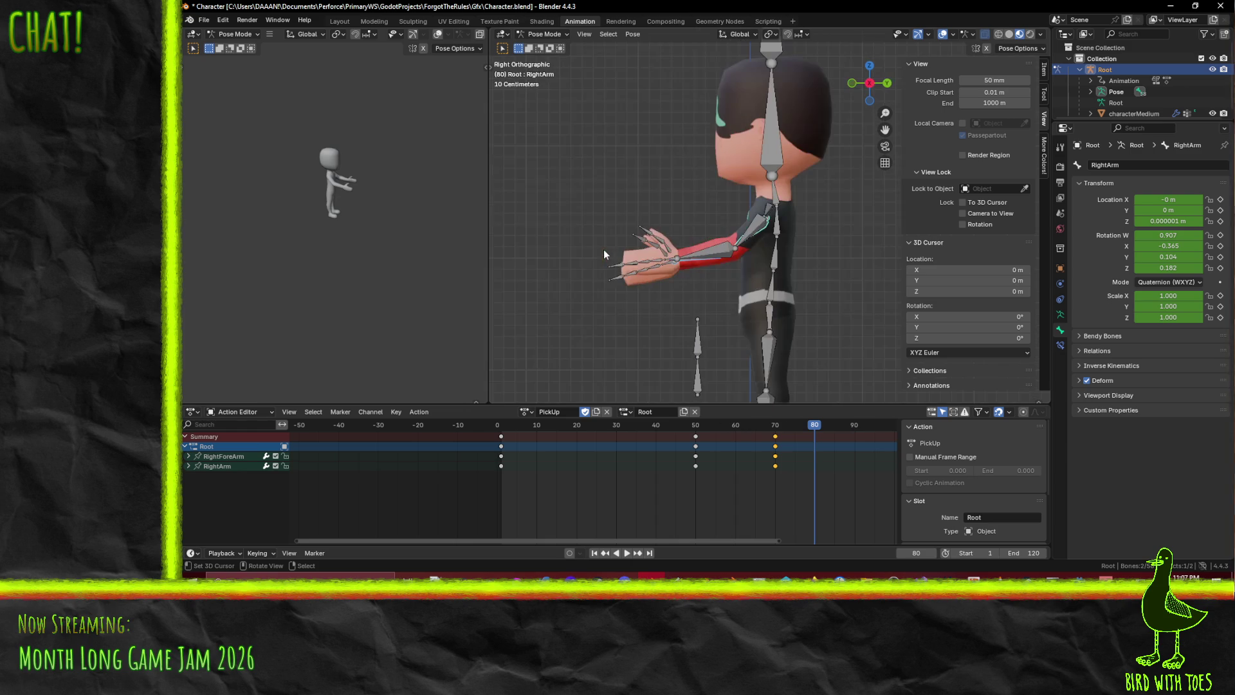
pyautogui.moveTo(858, 429); pyautogui.dragTo(855, 430)
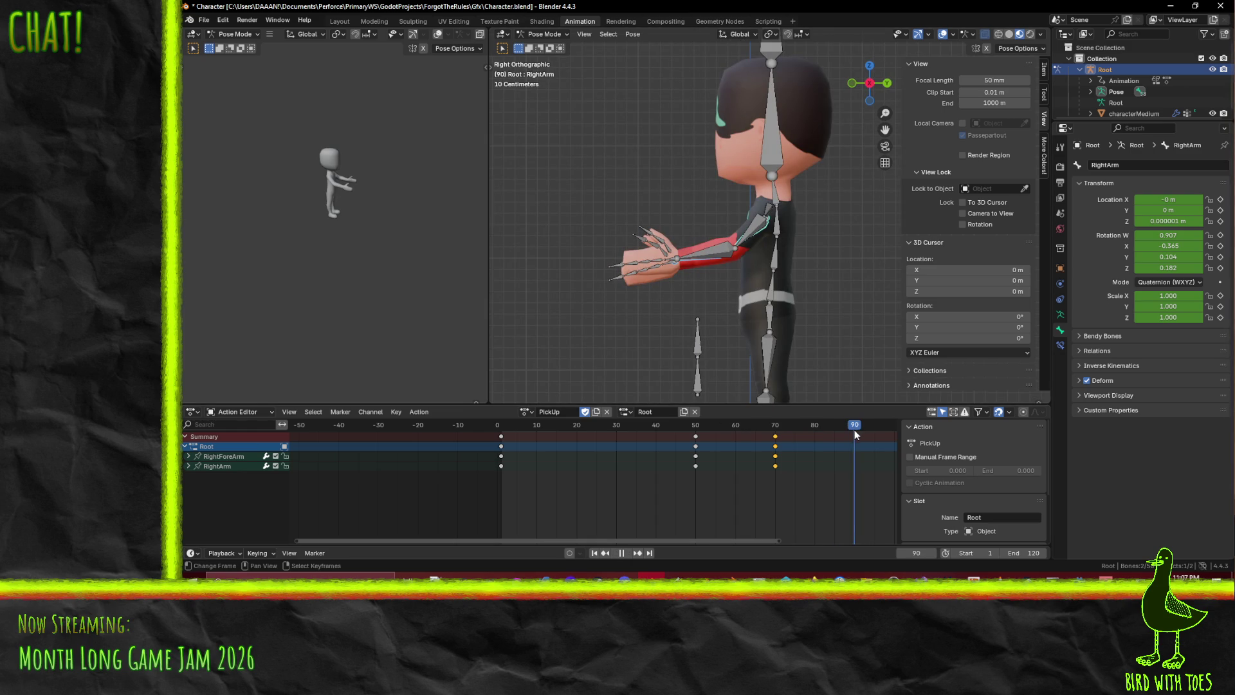
pyautogui.click(751, 237)
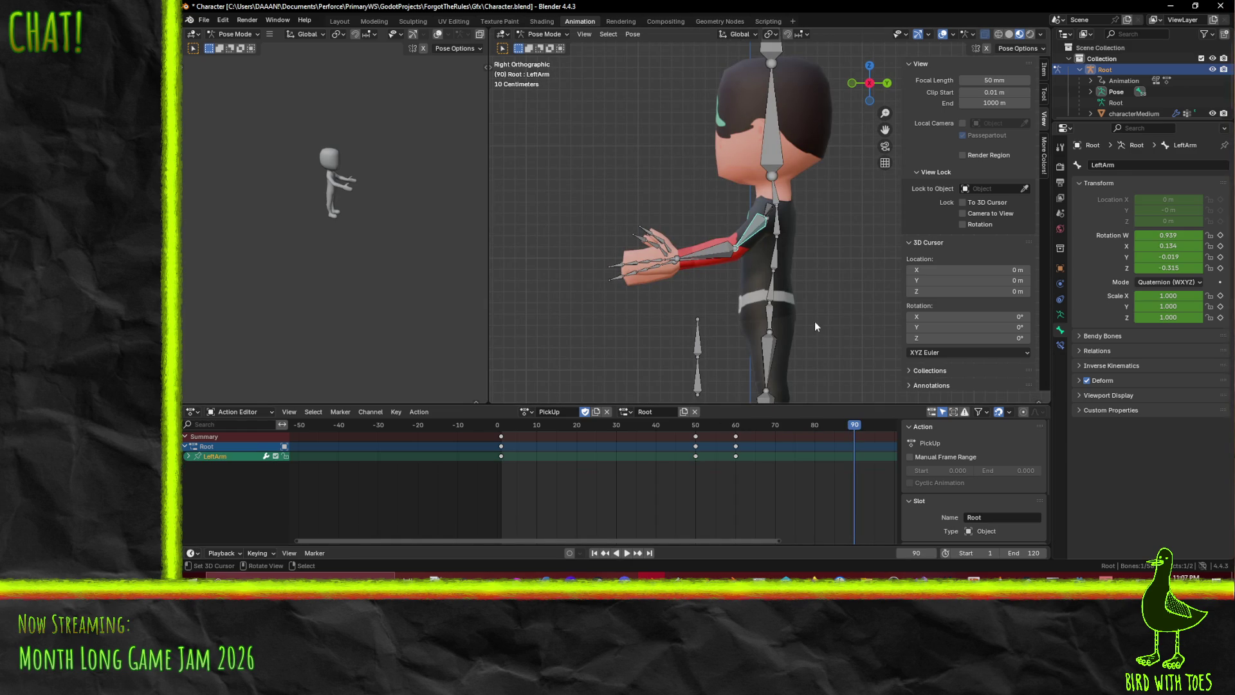
pyautogui.press('r')
pyautogui.press('Escape')
# Select both shoulders and both arms, then their first-frame keys in the Action Editor
pyautogui.click(768, 213)
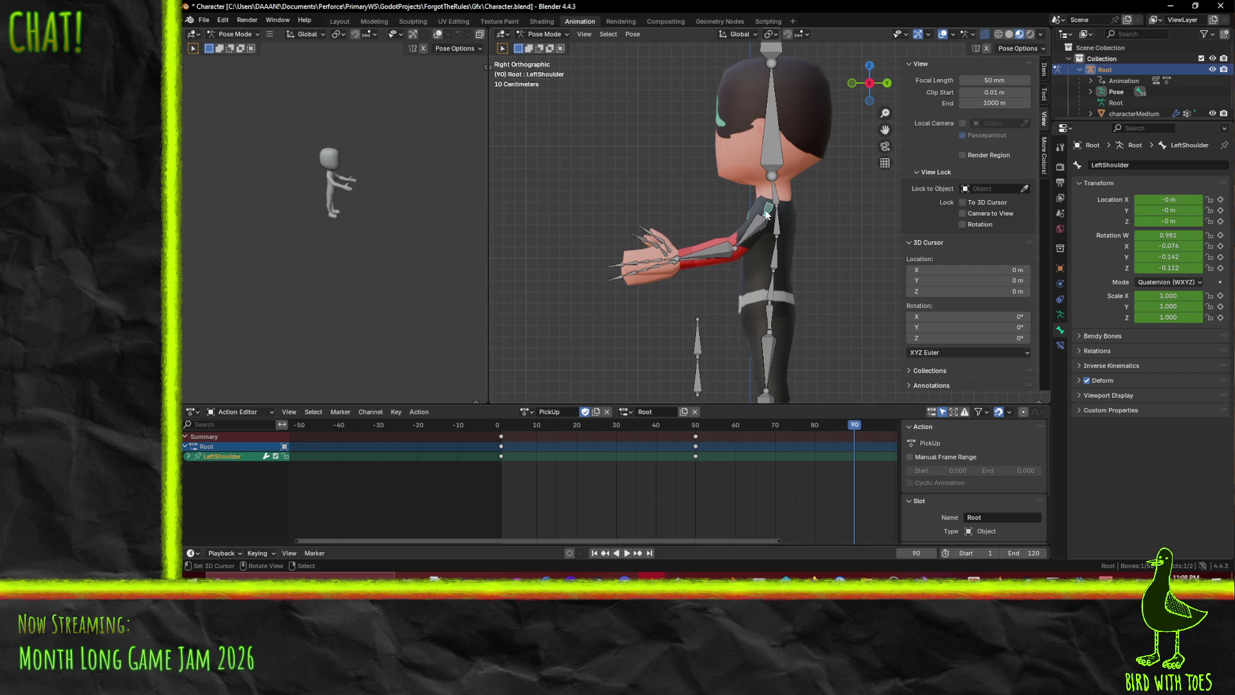
pyautogui.moveTo(627, 202)
pyautogui.mouseDown(button='middle')
pyautogui.moveTo(681, 214)
pyautogui.moveTo(694, 196)
pyautogui.mouseUp(button='middle')
pyautogui.keyDown('shift'); pyautogui.click(694, 196); pyautogui.keyUp('shift')
pyautogui.keyDown('shift'); pyautogui.click(680, 206); pyautogui.keyUp('shift')
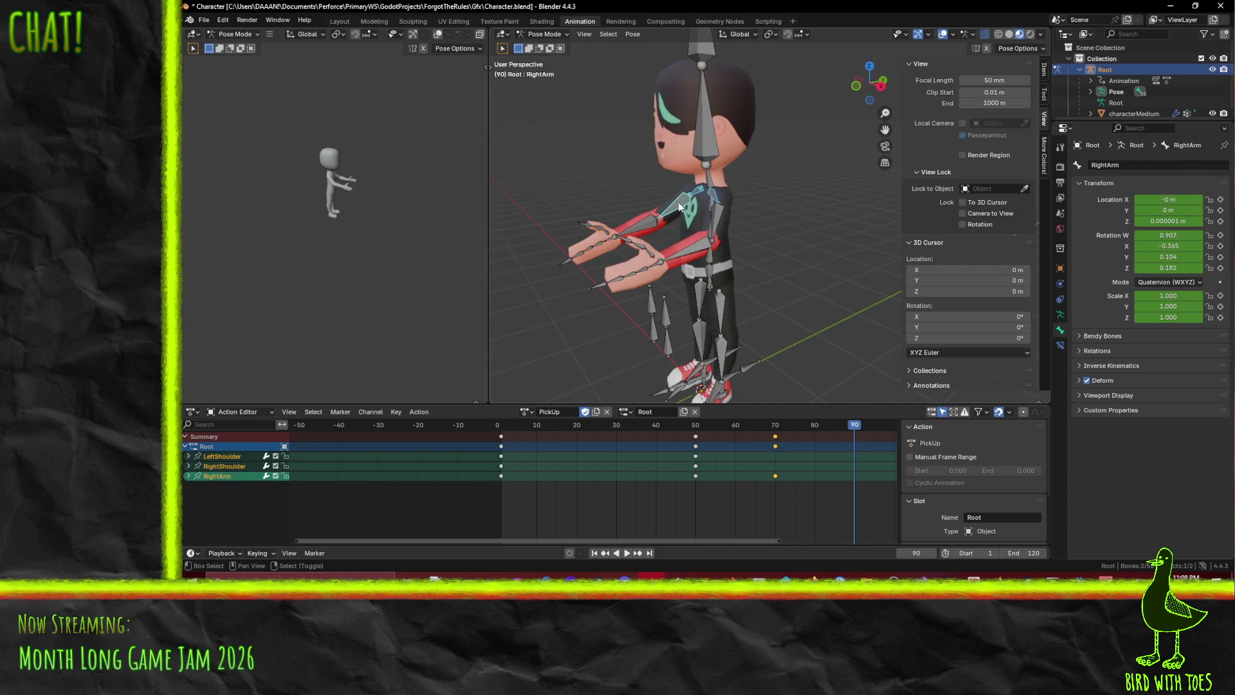
pyautogui.keyDown('shift'); pyautogui.click(720, 226); pyautogui.keyUp('shift')
pyautogui.press('KP_3')
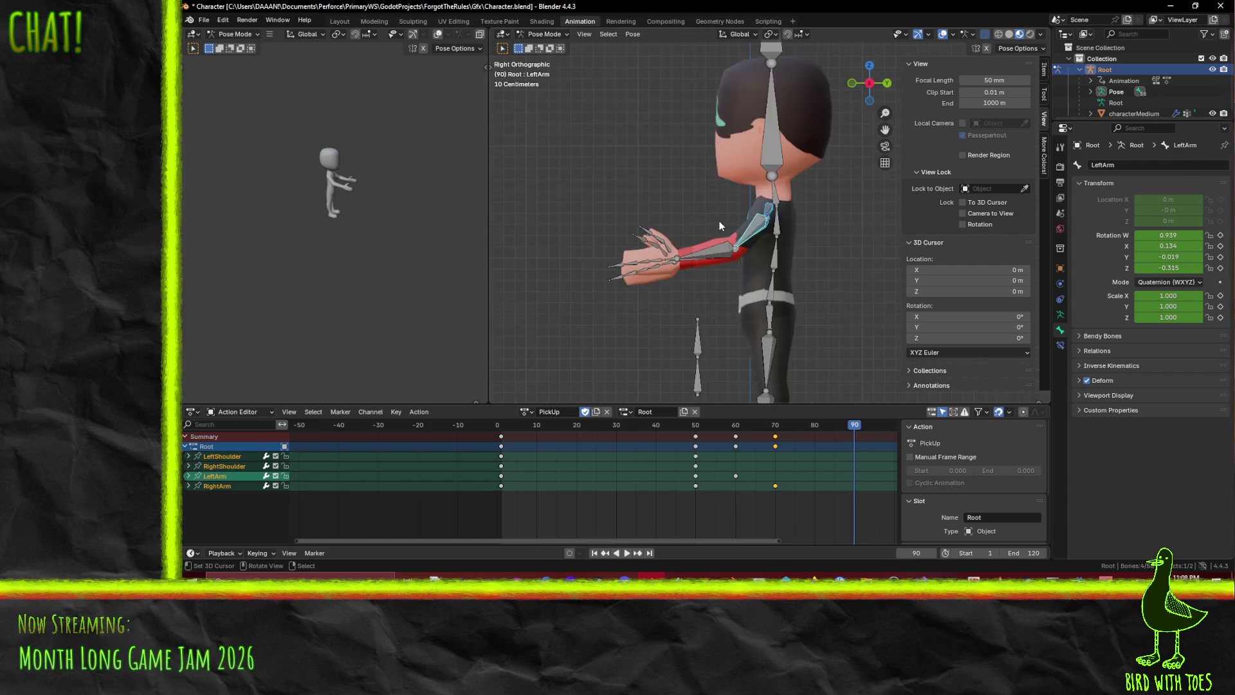
pyautogui.click(502, 438)
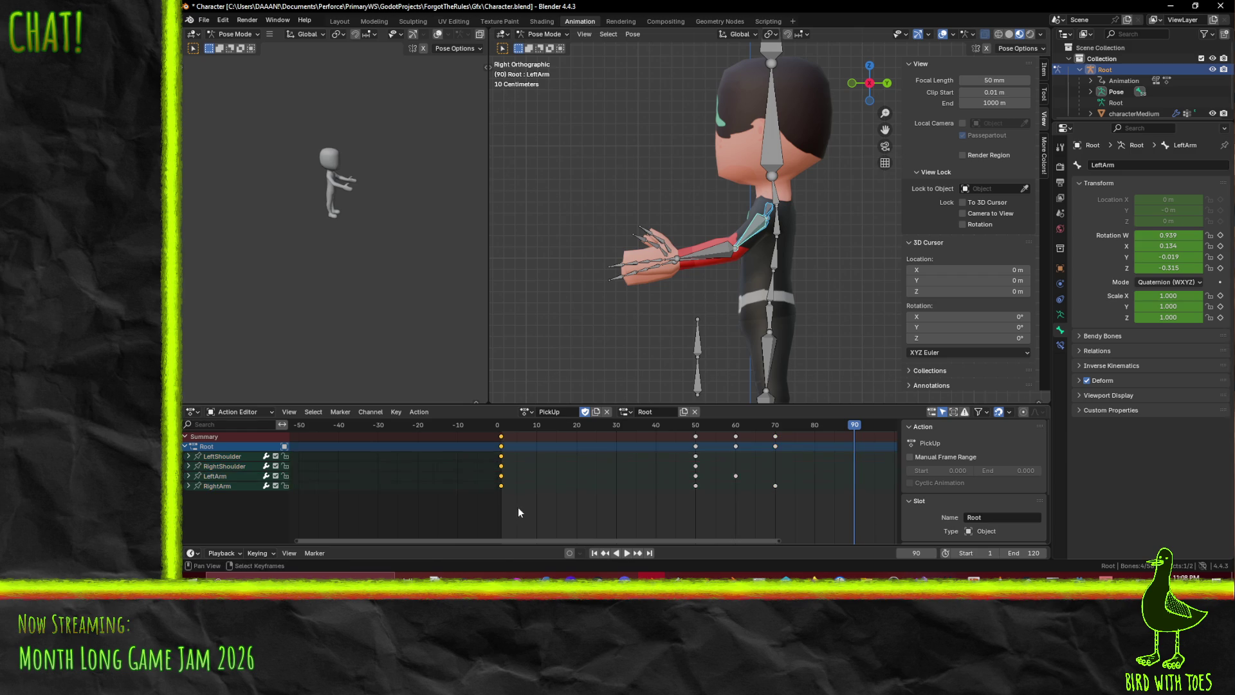
# Duplicate the first-frame keys to frame 90, check the loop, then undo it
pyautogui.hotkey('shift', 'd')
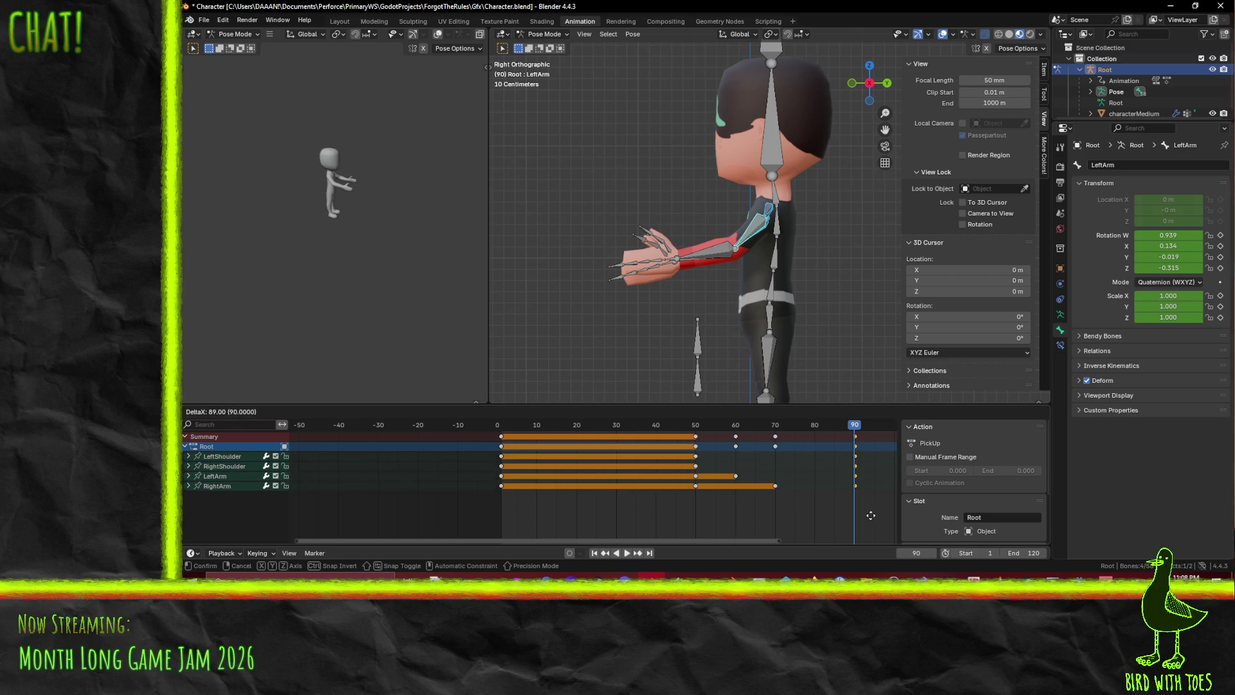
pyautogui.click(870, 515)
pyautogui.moveTo(850, 435)
pyautogui.mouseDown()
pyautogui.moveTo(653, 423)
pyautogui.moveTo(619, 434)
pyautogui.moveTo(852, 448)
pyautogui.mouseUp()
pyautogui.hotkey('ctrl', 'z')
pyautogui.hotkey('ctrl', 'z')
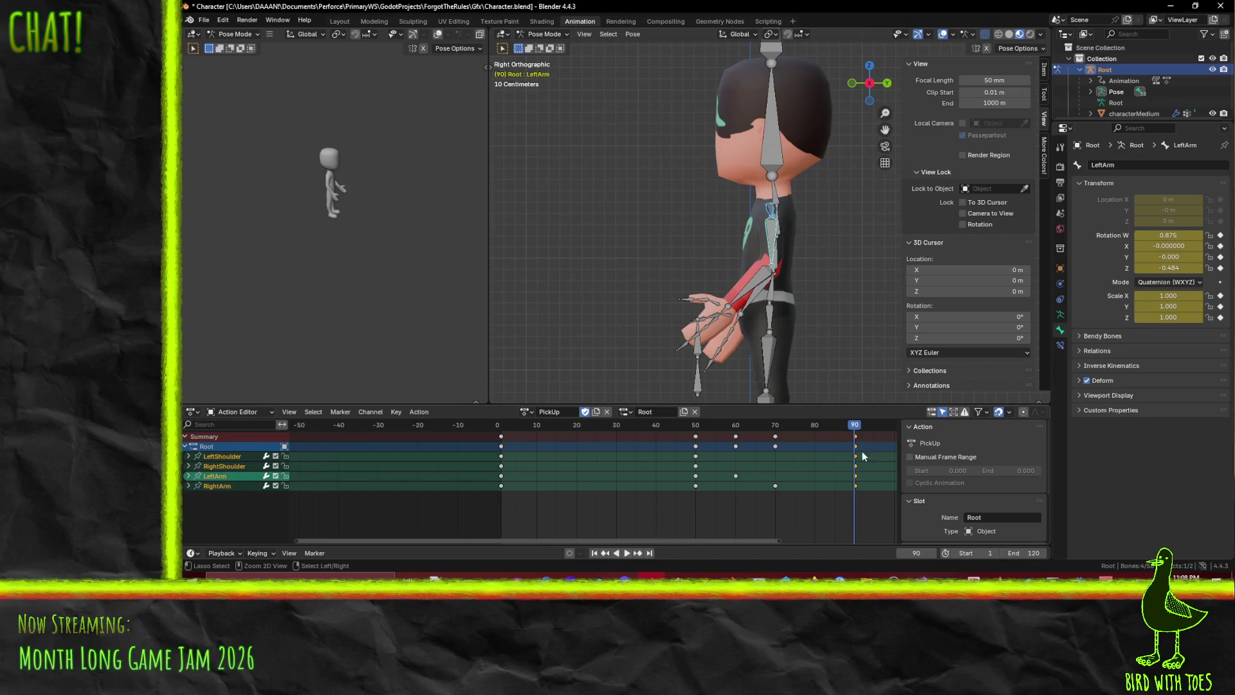
# Copy both shoulders' first-frame keys to frame 90
pyautogui.click(771, 213)
pyautogui.moveTo(770, 213); pyautogui.dragTo(752, 219, button='middle')
pyautogui.keyDown('shift'); pyautogui.click(681, 199); pyautogui.keyUp('shift')
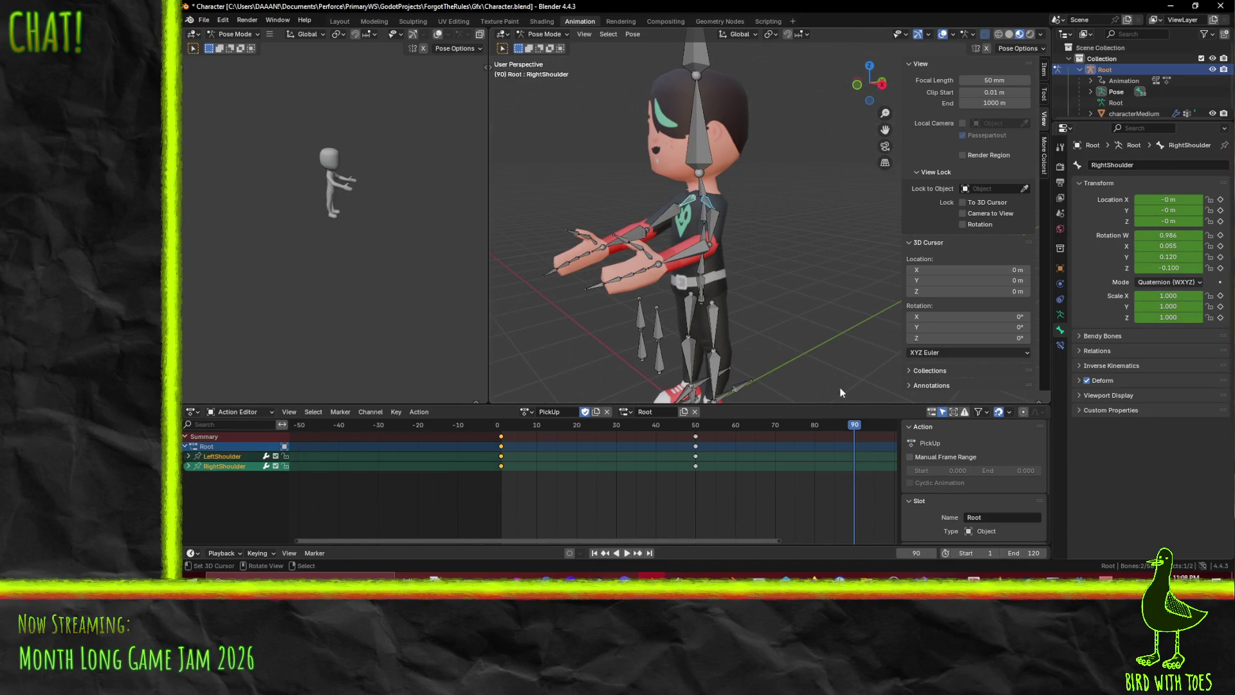
pyautogui.hotkey('shift', 'd')
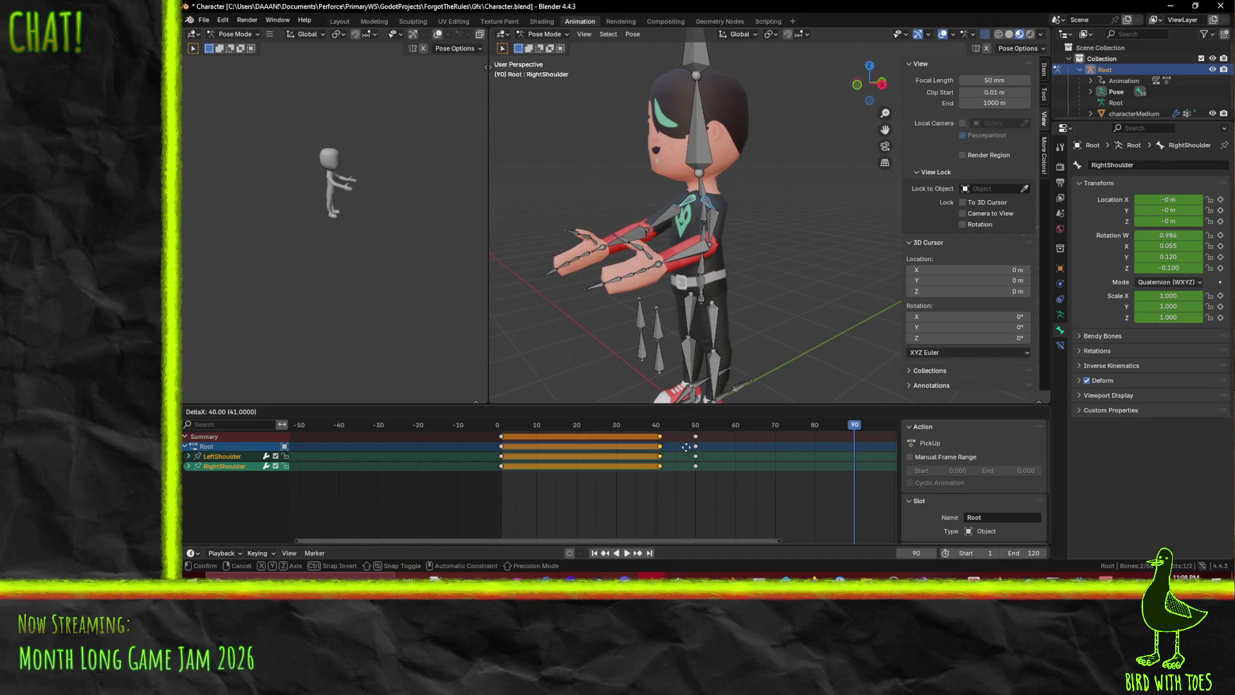
pyautogui.click(859, 456)
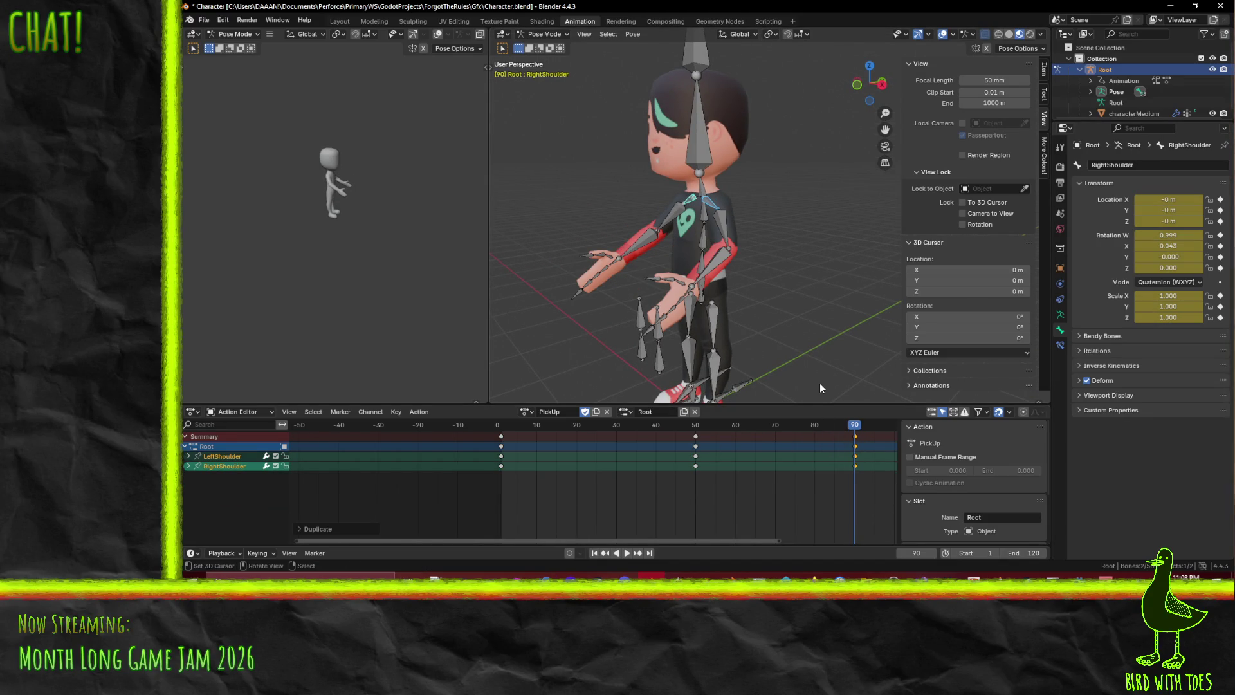
# Play the animation through frames 32–64 and view the character from the front
pyautogui.press('KP_3')
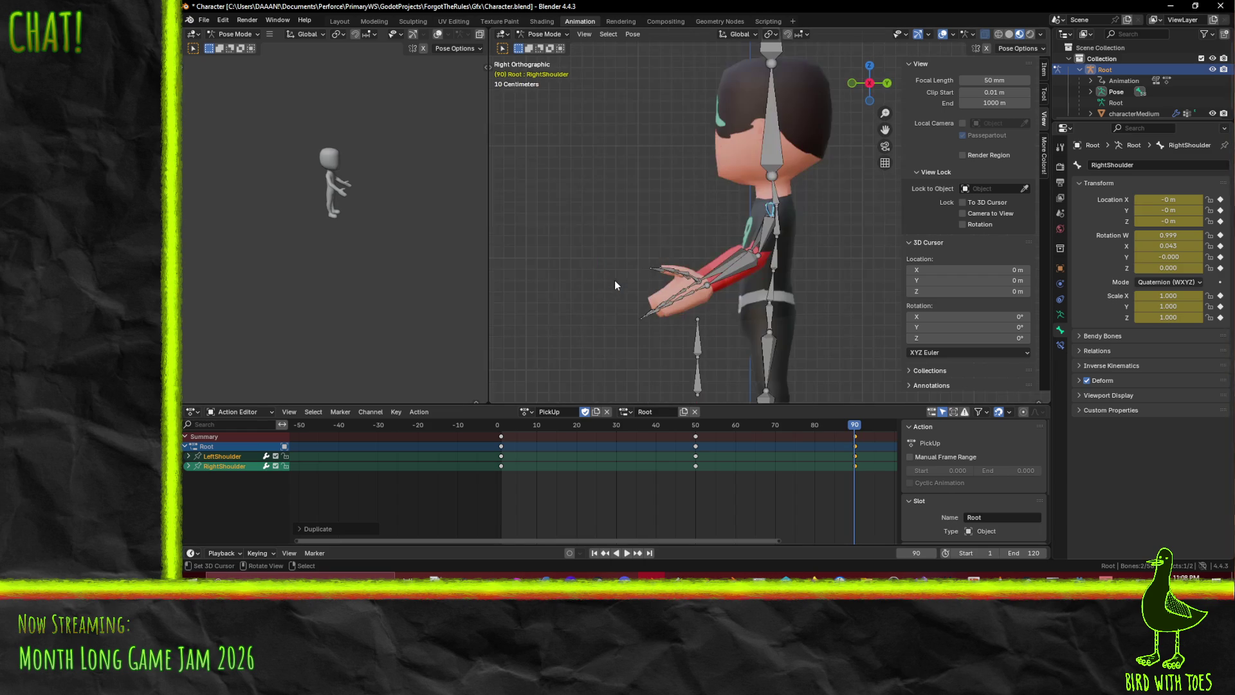
pyautogui.moveTo(826, 425); pyautogui.dragTo(538, 425)
pyautogui.press('space')
pyautogui.moveTo(631, 423); pyautogui.dragTo(853, 407)
pyautogui.moveTo(740, 348)
pyautogui.mouseDown(button='middle')
pyautogui.moveTo(607, 284)
pyautogui.moveTo(778, 276)
pyautogui.moveTo(767, 264)
pyautogui.moveTo(662, 252)
pyautogui.moveTo(592, 303)
pyautogui.moveTo(782, 216)
pyautogui.mouseUp(button='middle')
# Re-pose the left upper arm and forearm with new rotations in side view
pyautogui.click(786, 209)
pyautogui.press('KP_1')
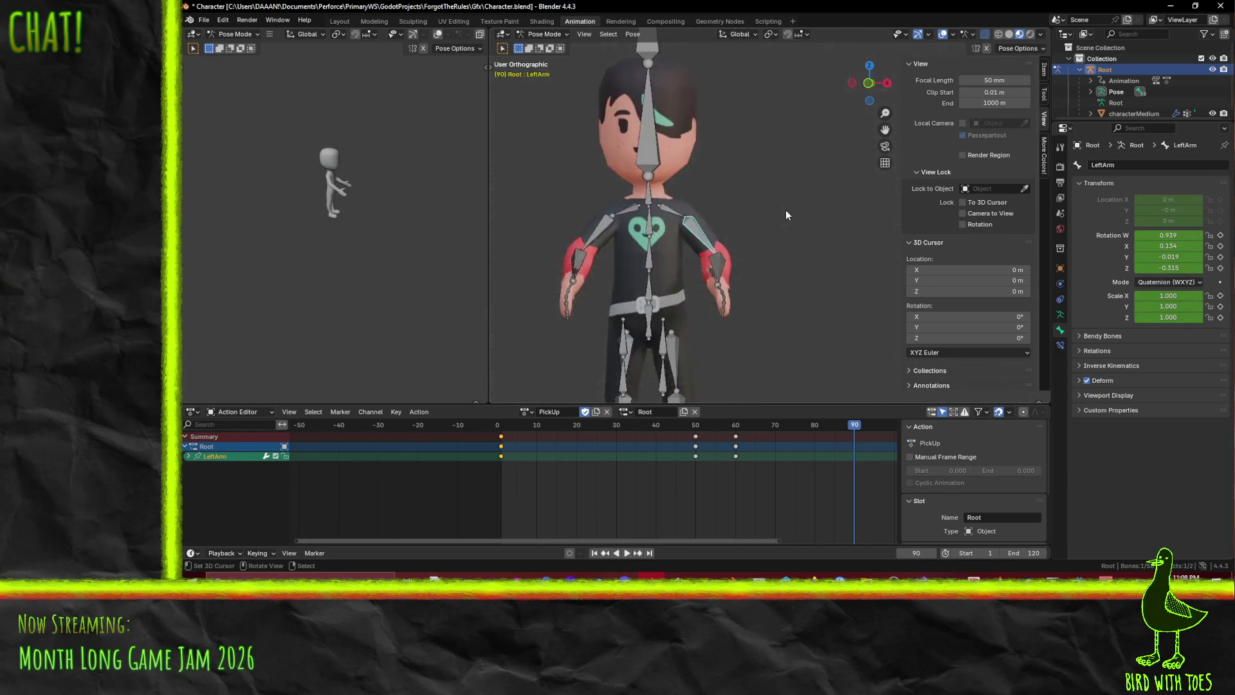
pyautogui.press('KP_3')
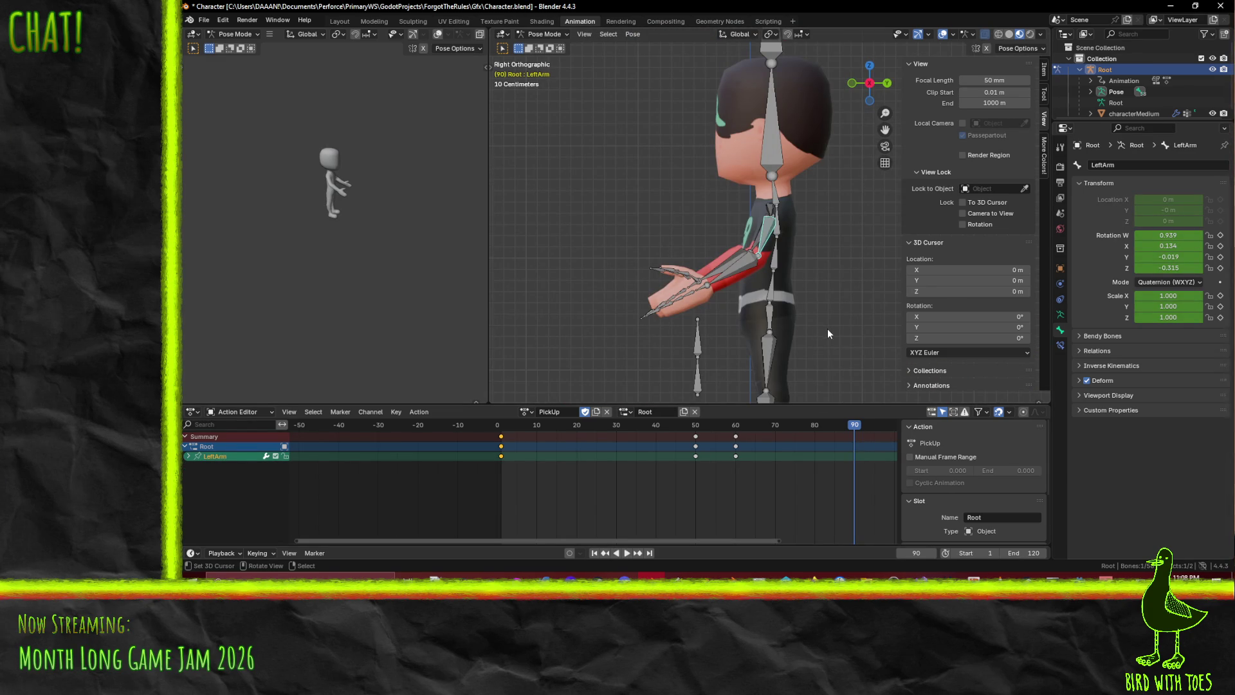
pyautogui.press('r')
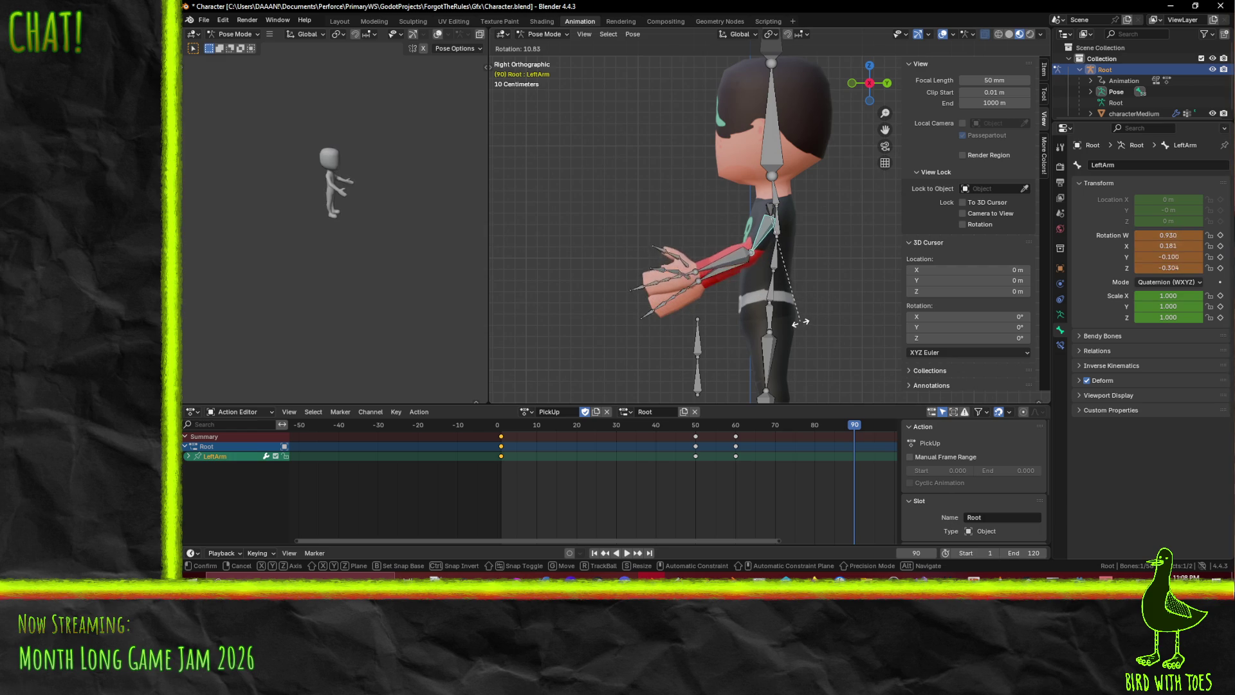
pyautogui.click(853, 332)
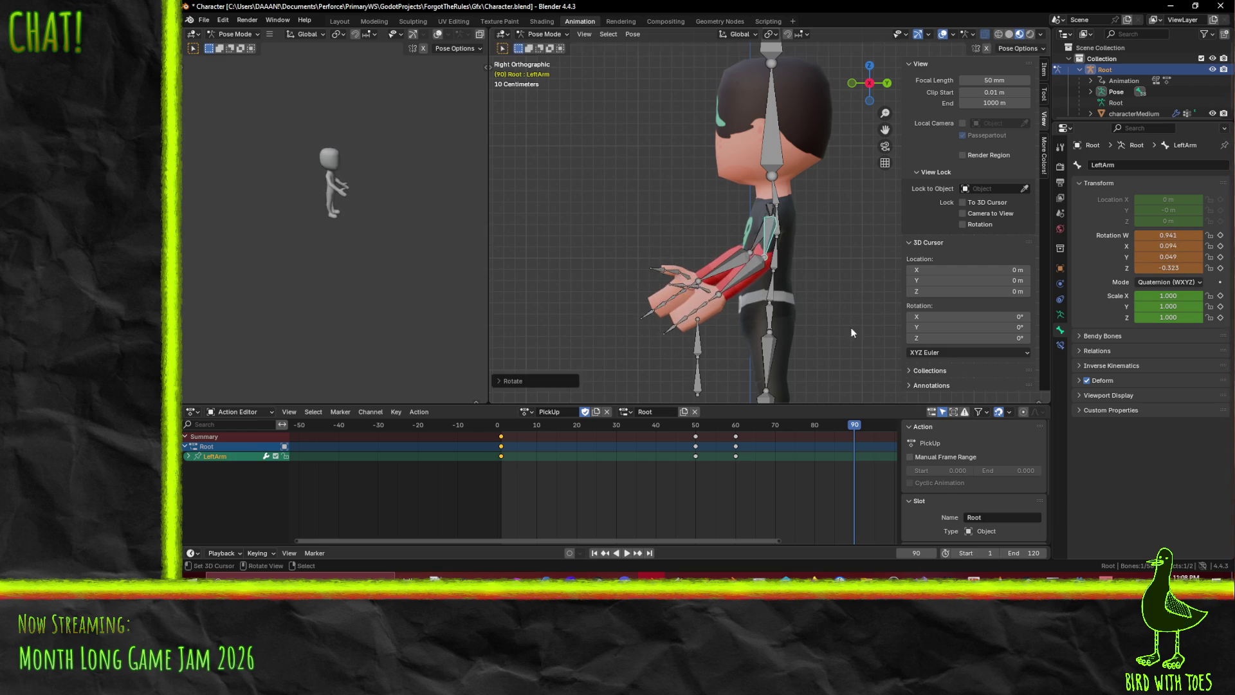
pyautogui.click(748, 280)
pyautogui.press('r')
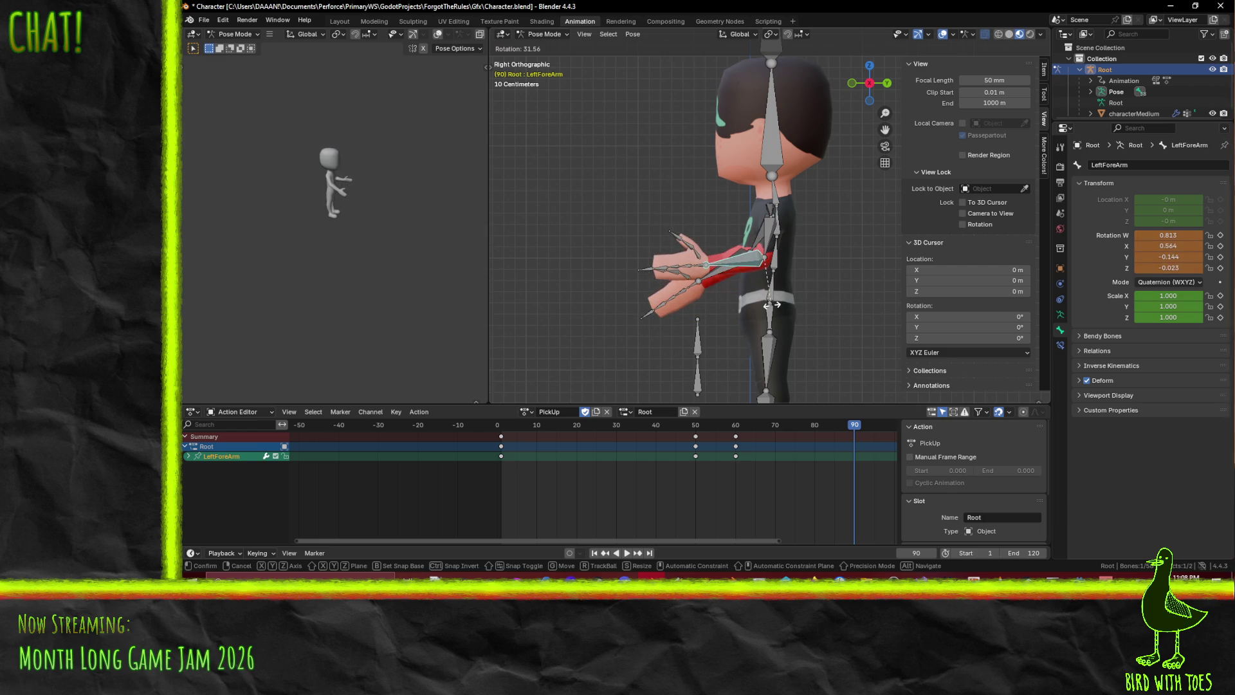
pyautogui.click(774, 308)
# Re-pose the right upper arm and forearm with new rotations
pyautogui.click(758, 241)
pyautogui.press('r')
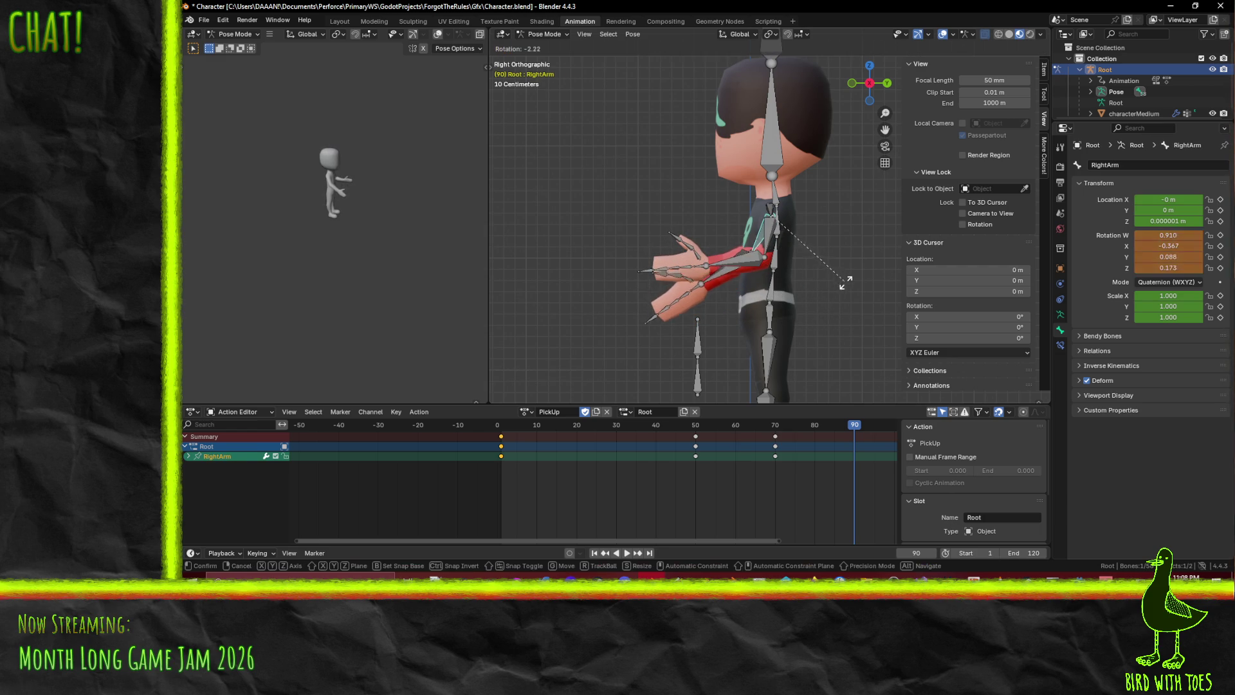
pyautogui.click(725, 306)
pyautogui.click(727, 290)
pyautogui.press('r')
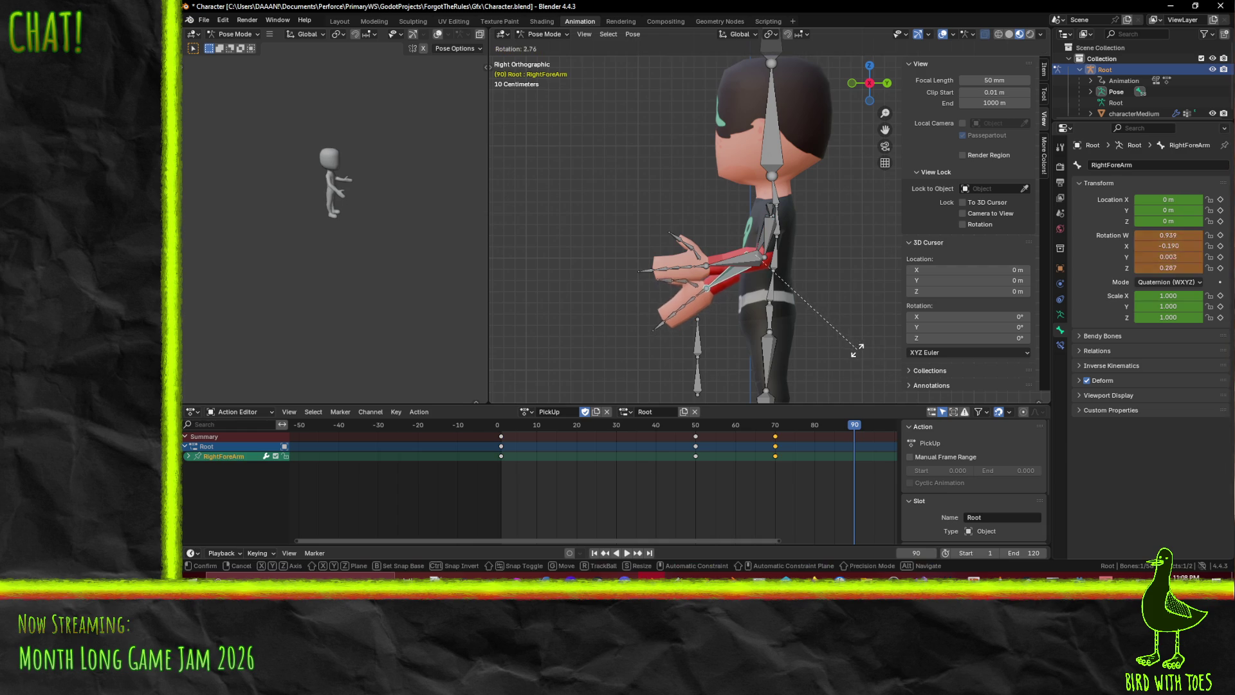
pyautogui.click(781, 339)
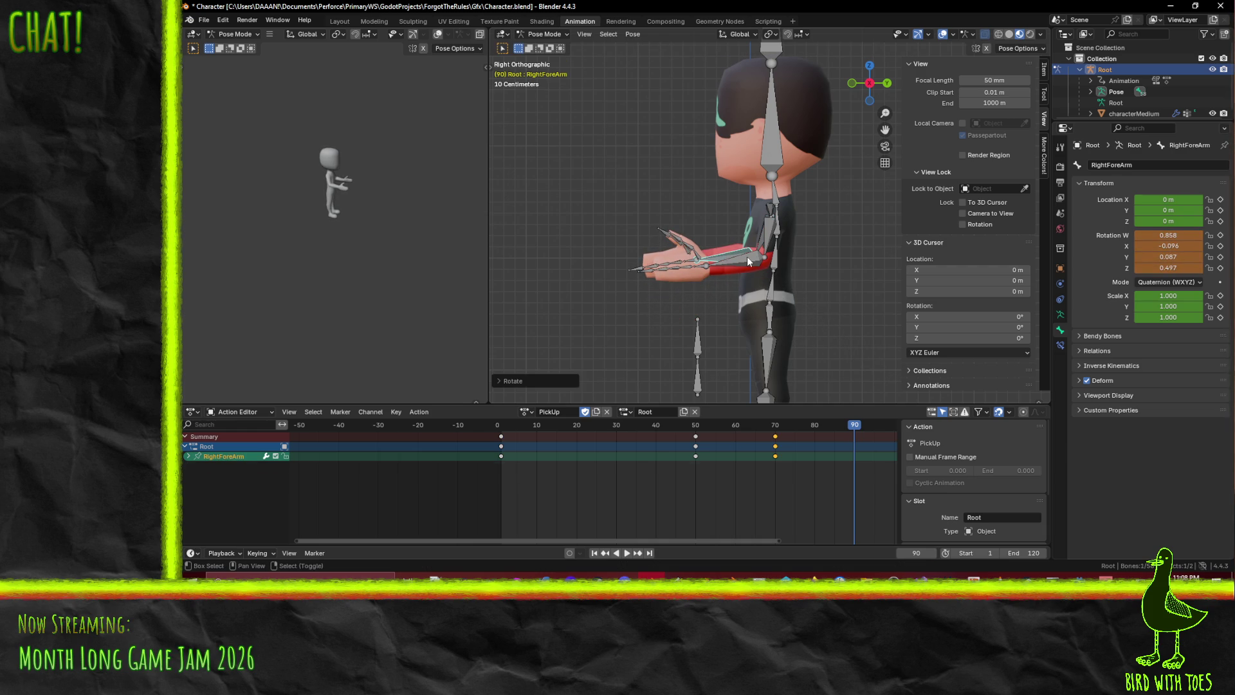
# Select all four arm bones, key them at frame 90, and rewind
pyautogui.keyDown('shift'); pyautogui.click(769, 243); pyautogui.keyUp('shift')
pyautogui.keyDown('shift'); pyautogui.click(765, 243); pyautogui.keyUp('shift')
pyautogui.keyDown('shift'); pyautogui.click(764, 243); pyautogui.keyUp('shift')
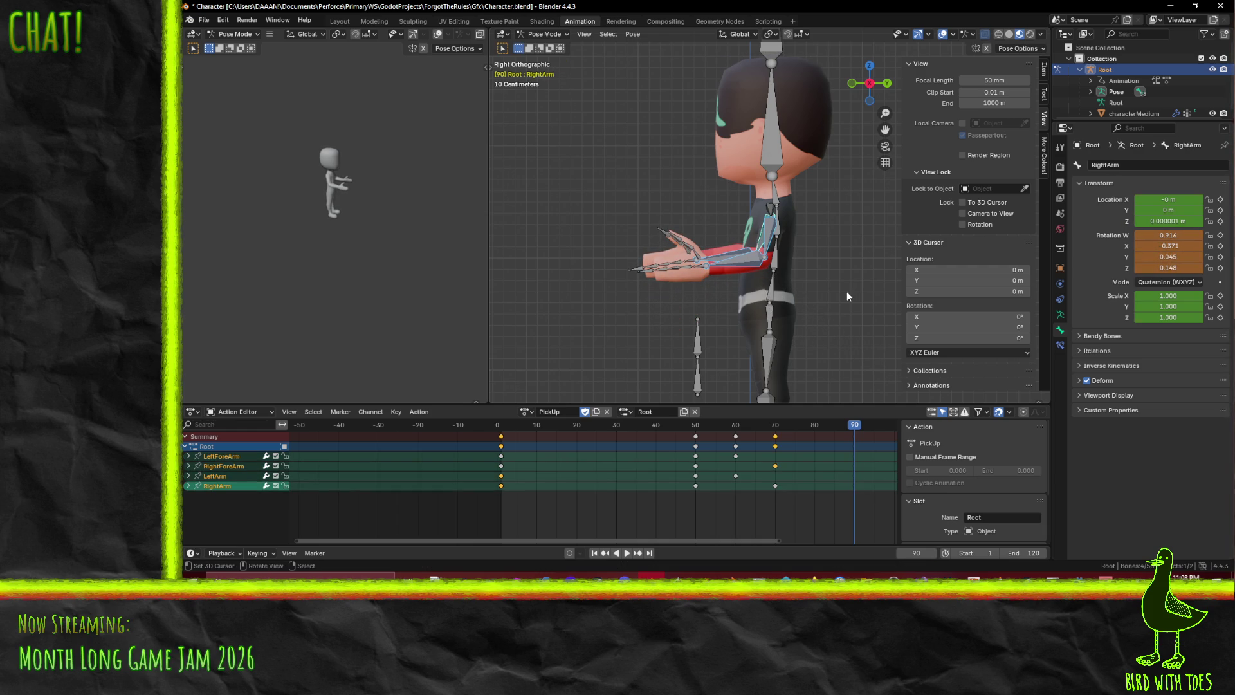
pyautogui.press('i')
pyautogui.moveTo(832, 422); pyautogui.dragTo(504, 426)
pyautogui.moveTo(596, 293); pyautogui.dragTo(503, 421, button='middle')
# Play the animation from frame 2 and orbit around the character to review it
pyautogui.click(505, 424)
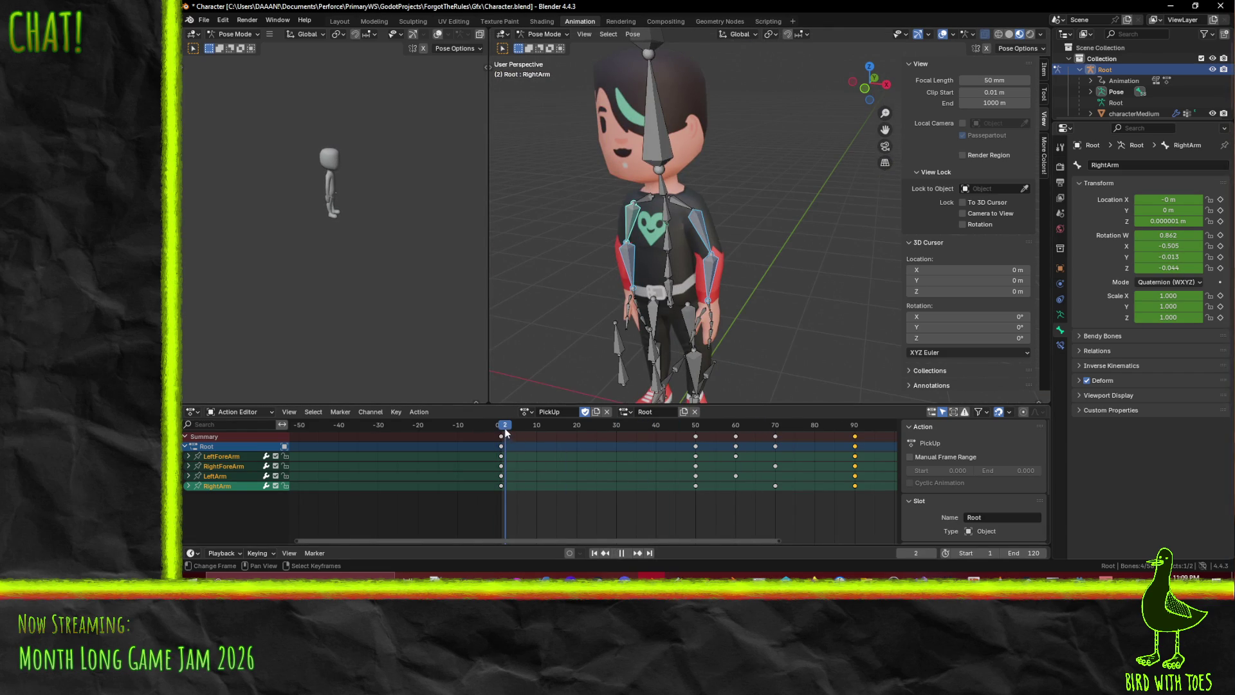
pyautogui.click(626, 553)
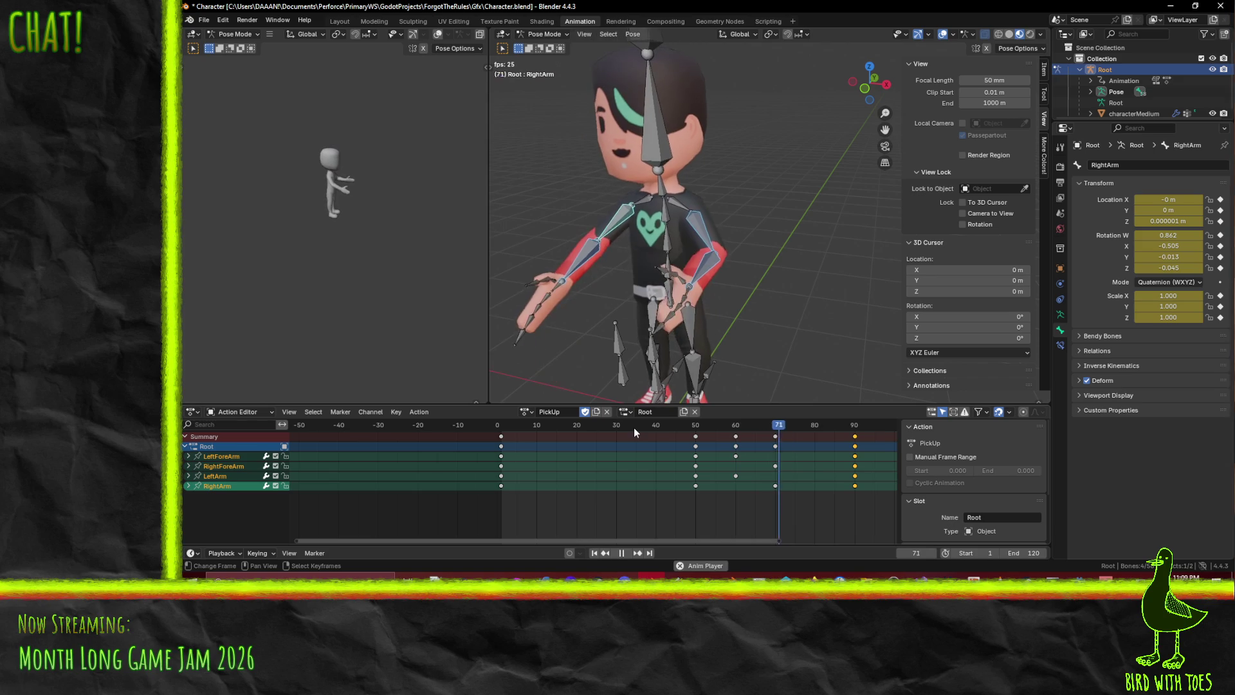
pyautogui.moveTo(566, 381)
pyautogui.mouseDown(button='middle')
pyautogui.moveTo(570, 353)
pyautogui.moveTo(621, 342)
pyautogui.moveTo(722, 392)
pyautogui.mouseUp(button='middle')
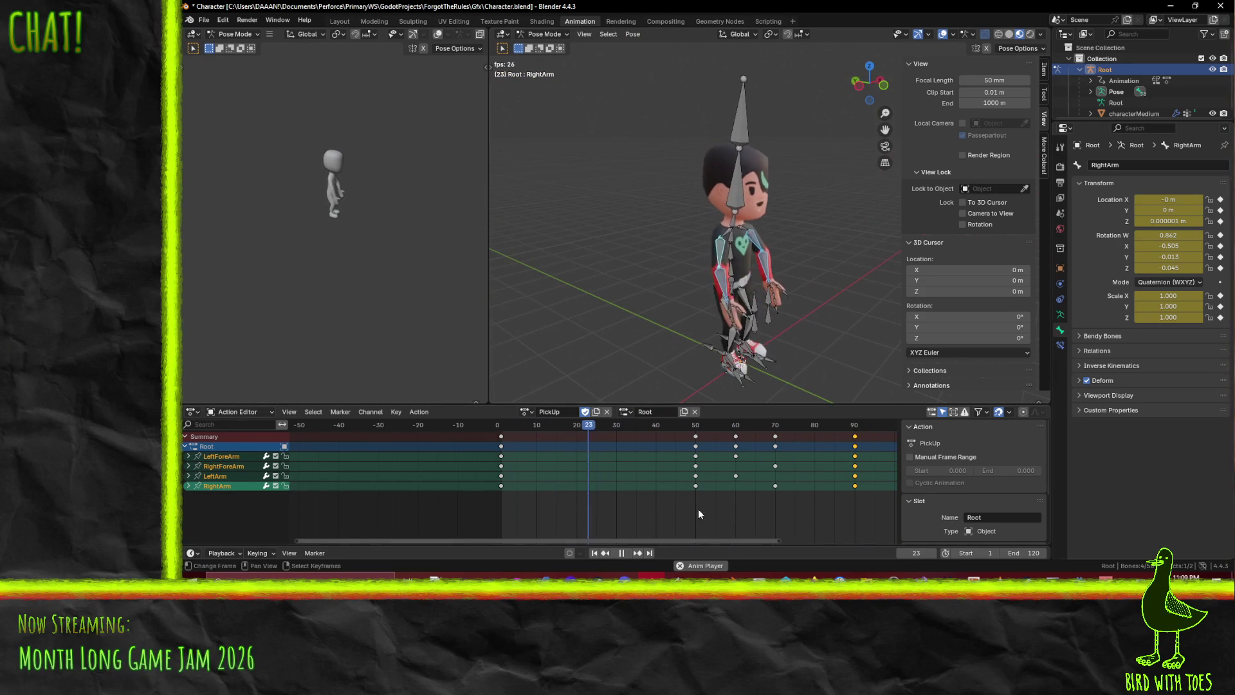
pyautogui.click(621, 553)
# Drag the arms' frame-90 keys back to about frame 72 and check the timing
pyautogui.click(856, 437)
pyautogui.moveTo(859, 441); pyautogui.dragTo(783, 433)
pyautogui.press('space')
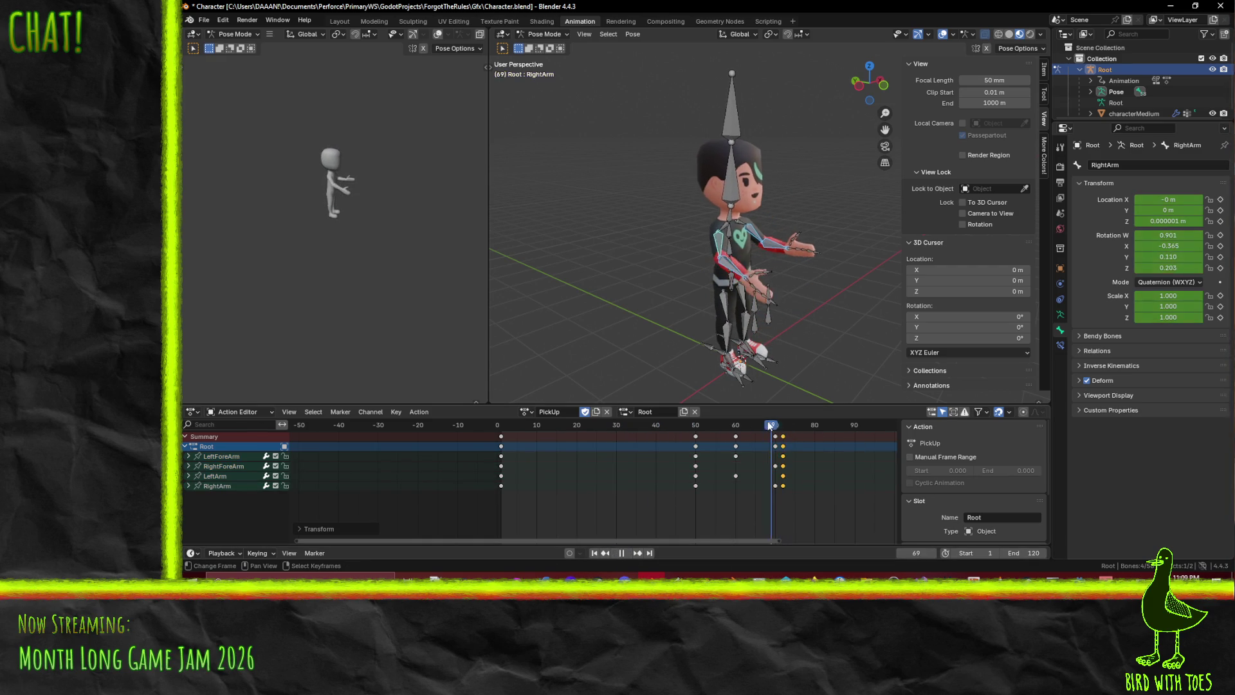
pyautogui.click(622, 554)
pyautogui.click(626, 553)
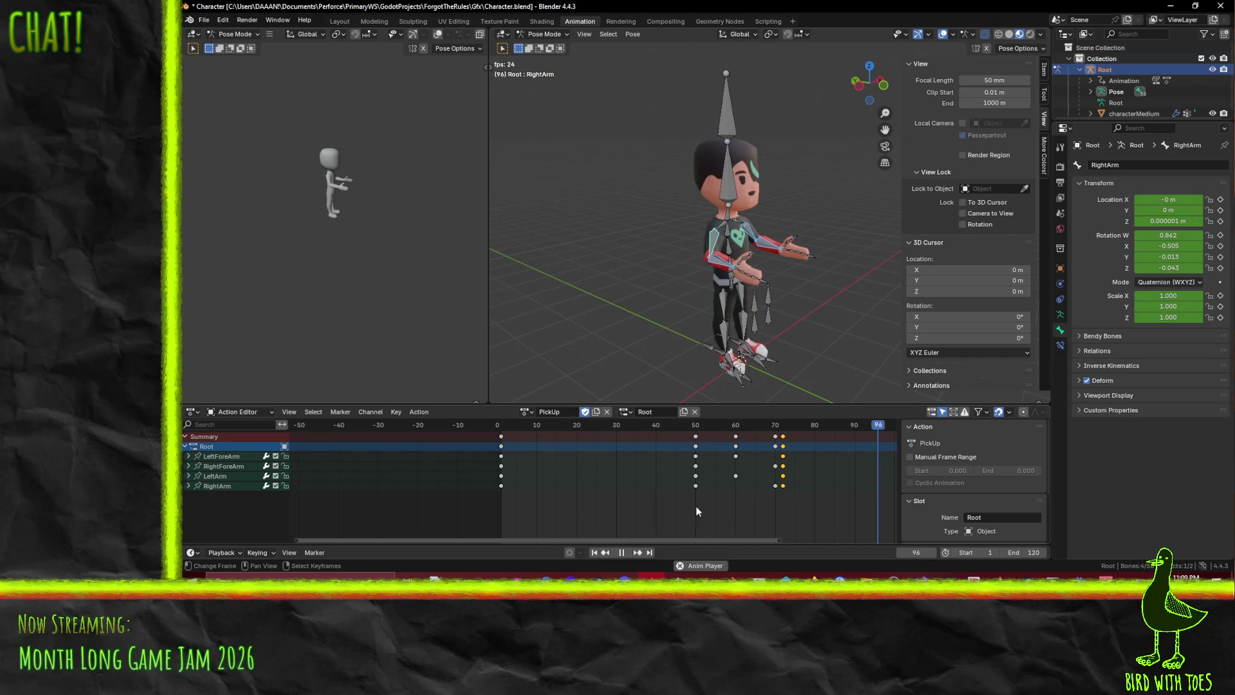
pyautogui.click(622, 553)
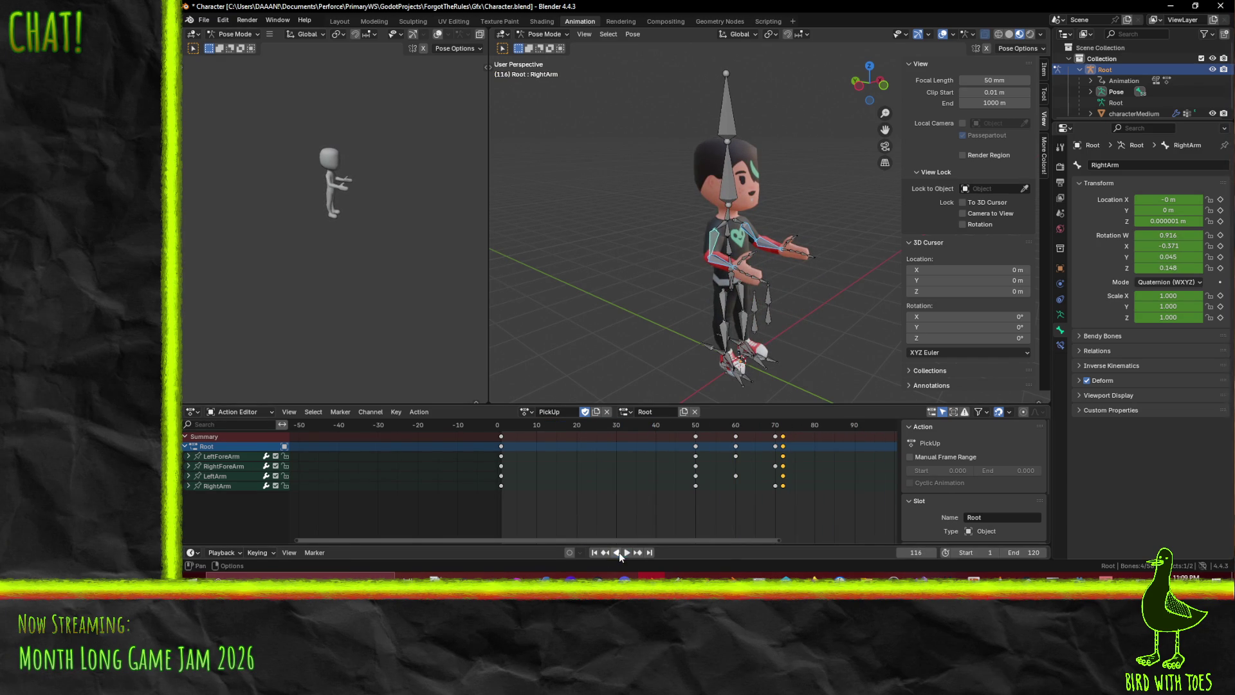
# Place the final keys exactly at frame 70 and replay the motion
pyautogui.press('g')
pyautogui.click(776, 436)
pyautogui.press('space')
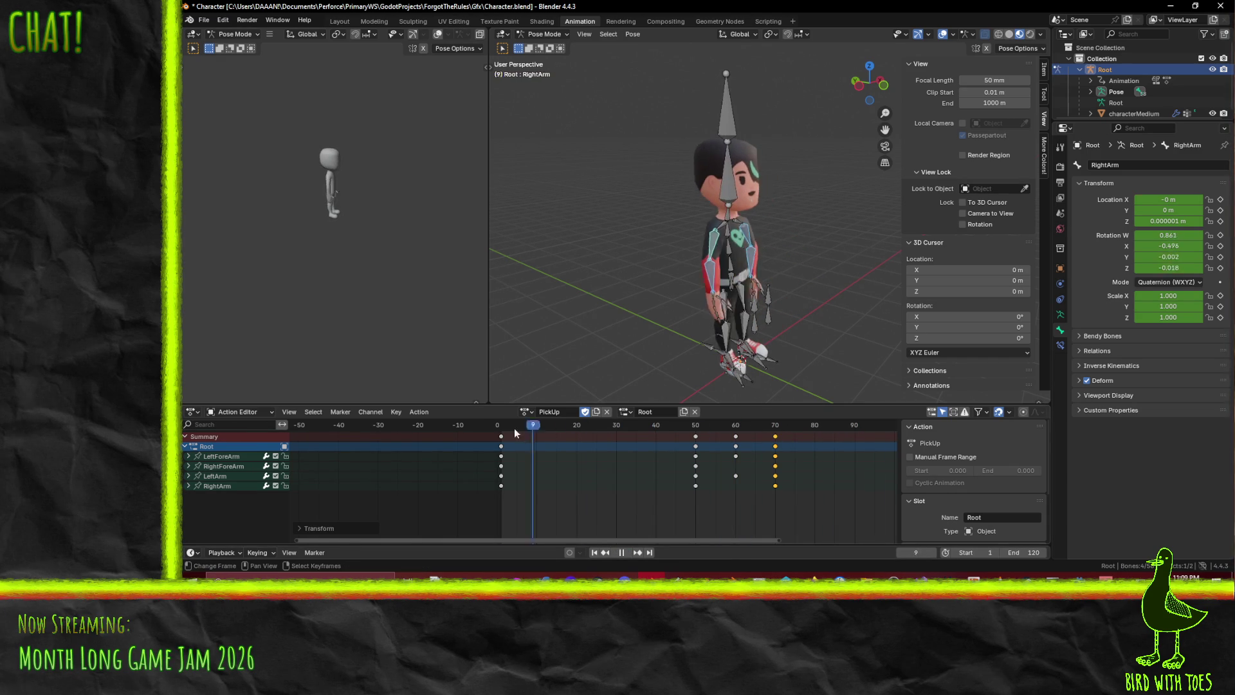
pyautogui.press('space')
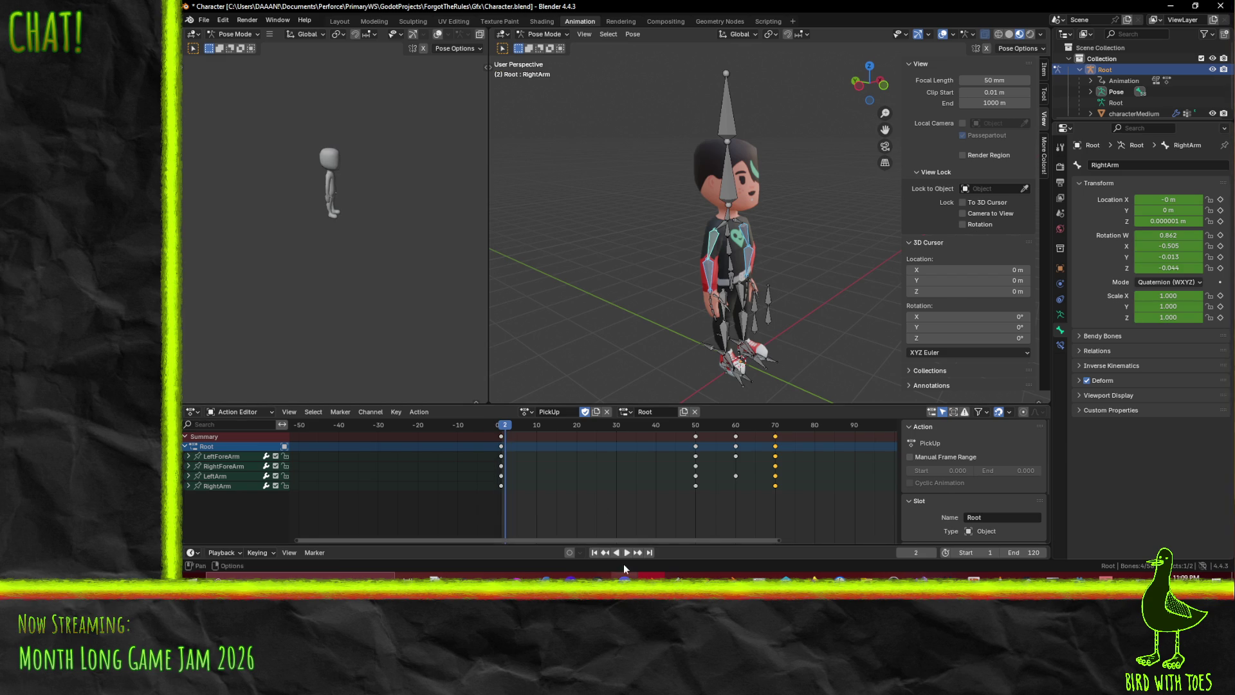
pyautogui.click(628, 553)
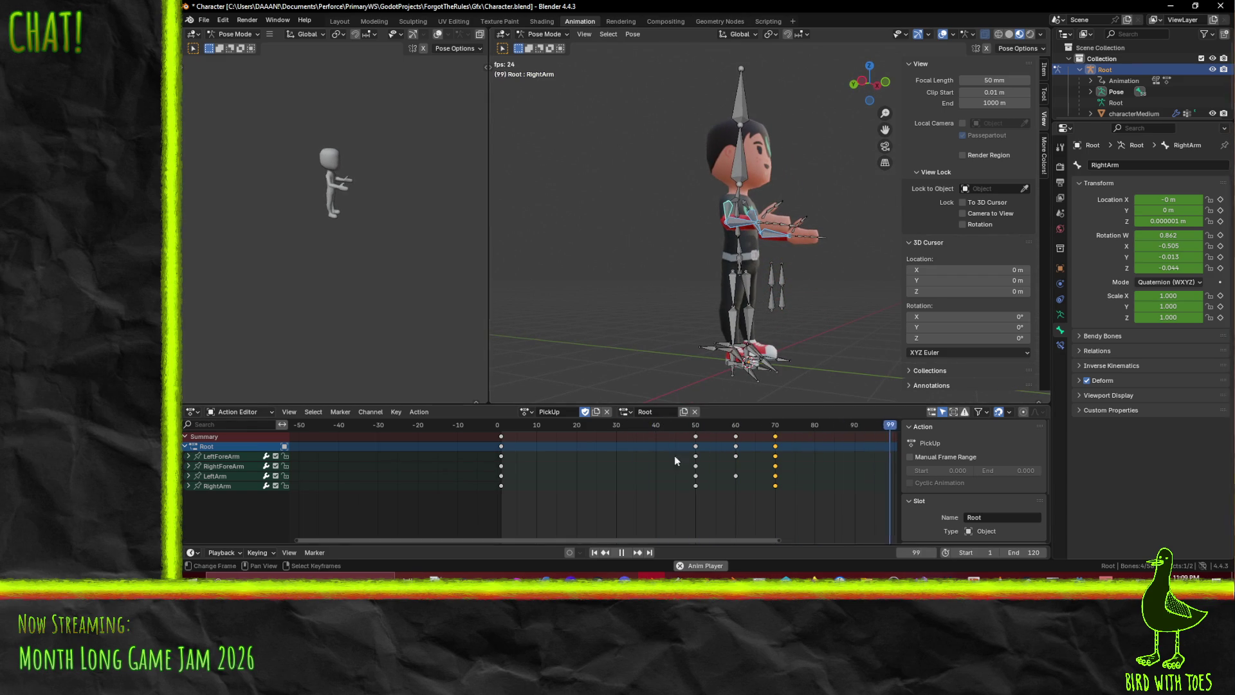
pyautogui.click(623, 552)
# Tilt the Head bone around its local X axis and key it at frame 30
pyautogui.moveTo(516, 428)
pyautogui.mouseDown()
pyautogui.moveTo(504, 426)
pyautogui.moveTo(589, 426)
pyautogui.moveTo(577, 426)
pyautogui.mouseUp()
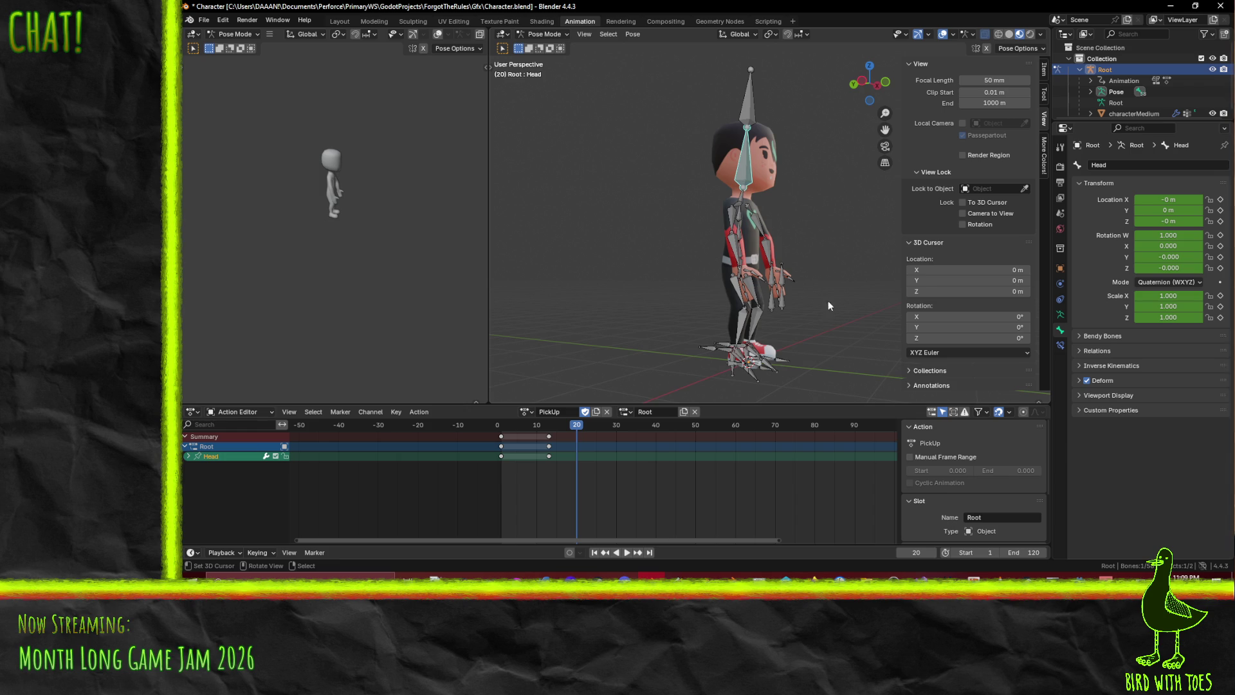
pyautogui.moveTo(577, 426)
pyautogui.mouseDown()
pyautogui.moveTo(489, 430)
pyautogui.moveTo(615, 429)
pyautogui.mouseUp()
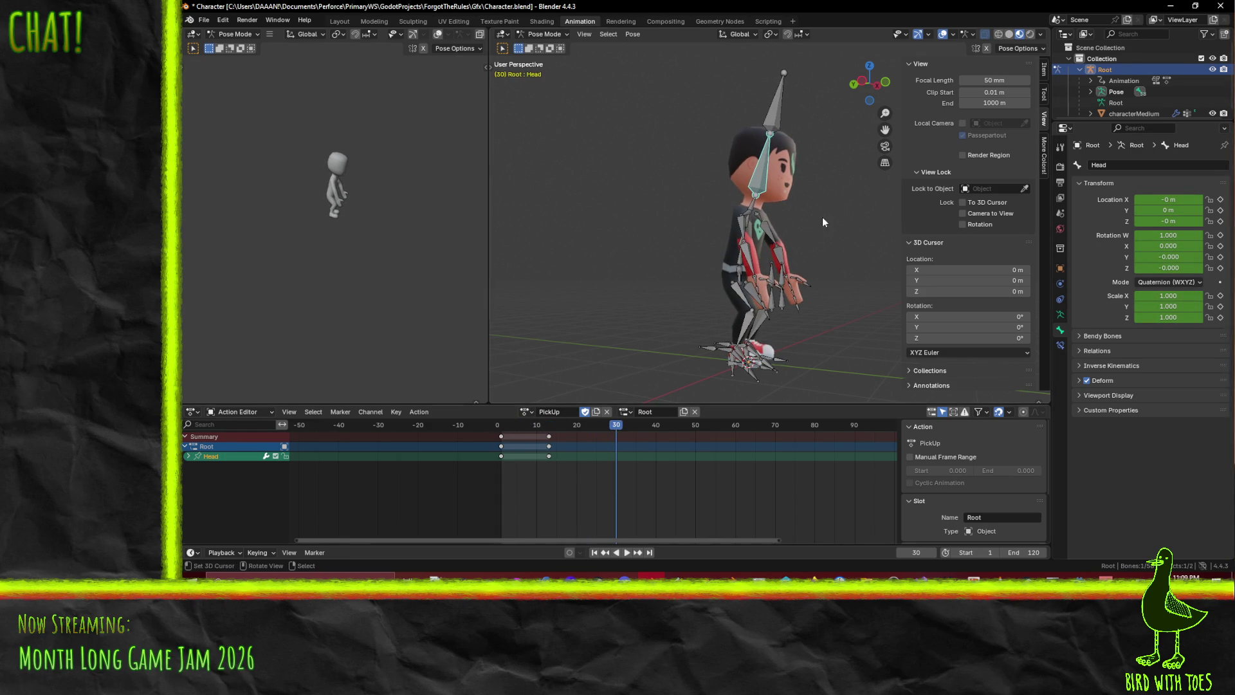
pyautogui.press('r')
pyautogui.press('x')
pyautogui.press('x')
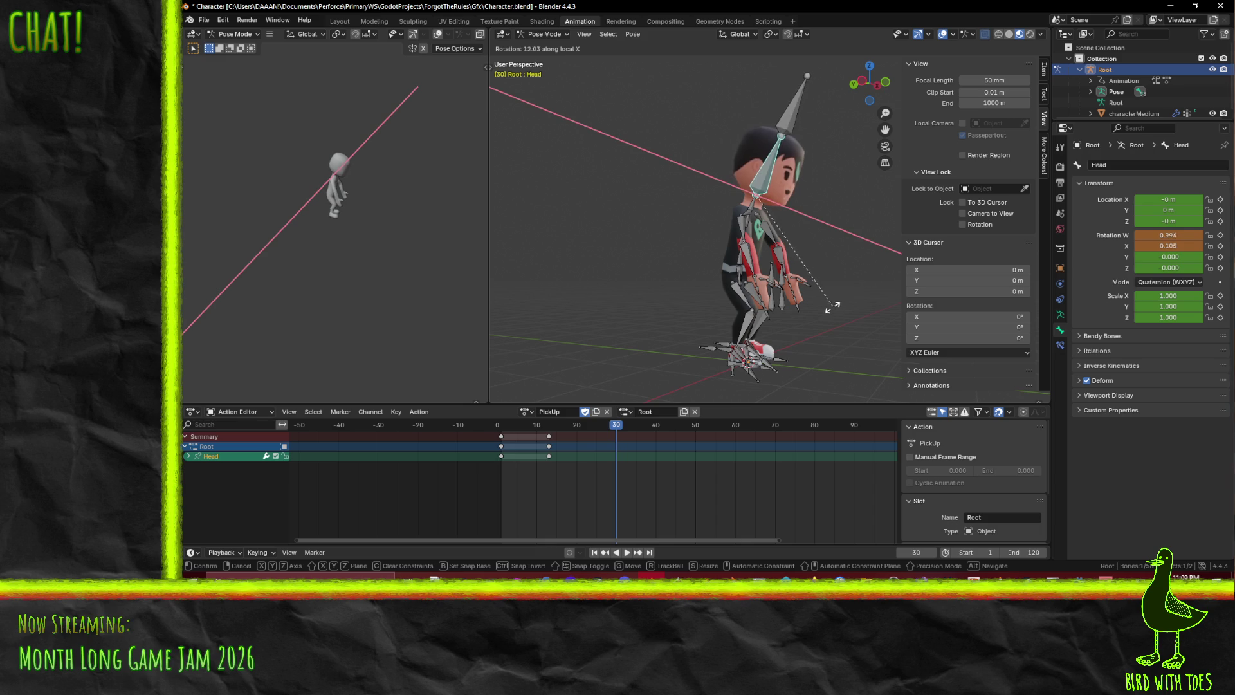
pyautogui.click(819, 311)
pyautogui.press('i')
# Copy the first Head keys to frame 60 and play the animation back
pyautogui.click(502, 438)
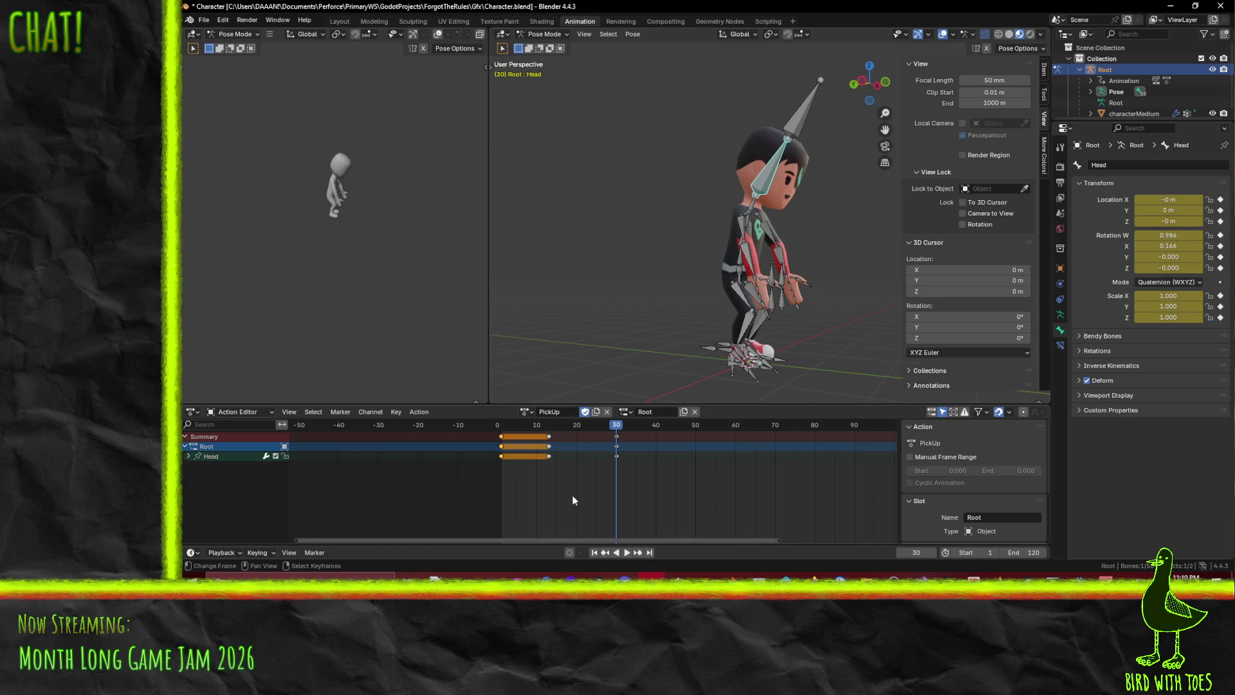
pyautogui.hotkey('shift', 'd')
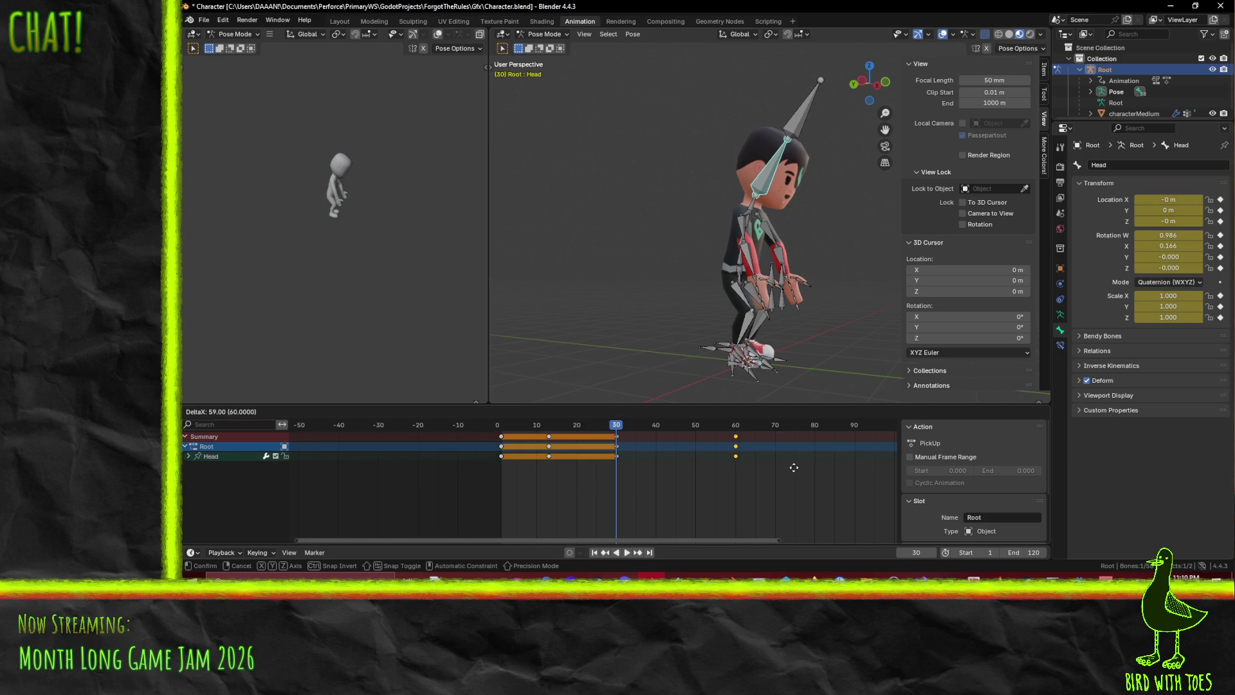
pyautogui.click(796, 472)
pyautogui.moveTo(613, 427); pyautogui.dragTo(509, 430)
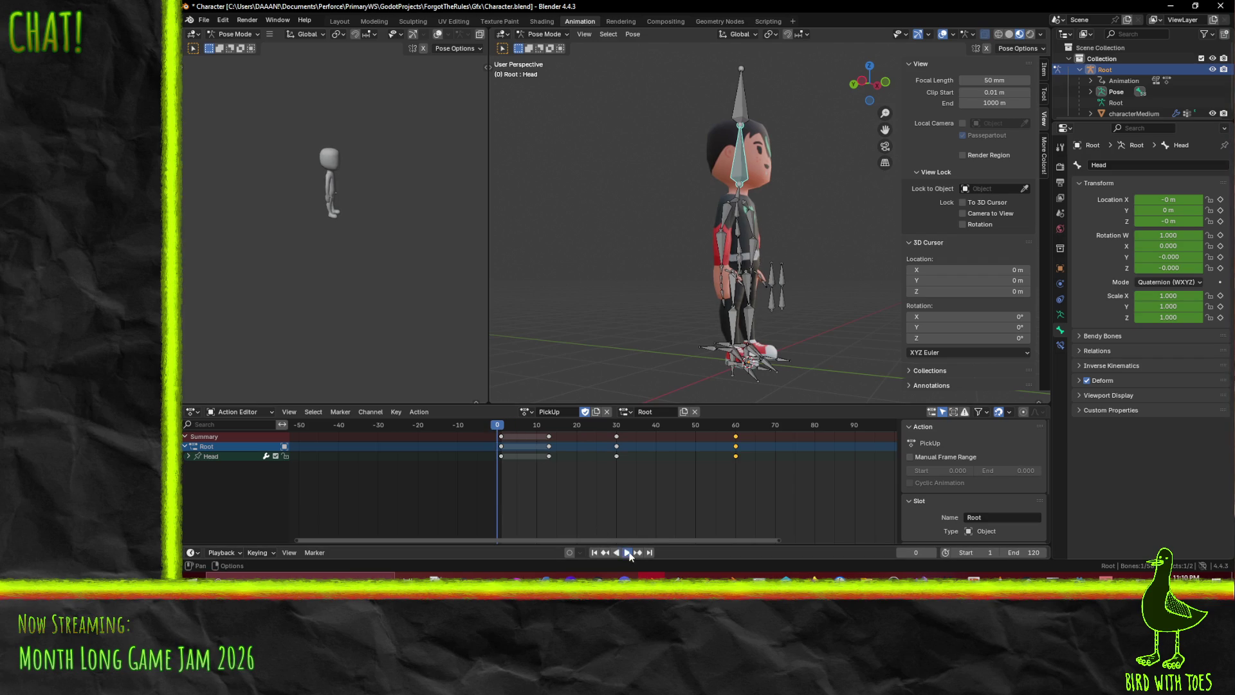
pyautogui.click(628, 552)
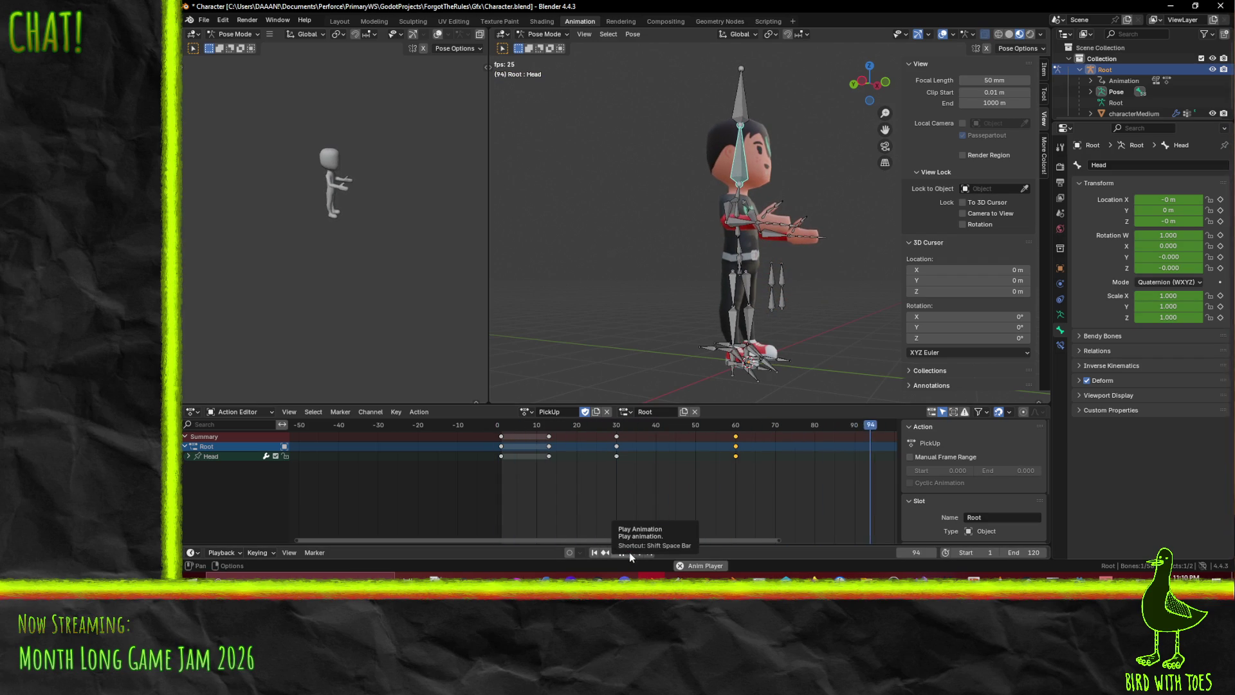
pyautogui.moveTo(801, 287)
pyautogui.mouseDown(button='middle')
pyautogui.moveTo(857, 288)
pyautogui.moveTo(805, 292)
pyautogui.mouseUp(button='middle')
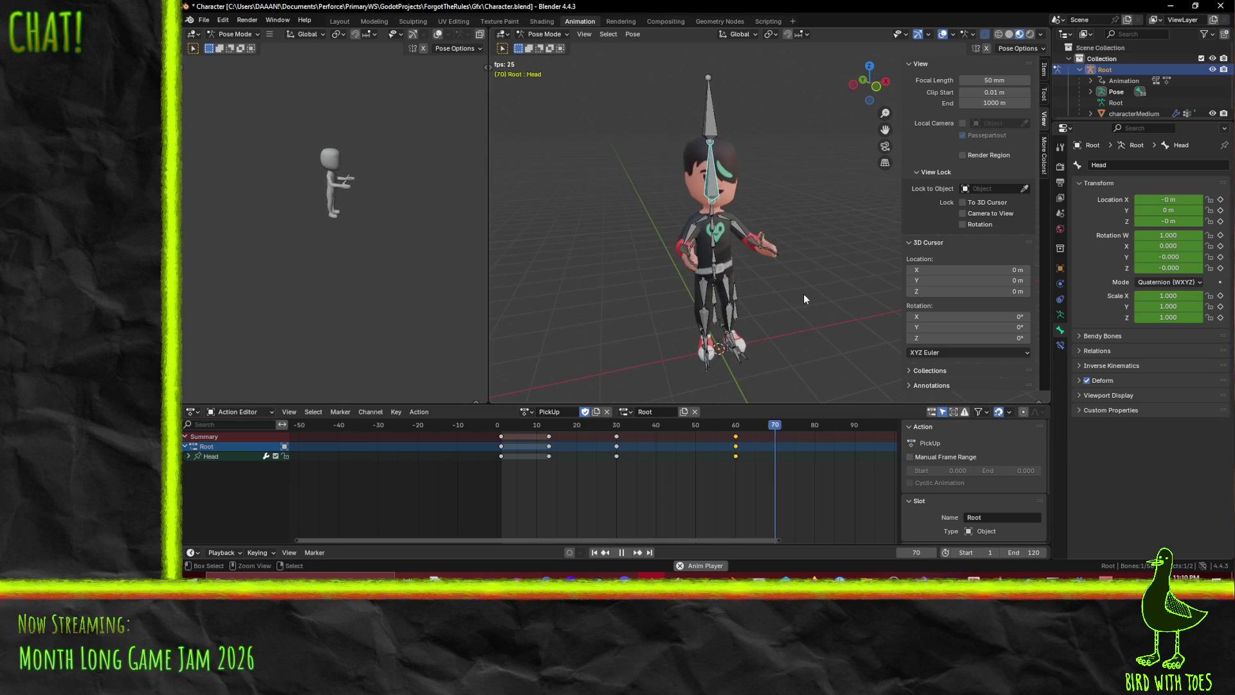
# Save the blend file, stop playback and rewind to the start of the action
pyautogui.hotkey('ctrl', 's')
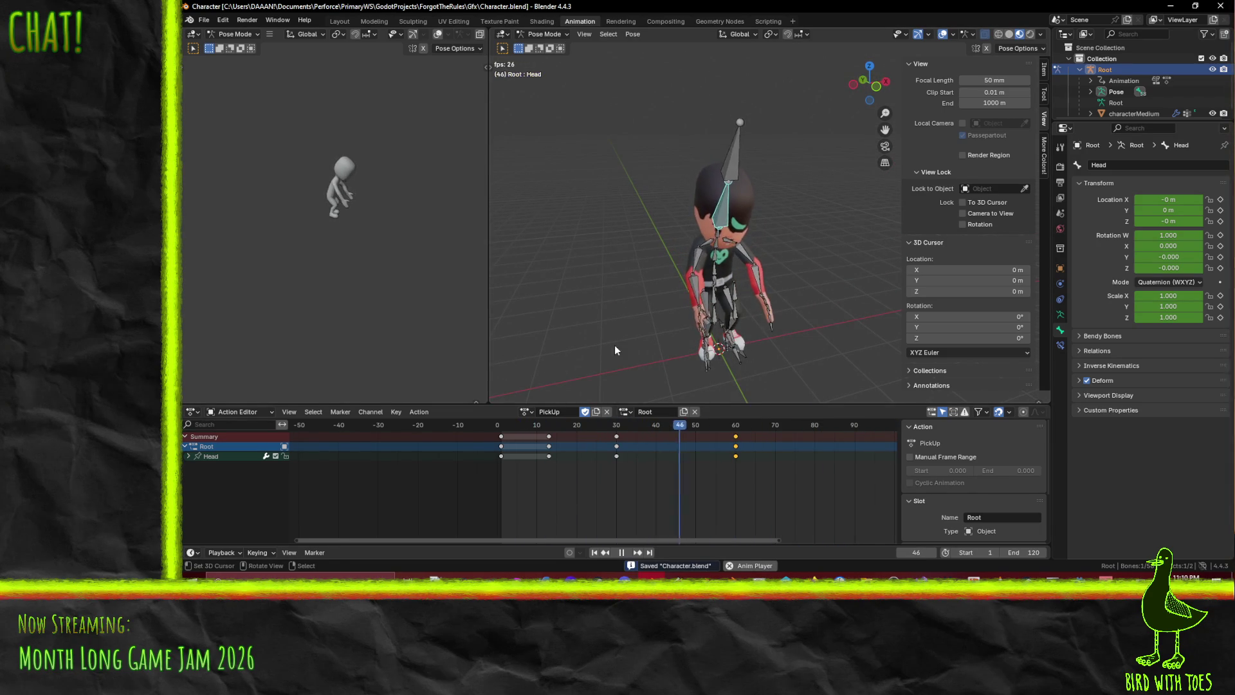
pyautogui.press('space')
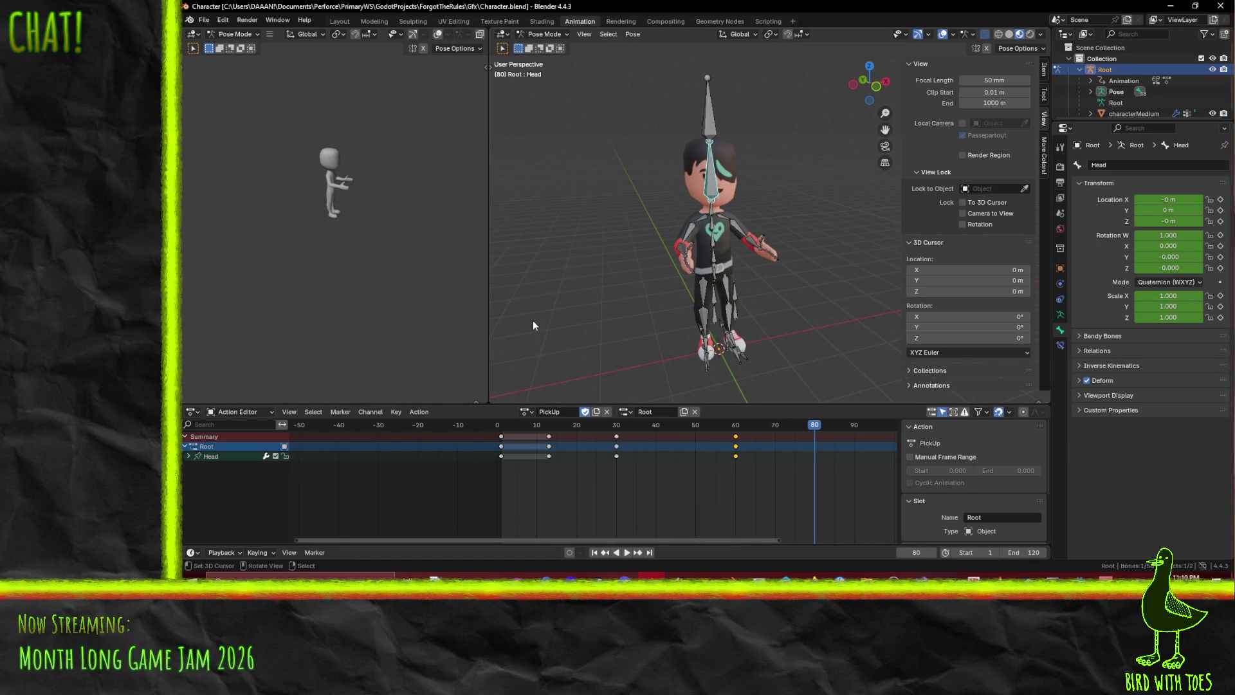
pyautogui.moveTo(821, 423); pyautogui.dragTo(501, 435)
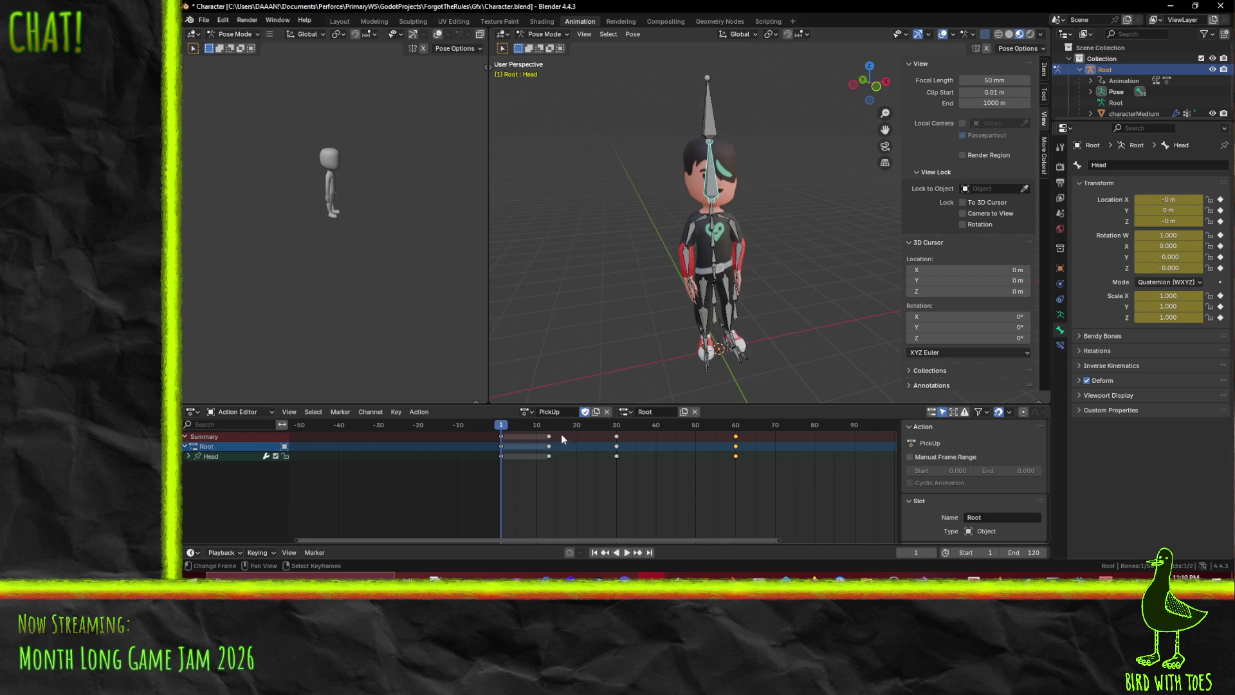
pyautogui.click(529, 412)
pyautogui.click(529, 412)
pyautogui.click(532, 412)
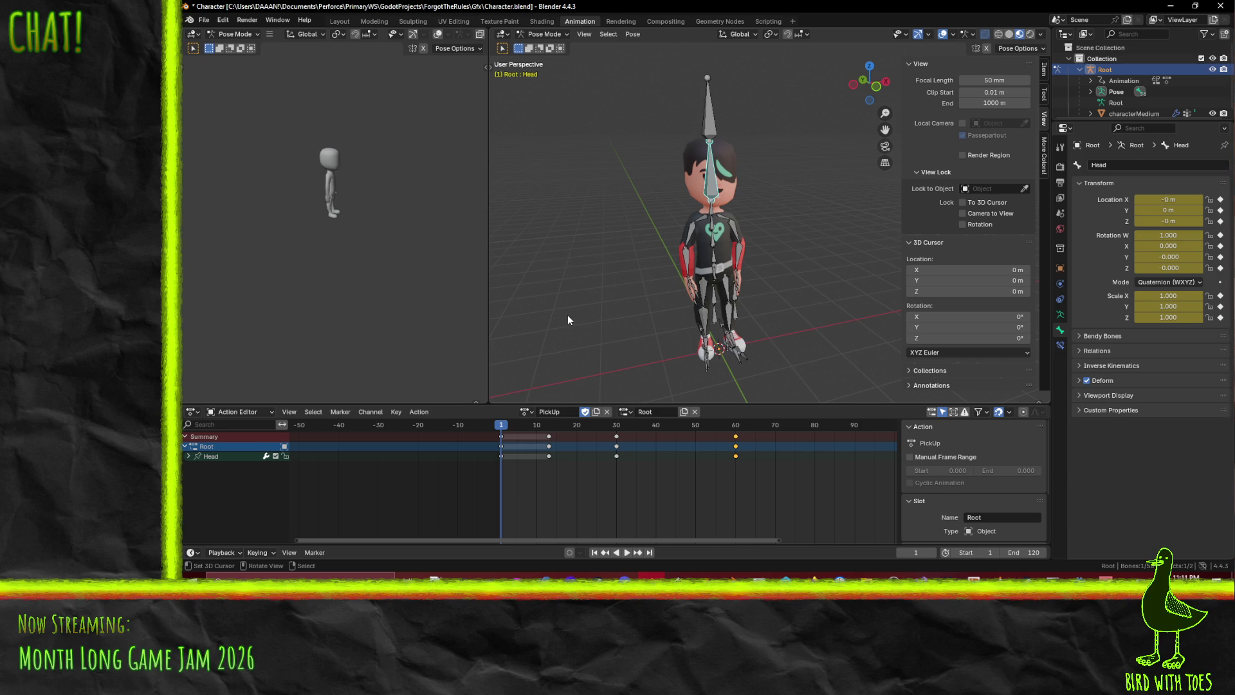
# Duplicate the PickUp action into a new action, PickUp.001
pyautogui.moveTo(569, 377)
pyautogui.mouseDown(button='middle')
pyautogui.moveTo(655, 261)
pyautogui.moveTo(678, 293)
pyautogui.moveTo(757, 285)
pyautogui.mouseUp(button='middle')
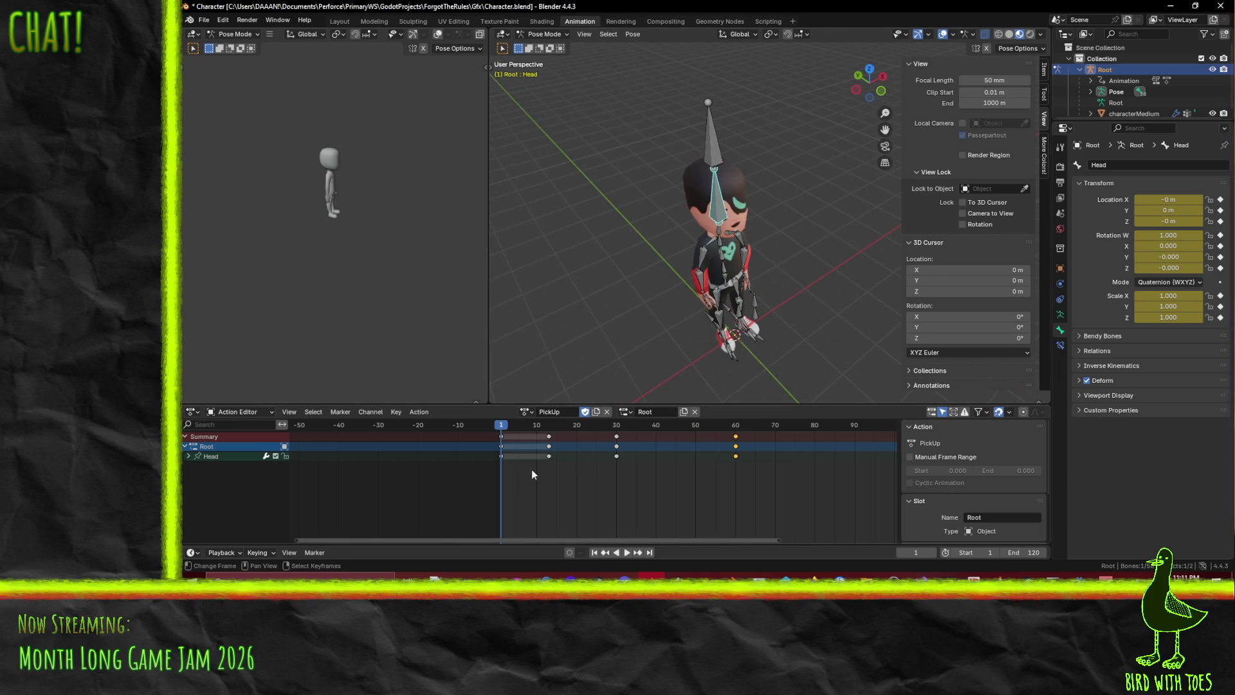
pyautogui.click(526, 411)
pyautogui.click(527, 415)
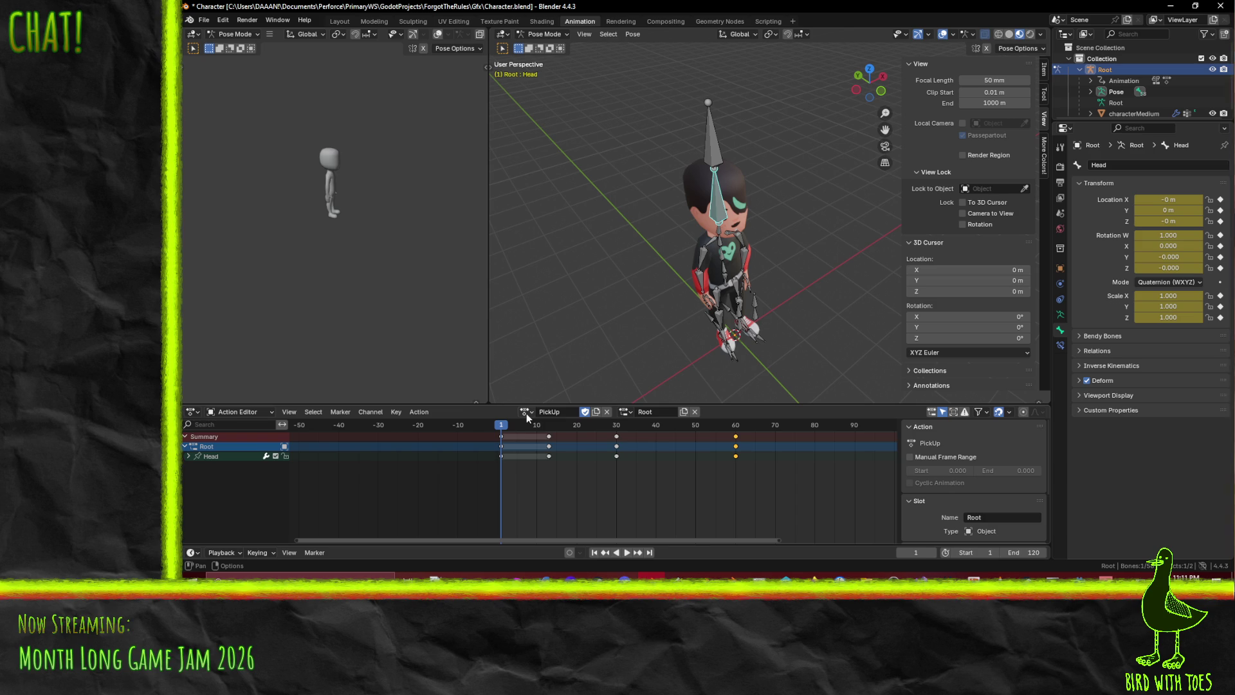
pyautogui.click(527, 413)
pyautogui.click(526, 413)
pyautogui.click(596, 412)
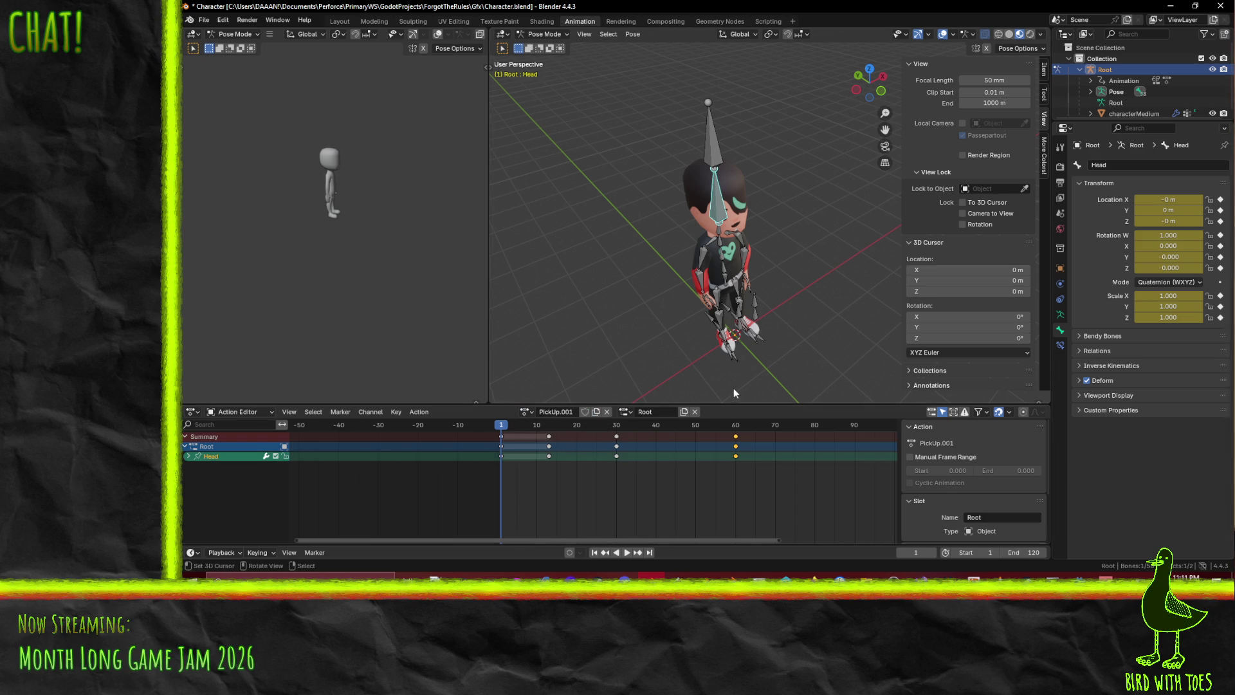
# Select all bones and delete every keyframe in PickUp.001
pyautogui.press('a')
pyautogui.click(548, 436)
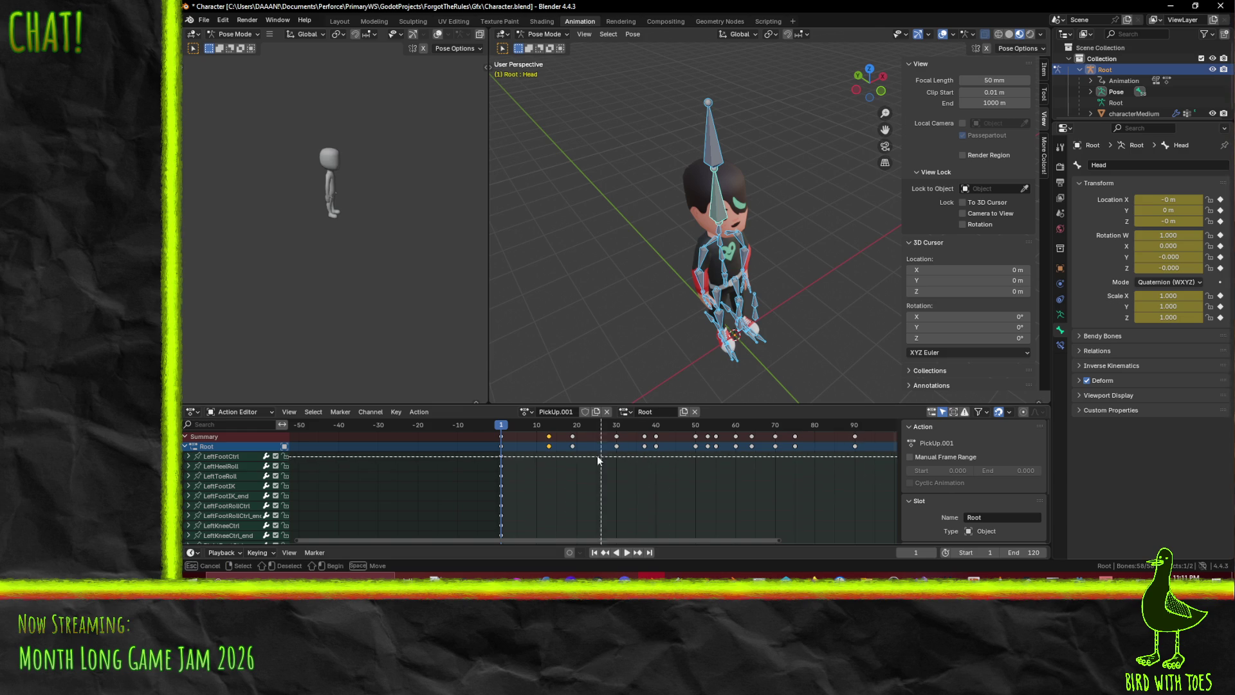
pyautogui.moveTo(541, 463); pyautogui.dragTo(906, 434)
pyautogui.press('x')
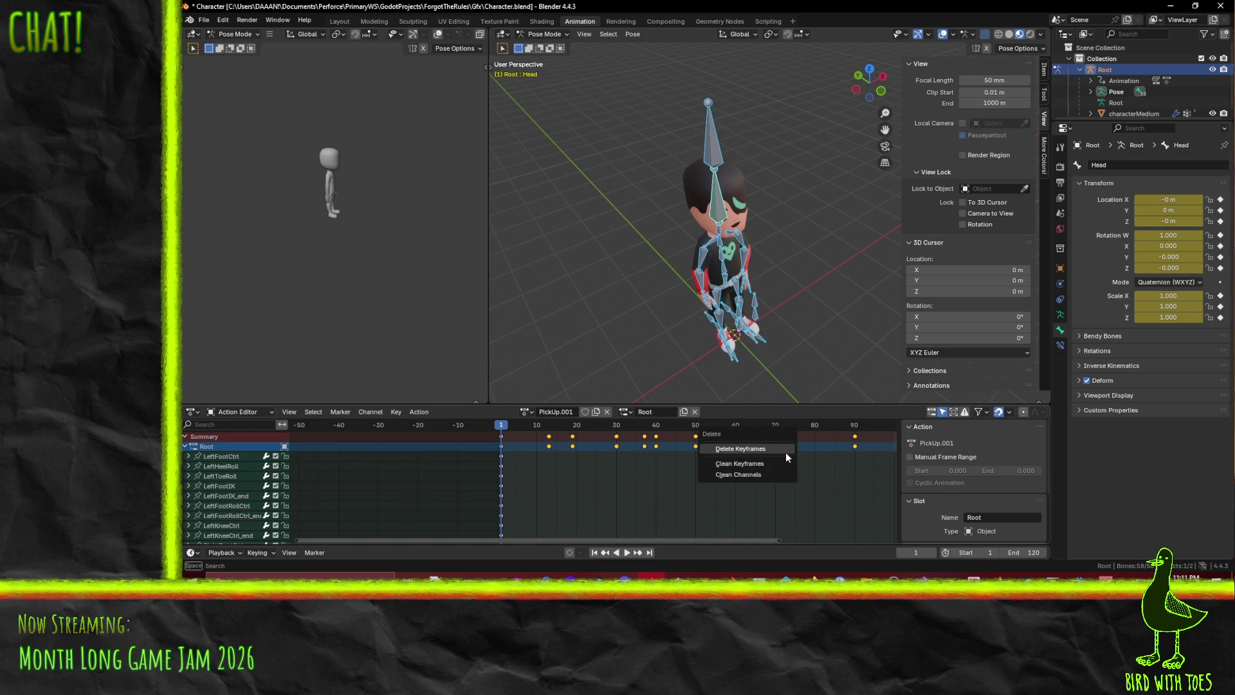
pyautogui.click(770, 448)
pyautogui.moveTo(744, 388)
pyautogui.mouseDown(button='middle')
pyautogui.moveTo(713, 341)
pyautogui.moveTo(743, 324)
pyautogui.mouseUp(button='middle')
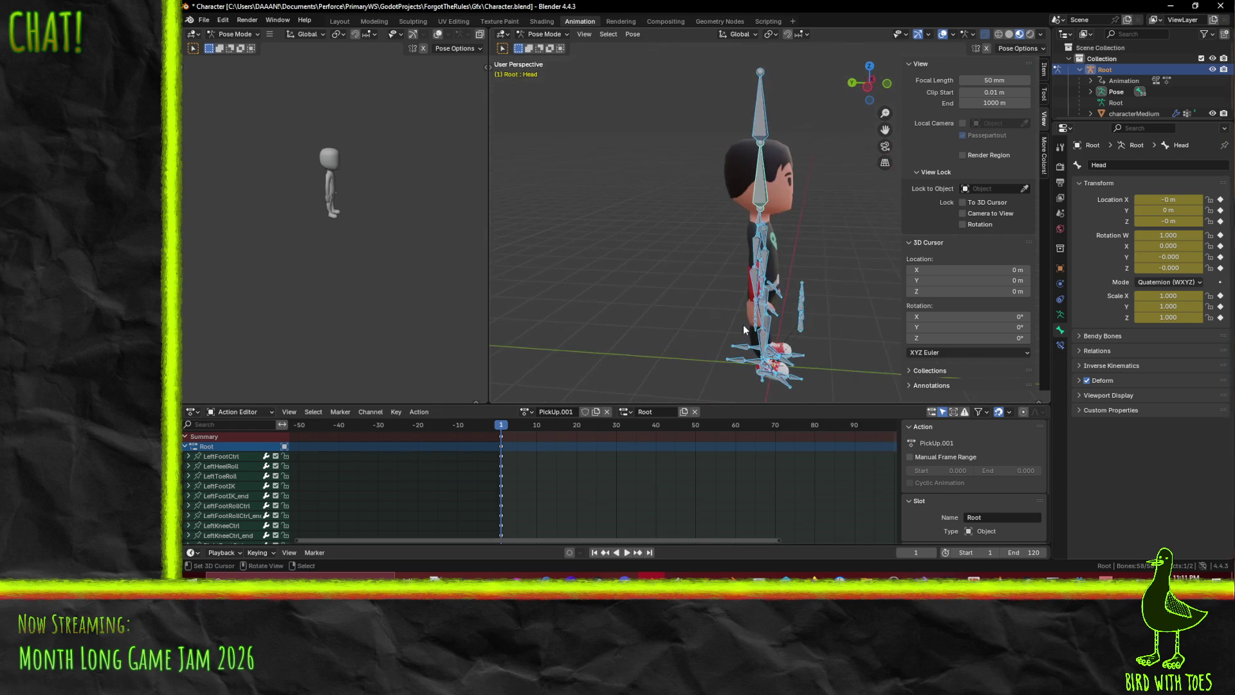
# In Right Orthographic view, rotate the LeftArm and RightArm bones into opposite swings
pyautogui.press('KP_3')
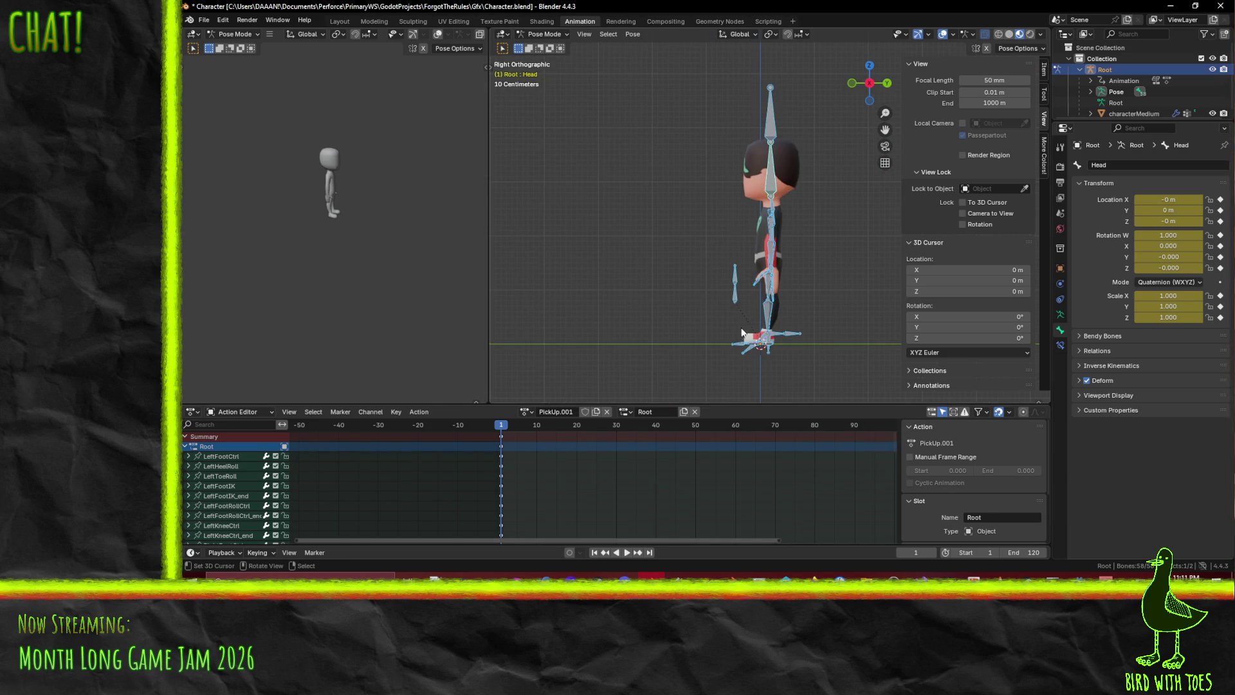
pyautogui.moveTo(672, 301)
pyautogui.keyDown('shift'); pyautogui.mouseDown(button='middle')
pyautogui.moveTo(584, 259)
pyautogui.moveTo(657, 265)
pyautogui.moveTo(668, 279)
pyautogui.mouseUp(button='middle'); pyautogui.keyUp('shift')
pyautogui.scroll(2, 591, 255)
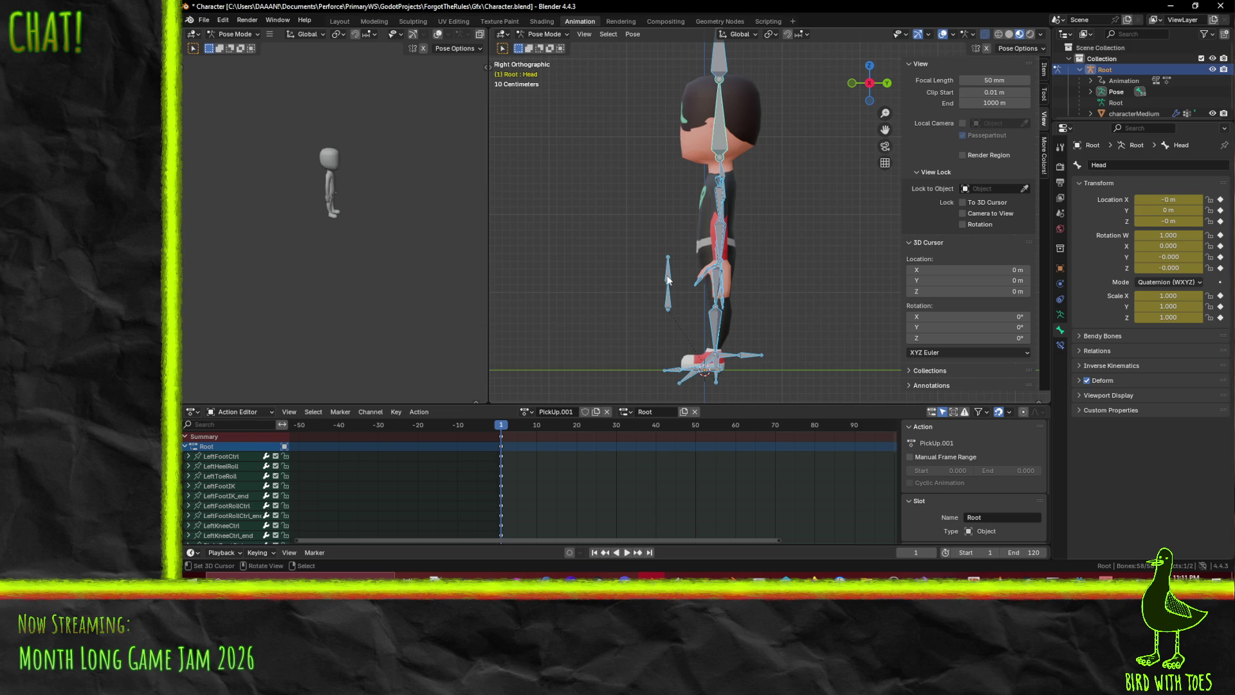
pyautogui.moveTo(670, 276)
pyautogui.mouseDown(button='middle')
pyautogui.moveTo(727, 295)
pyautogui.moveTo(721, 283)
pyautogui.mouseUp(button='middle')
pyautogui.click(693, 204)
pyautogui.press('KP_3')
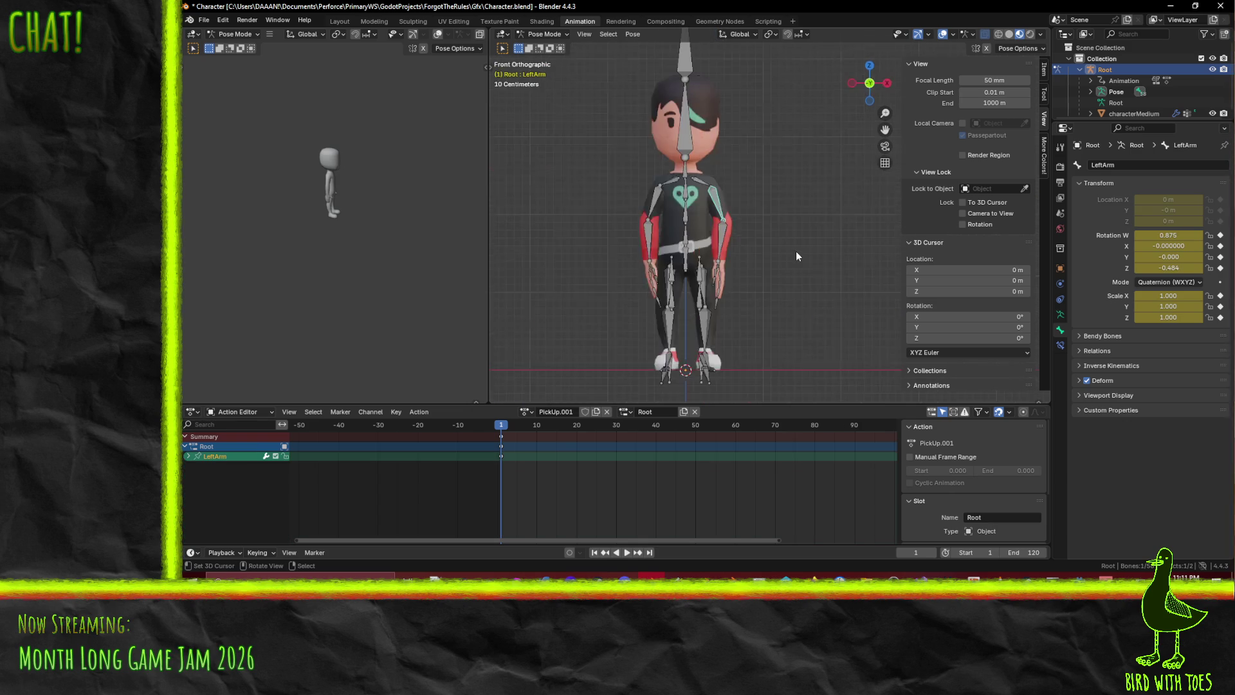
pyautogui.press('r')
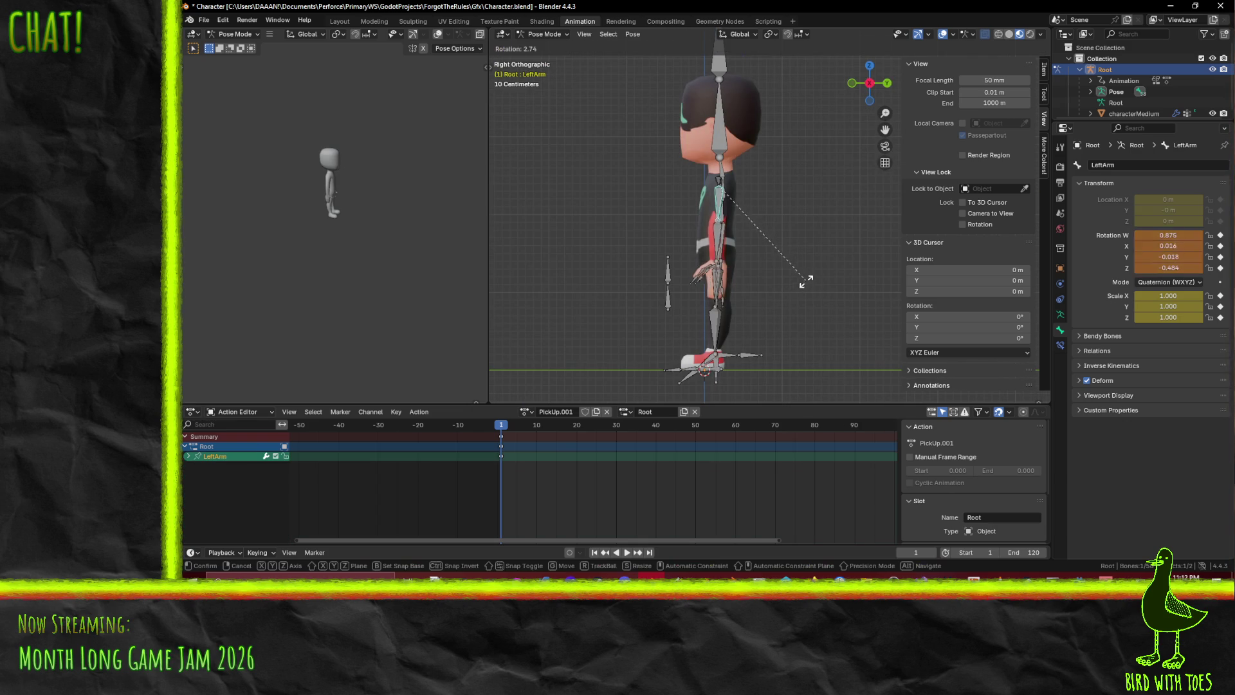
pyautogui.click(709, 278)
pyautogui.moveTo(632, 276)
pyautogui.mouseDown(button='middle')
pyautogui.moveTo(753, 280)
pyautogui.moveTo(637, 207)
pyautogui.mouseUp(button='middle')
pyautogui.click(637, 208)
pyautogui.press('KP_3')
pyautogui.press('r')
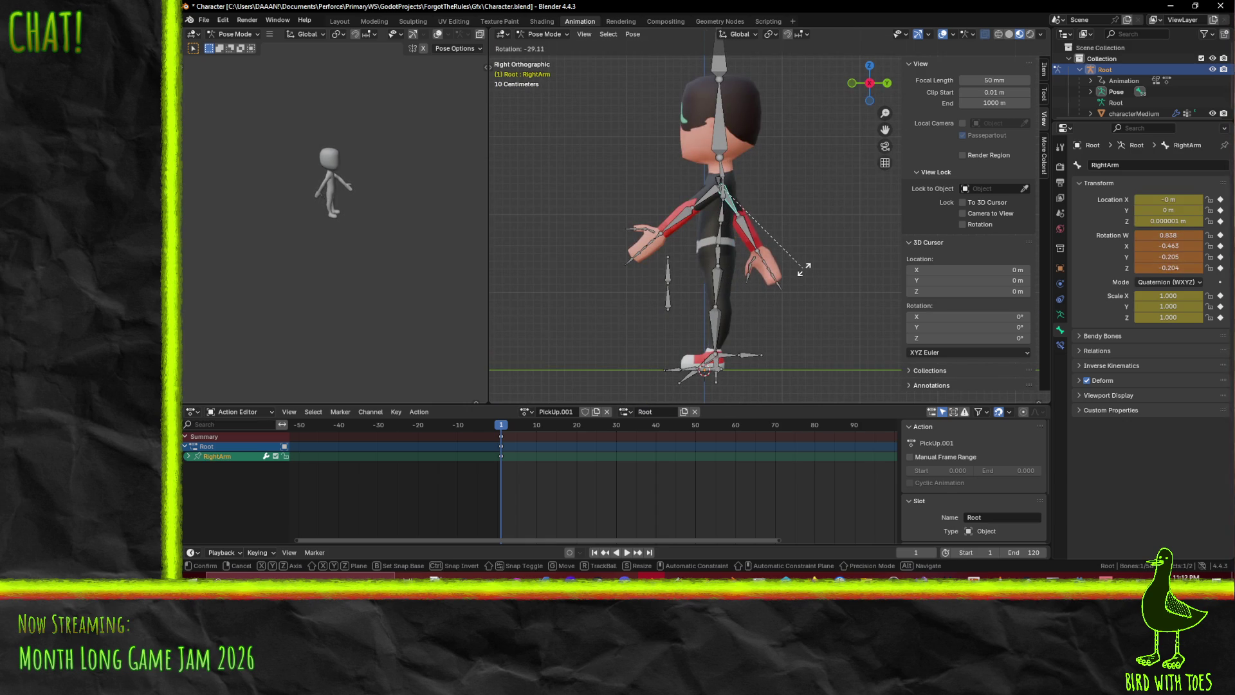
pyautogui.click(798, 267)
pyautogui.keyDown('shift'); pyautogui.click(702, 201); pyautogui.keyUp('shift')
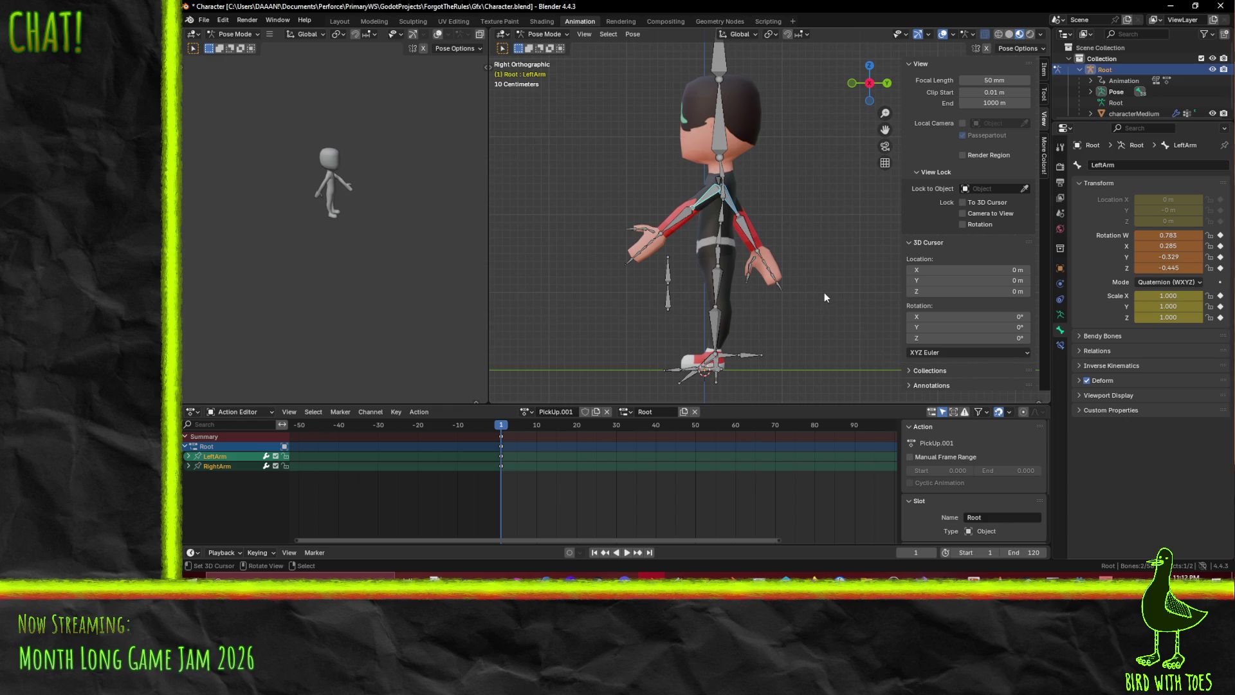
# Swing RightUpLeg and RightLeg forward and LeftUpLeg backward to spread the legs mid-stride
pyautogui.moveTo(702, 316)
pyautogui.mouseDown(button='middle')
pyautogui.moveTo(791, 321)
pyautogui.moveTo(812, 303)
pyautogui.mouseUp(button='middle')
pyautogui.click(652, 289)
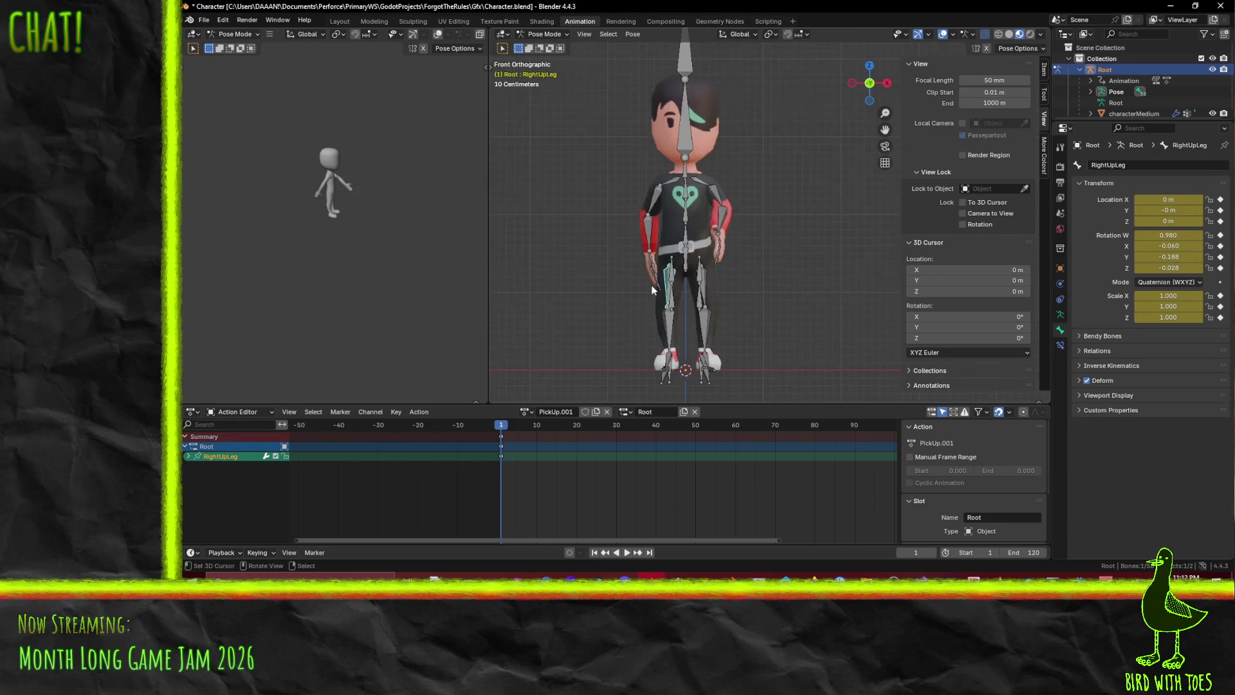
pyautogui.press('KP_3')
pyautogui.press('r')
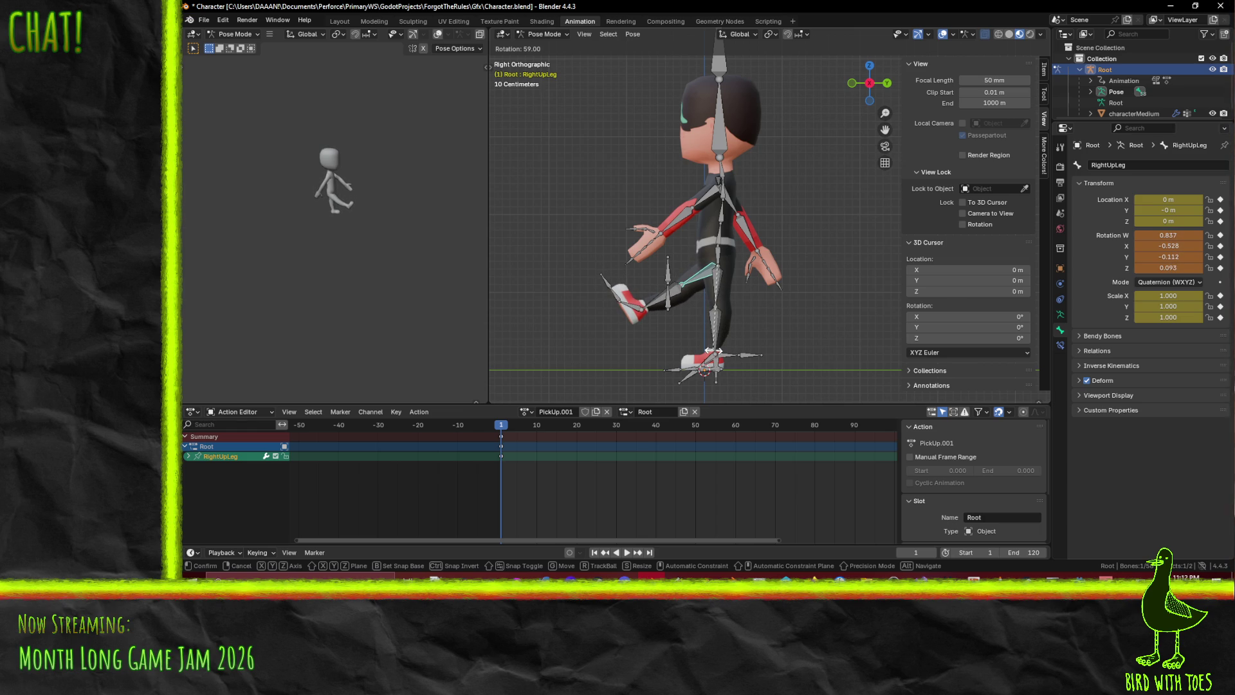
pyautogui.click(713, 350)
pyautogui.click(656, 290)
pyautogui.press('r')
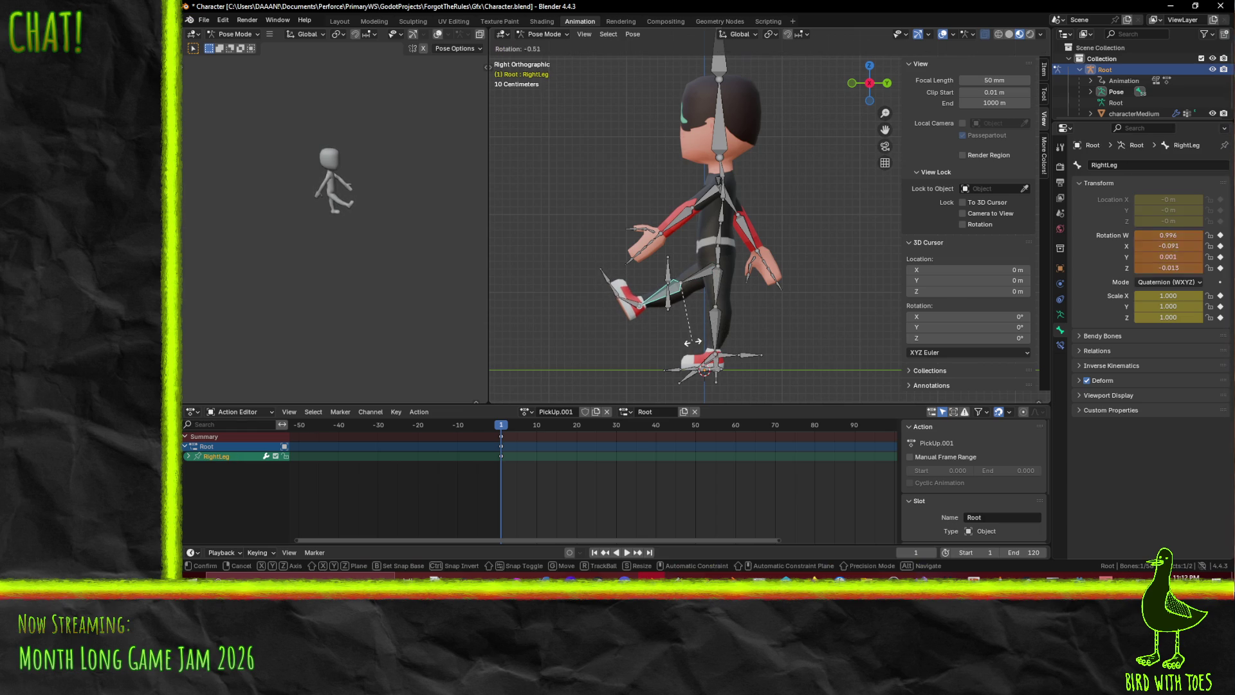
pyautogui.click(692, 341)
pyautogui.click(720, 294)
pyautogui.press('r')
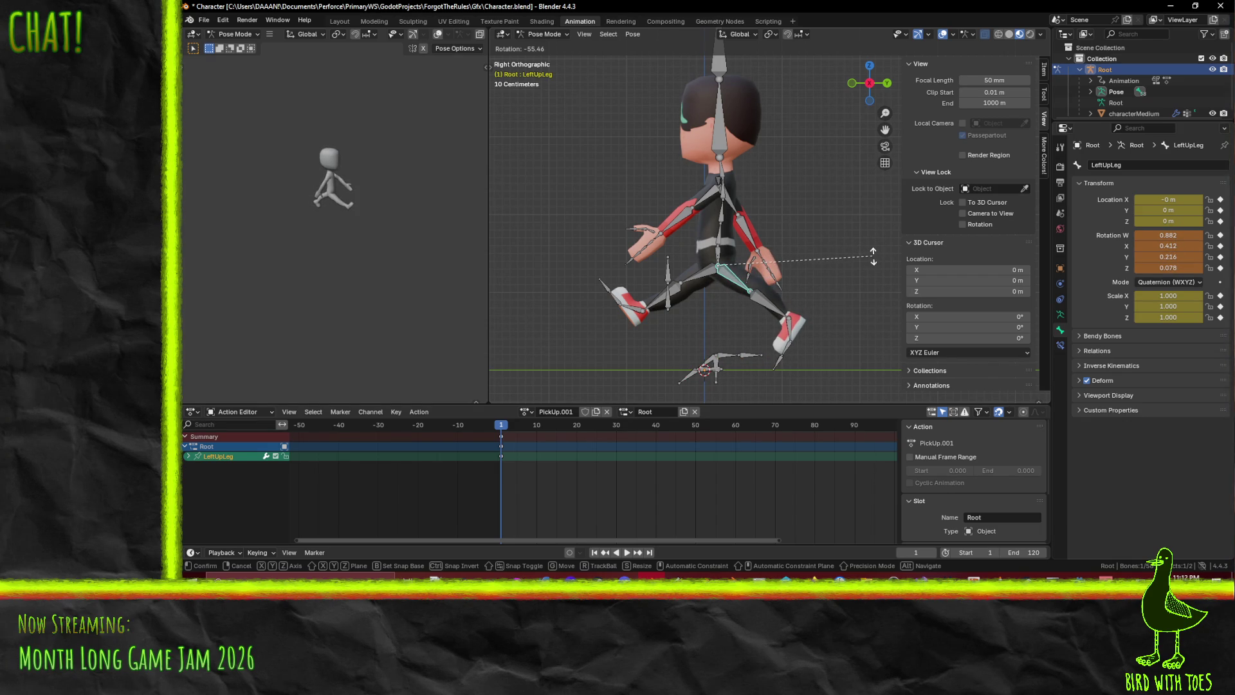
pyautogui.click(874, 256)
# Select the leg, foot, toe and HipsCtrl bones to key the frame-1 pose
pyautogui.keyDown('shift'); pyautogui.click(705, 281); pyautogui.keyUp('shift')
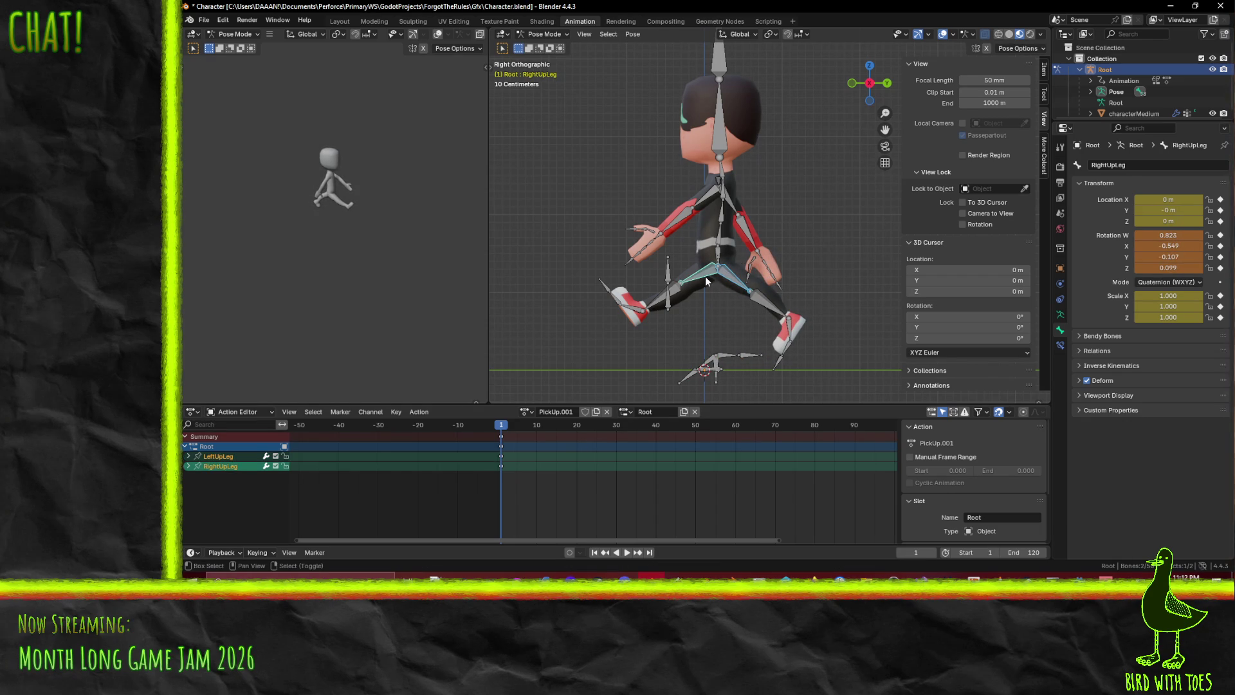
pyautogui.keyDown('shift'); pyautogui.click(679, 295); pyautogui.keyUp('shift')
pyautogui.keyDown('shift'); pyautogui.click(751, 296); pyautogui.keyUp('shift')
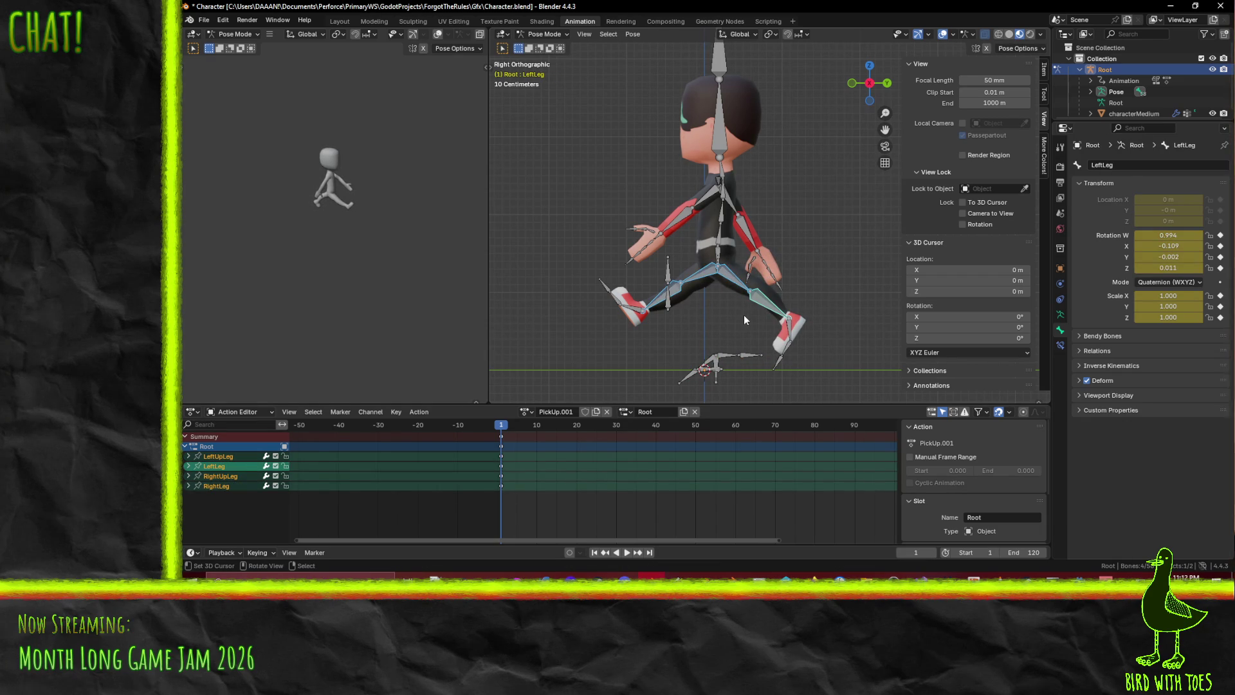
pyautogui.hotkey('shift', ']')
pyautogui.keyDown('shift'); pyautogui.click(642, 322); pyautogui.keyUp('shift')
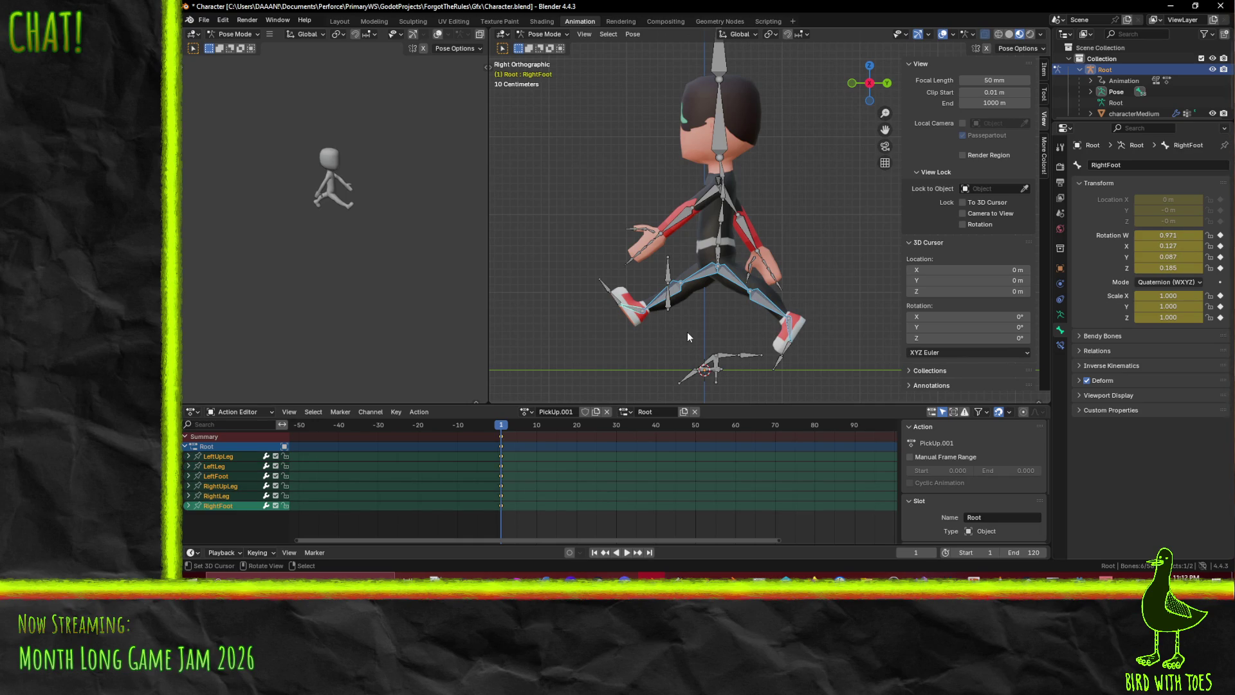
pyautogui.click(787, 351)
pyautogui.keyDown('shift'); pyautogui.click(617, 301); pyautogui.keyUp('shift')
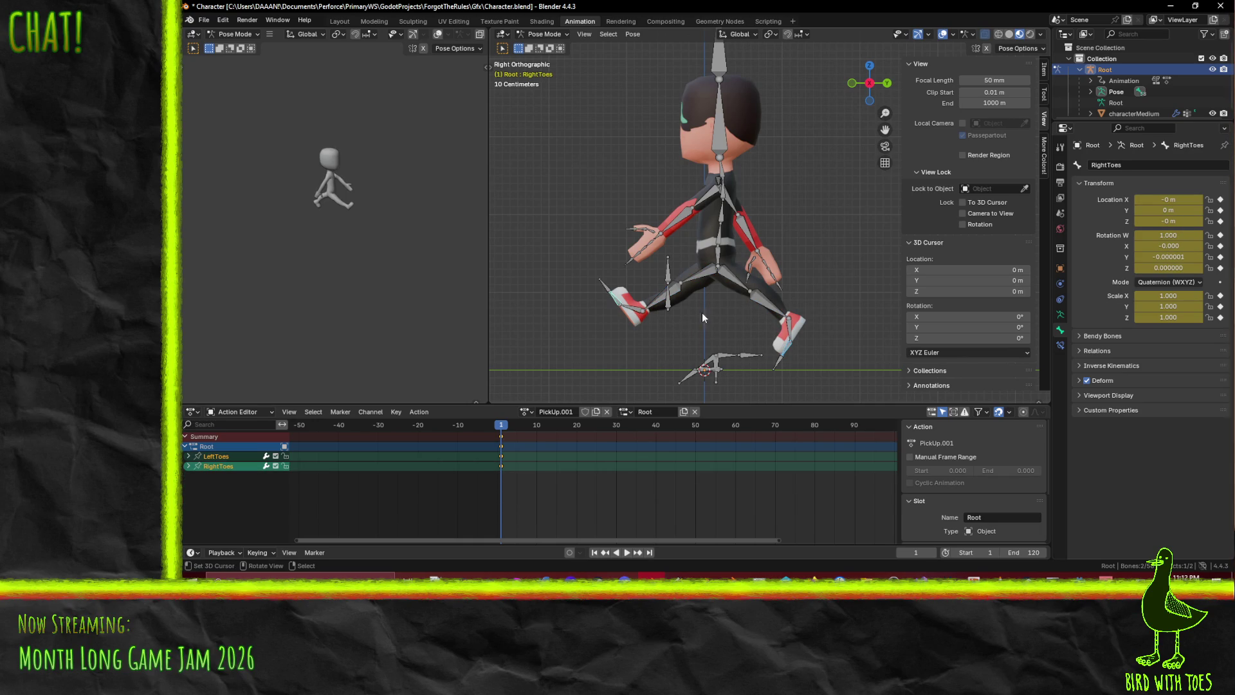
pyautogui.click(718, 260)
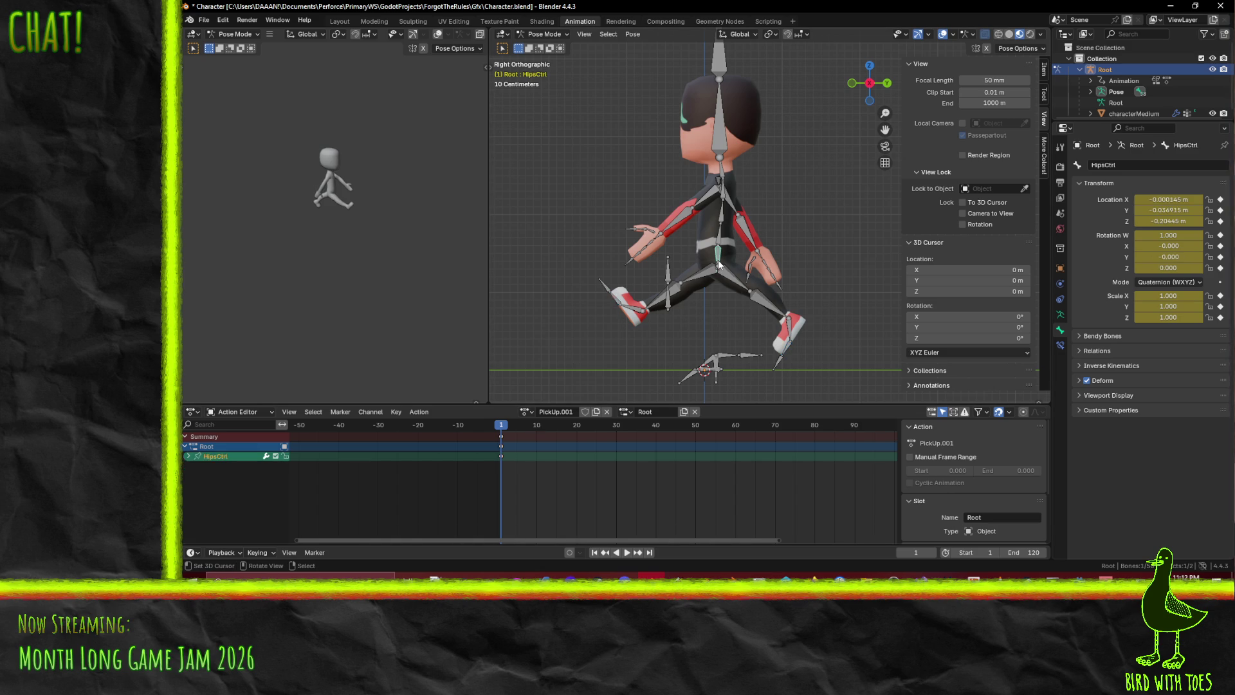
# Preview the frame-1 pose by playing the animation, then stop it
pyautogui.press('space')
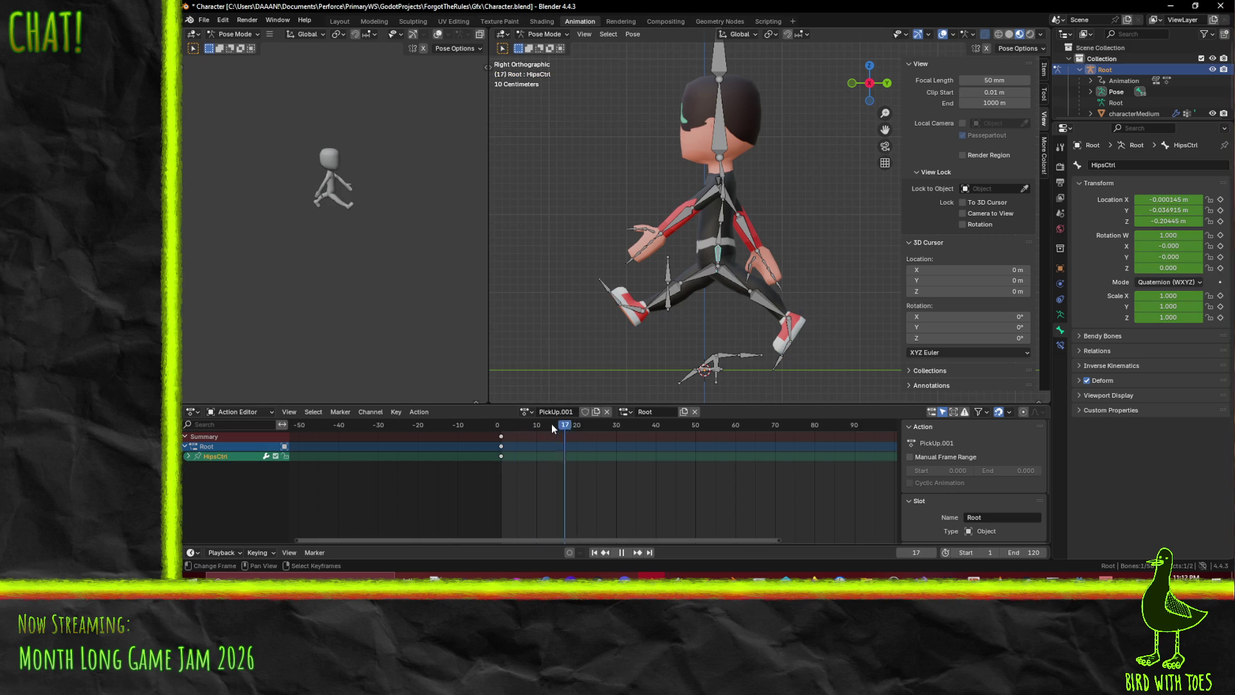
pyautogui.press('Escape')
pyautogui.moveTo(558, 310); pyautogui.dragTo(608, 316, button='middle')
# Rename the PickUp.001 action to 'Walk' and give it a fake user
pyautogui.press('space')
pyautogui.press('space')
pyautogui.doubleClick(565, 412)
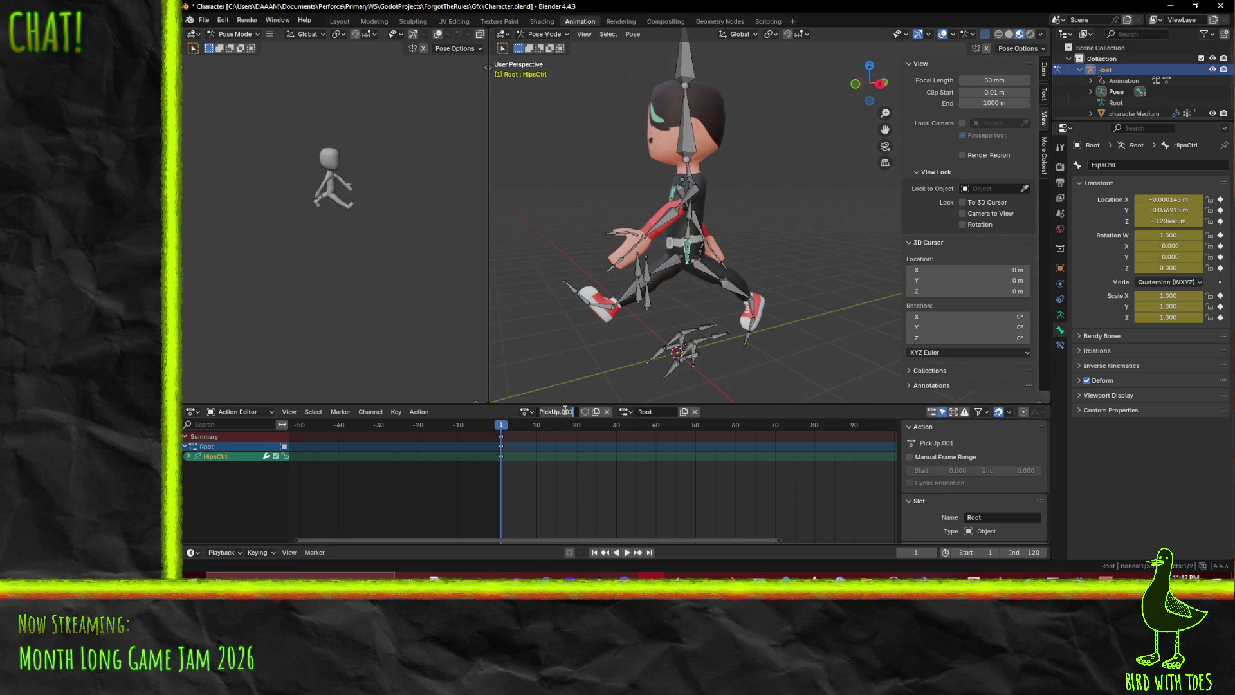
pyautogui.hotkey('ctrl', 'a')
pyautogui.write('Walk')
pyautogui.press('Return')
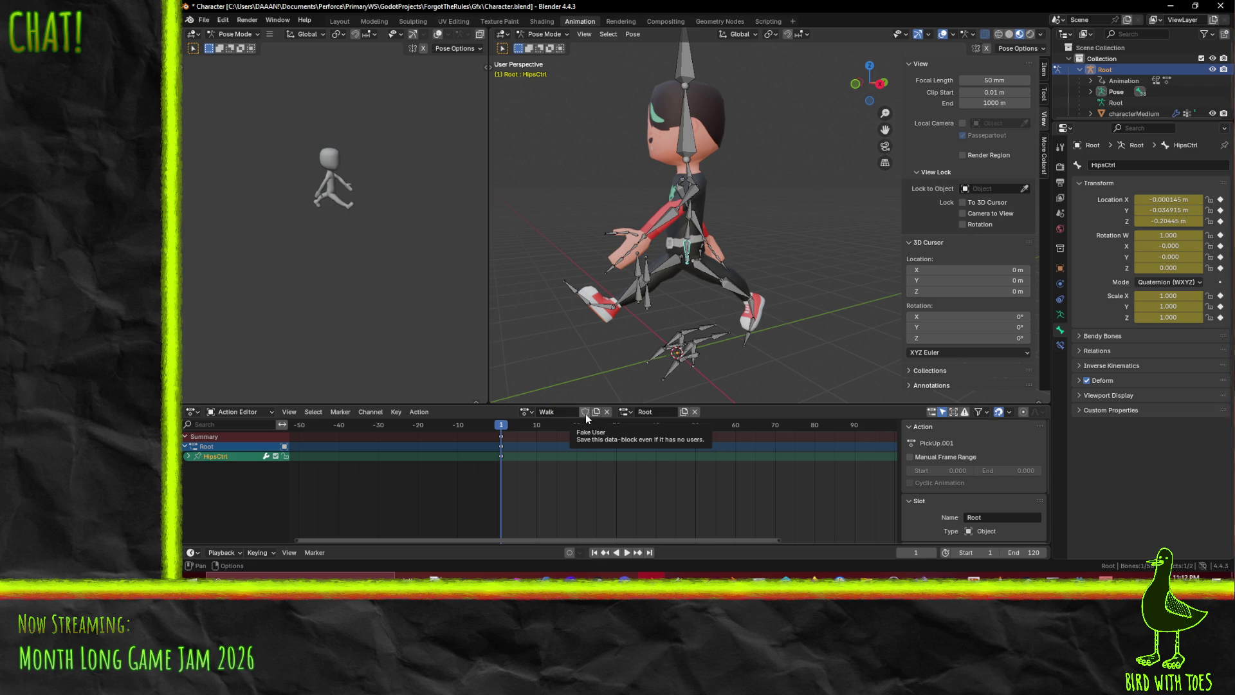
pyautogui.click(586, 415)
# Return to the right side view and save Character.blend
pyautogui.moveTo(675, 352)
pyautogui.mouseDown(button='middle')
pyautogui.moveTo(634, 295)
pyautogui.moveTo(713, 323)
pyautogui.mouseUp(button='middle')
pyautogui.press('KP_1')
pyautogui.press('KP_3')
pyautogui.scroll(1, 713, 323)
pyautogui.hotkey('ctrl', 's')
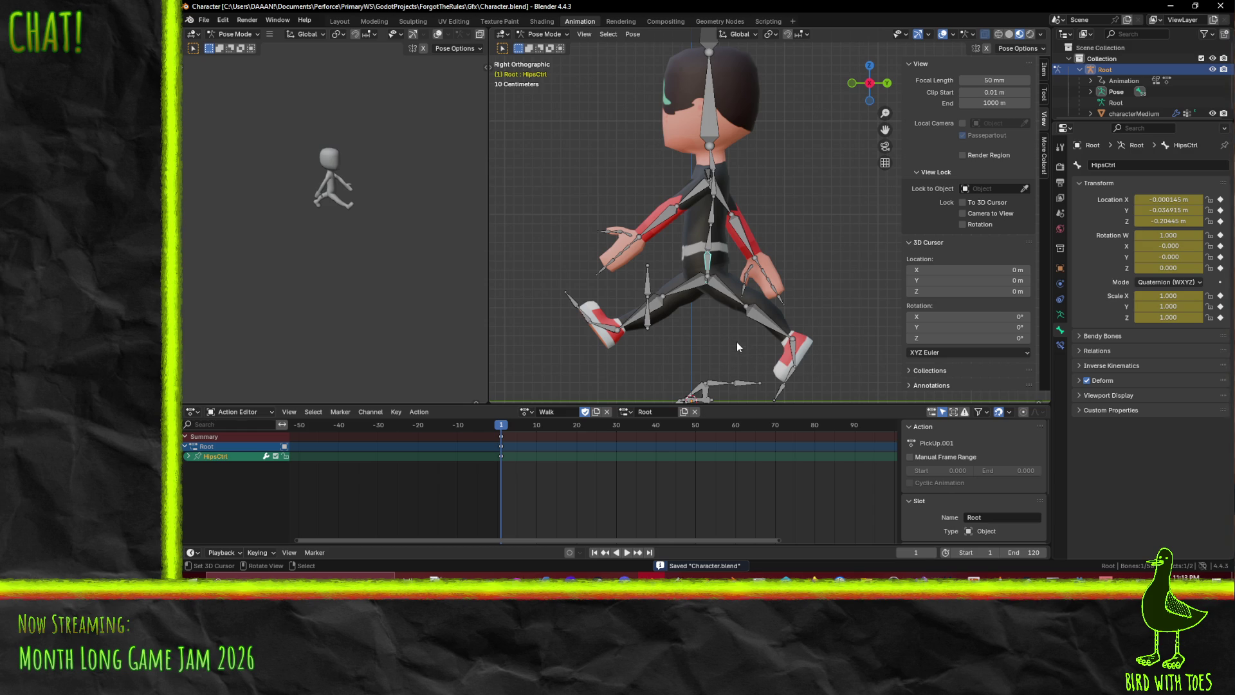
pyautogui.scroll(1, 627, 313)
# Play the Walk animation from the right side view and scrub along the timeline
pyautogui.scroll(-2, 639, 316)
pyautogui.moveTo(638, 315); pyautogui.dragTo(715, 311, button='middle')
pyautogui.press('KP_3')
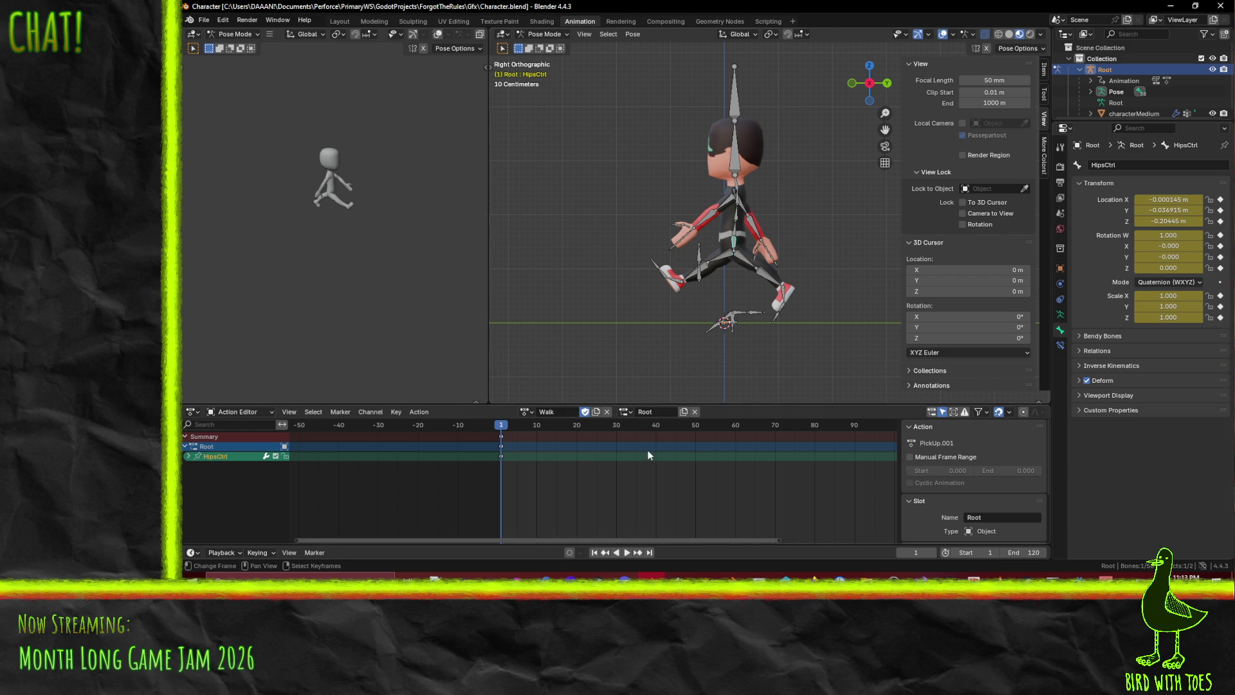
pyautogui.press('space')
pyautogui.moveTo(581, 428); pyautogui.dragTo(677, 443)
pyautogui.scroll(2, 707, 316)
pyautogui.moveTo(706, 316)
pyautogui.keyDown('shift'); pyautogui.mouseDown(button='middle')
pyautogui.moveTo(639, 273)
pyautogui.moveTo(628, 220)
pyautogui.mouseUp(button='middle'); pyautogui.keyUp('shift')
# Rotate RightUpLeg and LeftUpLeg into the mirrored walking stride
pyautogui.click(633, 233)
pyautogui.press('r')
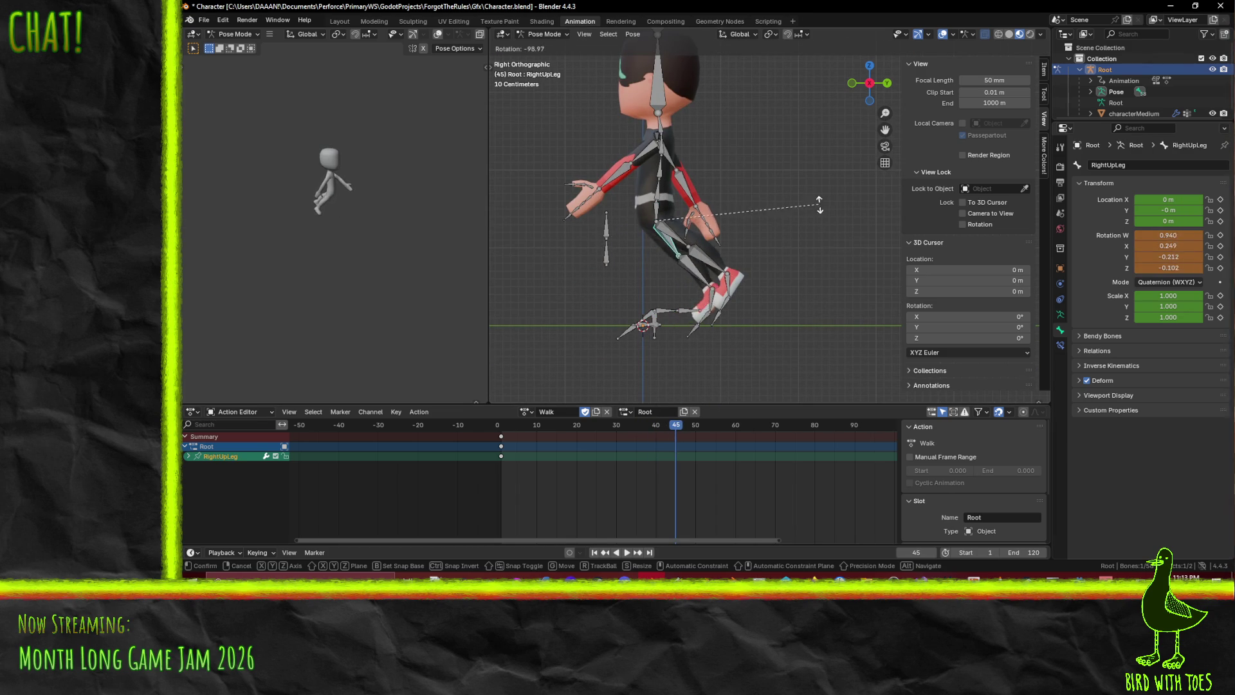
pyautogui.click(808, 173)
pyautogui.click(660, 237)
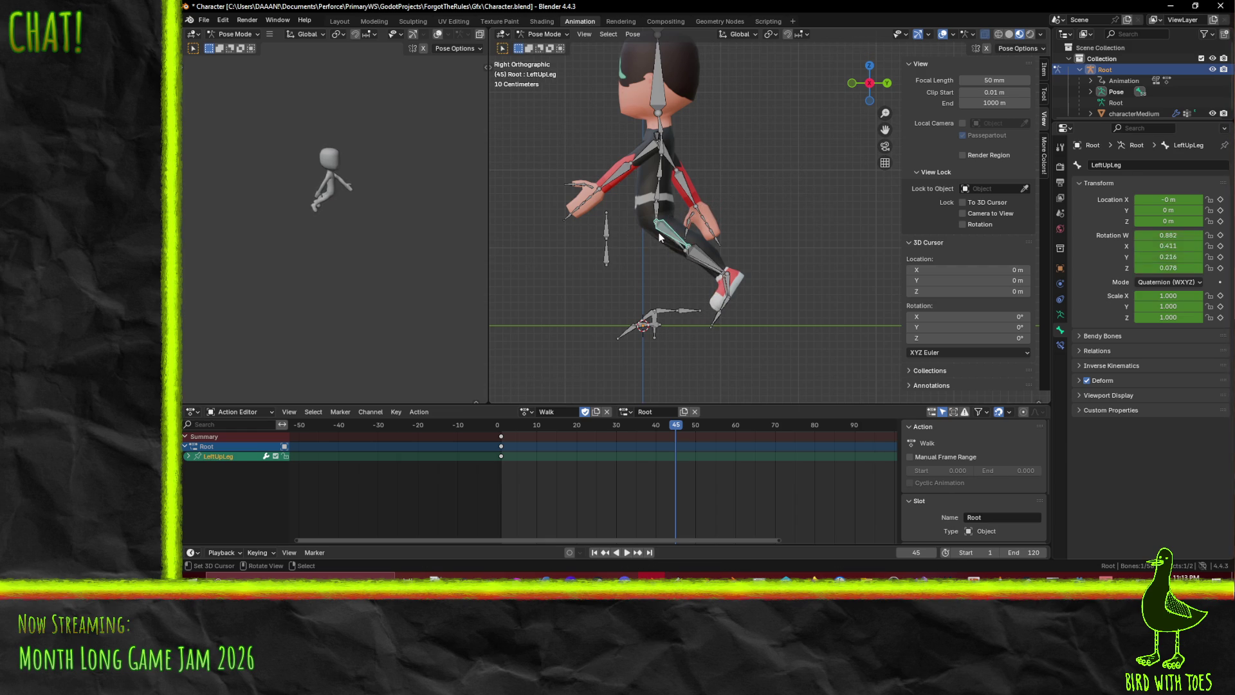
pyautogui.press('r')
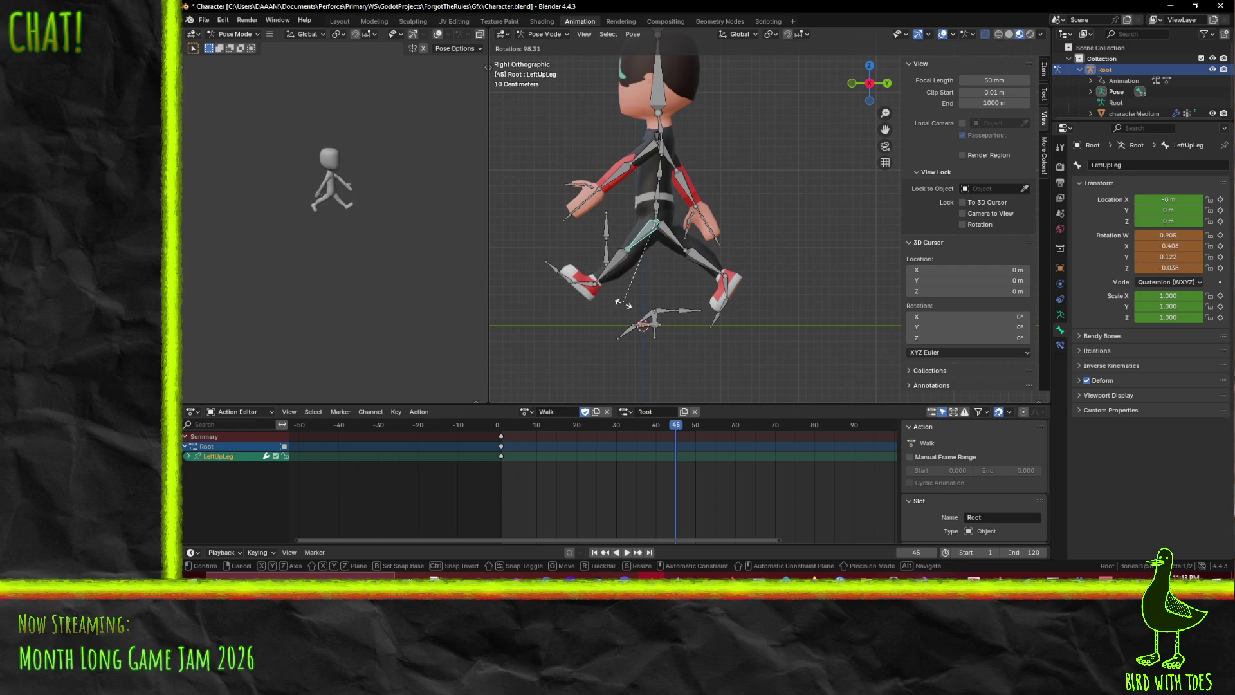
pyautogui.click(625, 302)
# Select both upper legs plus the remaining leg, foot and toe bones
pyautogui.click(669, 240)
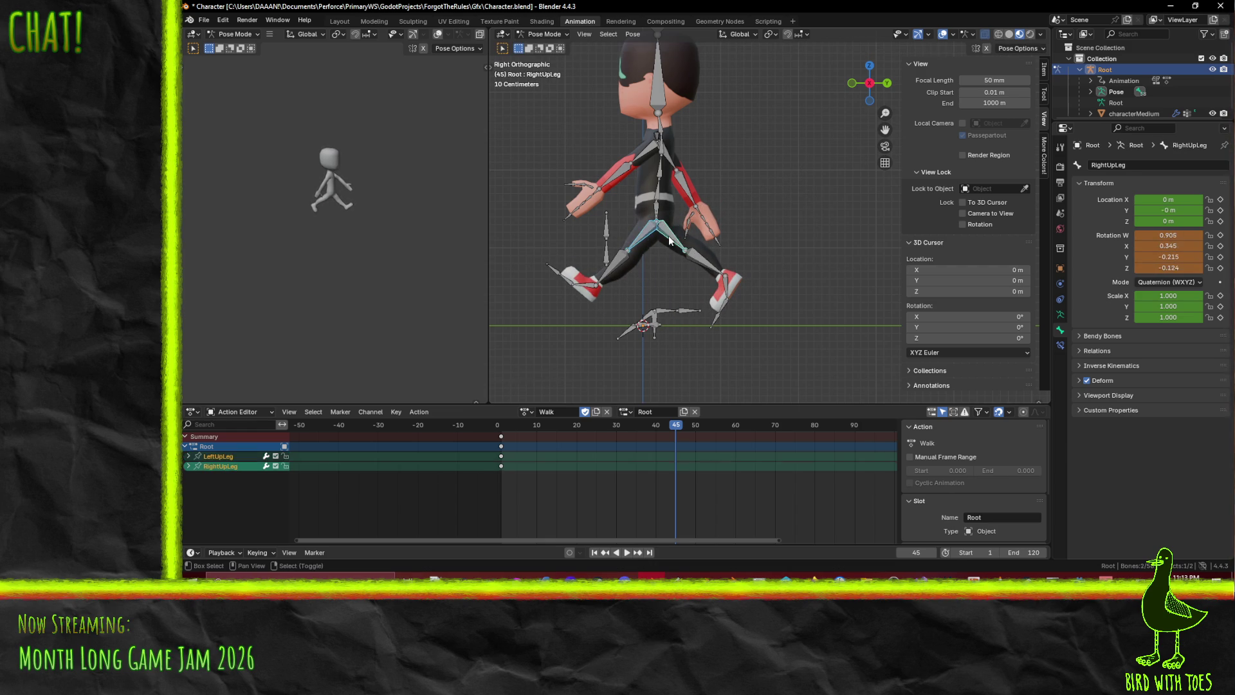
pyautogui.keyDown('shift'); pyautogui.click(612, 265); pyautogui.keyUp('shift')
pyautogui.keyDown('shift'); pyautogui.click(713, 270); pyautogui.keyUp('shift')
pyautogui.keyDown('shift'); pyautogui.click(730, 286); pyautogui.keyUp('shift')
pyautogui.keyDown('shift'); pyautogui.click(723, 307); pyautogui.keyUp('shift')
pyautogui.keyDown('shift'); pyautogui.click(585, 284); pyautogui.keyUp('shift')
pyautogui.keyDown('shift'); pyautogui.click(566, 283); pyautogui.keyUp('shift')
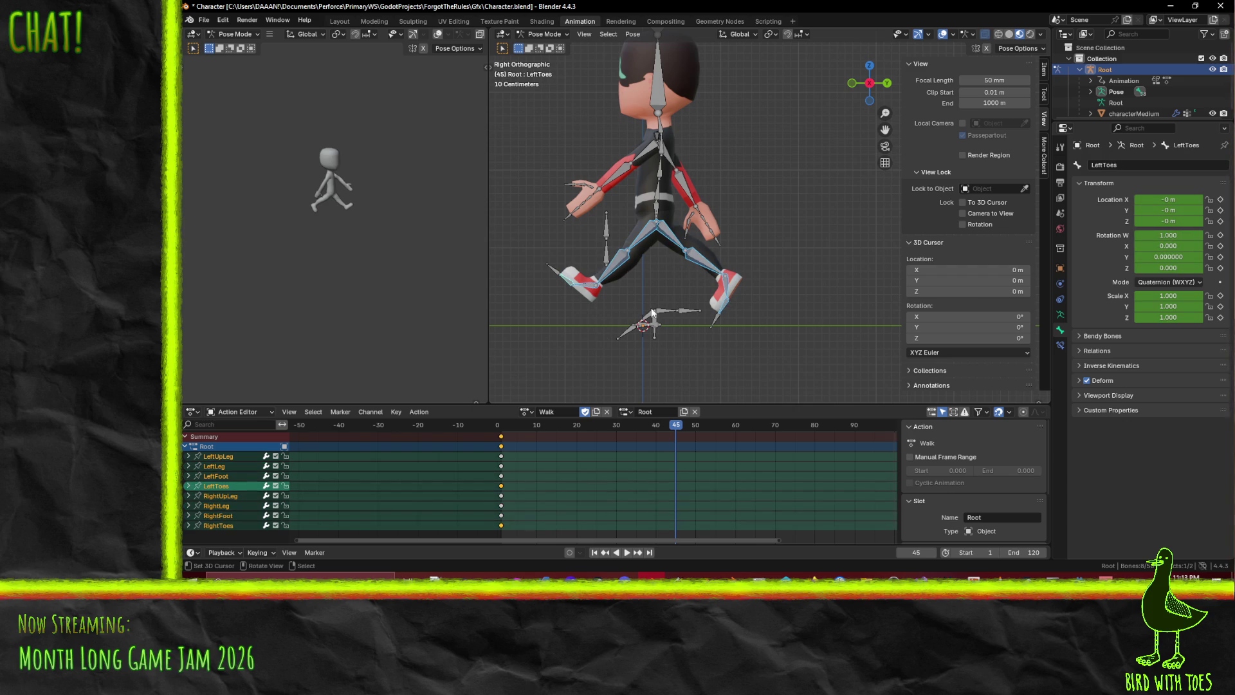
# Key the leg bones at frame 45 and duplicate the frame-0 leg keys to frame 90
pyautogui.press('i')
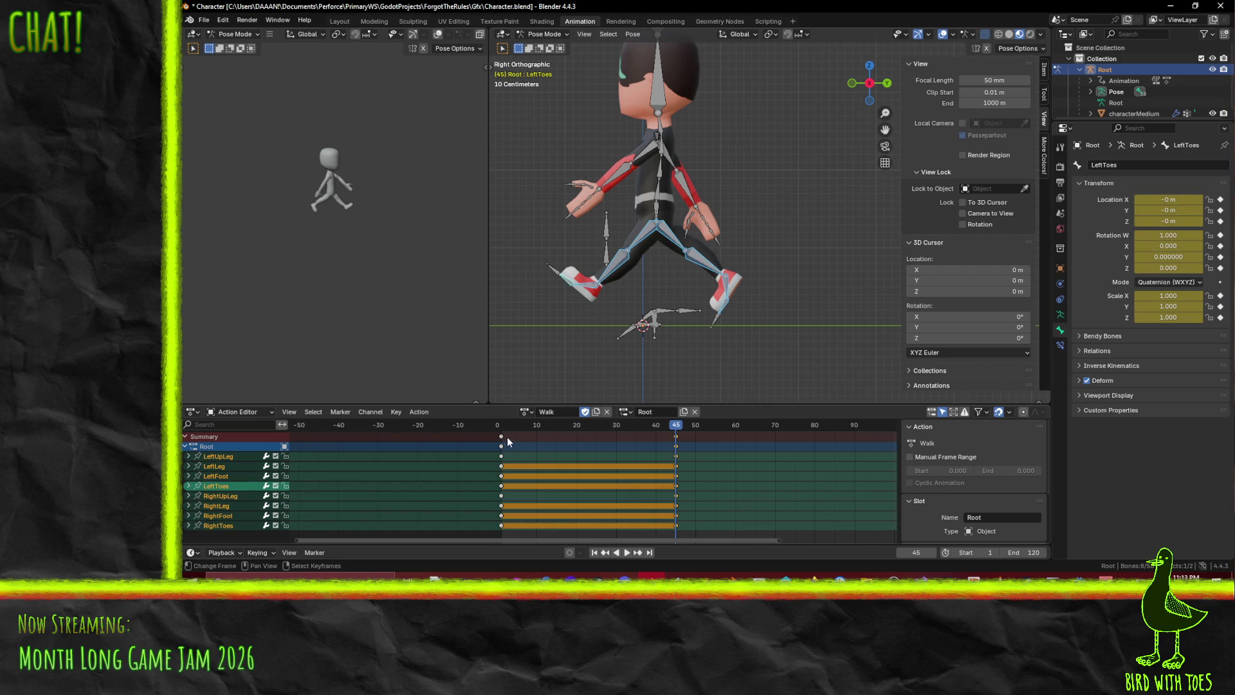
pyautogui.click(508, 441)
pyautogui.scroll(-3, 632, 455)
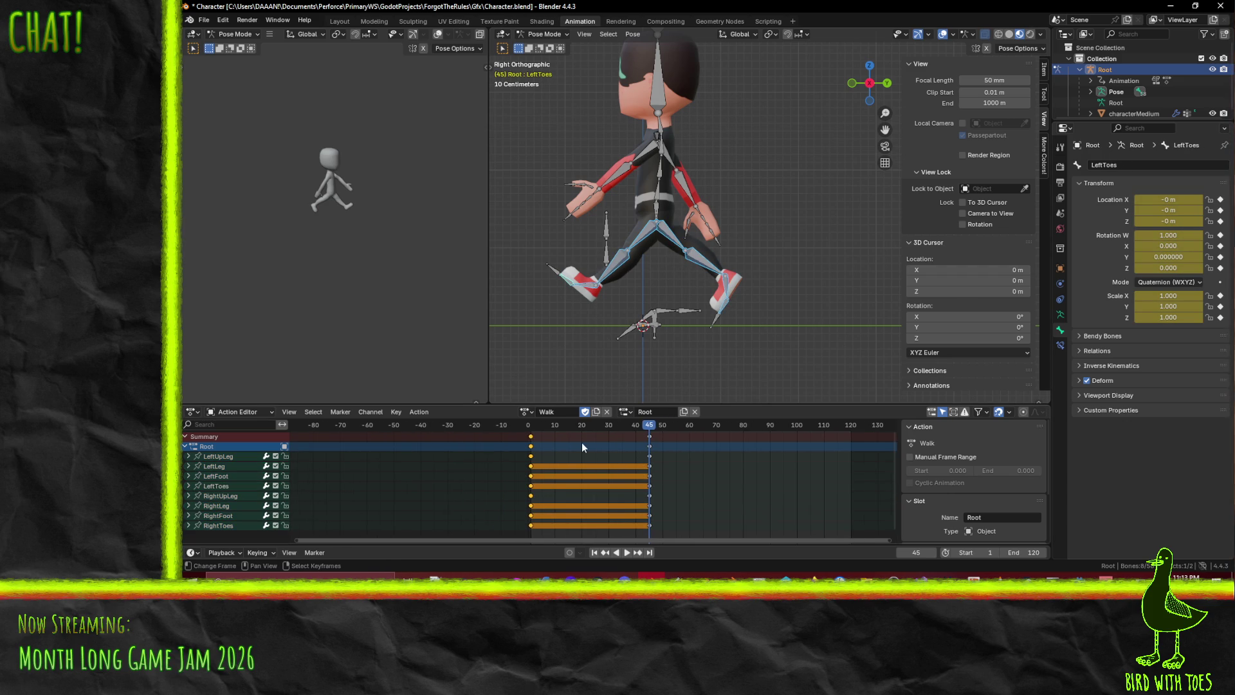
pyautogui.hotkey('shift', 'd')
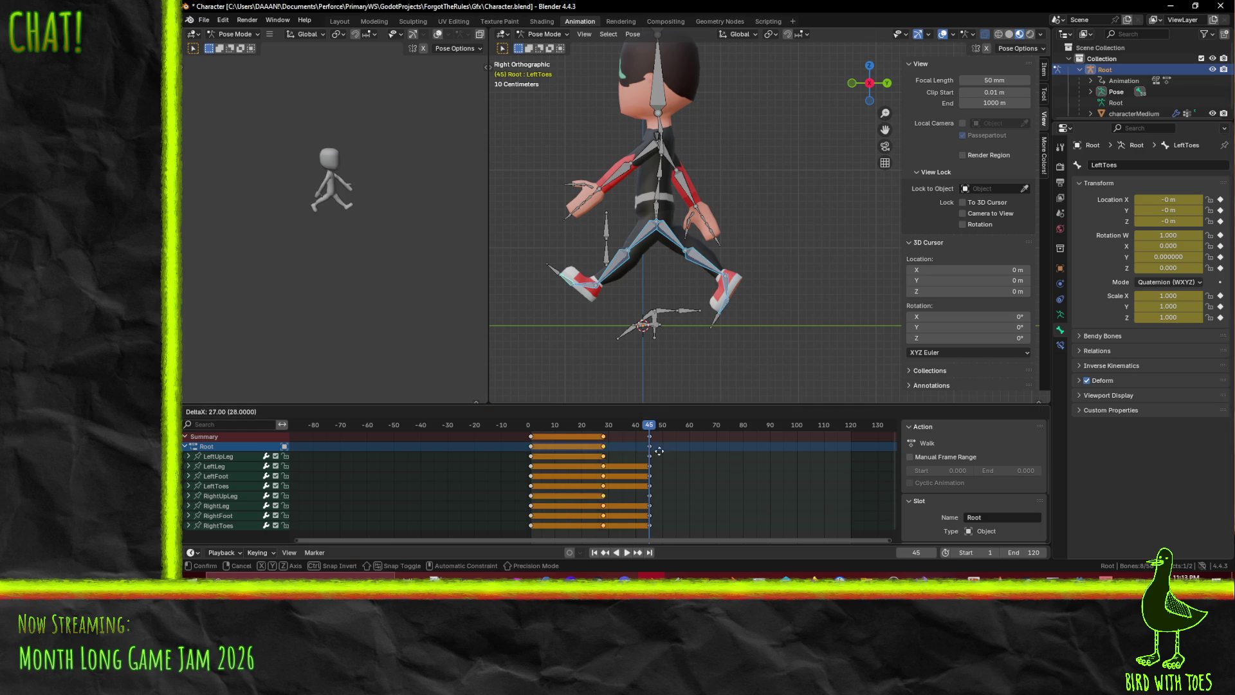
pyautogui.click(819, 451)
# Play back from frame 1 to check the leg loop, then go to frame 45 and select LeftArm
pyautogui.moveTo(643, 440); pyautogui.dragTo(532, 438)
pyautogui.press('space')
pyautogui.click(622, 552)
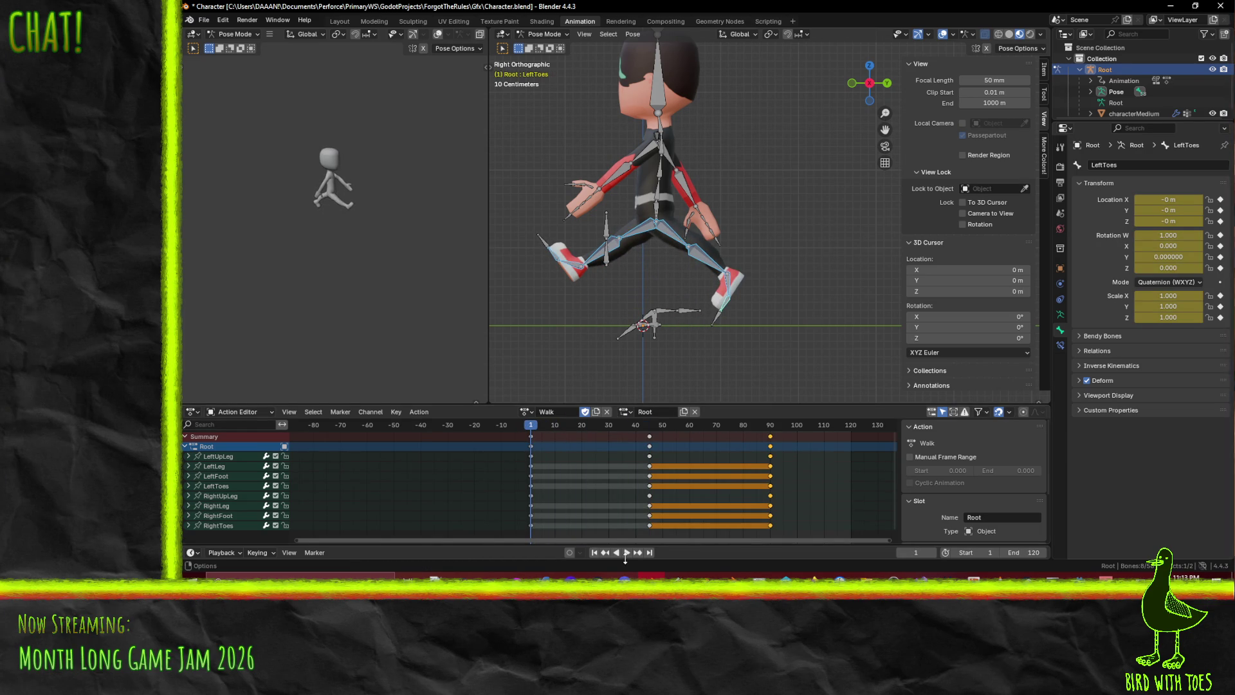
pyautogui.click(627, 552)
pyautogui.moveTo(584, 434); pyautogui.dragTo(651, 432)
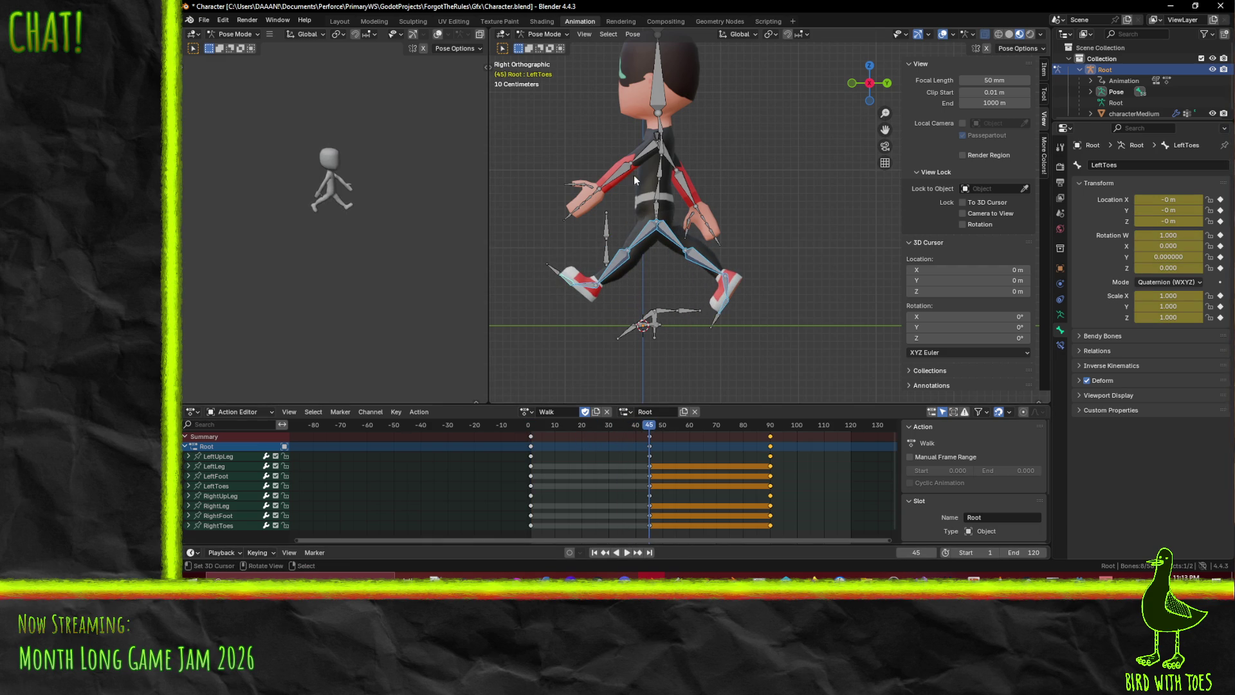
pyautogui.click(642, 158)
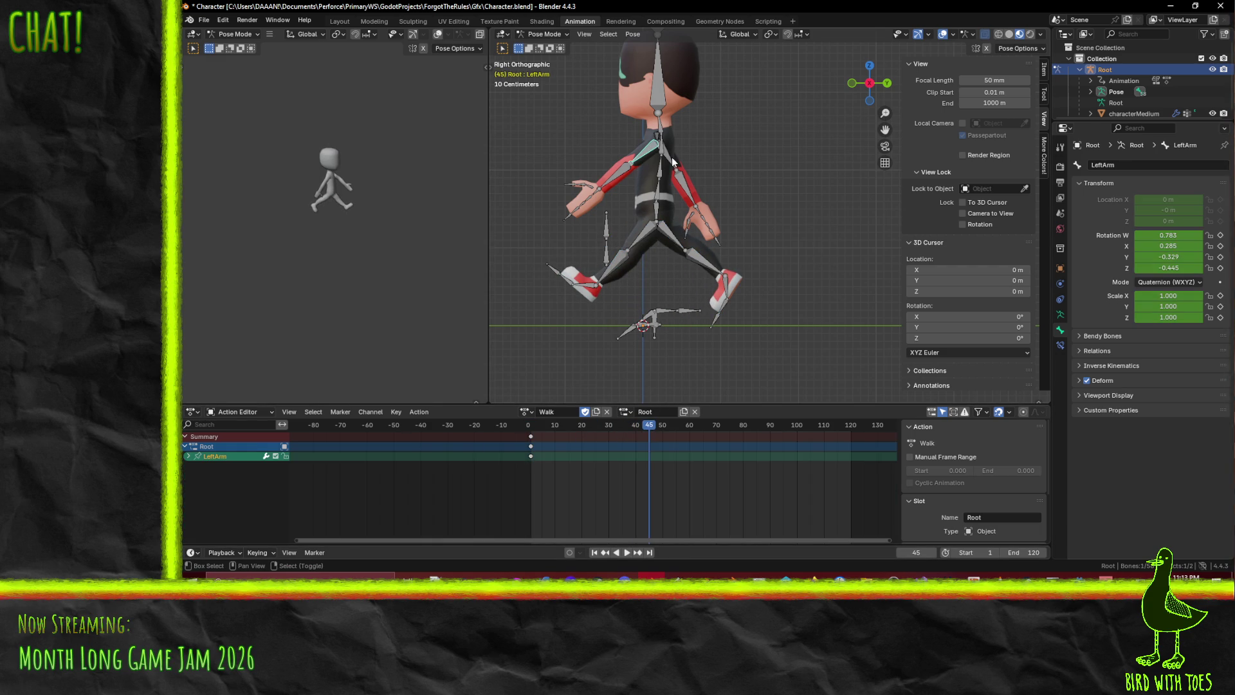
# Add RightArm, both forearms and both hands to the selection and insert keys
pyautogui.keyDown('shift'); pyautogui.click(671, 157); pyautogui.keyUp('shift')
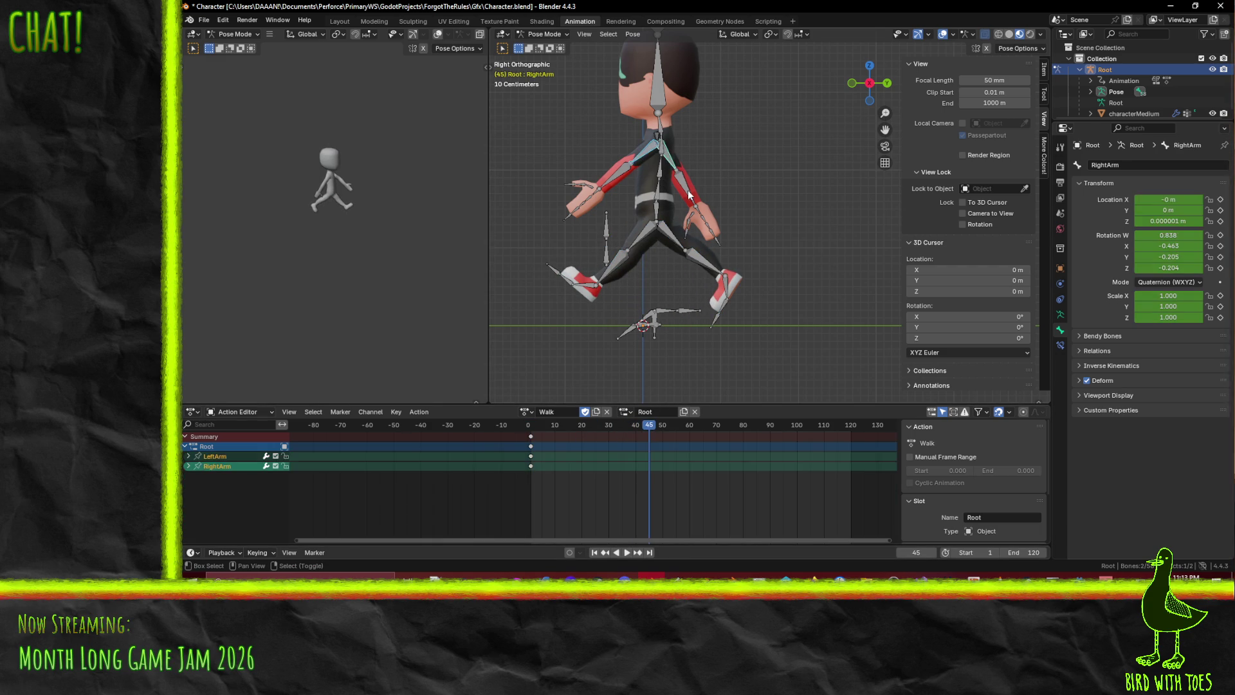
pyautogui.scroll(4, 637, 202)
pyautogui.keyDown('shift'); pyautogui.click(631, 172); pyautogui.keyUp('shift')
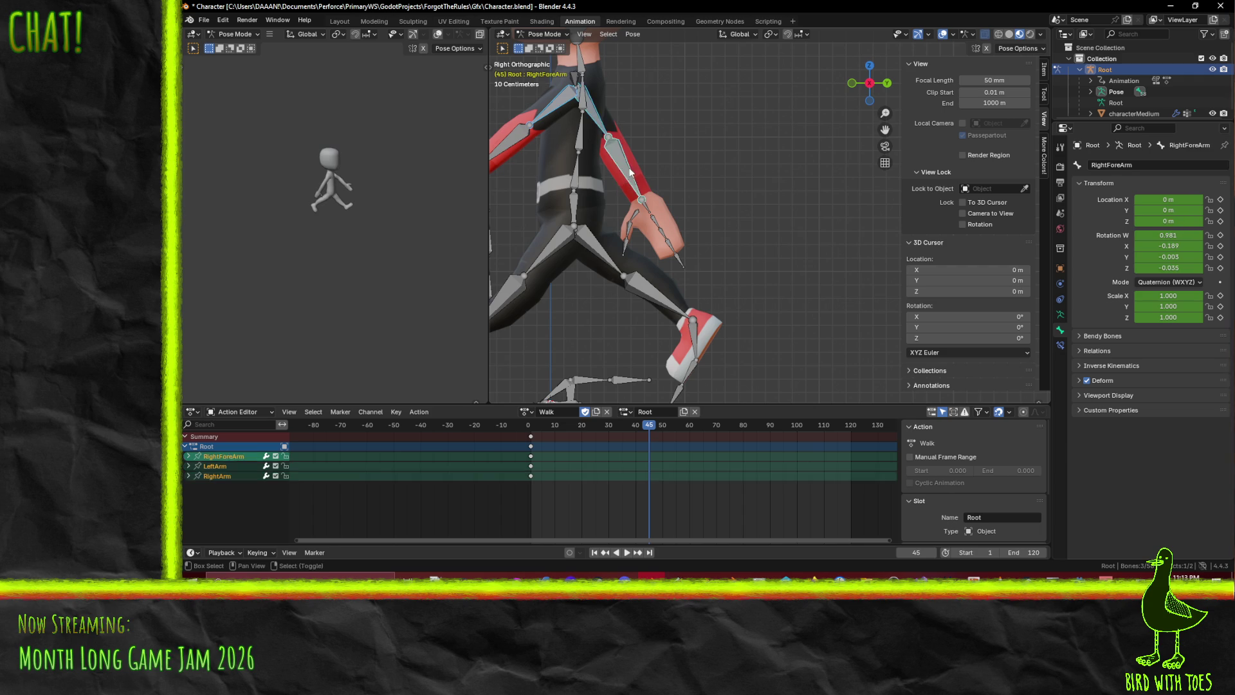
pyautogui.keyDown('shift'); pyautogui.click(635, 192); pyautogui.keyUp('shift')
pyautogui.keyDown('shift'); pyautogui.click(647, 206); pyautogui.keyUp('shift')
pyautogui.scroll(-4, 647, 206)
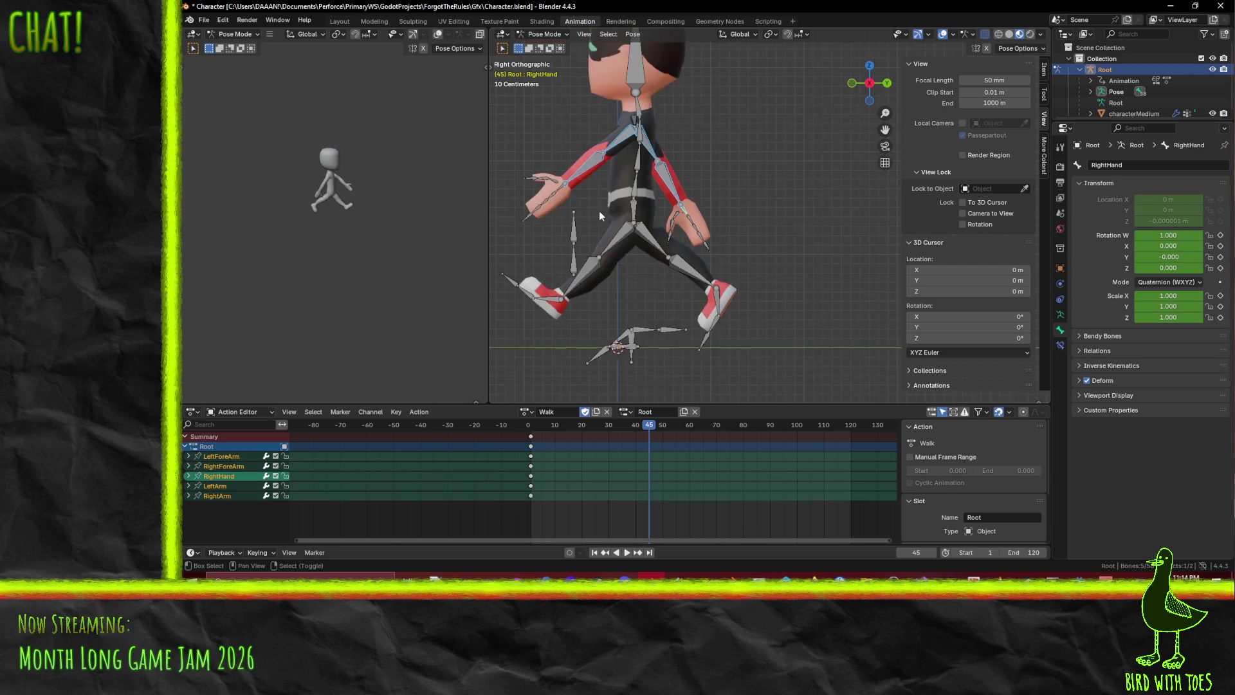
pyautogui.keyDown('shift'); pyautogui.click(564, 193); pyautogui.keyUp('shift')
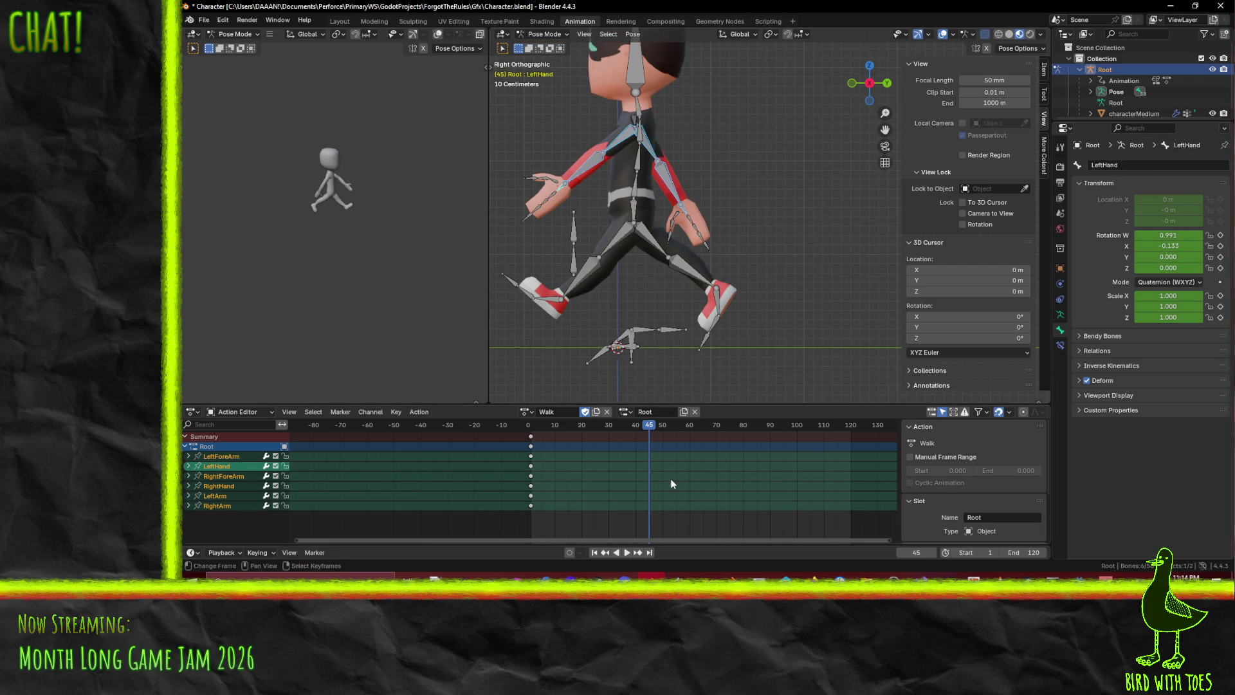
pyautogui.press('i')
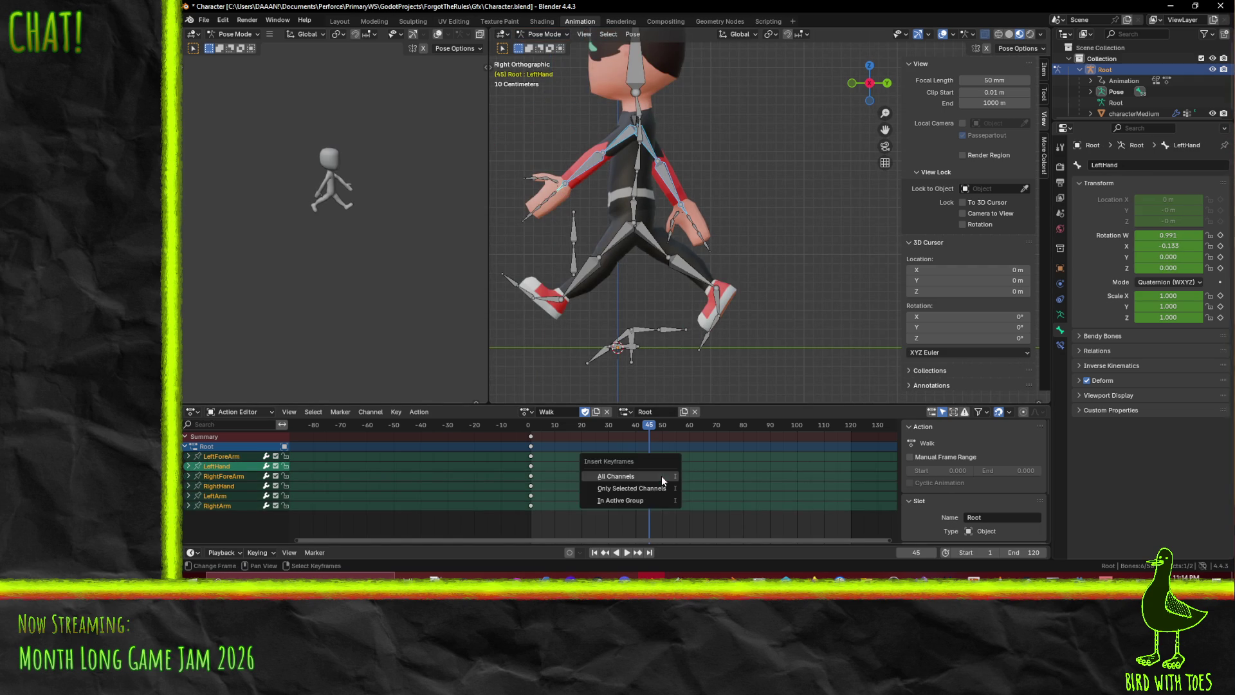
# Move the playhead to frame 45 and key all six arm and hand bones there
pyautogui.click(518, 426)
pyautogui.press('space')
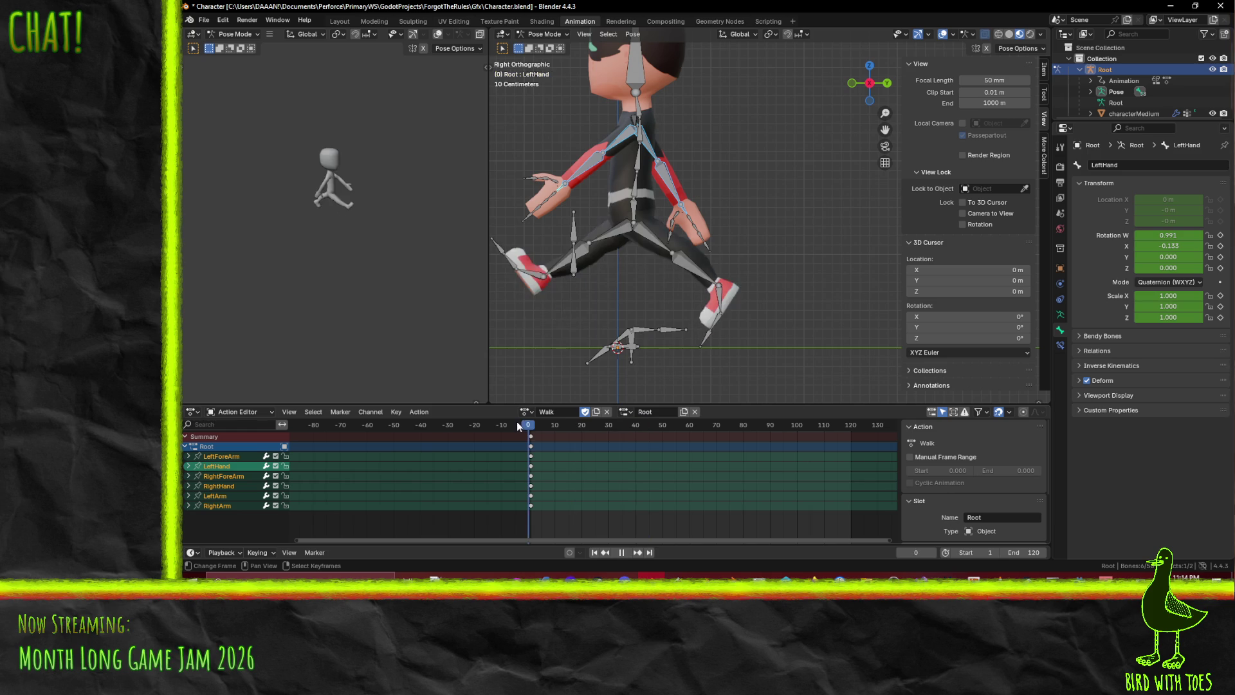
pyautogui.moveTo(529, 426); pyautogui.dragTo(531, 426)
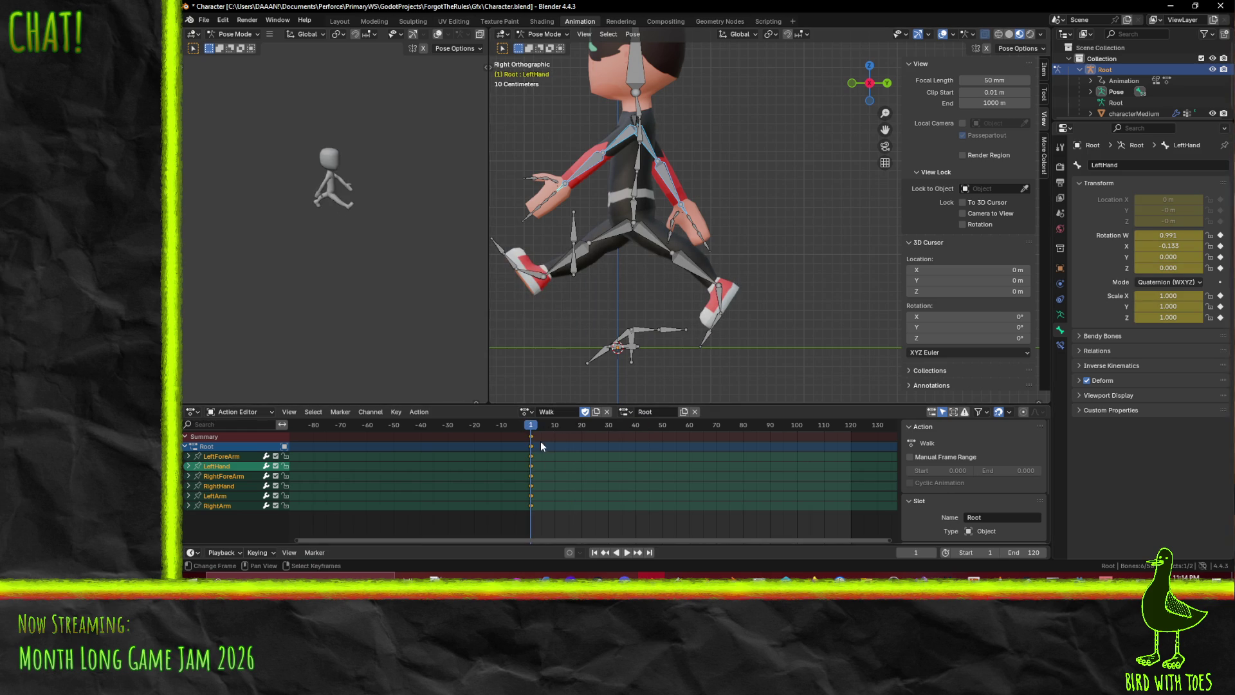
pyautogui.moveTo(545, 433); pyautogui.dragTo(770, 438)
pyautogui.rightClick(647, 433)
pyautogui.press('i')
pyautogui.press('i')
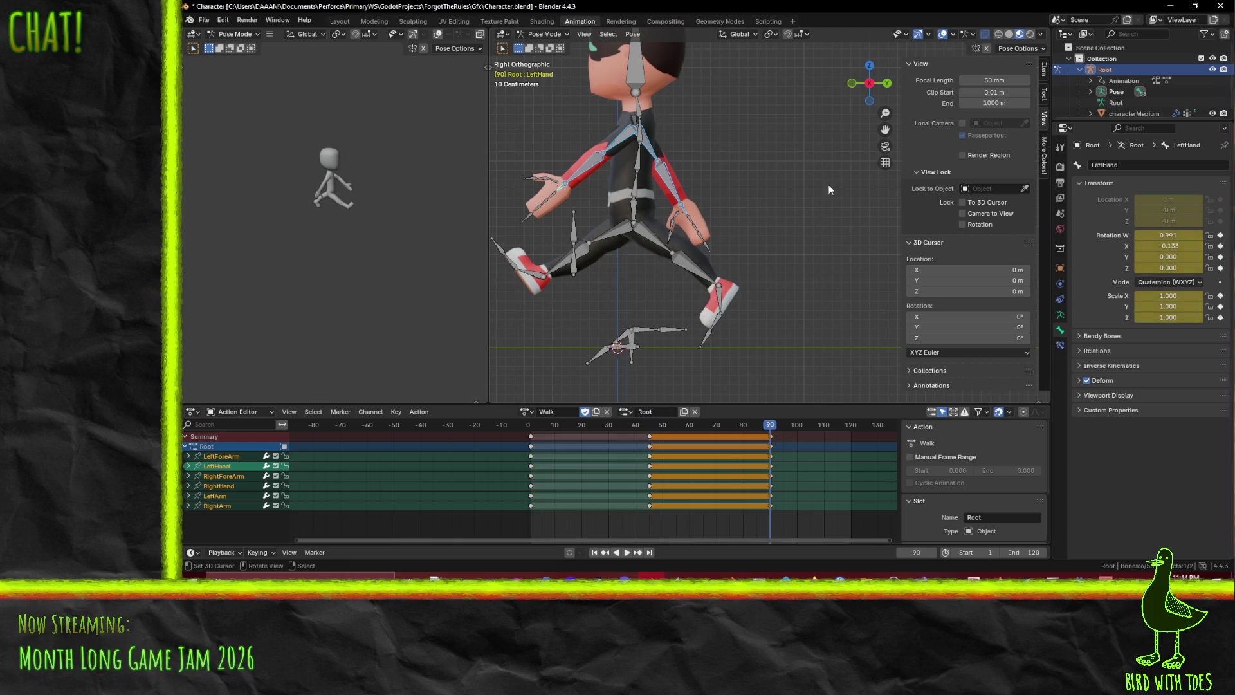
pyautogui.click(649, 427)
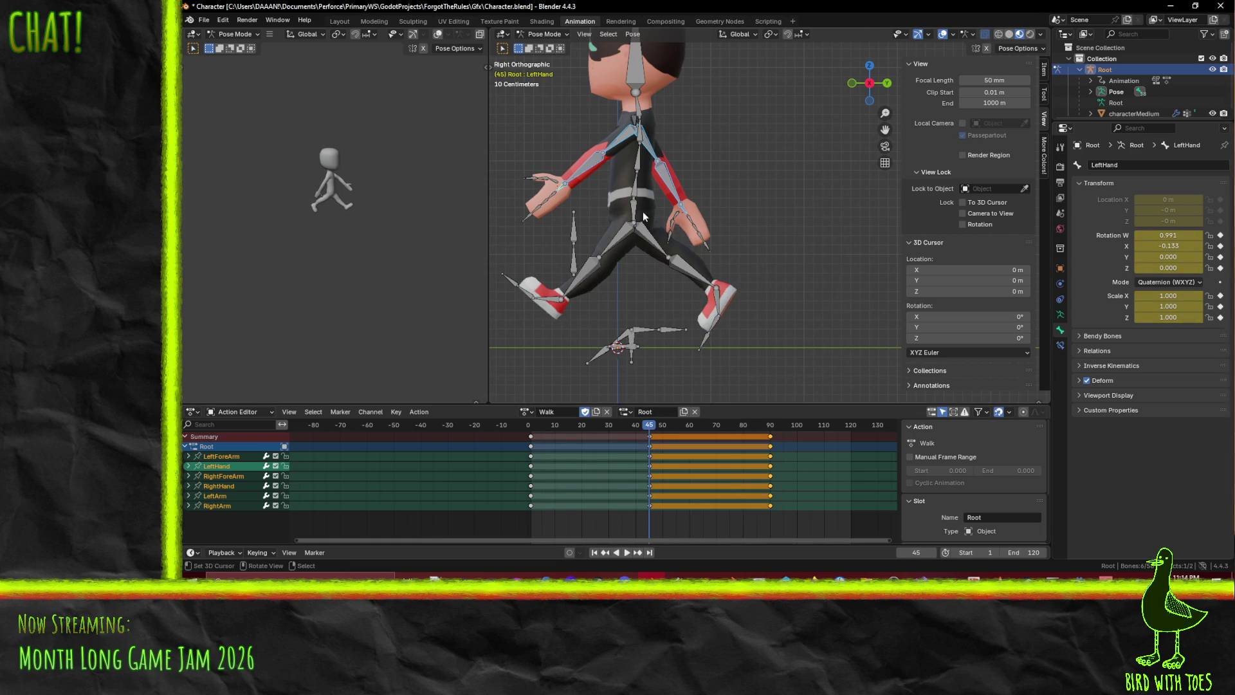
# Rotate LeftArm and RightArm into the opposite swing at frame 45
pyautogui.scroll(1, 636, 211)
pyautogui.click(589, 124)
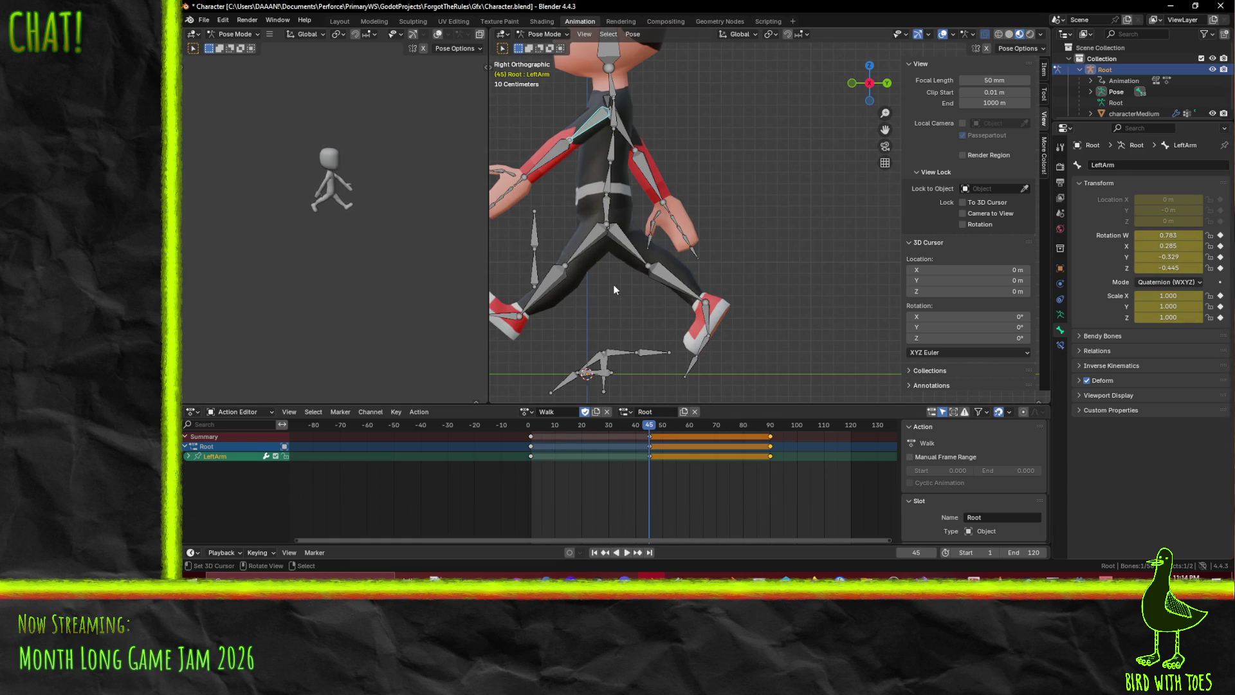
pyautogui.scroll(-1, 588, 304)
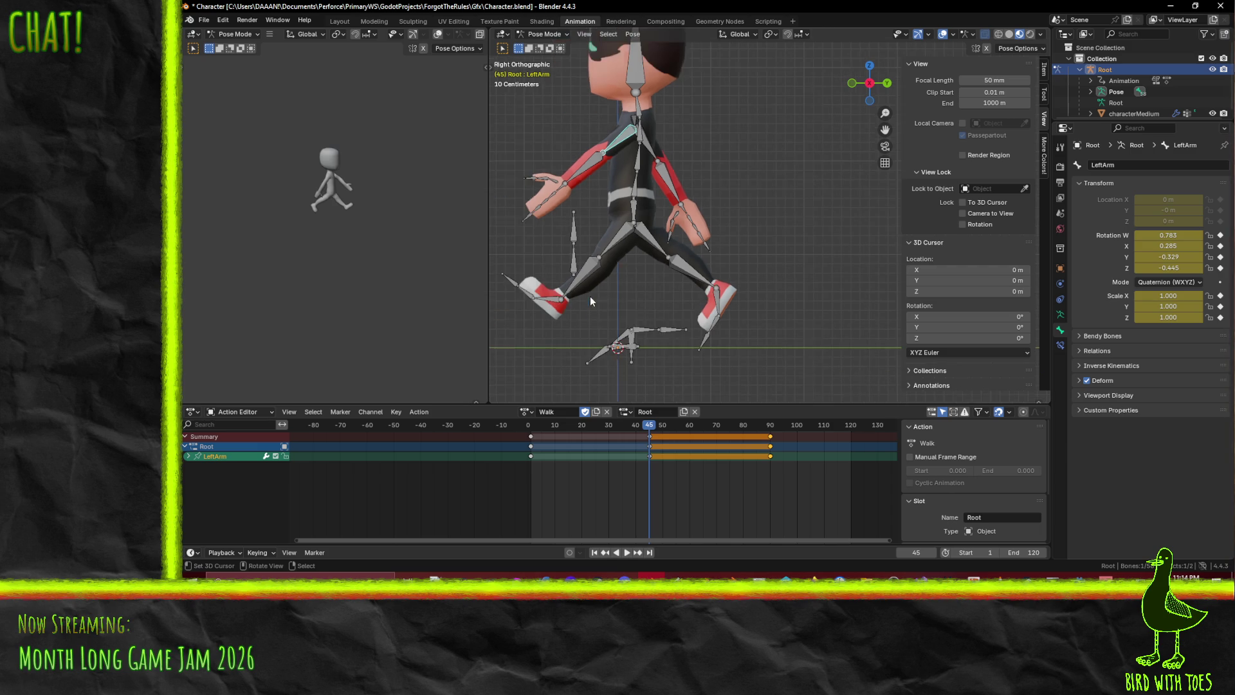
pyautogui.press('r')
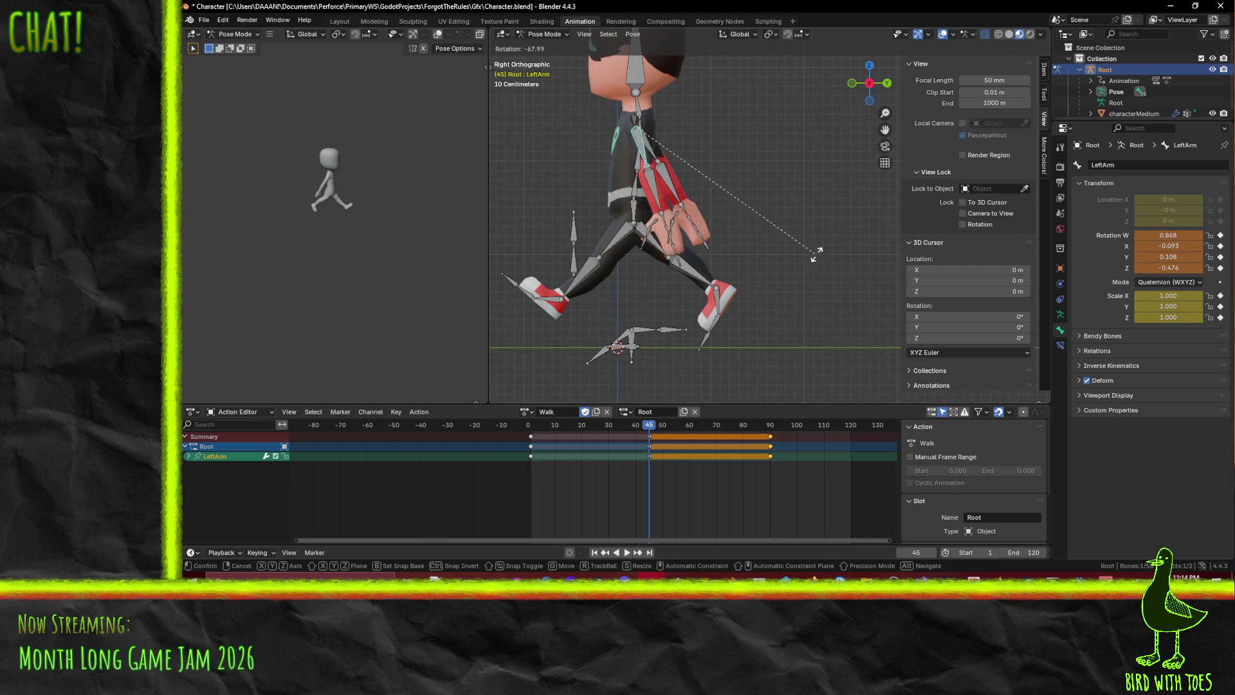
pyautogui.click(845, 233)
pyautogui.click(667, 159)
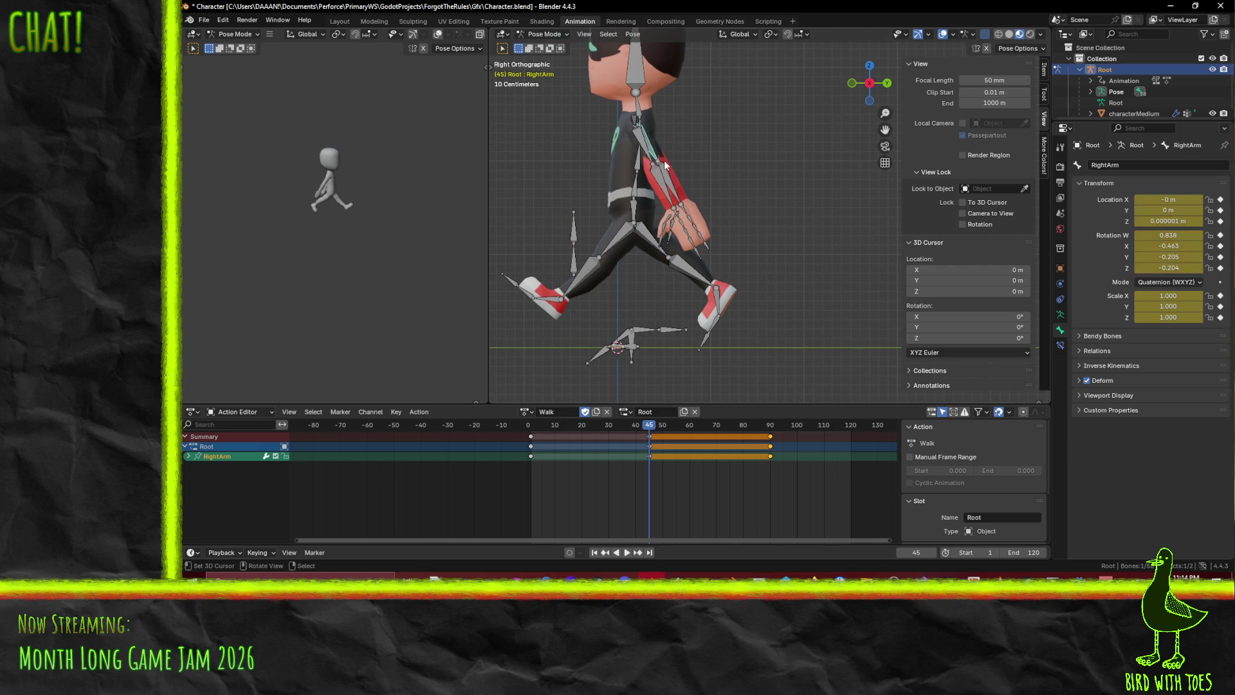
pyautogui.press('r')
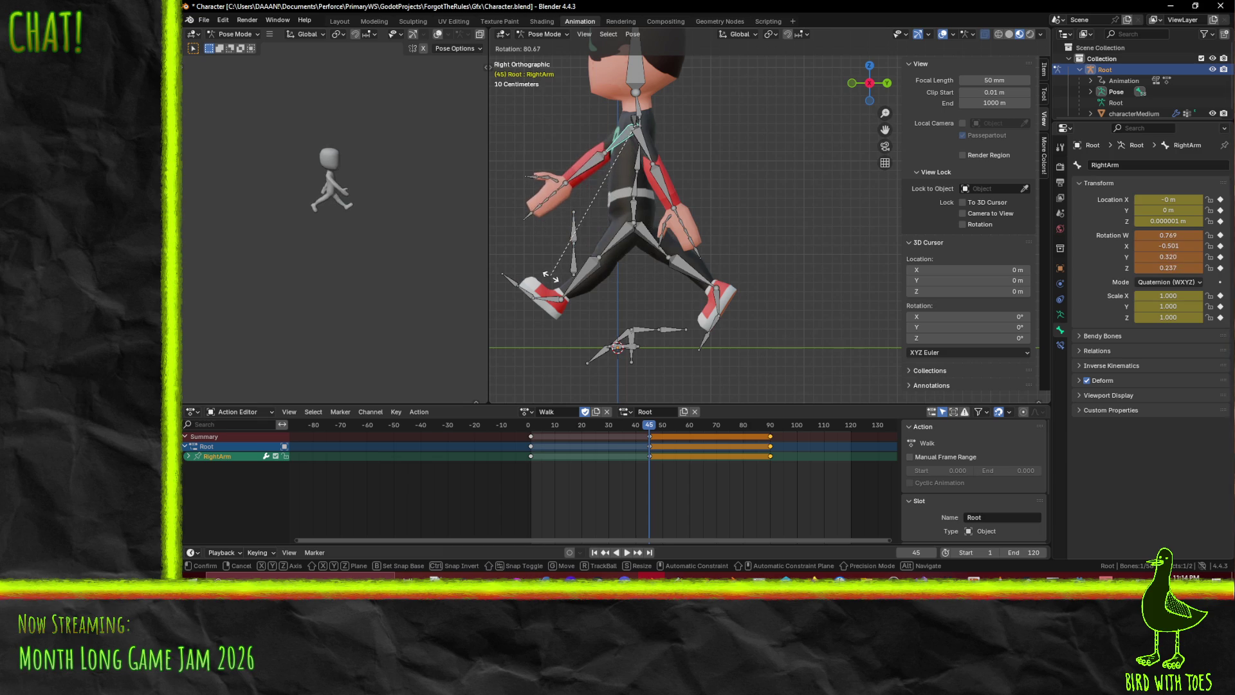
pyautogui.click(550, 277)
# Select all six arm and hand bones and key their new pose at frame 45
pyautogui.keyDown('shift'); pyautogui.click(652, 173); pyautogui.keyUp('shift')
pyautogui.keyDown('shift'); pyautogui.click(670, 193); pyautogui.keyUp('shift')
pyautogui.keyDown('shift'); pyautogui.click(552, 206); pyautogui.keyUp('shift')
pyautogui.keyDown('shift'); pyautogui.click(562, 191); pyautogui.keyUp('shift')
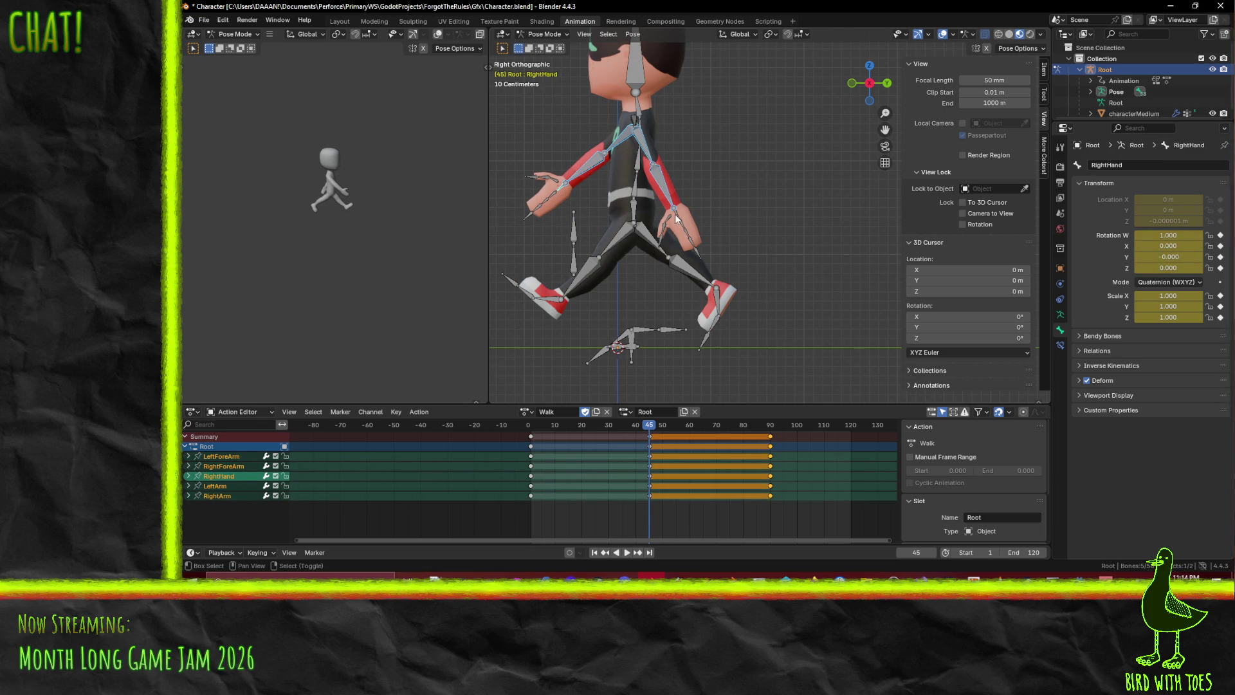
pyautogui.keyDown('shift'); pyautogui.click(676, 215); pyautogui.keyUp('shift')
pyautogui.press('i')
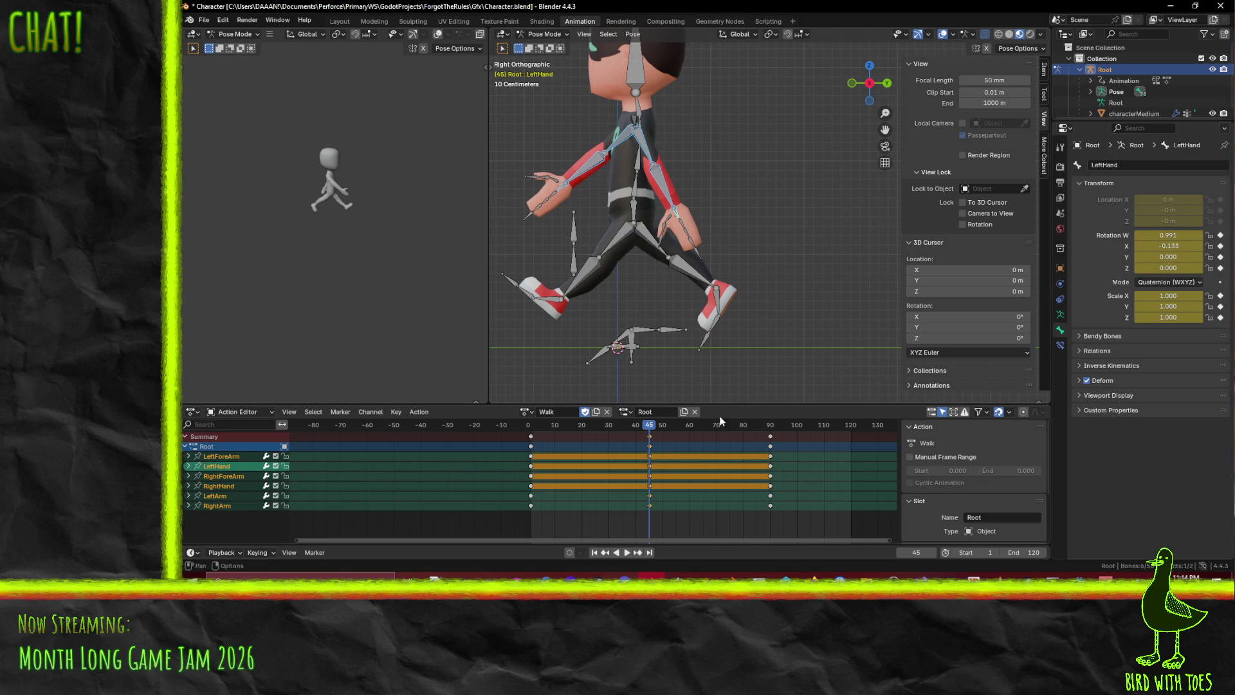
# Rewind near the start and play the cycle from a perspective view
pyautogui.click(634, 426)
pyautogui.moveTo(634, 426); pyautogui.dragTo(533, 425)
pyautogui.moveTo(539, 237); pyautogui.dragTo(640, 260, button='middle')
pyautogui.press('space')
# Set the animation End frame to 90 while previewing the walk
pyautogui.click(531, 430)
pyautogui.click(621, 552)
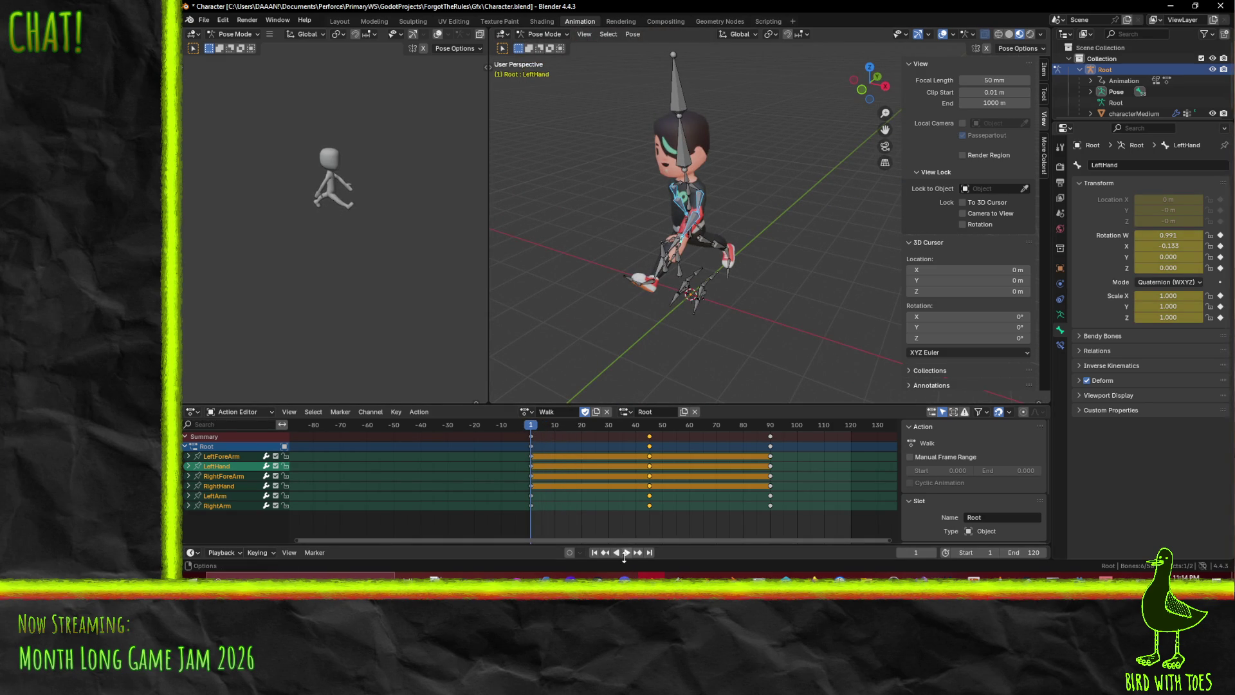
pyautogui.click(623, 552)
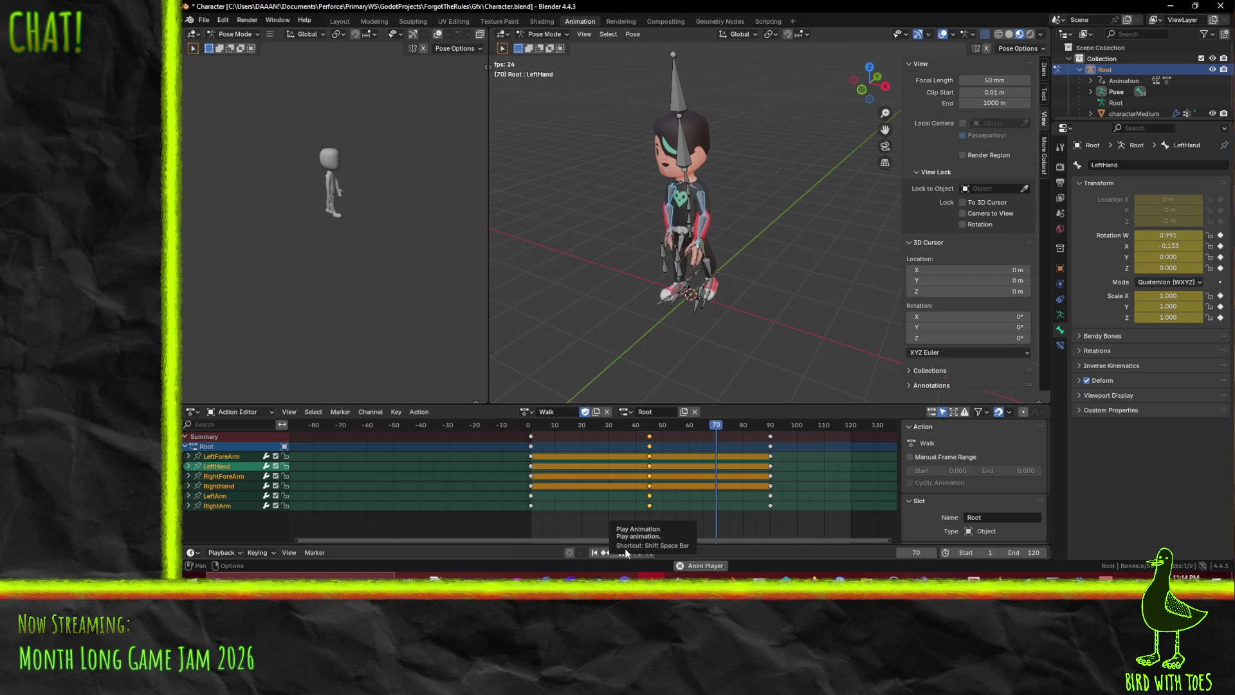
pyautogui.moveTo(655, 375)
pyautogui.mouseDown(button='middle')
pyautogui.moveTo(627, 309)
pyautogui.moveTo(656, 309)
pyautogui.mouseUp(button='middle')
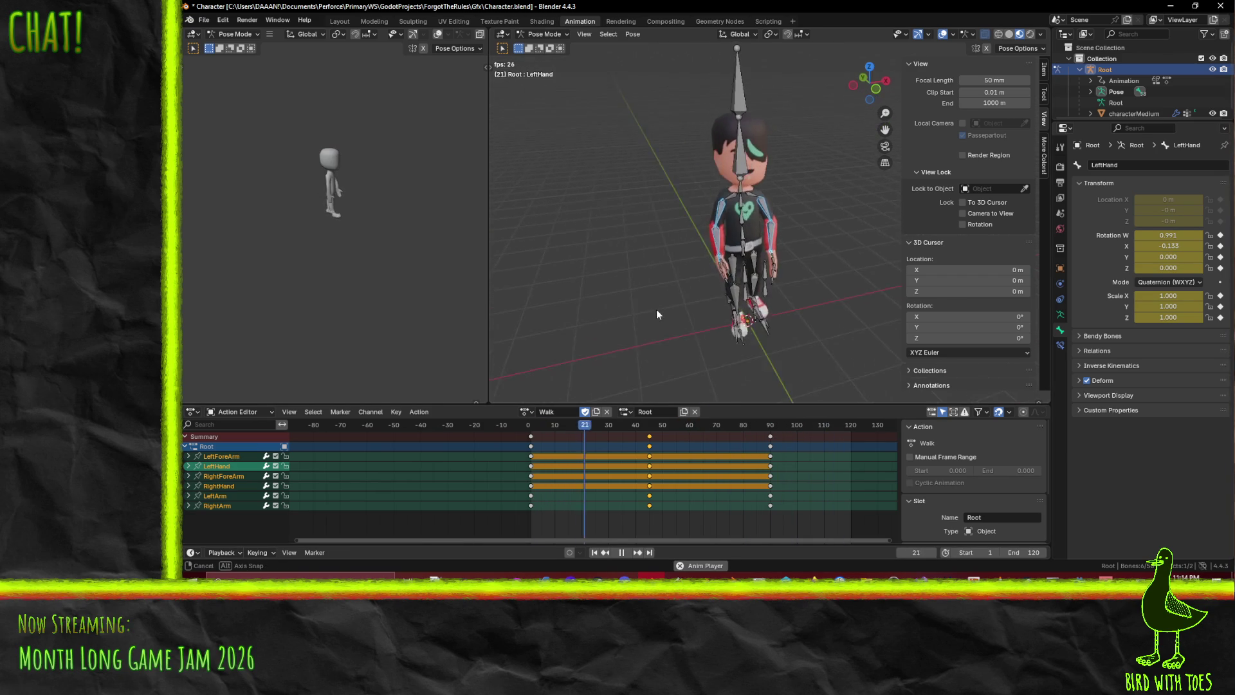
pyautogui.click(1034, 553)
pyautogui.write('90')
pyautogui.press('Return')
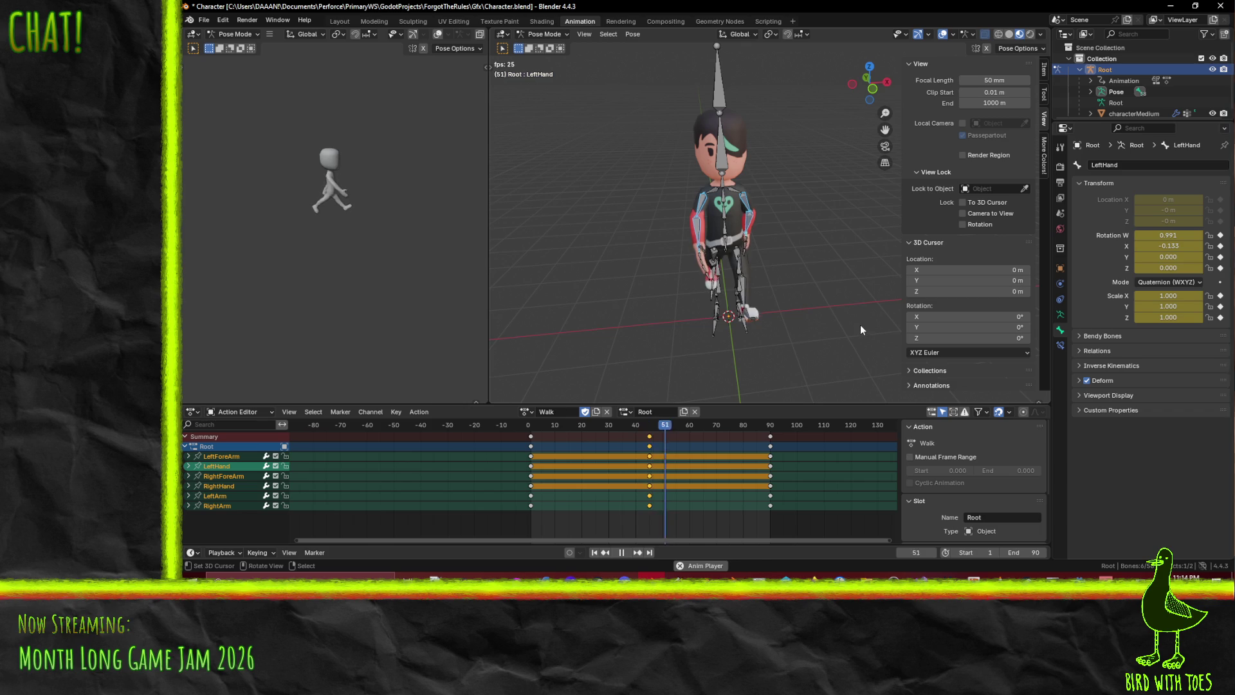
# Replay the walk from frame 1, scrub through it, and check front and right views
pyautogui.moveTo(842, 322)
pyautogui.mouseDown(button='middle')
pyautogui.moveTo(748, 318)
pyautogui.moveTo(709, 303)
pyautogui.moveTo(673, 257)
pyautogui.moveTo(702, 274)
pyautogui.moveTo(695, 283)
pyautogui.mouseUp(button='middle')
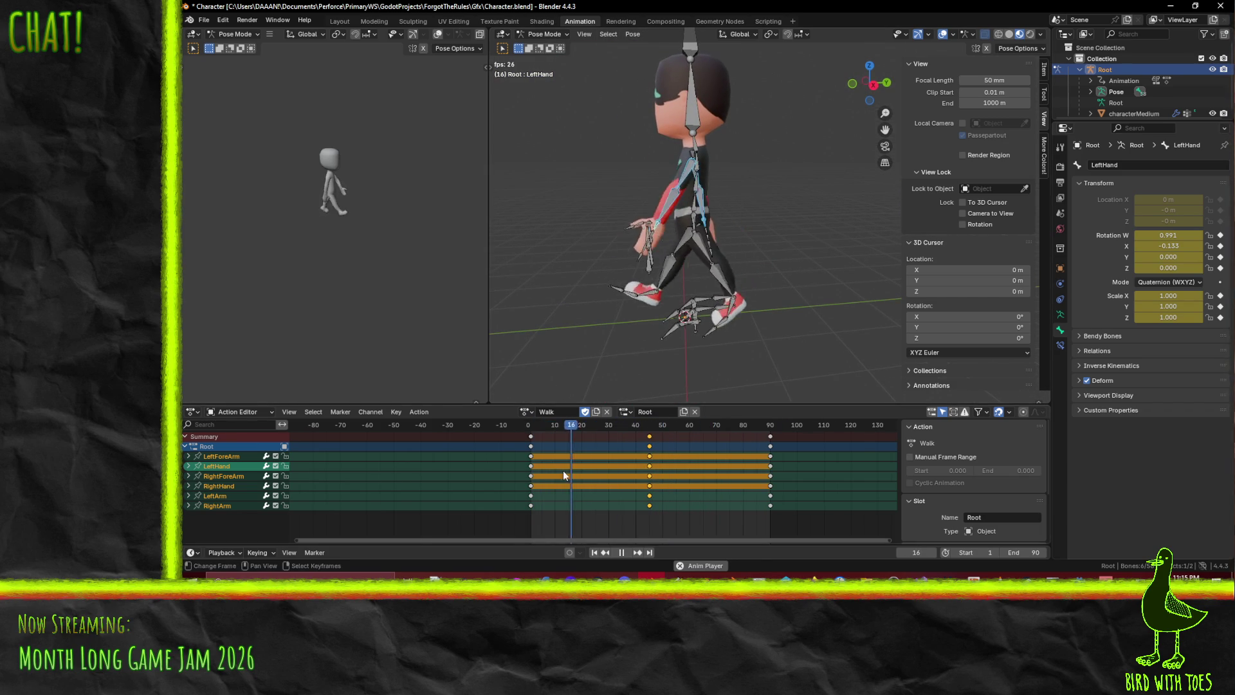
pyautogui.click(622, 552)
pyautogui.scroll(3, 643, 470)
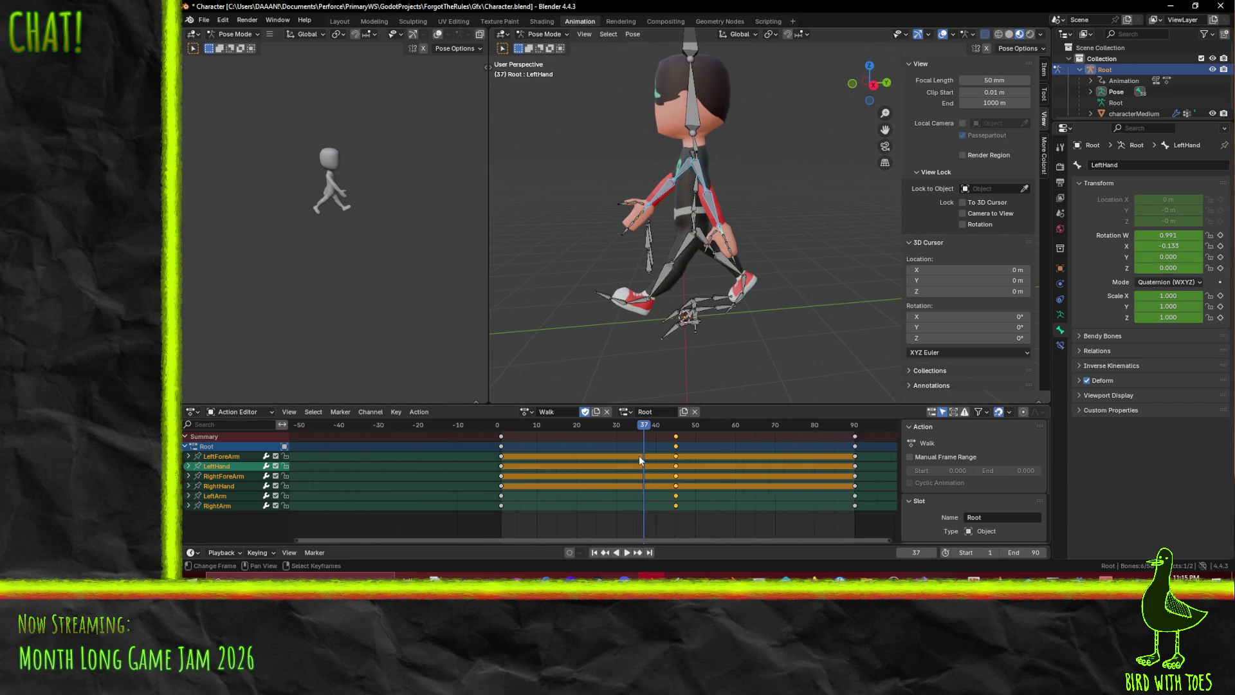
pyautogui.click(682, 438)
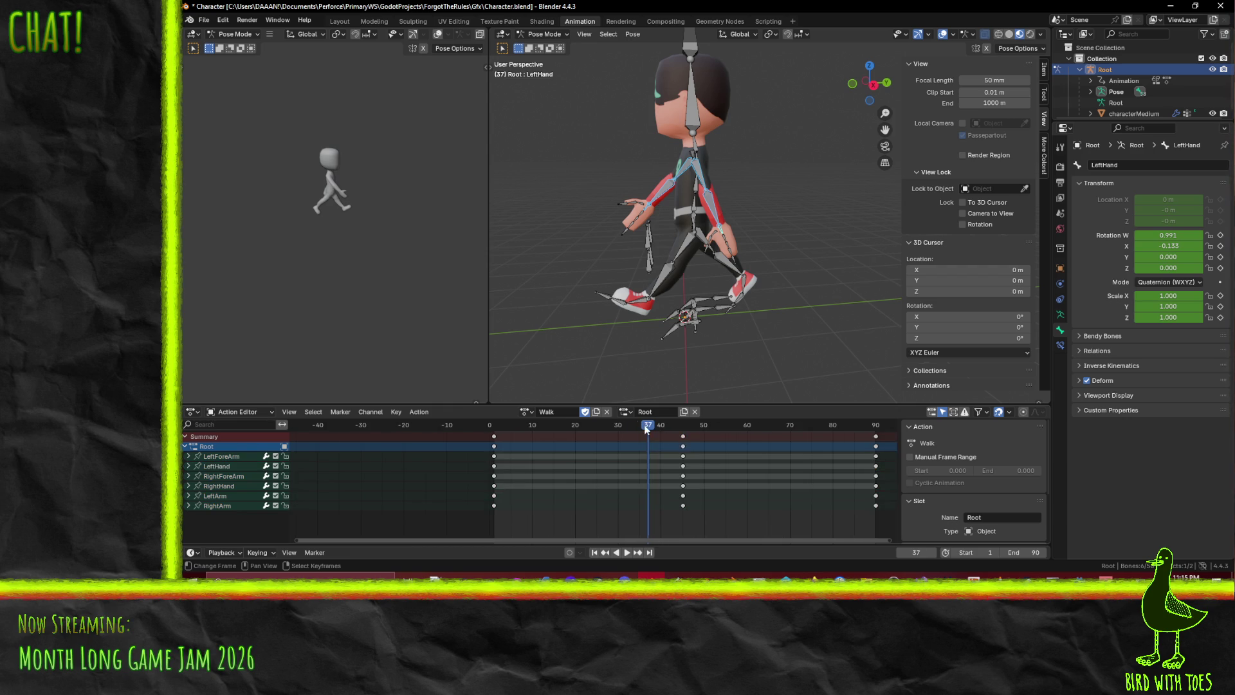
pyautogui.moveTo(645, 429); pyautogui.dragTo(496, 428)
pyautogui.press('space')
pyautogui.moveTo(635, 427)
pyautogui.mouseDown()
pyautogui.moveTo(544, 428)
pyautogui.moveTo(580, 427)
pyautogui.moveTo(505, 413)
pyautogui.mouseUp()
pyautogui.press('Escape')
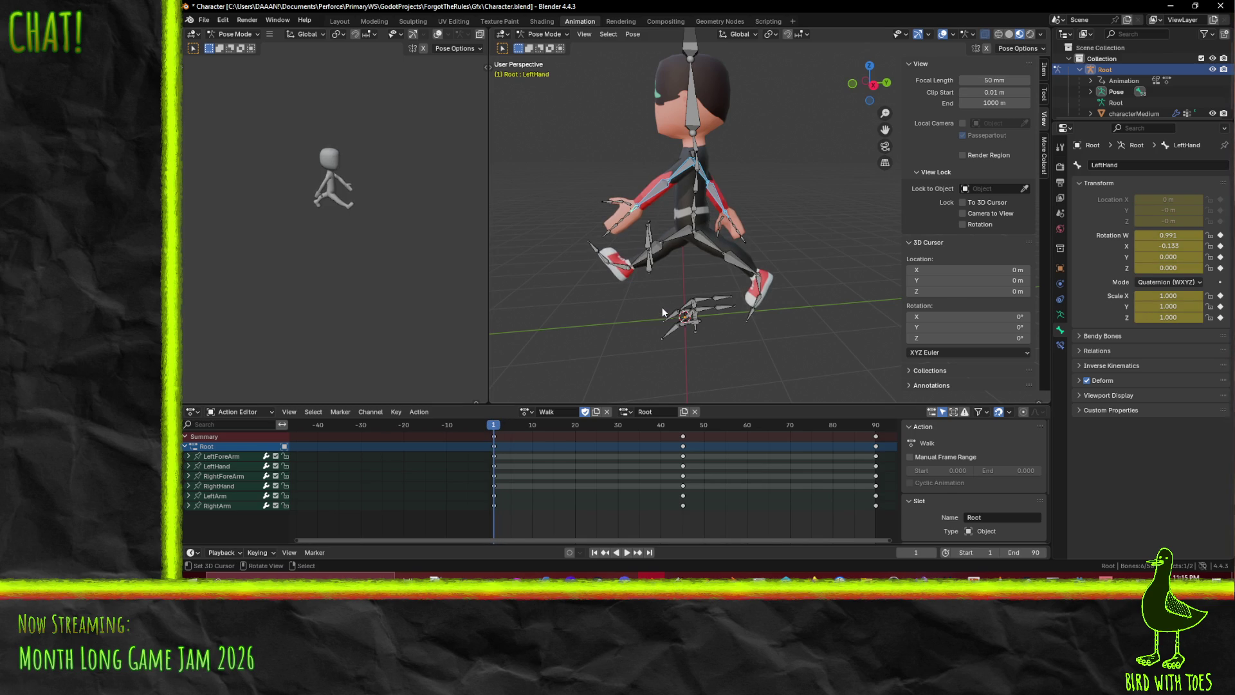
pyautogui.press('KP_1')
pyautogui.press('KP_3')
# Frame the legs, go to frame 20, and rotate the left shin into a forward step
pyautogui.scroll(4, 666, 307)
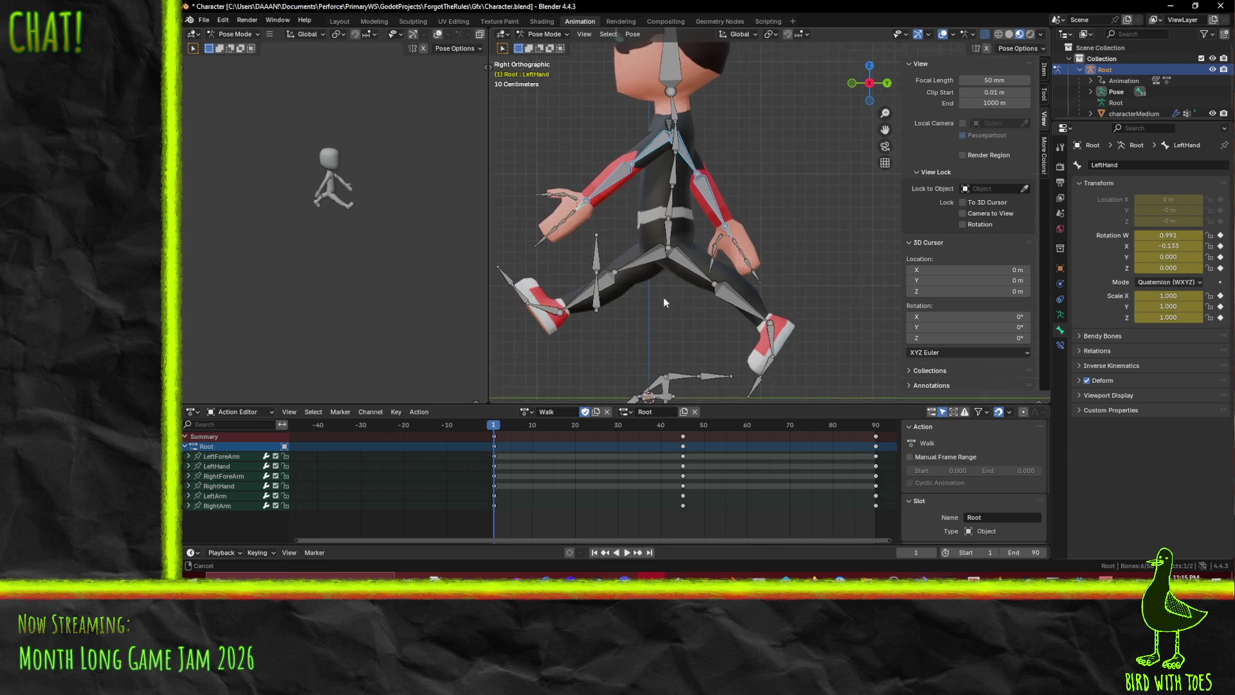
pyautogui.keyDown('shift'); pyautogui.moveTo(654, 306); pyautogui.dragTo(707, 225, button='middle'); pyautogui.keyUp('shift')
pyautogui.moveTo(574, 435)
pyautogui.mouseDown()
pyautogui.moveTo(524, 428)
pyautogui.moveTo(577, 433)
pyautogui.mouseUp()
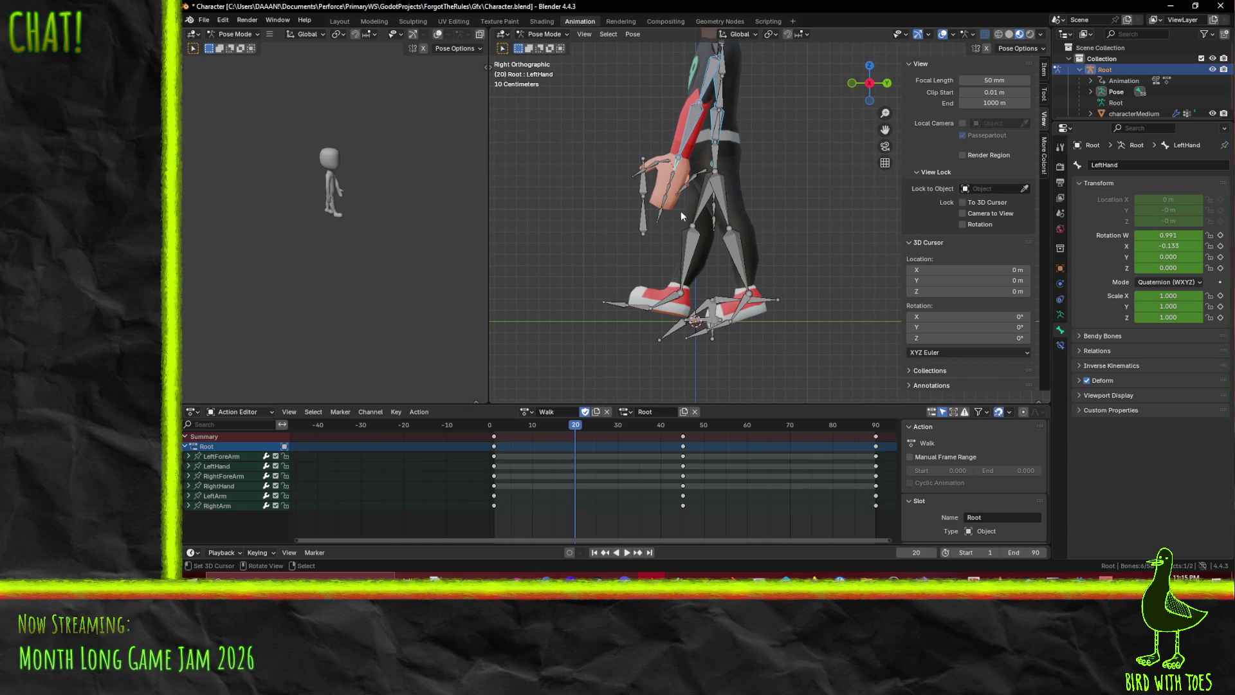
pyautogui.click(701, 212)
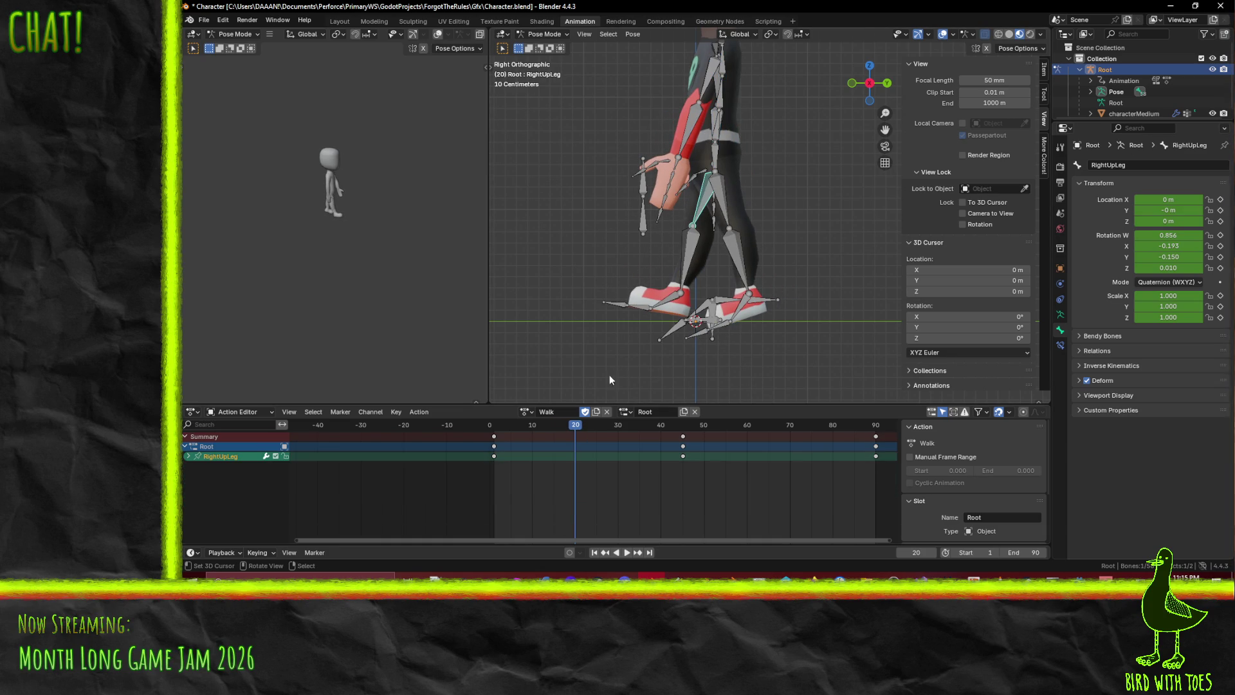
pyautogui.click(724, 218)
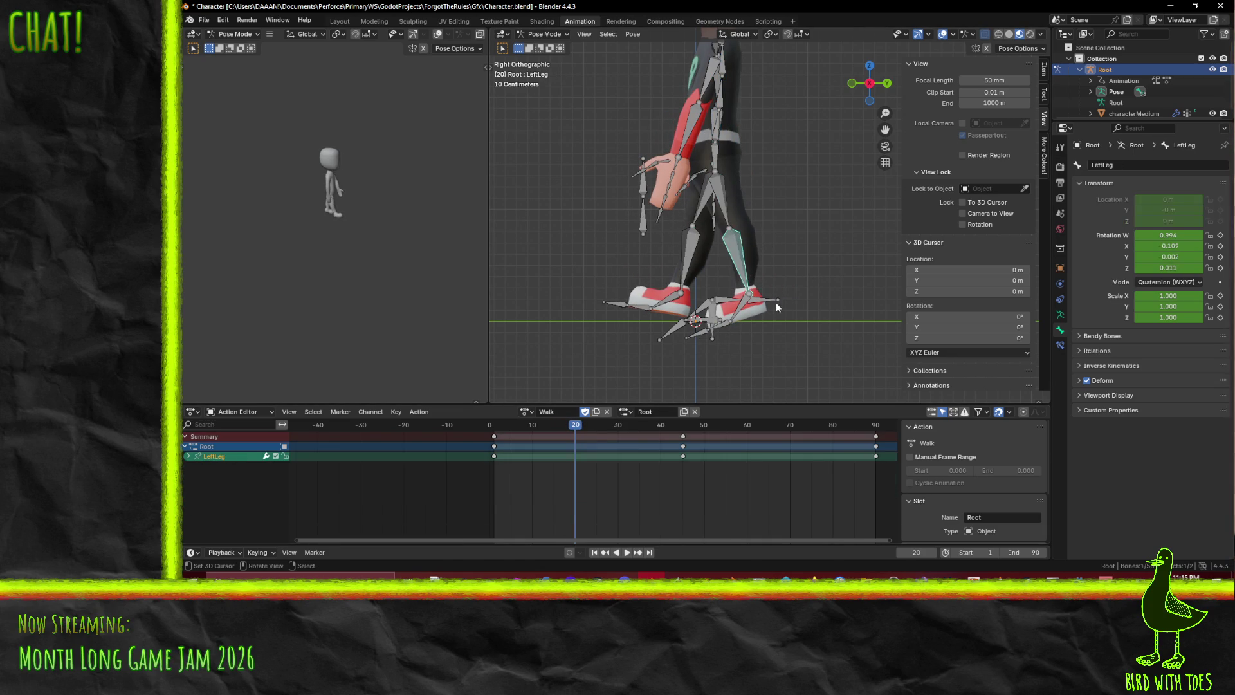
pyautogui.press('r')
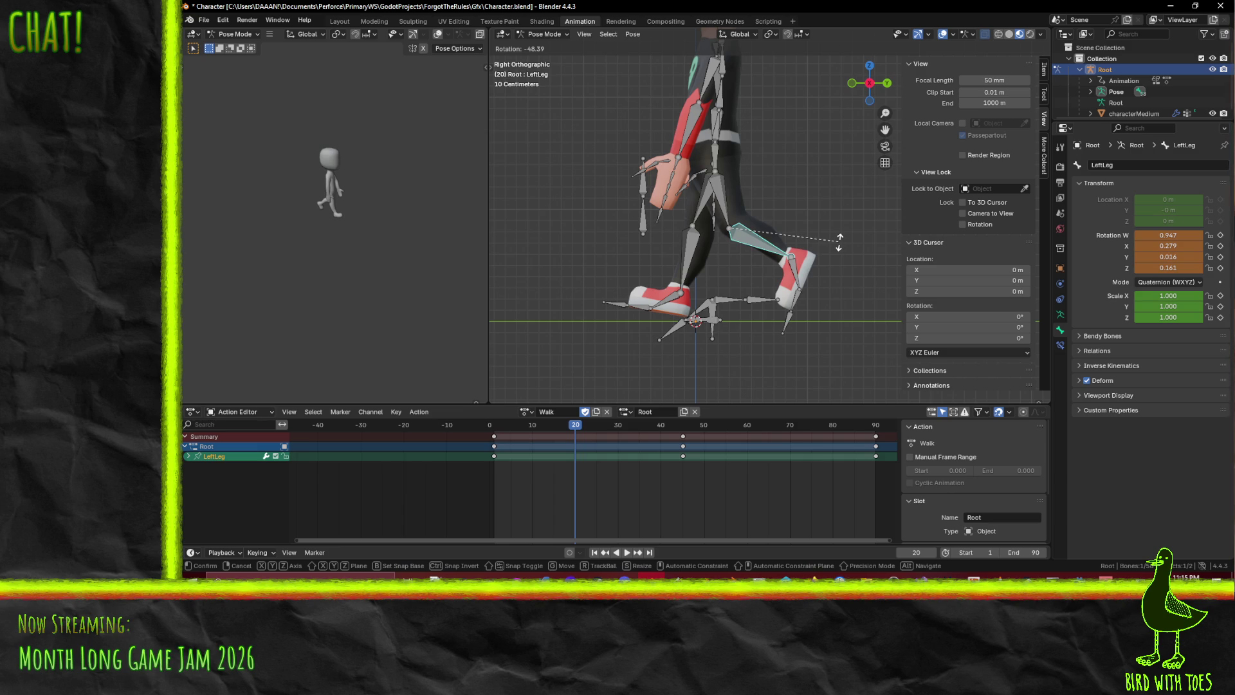
pyautogui.click(840, 241)
# Rotate the left foot and select the left thigh, shin and foot bones
pyautogui.click(720, 211)
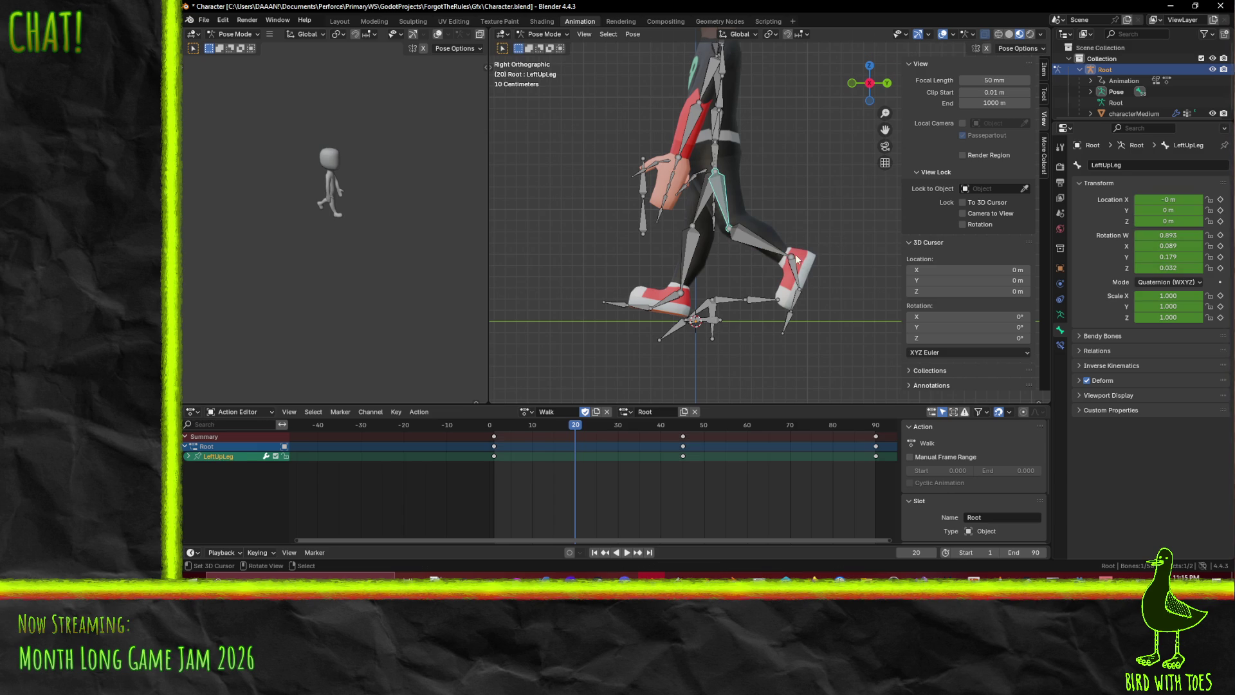
pyautogui.click(797, 259)
pyautogui.press('r')
pyautogui.click(750, 248)
pyautogui.keyDown('shift'); pyautogui.click(749, 248); pyautogui.keyUp('shift')
pyautogui.keyDown('shift'); pyautogui.click(722, 211); pyautogui.keyUp('shift')
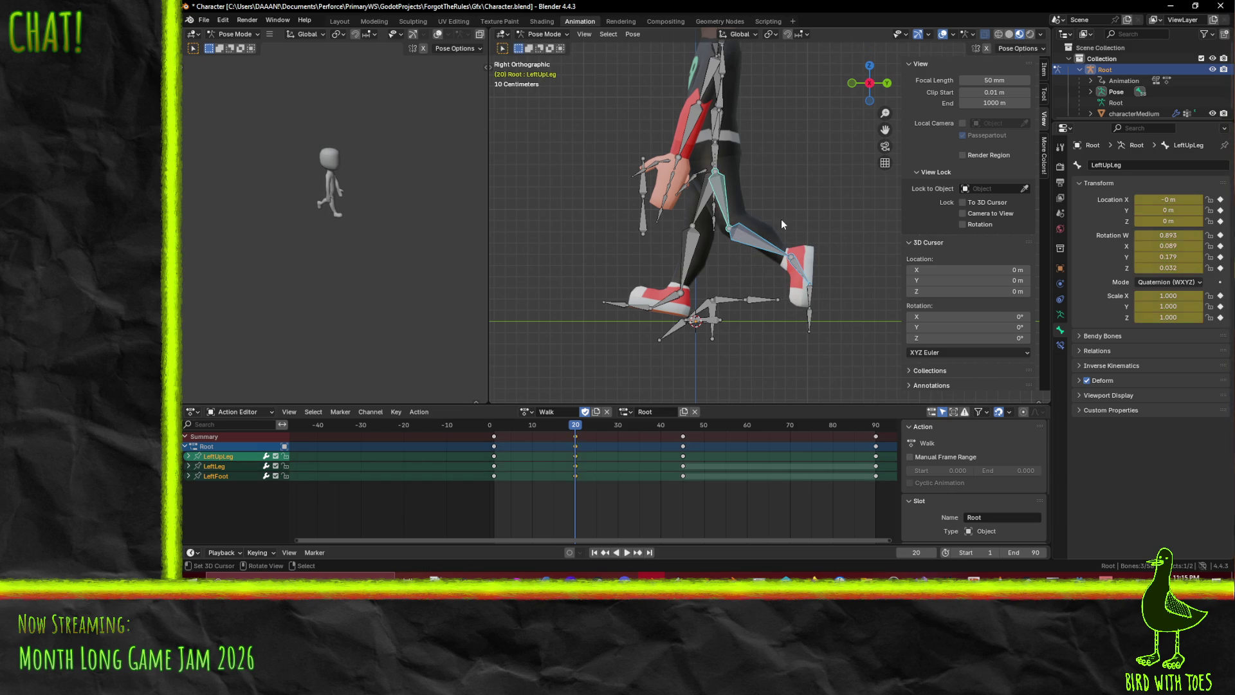
pyautogui.click(693, 213)
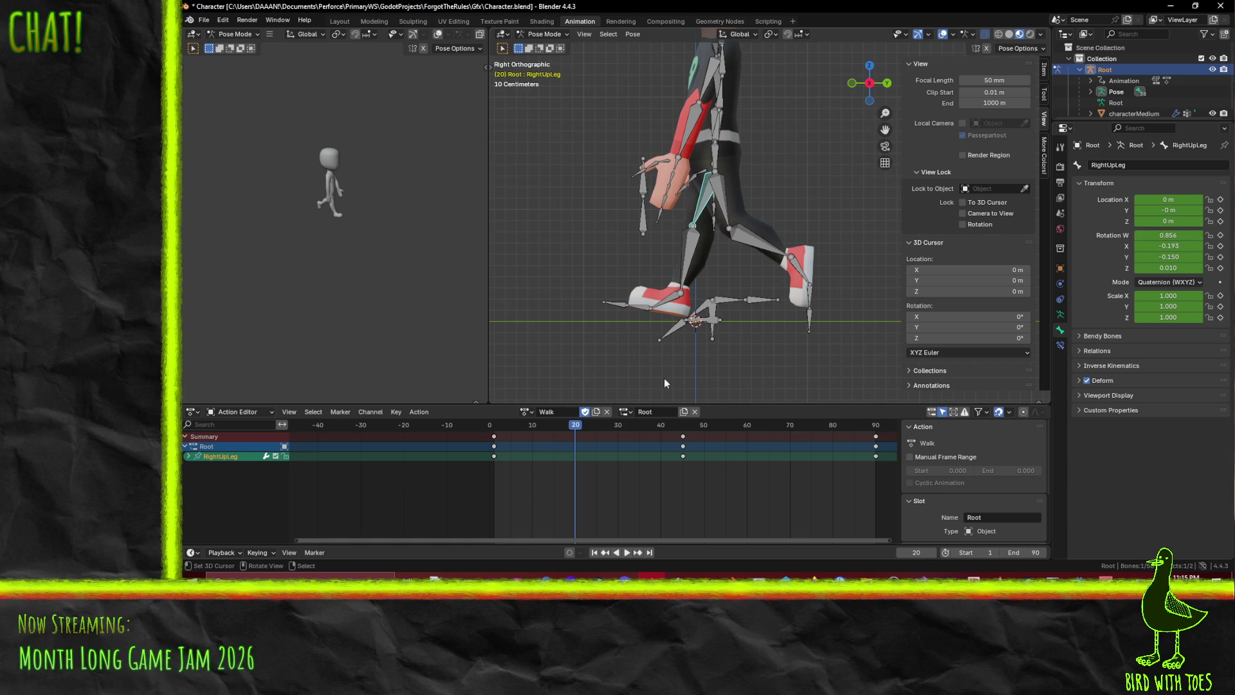
pyautogui.moveTo(575, 426)
pyautogui.mouseDown()
pyautogui.moveTo(469, 431)
pyautogui.moveTo(583, 435)
pyautogui.moveTo(509, 429)
pyautogui.moveTo(493, 441)
pyautogui.mouseUp()
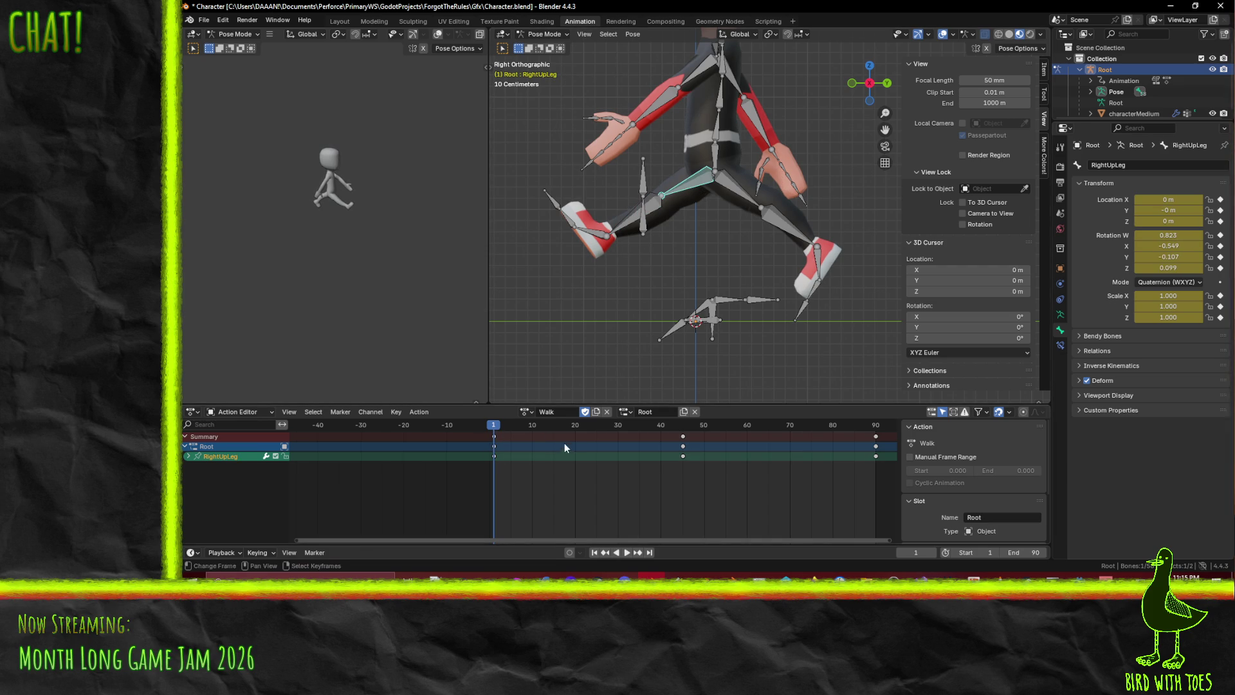
# At frame 11, rotate the right shin and the right foot
pyautogui.moveTo(533, 427); pyautogui.dragTo(536, 427)
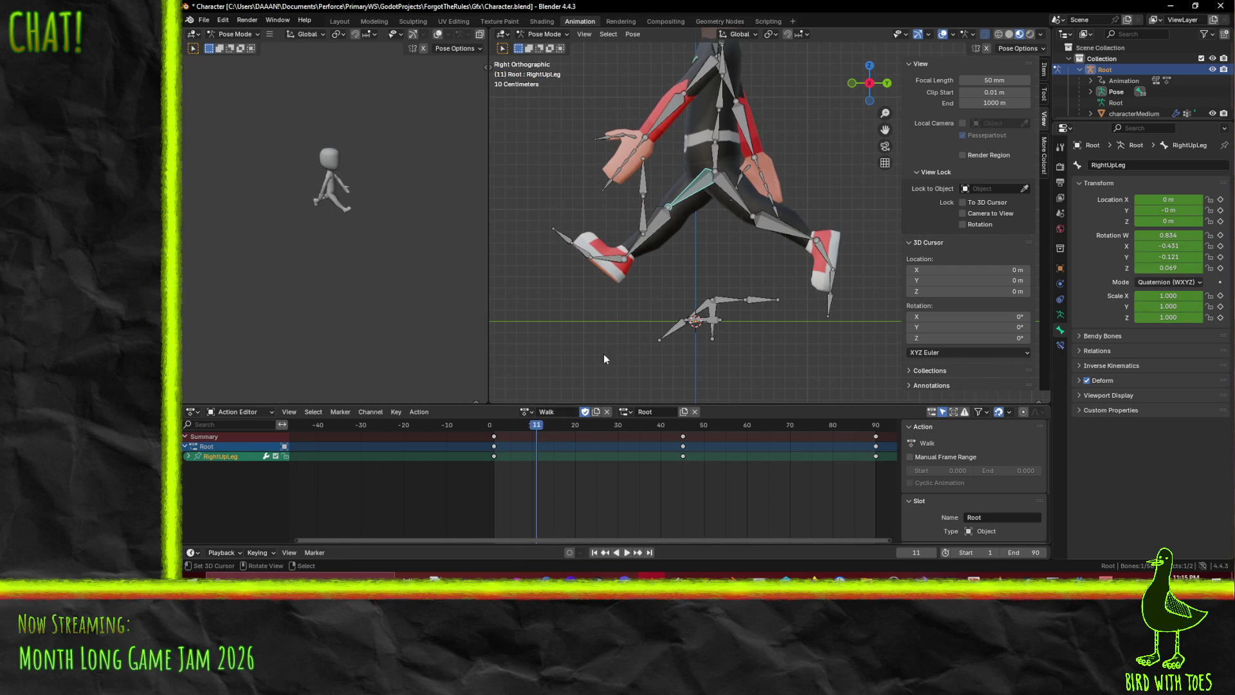
pyautogui.press('r')
pyautogui.click(720, 243)
pyautogui.click(665, 222)
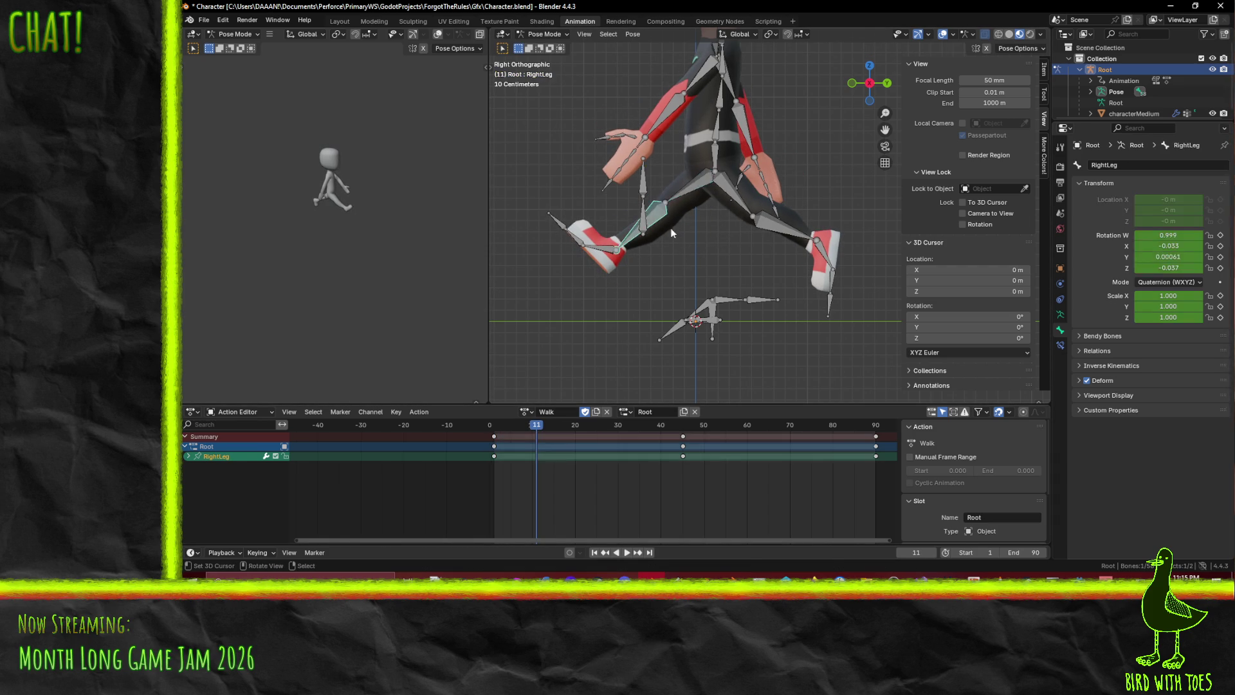
pyautogui.press('r')
pyautogui.click(621, 270)
pyautogui.click(624, 272)
pyautogui.press('r')
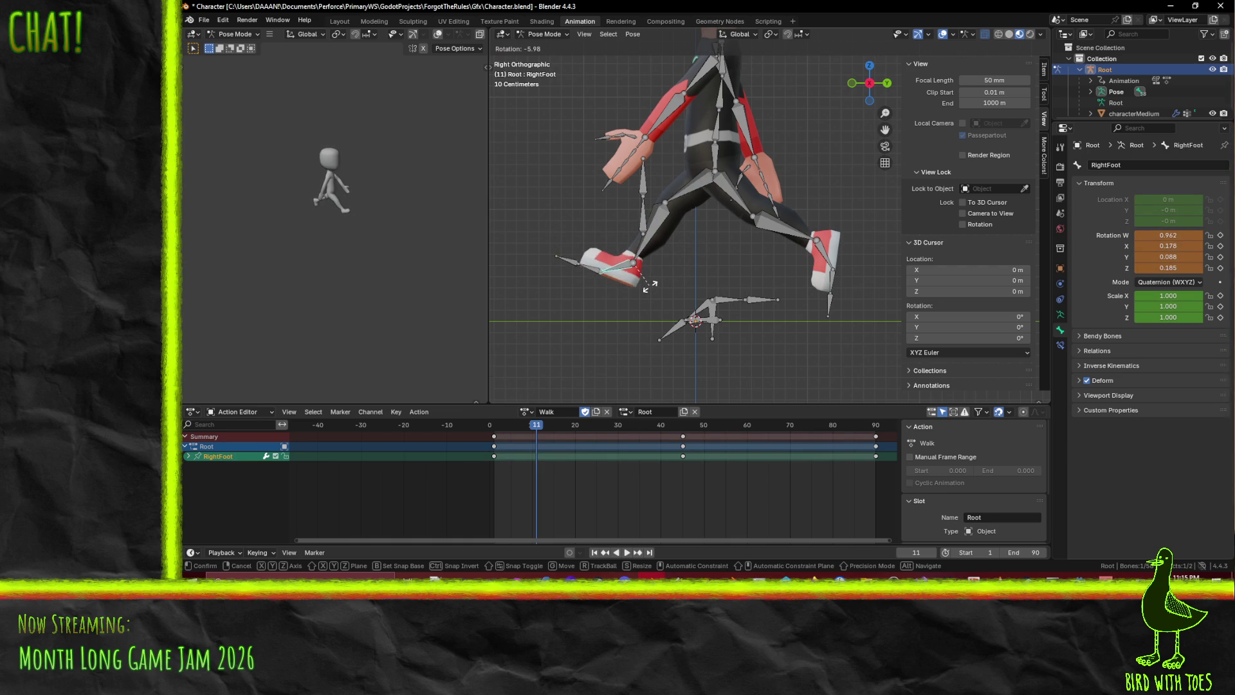
pyautogui.click(659, 245)
# Refine the right shin angle, then keyframe right thigh, shin and foot and play back
pyautogui.click(665, 231)
pyautogui.press('r')
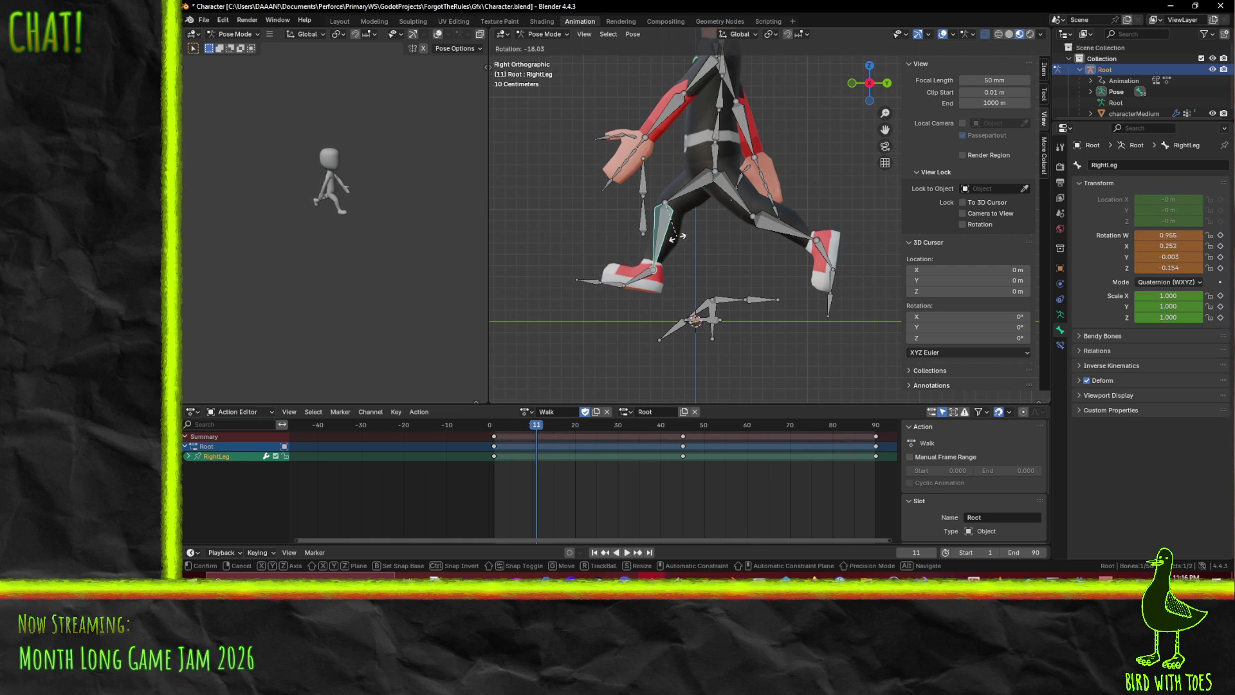
pyautogui.click(679, 241)
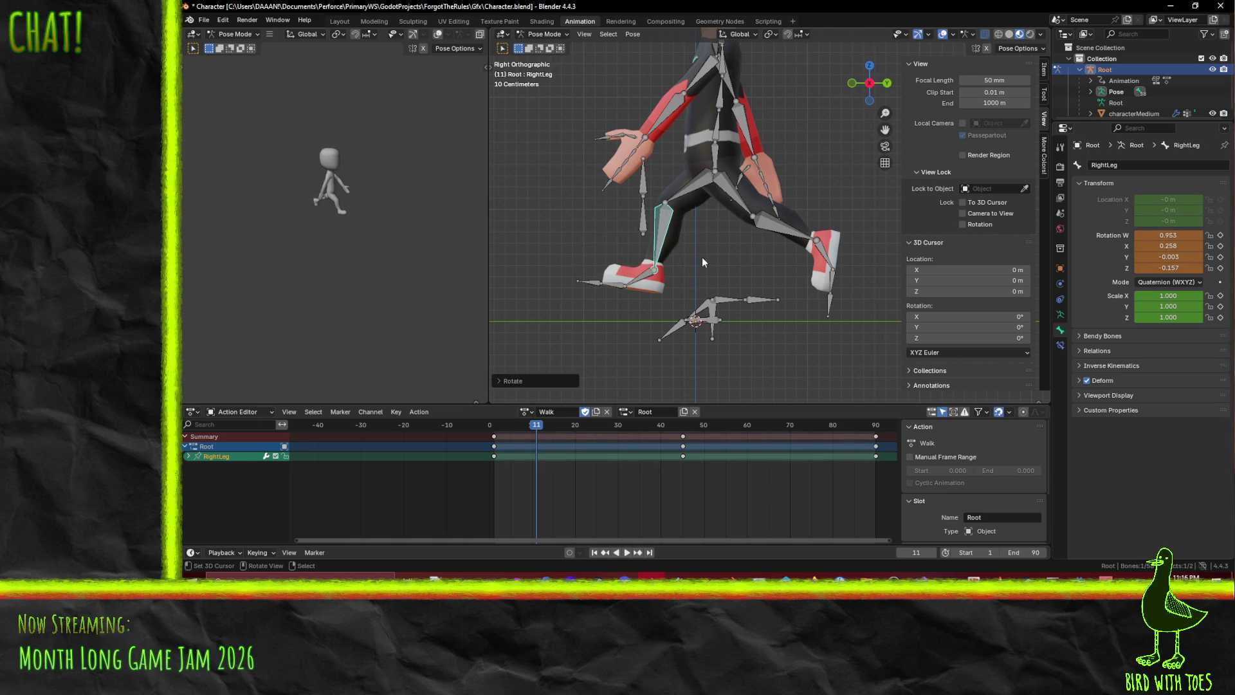
pyautogui.keyDown('shift'); pyautogui.click(687, 197); pyautogui.keyUp('shift')
pyautogui.keyDown('shift'); pyautogui.click(647, 283); pyautogui.keyUp('shift')
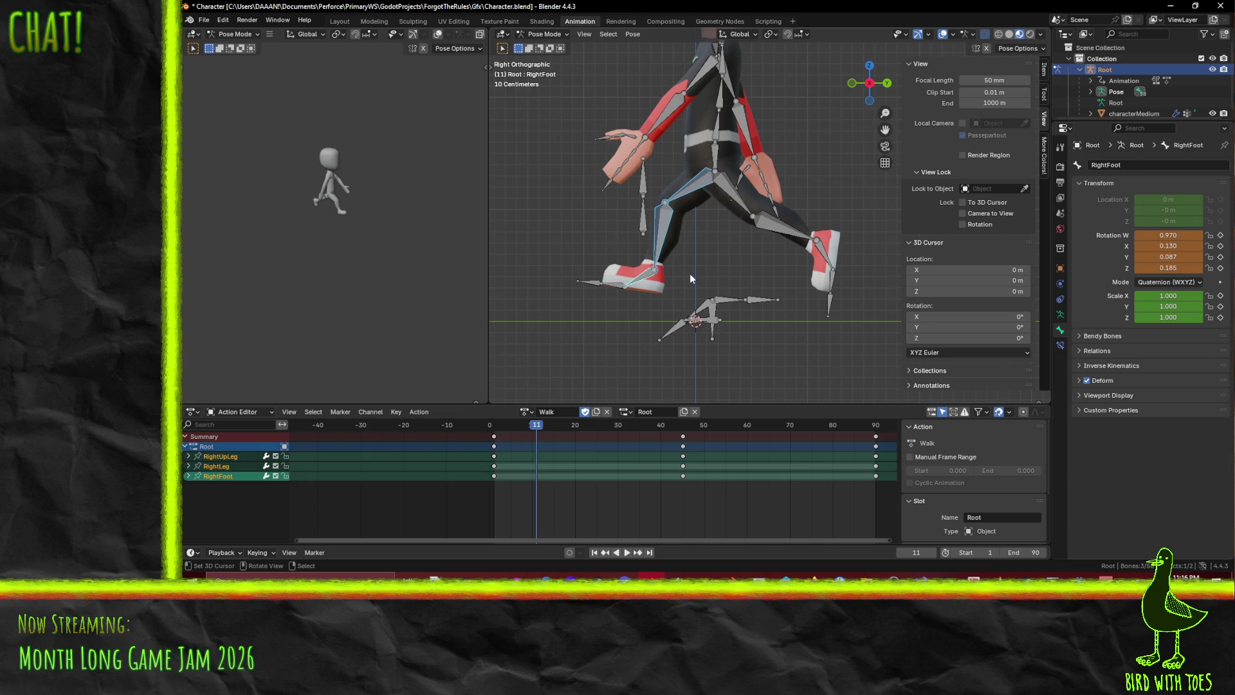
pyautogui.press('i')
pyautogui.press('space')
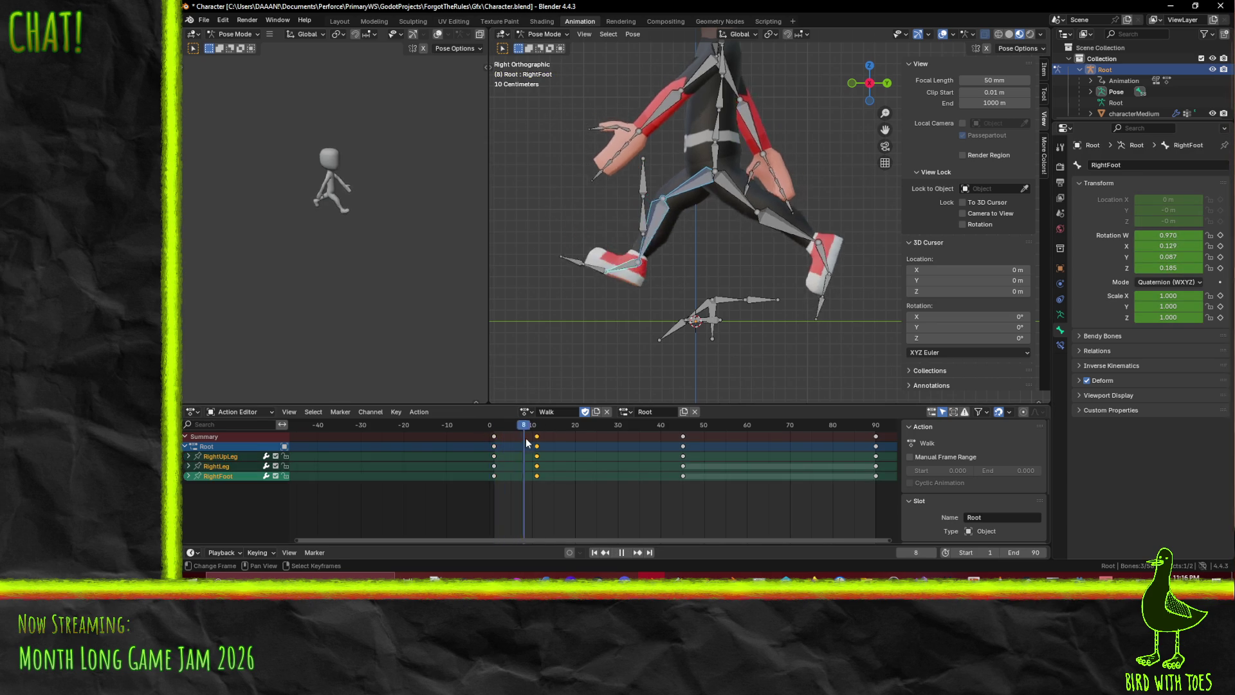
# Move the frame-11 right-leg keys to frame 20 and play the walk
pyautogui.moveTo(557, 438)
pyautogui.mouseDown()
pyautogui.moveTo(590, 439)
pyautogui.moveTo(539, 439)
pyautogui.mouseUp()
pyautogui.click(527, 437)
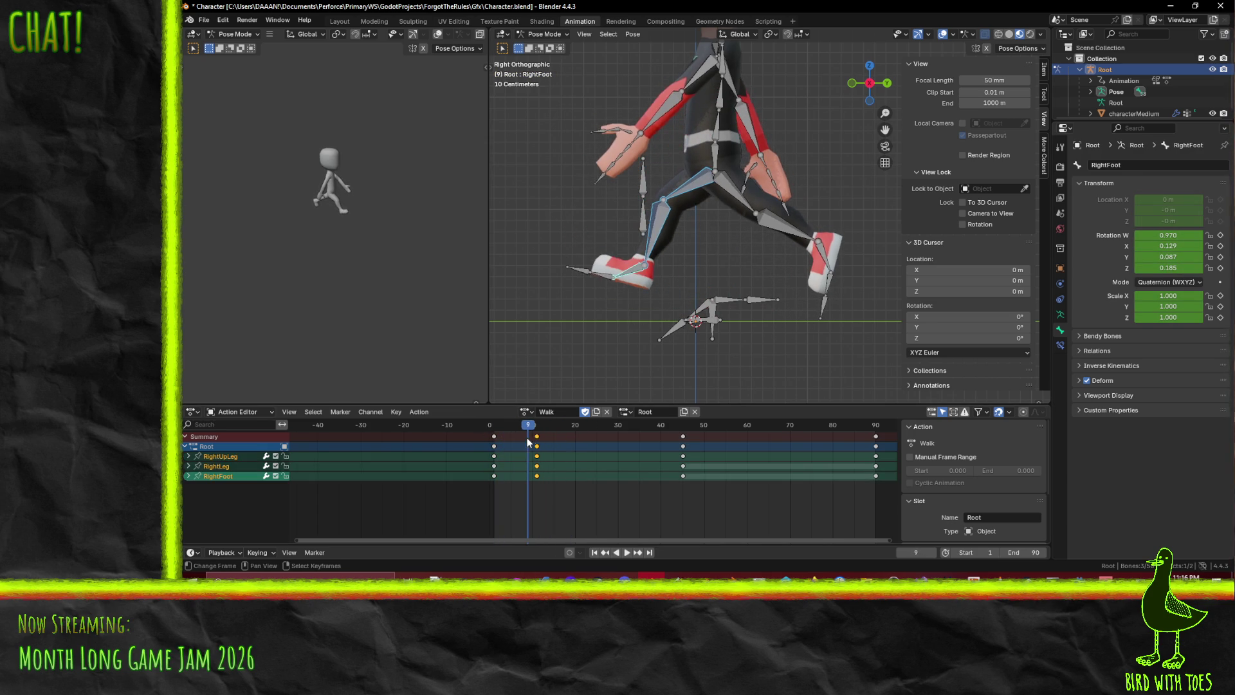
pyautogui.press('space')
pyautogui.click(569, 427)
pyautogui.click(536, 476)
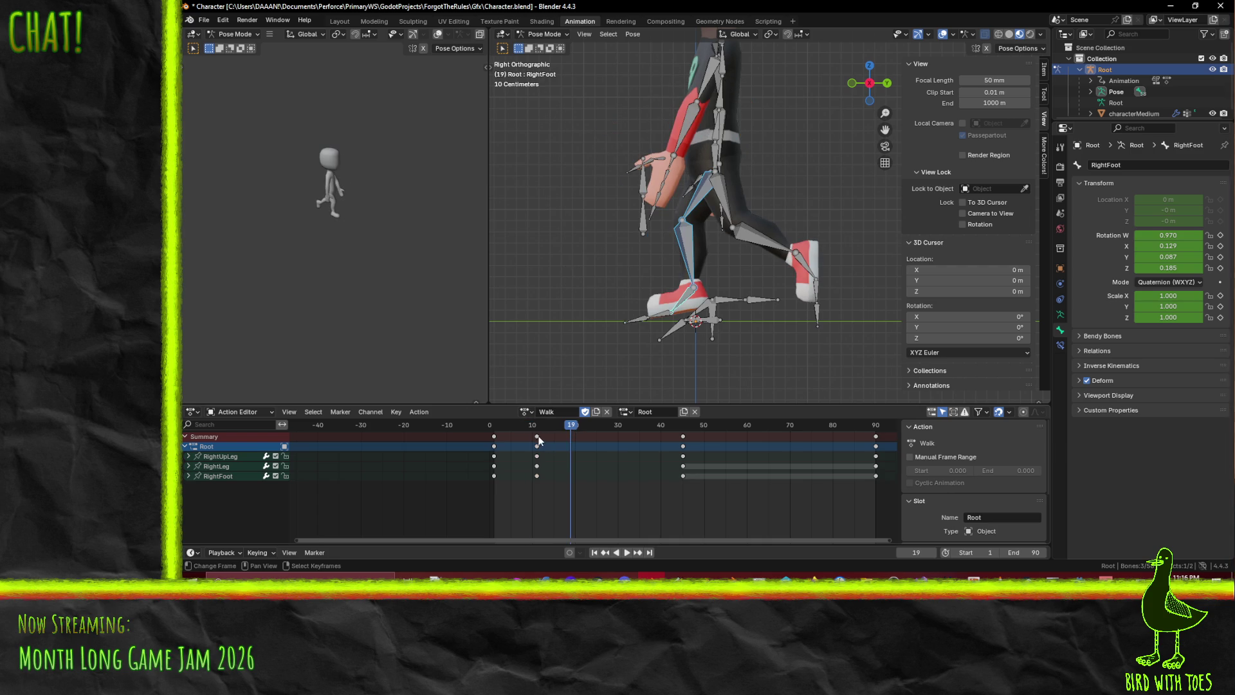
pyautogui.press('i')
pyautogui.press('g')
pyautogui.click(565, 438)
pyautogui.press('space')
pyautogui.moveTo(554, 430)
pyautogui.mouseDown()
pyautogui.moveTo(478, 430)
pyautogui.moveTo(570, 454)
pyautogui.moveTo(613, 444)
pyautogui.moveTo(497, 429)
pyautogui.mouseUp()
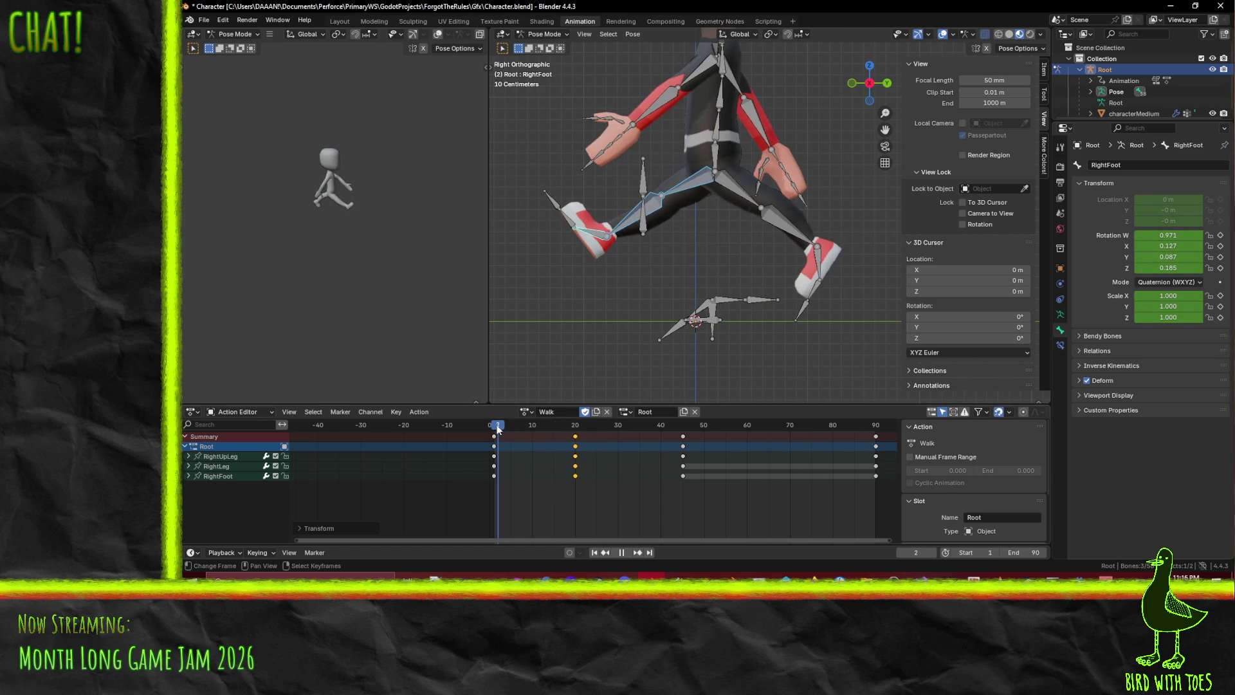
# Delete the right-leg keys at frame 20, review the walk, and select HipsCtrl
pyautogui.click(579, 439)
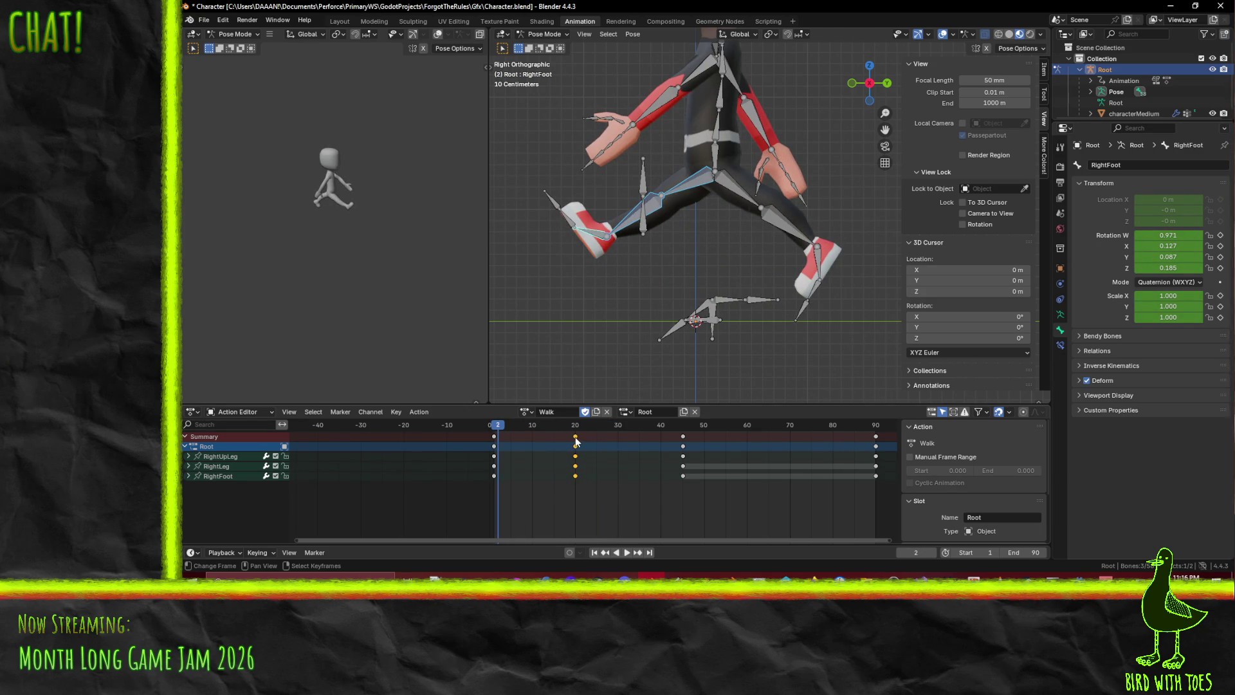
pyautogui.press('x')
pyautogui.click(638, 445)
pyautogui.press('space')
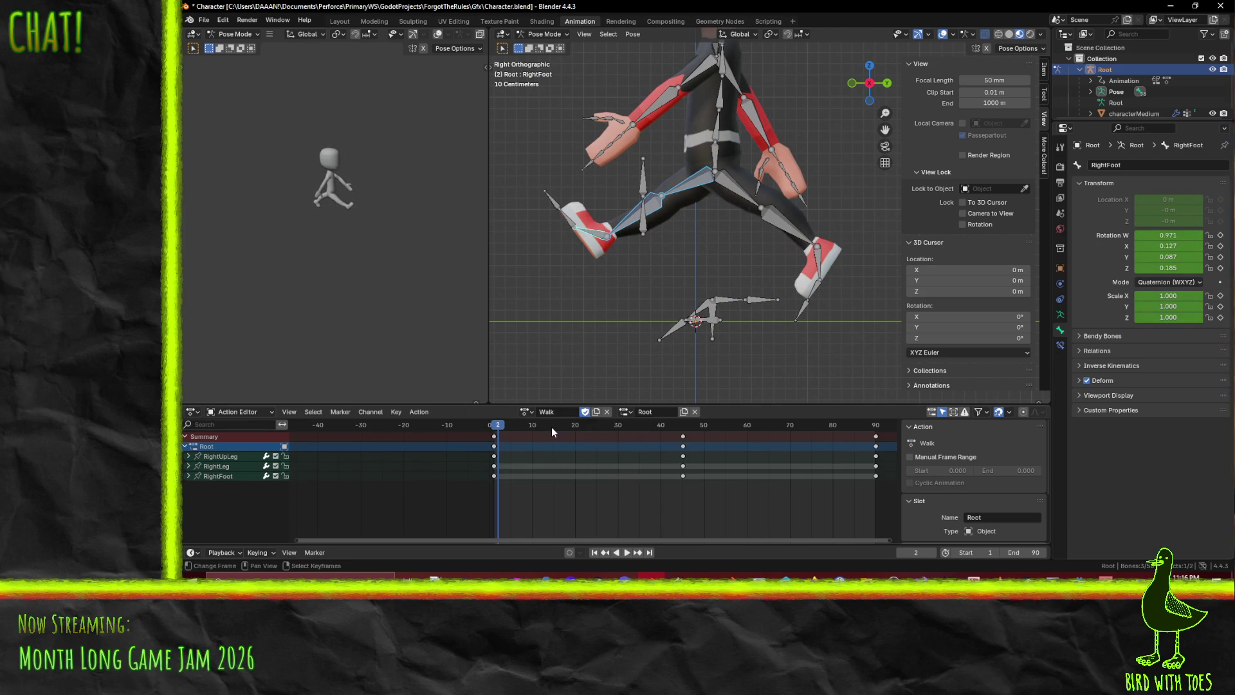
pyautogui.moveTo(670, 433)
pyautogui.mouseDown()
pyautogui.moveTo(844, 427)
pyautogui.moveTo(564, 428)
pyautogui.mouseUp()
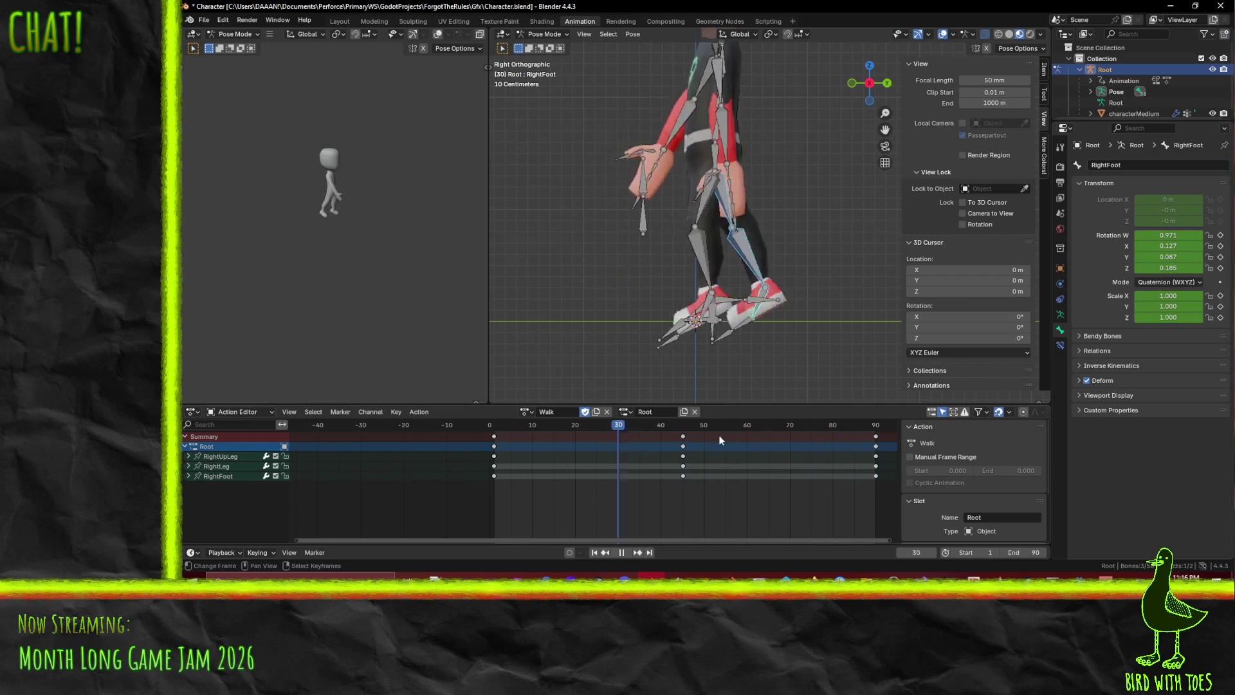
pyautogui.moveTo(631, 492)
pyautogui.mouseDown()
pyautogui.moveTo(480, 474)
pyautogui.moveTo(533, 465)
pyautogui.mouseUp()
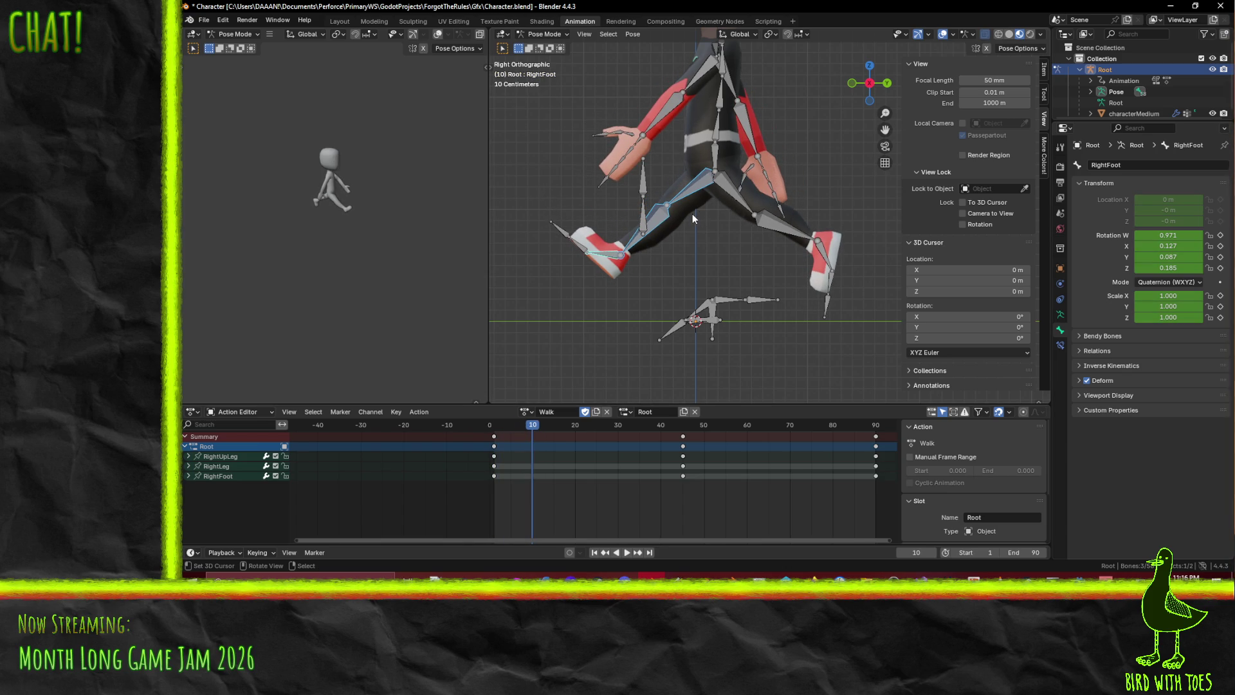
pyautogui.click(721, 163)
pyautogui.click(720, 159)
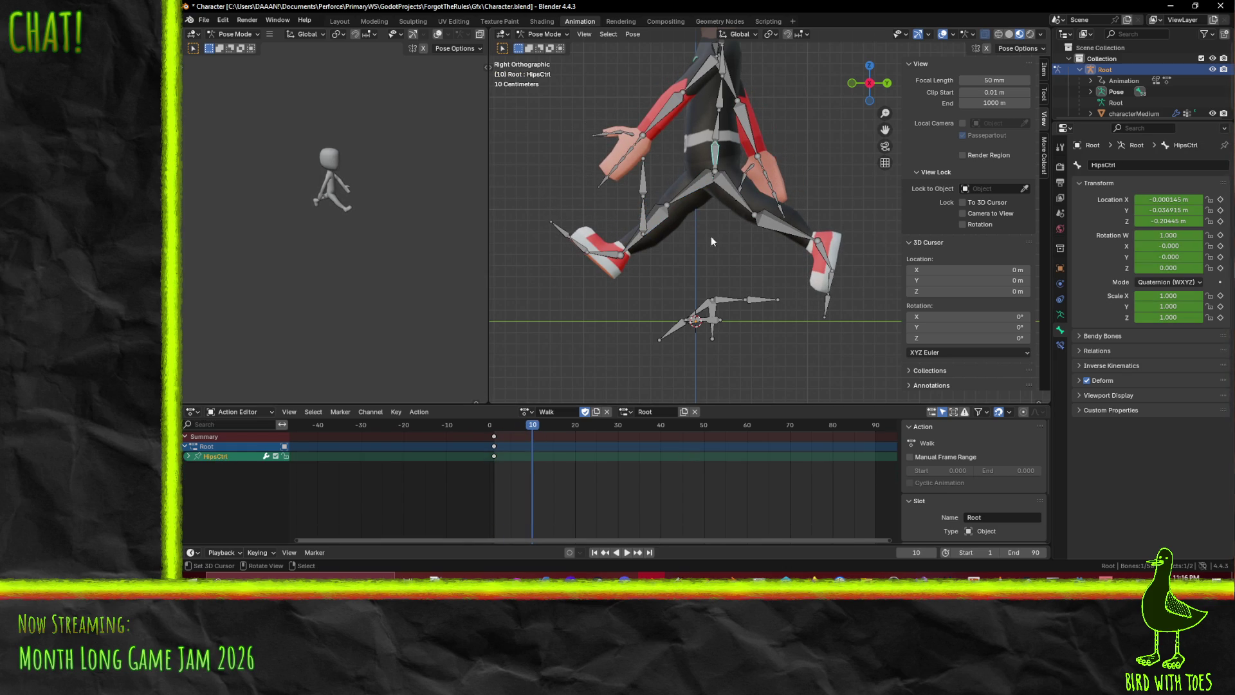
# Stop playback at frame 40 and shift HipsCtrl along the Y axis
pyautogui.moveTo(527, 436)
pyautogui.mouseDown()
pyautogui.moveTo(471, 438)
pyautogui.moveTo(662, 454)
pyautogui.moveTo(496, 460)
pyautogui.moveTo(659, 466)
pyautogui.mouseUp()
pyautogui.press('space')
pyautogui.press('g')
pyautogui.press('x')
pyautogui.press('y')
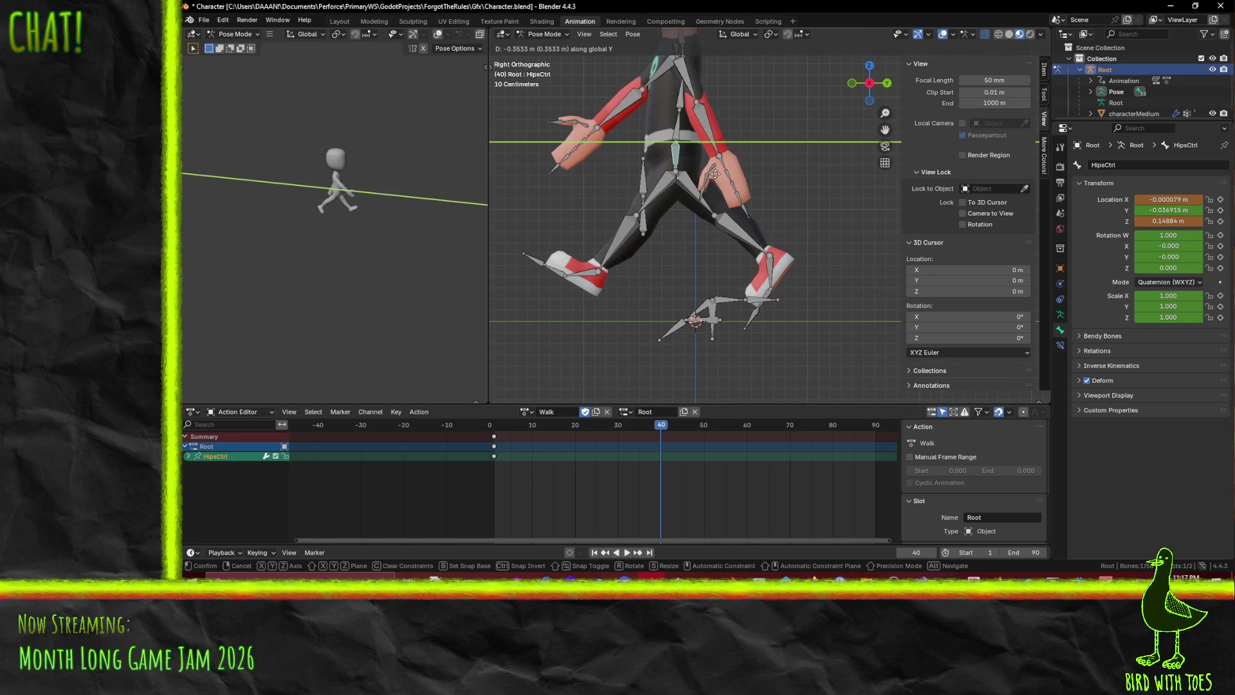
pyautogui.click(715, 174)
# At frame 25, raise HipsCtrl along global Y to about 1.045 m
pyautogui.moveTo(660, 428)
pyautogui.mouseDown()
pyautogui.moveTo(463, 426)
pyautogui.moveTo(576, 445)
pyautogui.moveTo(495, 439)
pyautogui.moveTo(660, 438)
pyautogui.mouseUp()
pyautogui.hotkey('shift', 'Left')
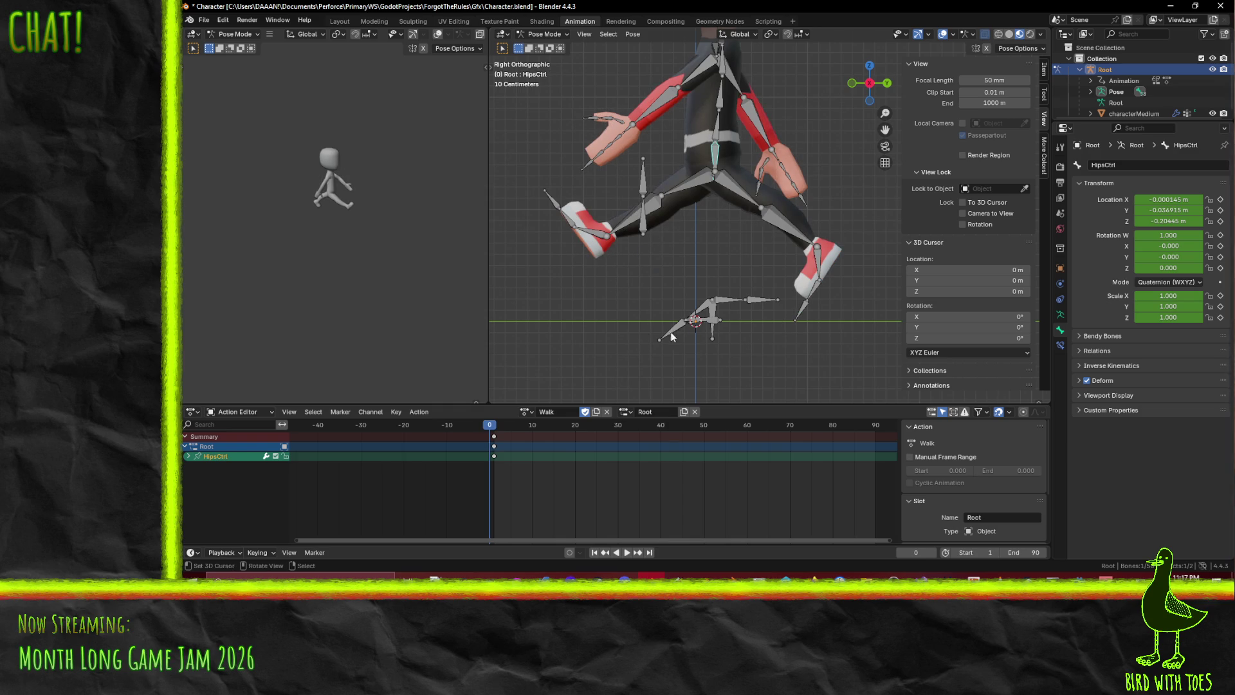
pyautogui.click(493, 425)
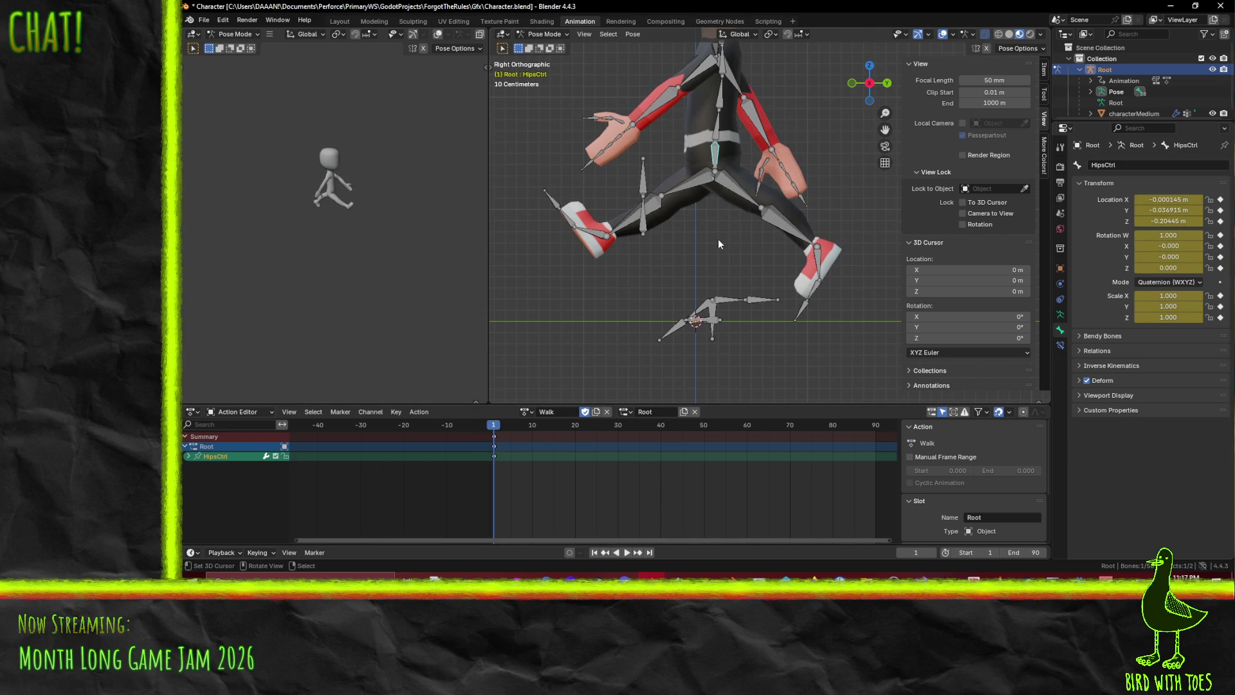
pyautogui.click(609, 426)
pyautogui.press('space')
pyautogui.moveTo(609, 426)
pyautogui.mouseDown()
pyautogui.moveTo(495, 426)
pyautogui.moveTo(597, 429)
pyautogui.mouseUp()
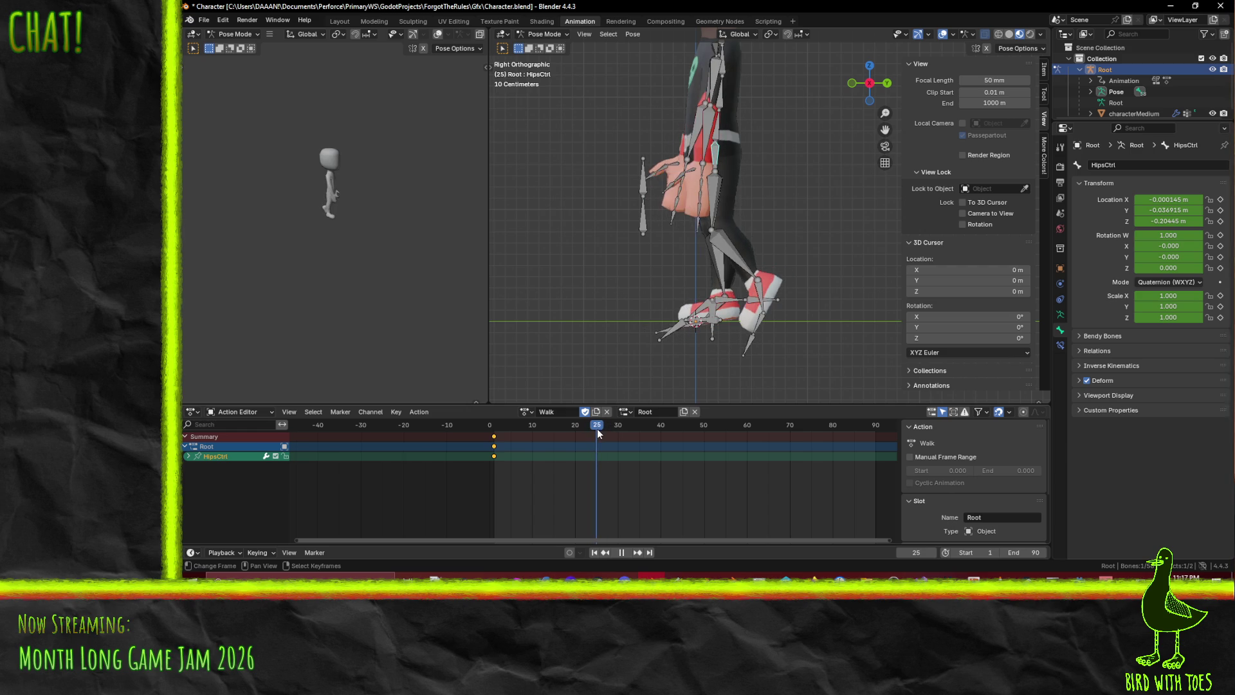
pyautogui.press('g')
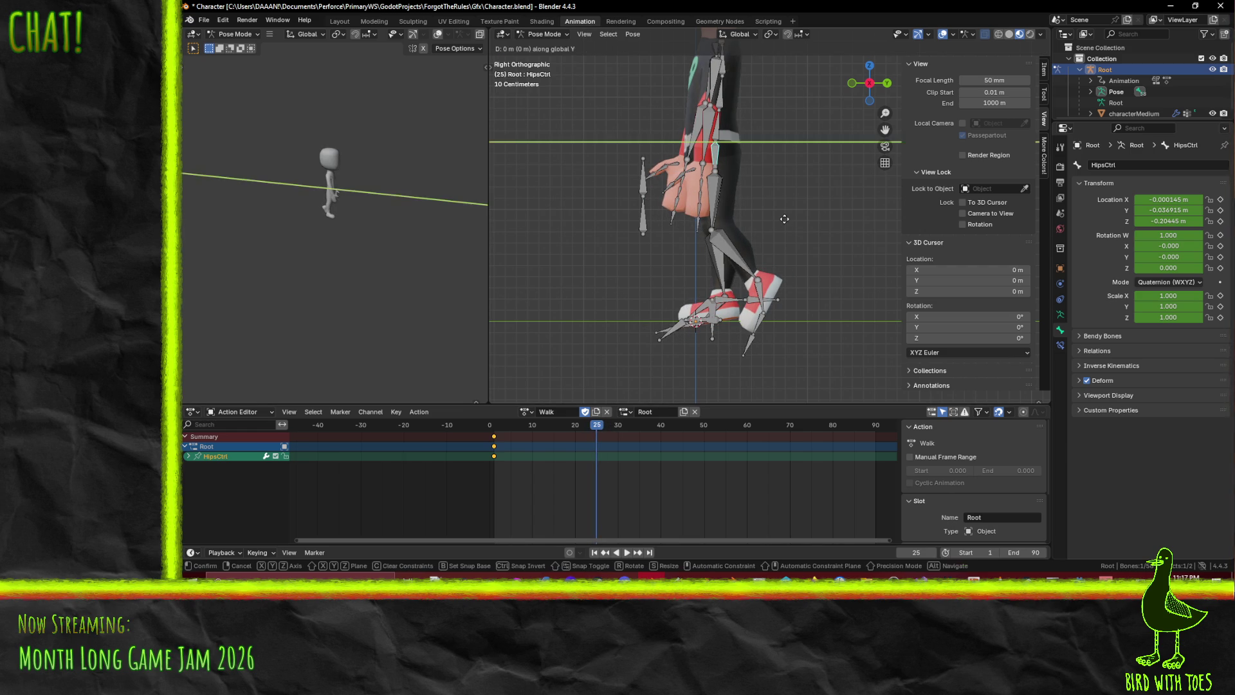
pyautogui.press('y')
pyautogui.click(664, 227)
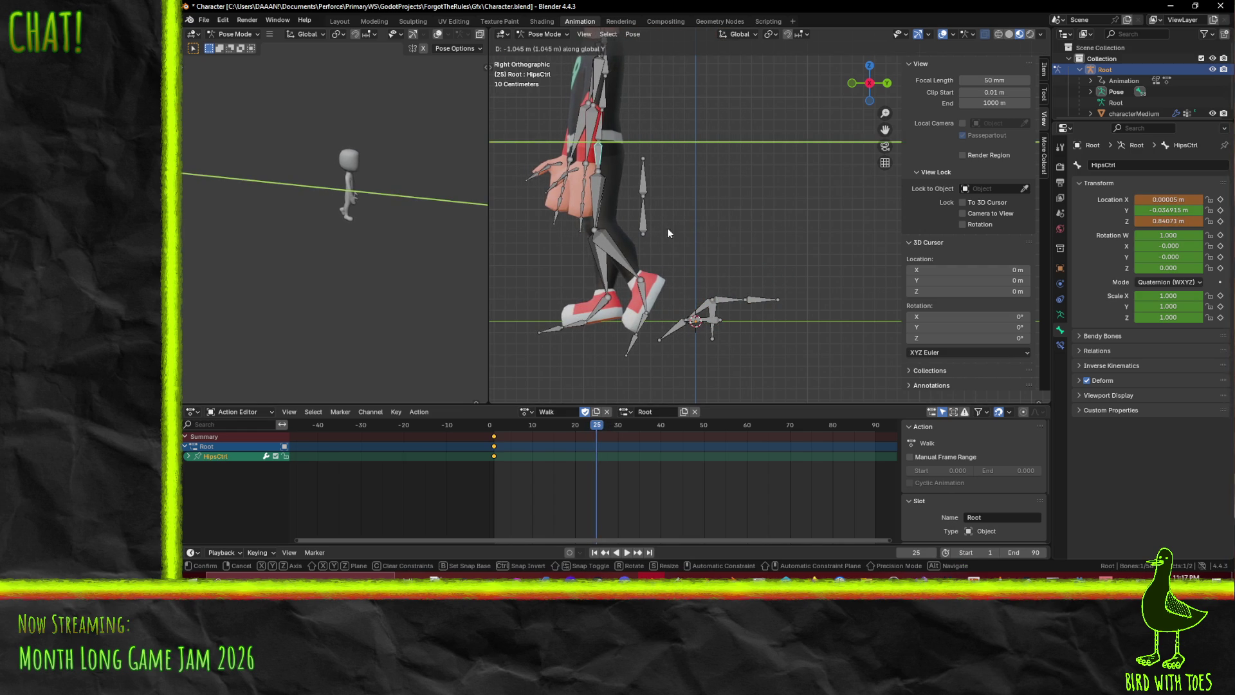
# Keyframe HipsCtrl at frame 25 and preview the animation
pyautogui.press('i')
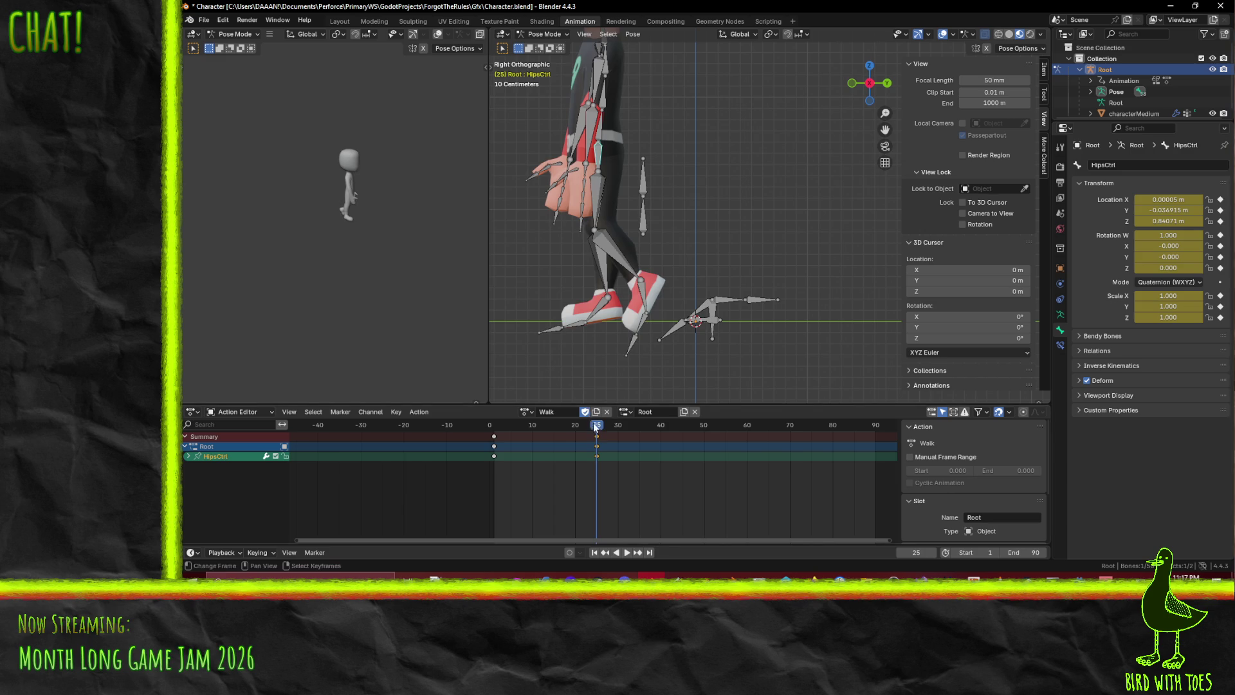
pyautogui.press('space')
pyautogui.moveTo(508, 437)
pyautogui.mouseDown()
pyautogui.moveTo(523, 439)
pyautogui.moveTo(494, 443)
pyautogui.mouseUp()
pyautogui.press('space')
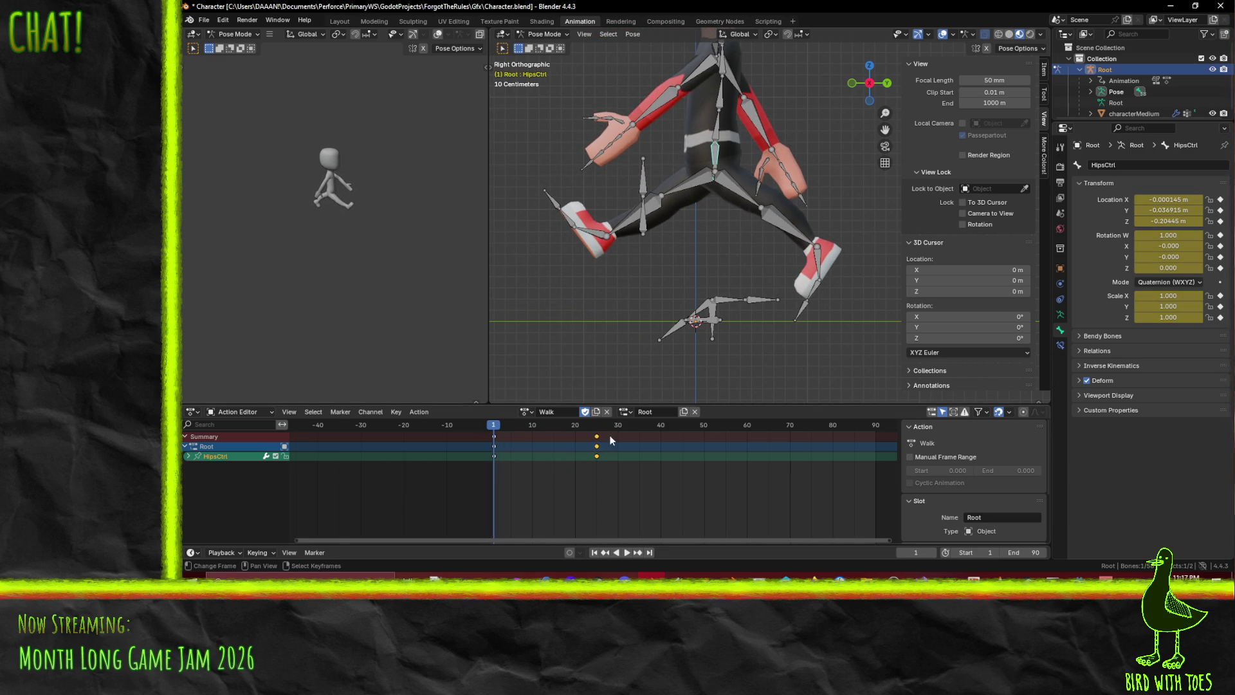
# Slide the HipsCtrl keys later in stages to frames 40 and 45, playing back between moves
pyautogui.press('g')
pyautogui.click(630, 436)
pyautogui.press('space')
pyautogui.press('Escape')
pyautogui.press('g')
pyautogui.click(657, 441)
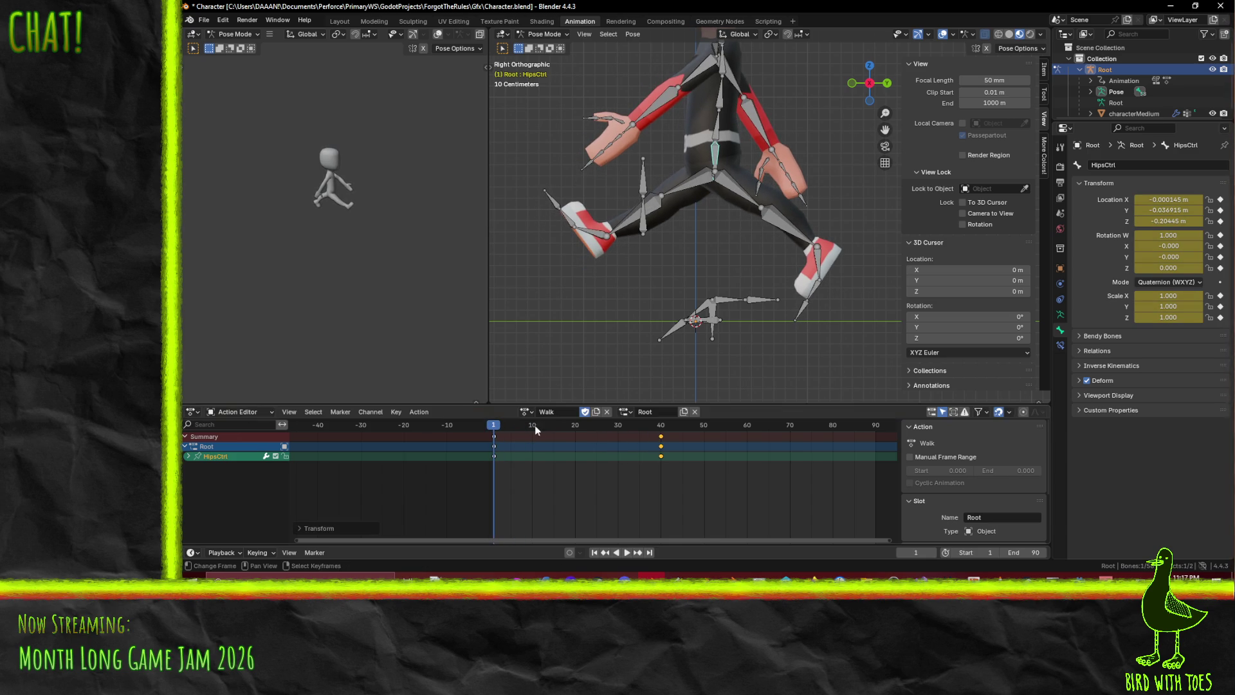
pyautogui.press('space')
pyautogui.moveTo(499, 431)
pyautogui.mouseDown()
pyautogui.moveTo(549, 431)
pyautogui.moveTo(495, 437)
pyautogui.mouseUp()
pyautogui.press('g')
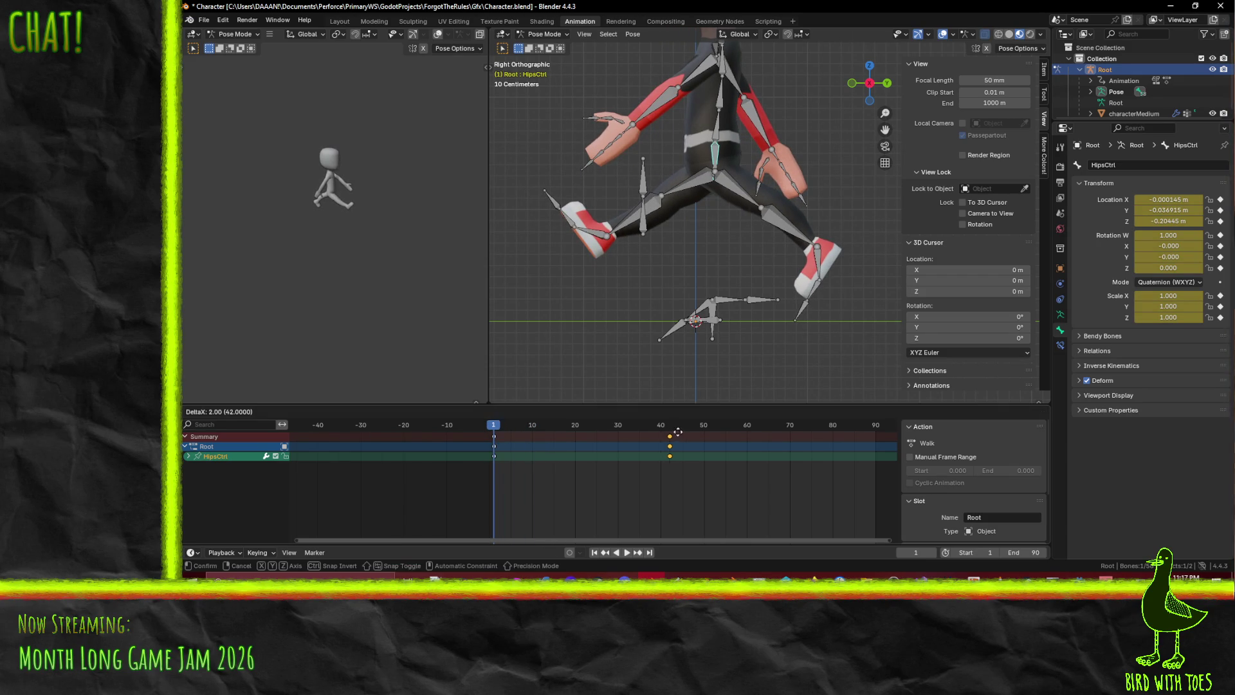
pyautogui.click(688, 436)
pyautogui.press('space')
pyautogui.moveTo(548, 440)
pyautogui.mouseDown()
pyautogui.moveTo(588, 436)
pyautogui.moveTo(509, 430)
pyautogui.moveTo(563, 432)
pyautogui.mouseUp()
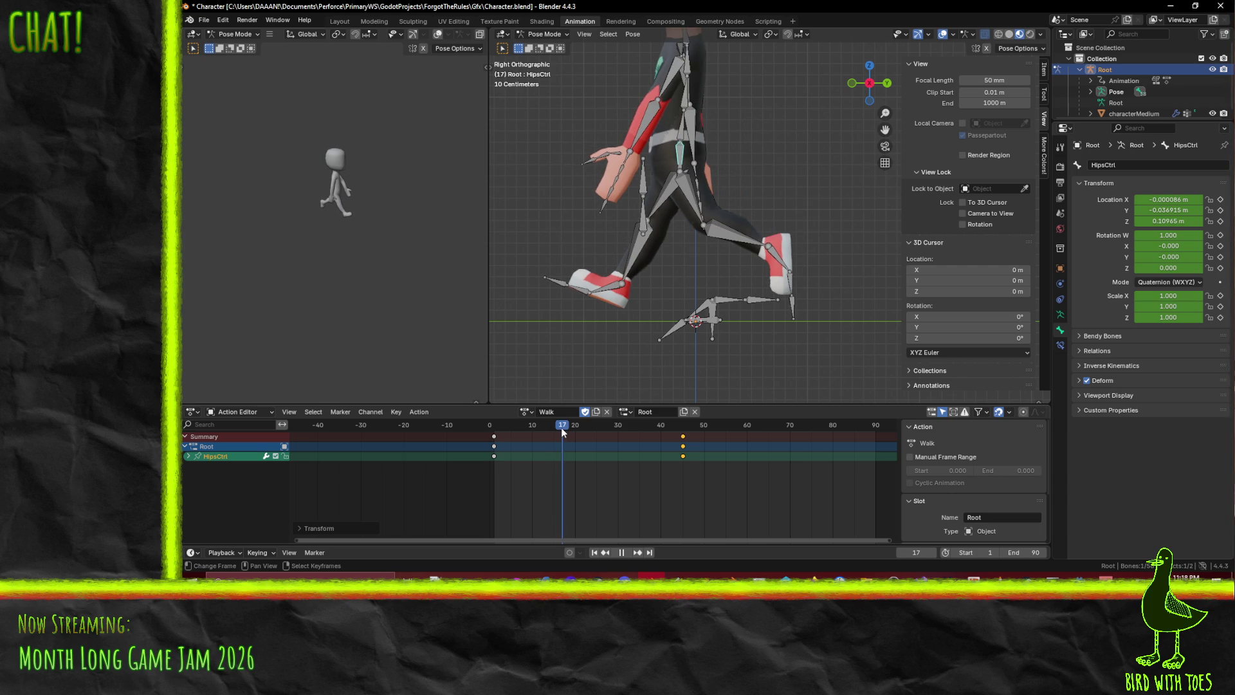
# Offset HipsCtrl along global Y at frame 17 and keyframe it
pyautogui.moveTo(562, 428)
pyautogui.mouseDown()
pyautogui.moveTo(540, 428)
pyautogui.moveTo(562, 428)
pyautogui.mouseUp()
pyautogui.press('g')
pyautogui.press('y')
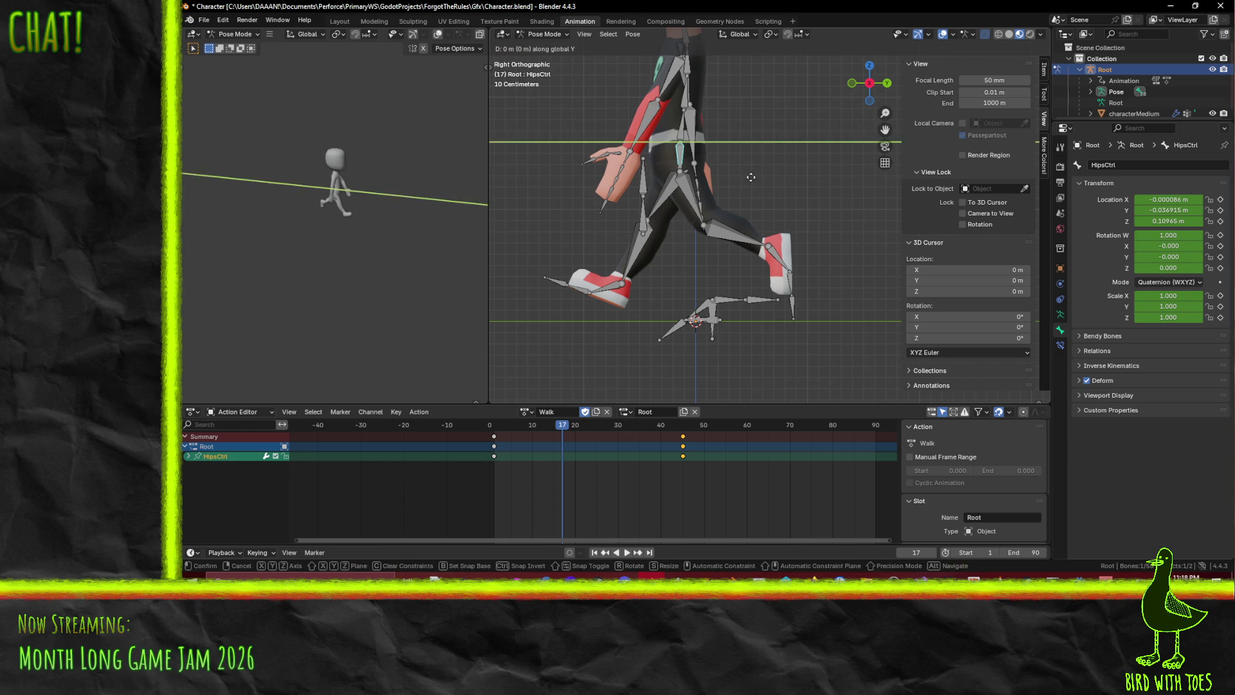
pyautogui.click(744, 177)
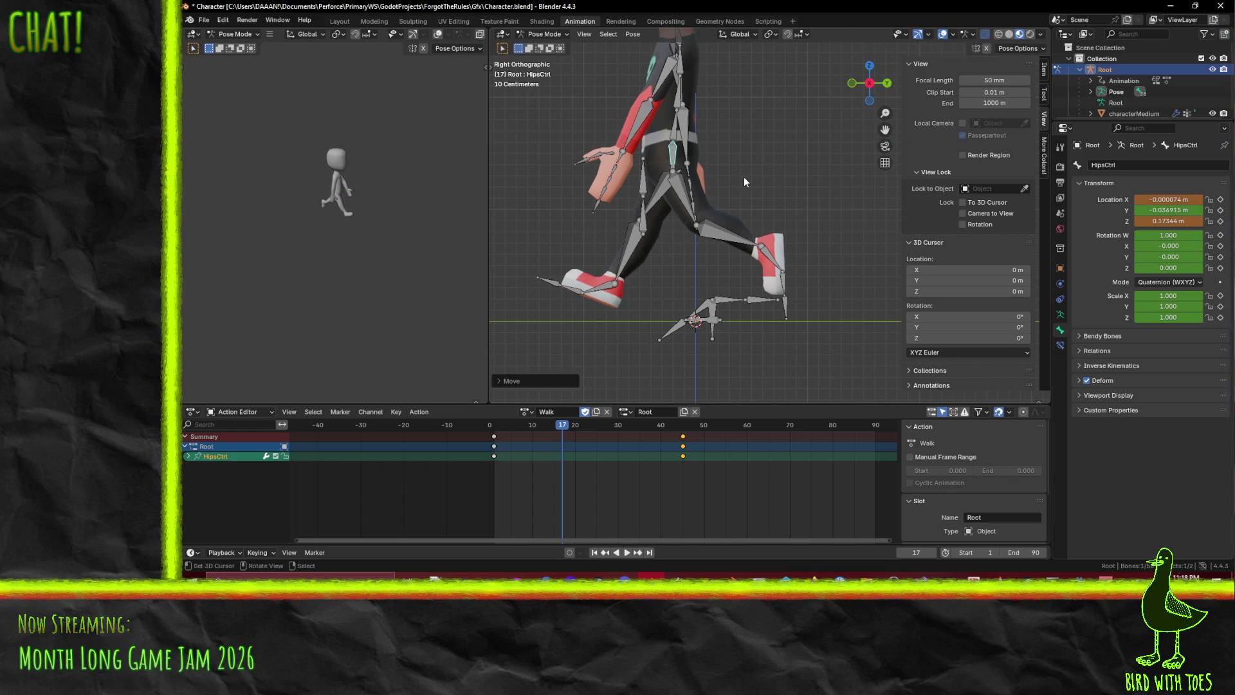
pyautogui.press('i')
pyautogui.press('space')
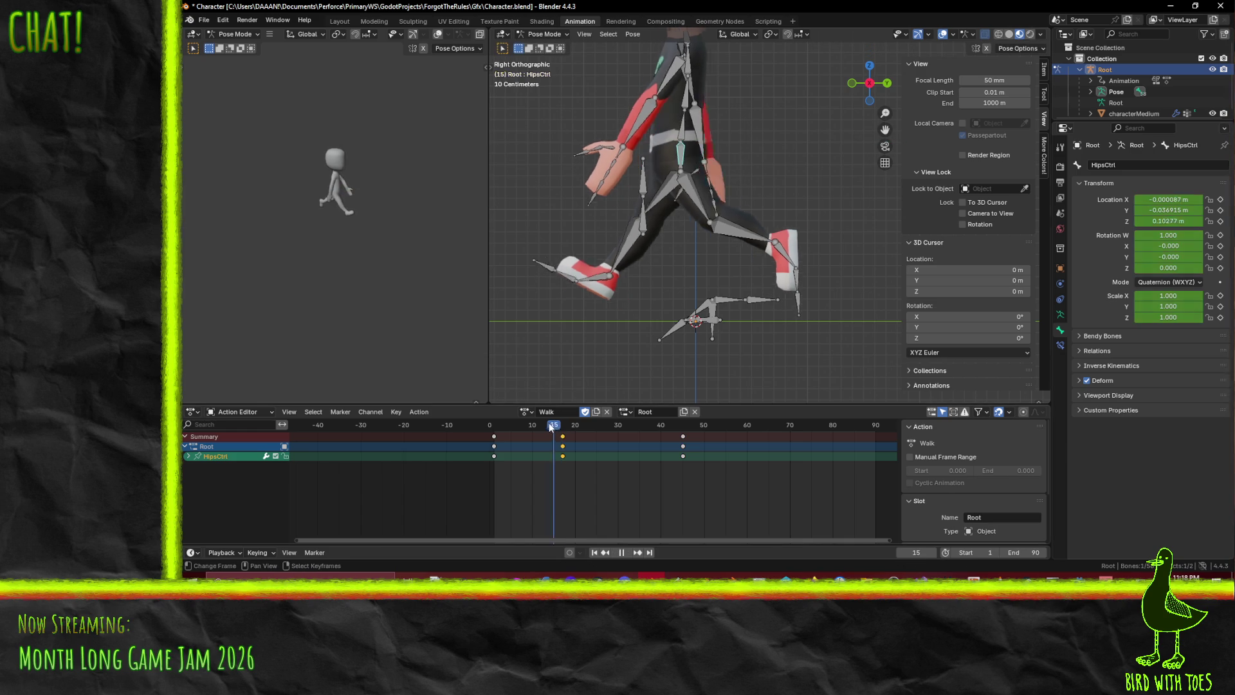
# Offset HipsCtrl along global Y at frame 20 and keyframe it
pyautogui.click(532, 424)
pyautogui.moveTo(532, 425); pyautogui.dragTo(577, 415)
pyautogui.press('g')
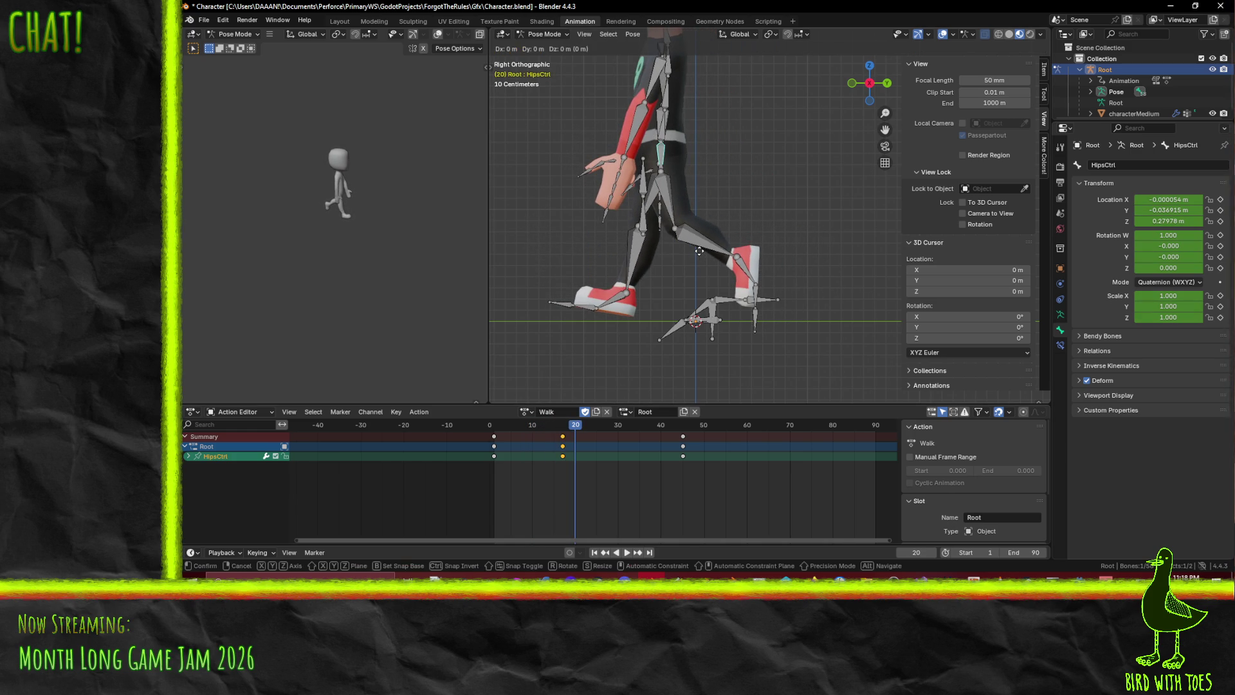
pyautogui.press('y')
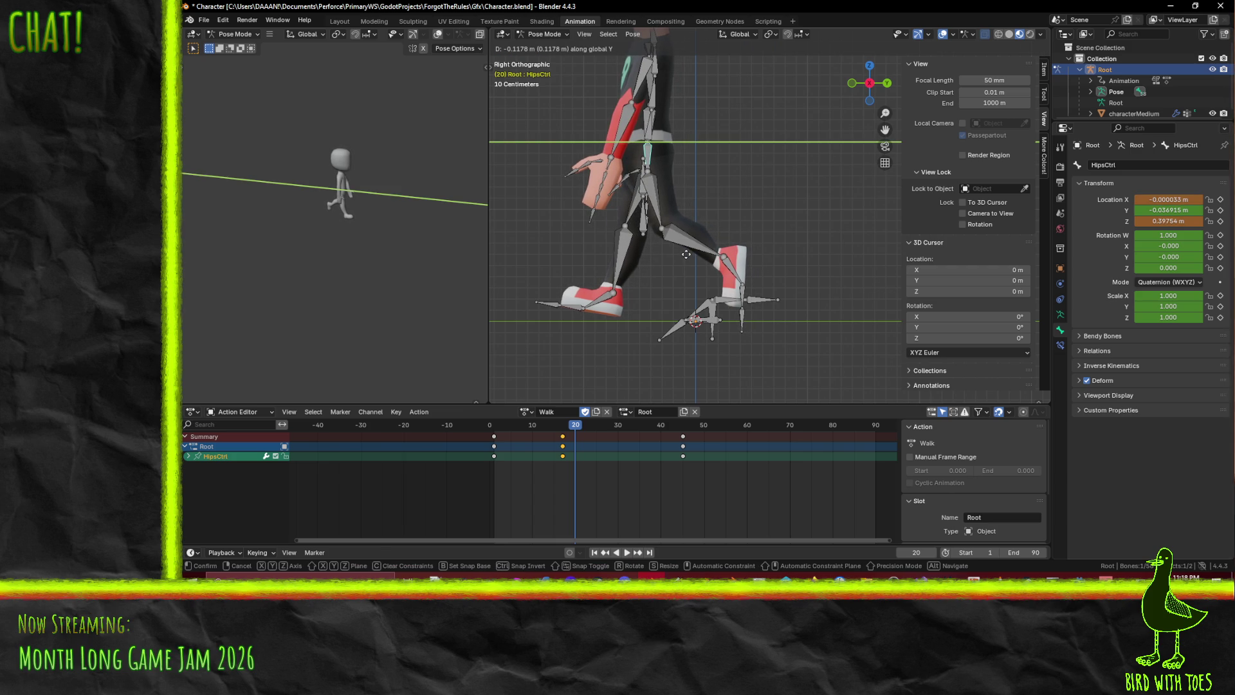
pyautogui.click(686, 254)
pyautogui.press('i')
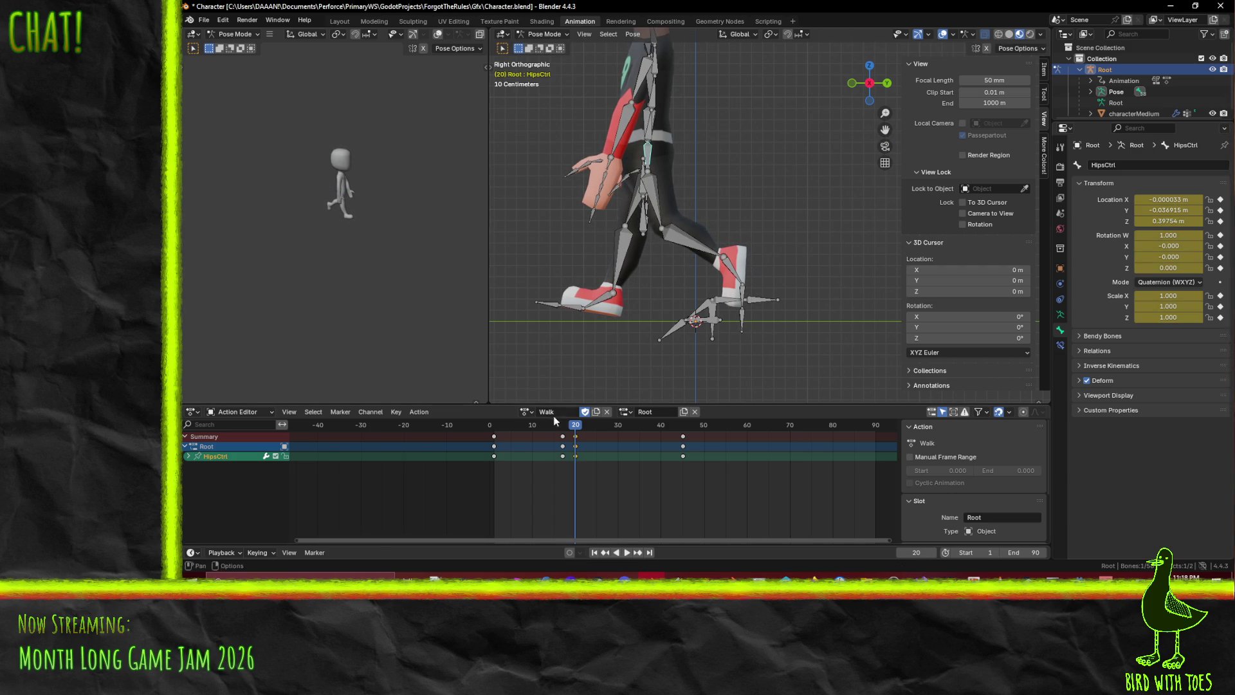
pyautogui.press('space')
# Lower HipsCtrl to 0.441 m at frame 23, keyframe it, and play from frame 1
pyautogui.click(525, 426)
pyautogui.moveTo(526, 430)
pyautogui.mouseDown()
pyautogui.moveTo(513, 430)
pyautogui.moveTo(589, 429)
pyautogui.mouseUp()
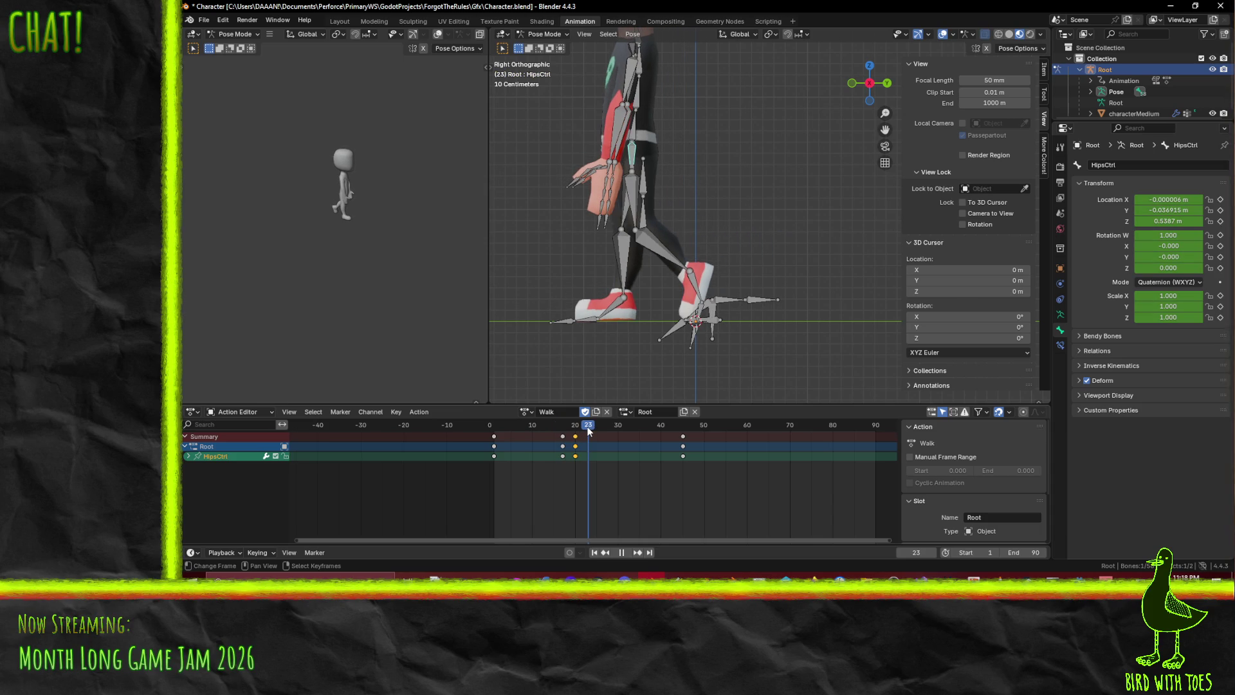
pyautogui.moveTo(589, 431); pyautogui.dragTo(589, 430)
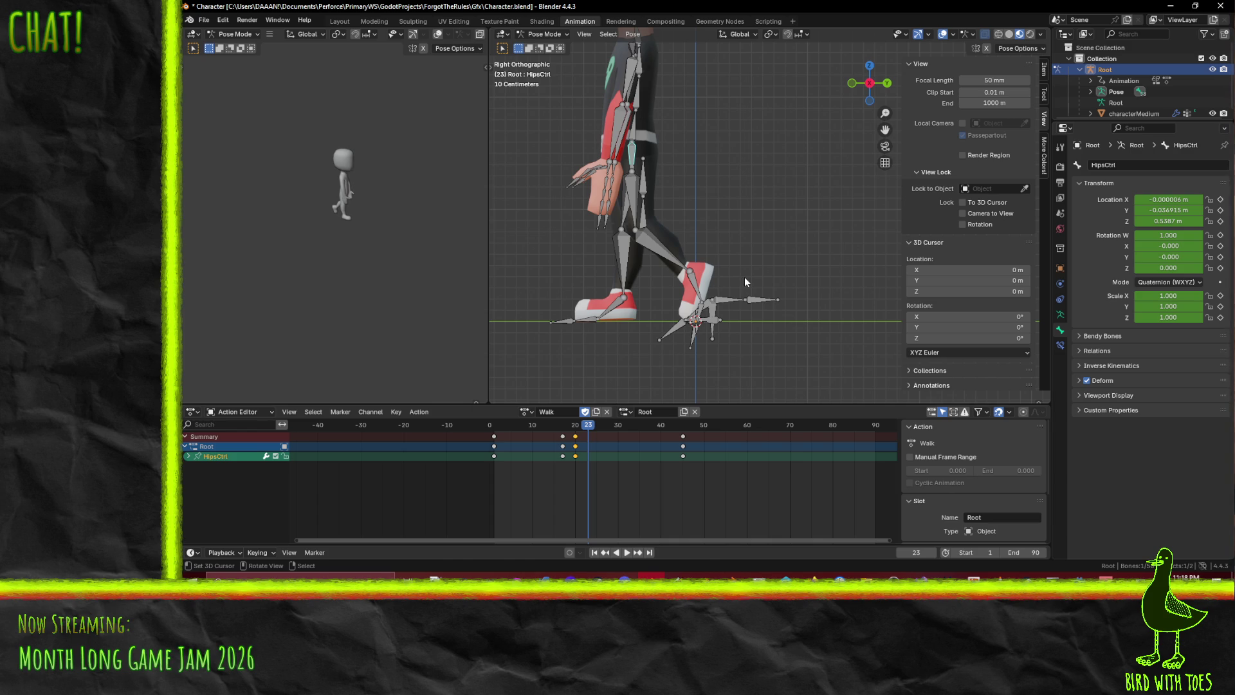
pyautogui.press('g')
pyautogui.press('y')
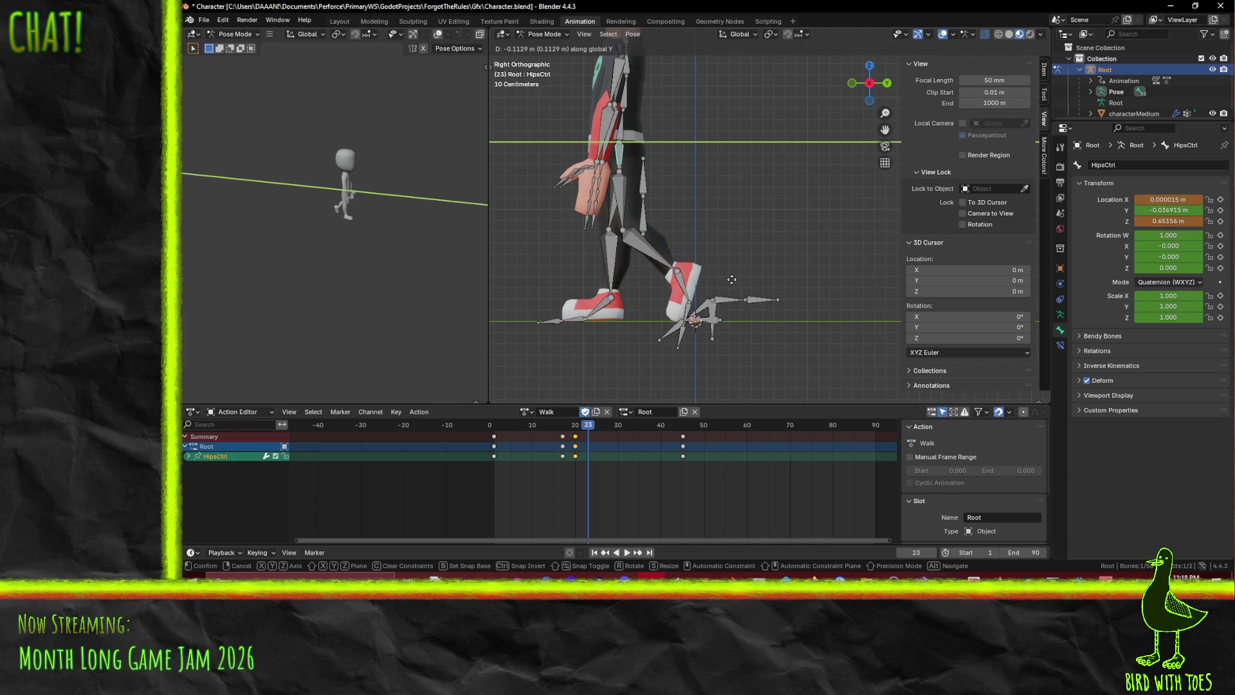
pyautogui.click(731, 280)
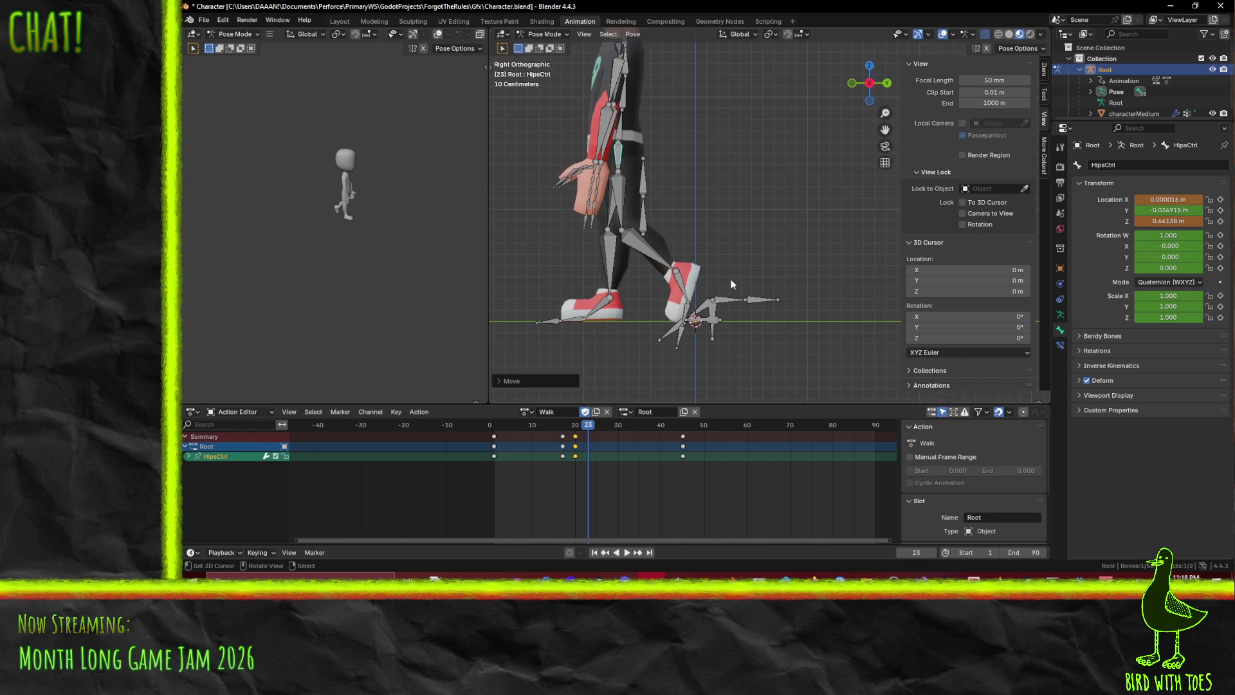
pyautogui.press('i')
pyautogui.moveTo(590, 430); pyautogui.dragTo(491, 435)
pyautogui.press('space')
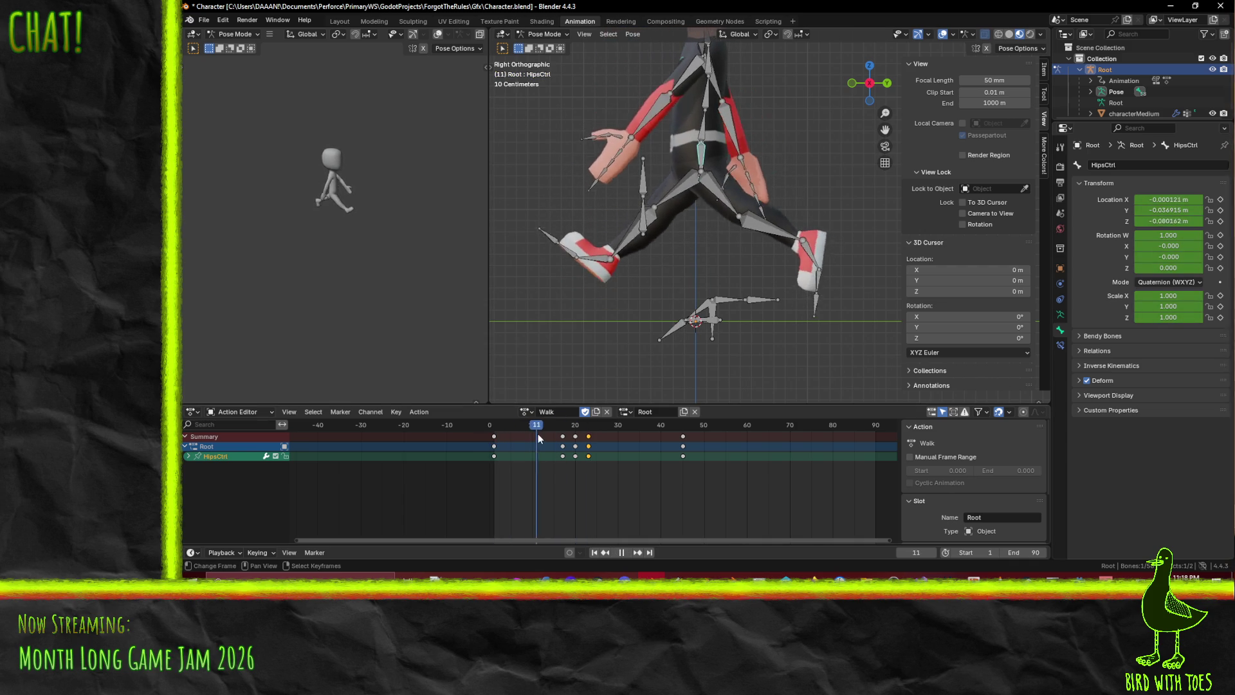
pyautogui.moveTo(569, 435)
pyautogui.mouseDown()
pyautogui.moveTo(654, 436)
pyautogui.moveTo(521, 445)
pyautogui.moveTo(586, 460)
pyautogui.moveTo(599, 454)
pyautogui.moveTo(519, 453)
pyautogui.moveTo(590, 460)
pyautogui.moveTo(592, 449)
pyautogui.moveTo(574, 451)
pyautogui.moveTo(608, 452)
pyautogui.moveTo(498, 441)
pyautogui.moveTo(586, 458)
pyautogui.mouseUp()
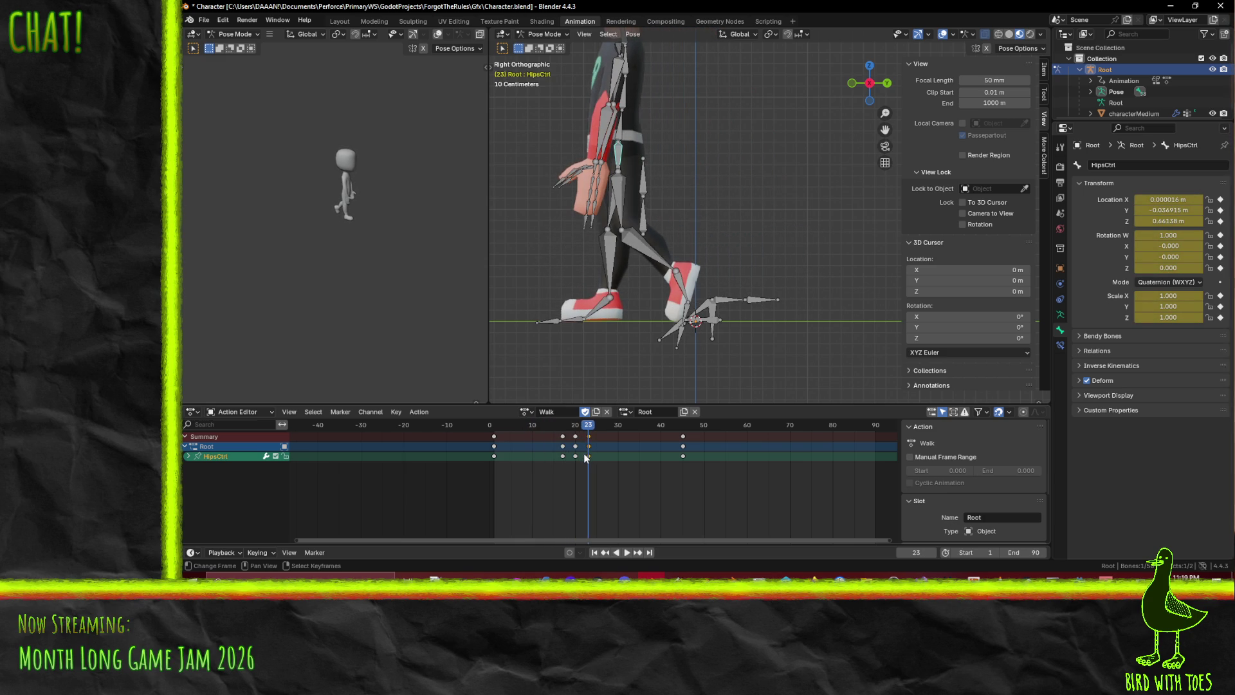
pyautogui.click(589, 432)
pyautogui.press('space')
pyautogui.moveTo(650, 434)
pyautogui.mouseDown()
pyautogui.moveTo(526, 425)
pyautogui.moveTo(603, 431)
pyautogui.moveTo(576, 427)
pyautogui.moveTo(589, 430)
pyautogui.mouseUp()
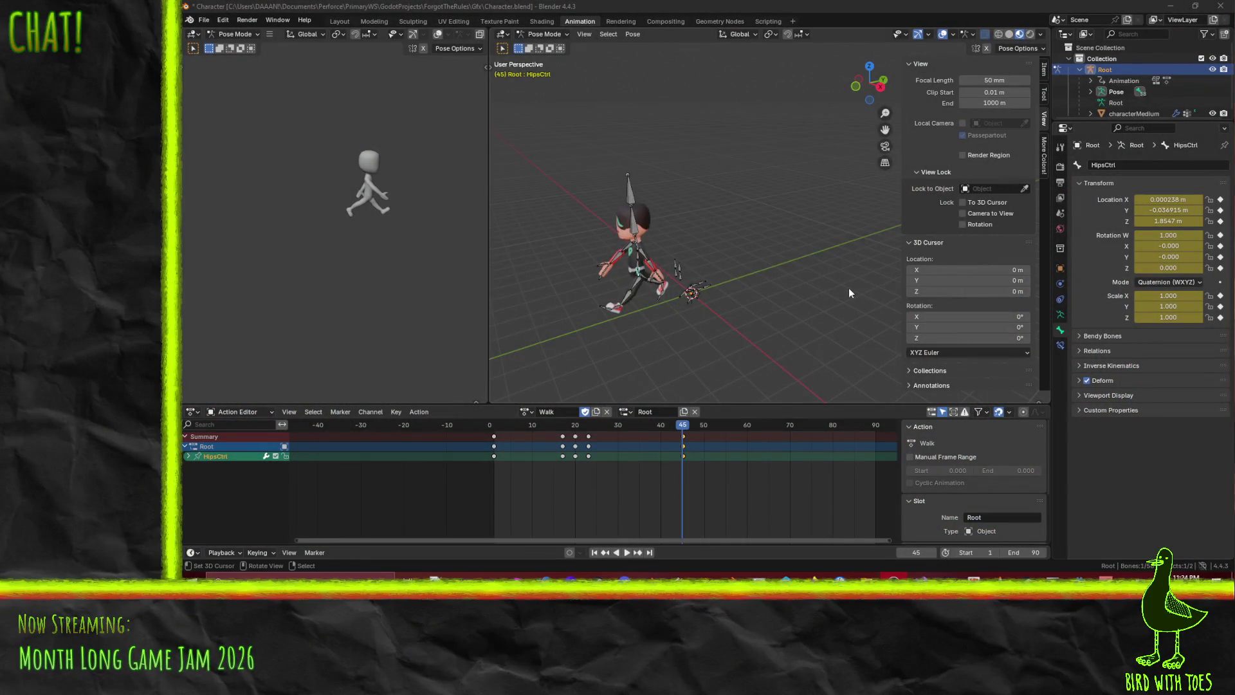
# Preview the Walk animation from frame 1 and orbit to a low side-on view
pyautogui.scroll(5, 759, 243)
pyautogui.press('space')
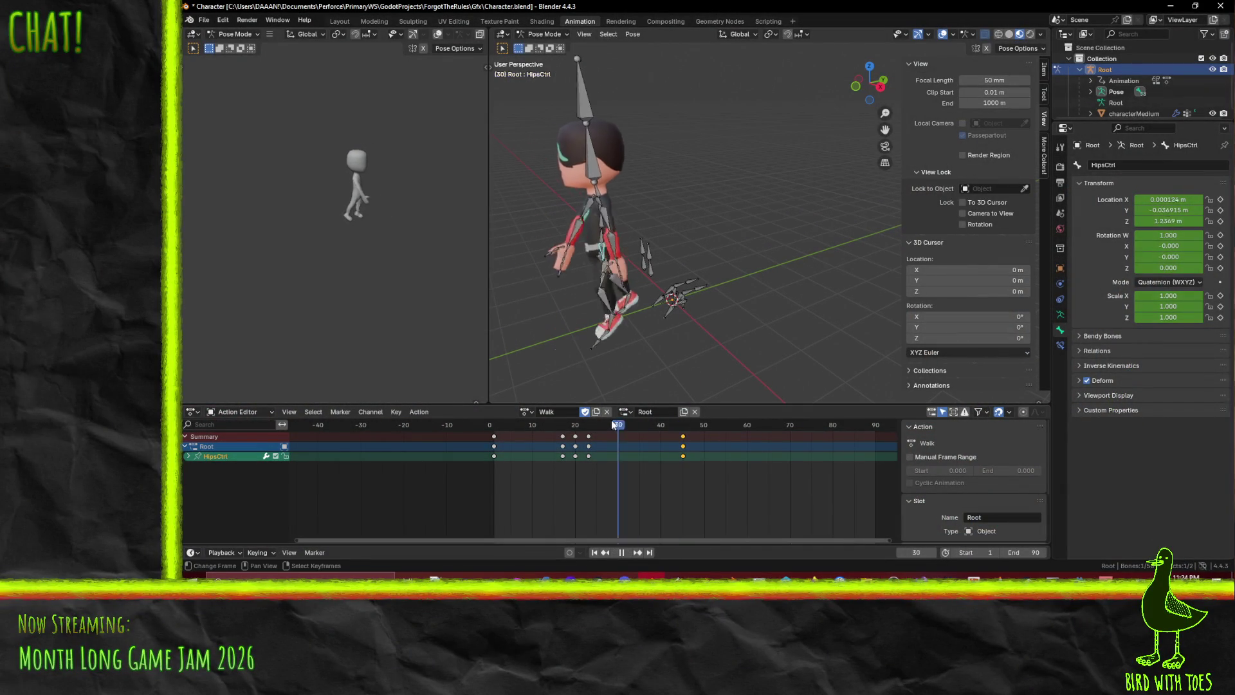
pyautogui.moveTo(537, 419); pyautogui.dragTo(493, 419)
pyautogui.press('space')
pyautogui.moveTo(869, 81); pyautogui.dragTo(853, 94)
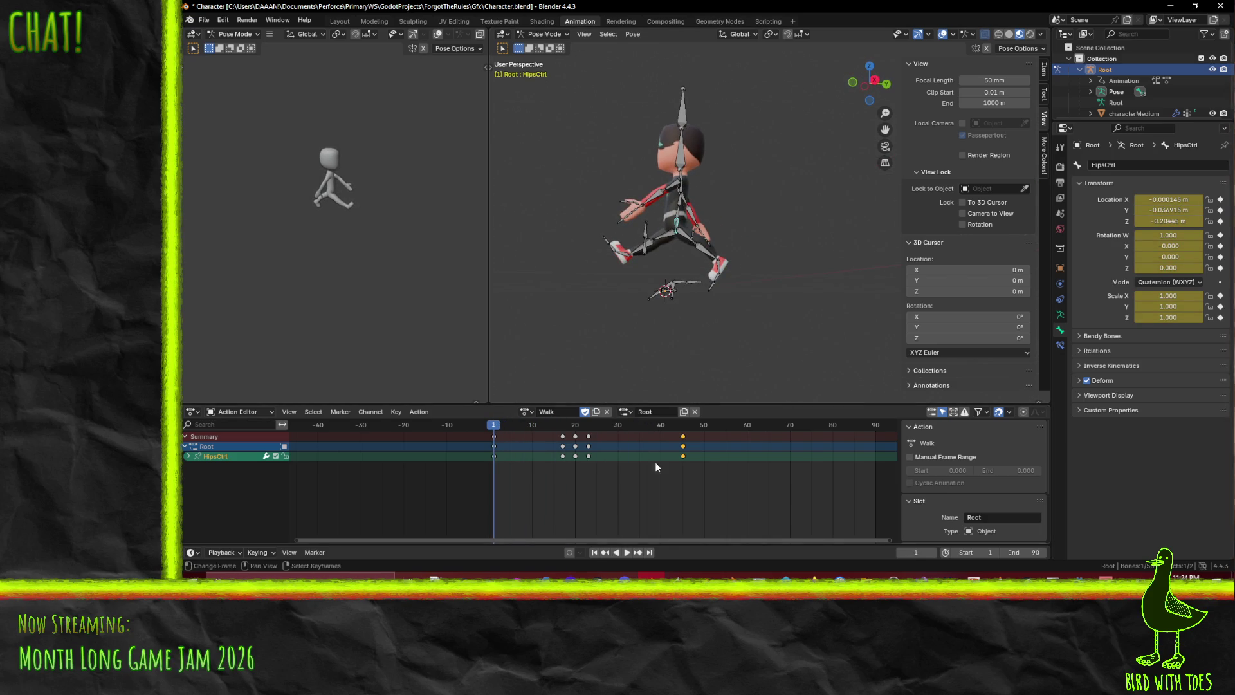
pyautogui.click(626, 552)
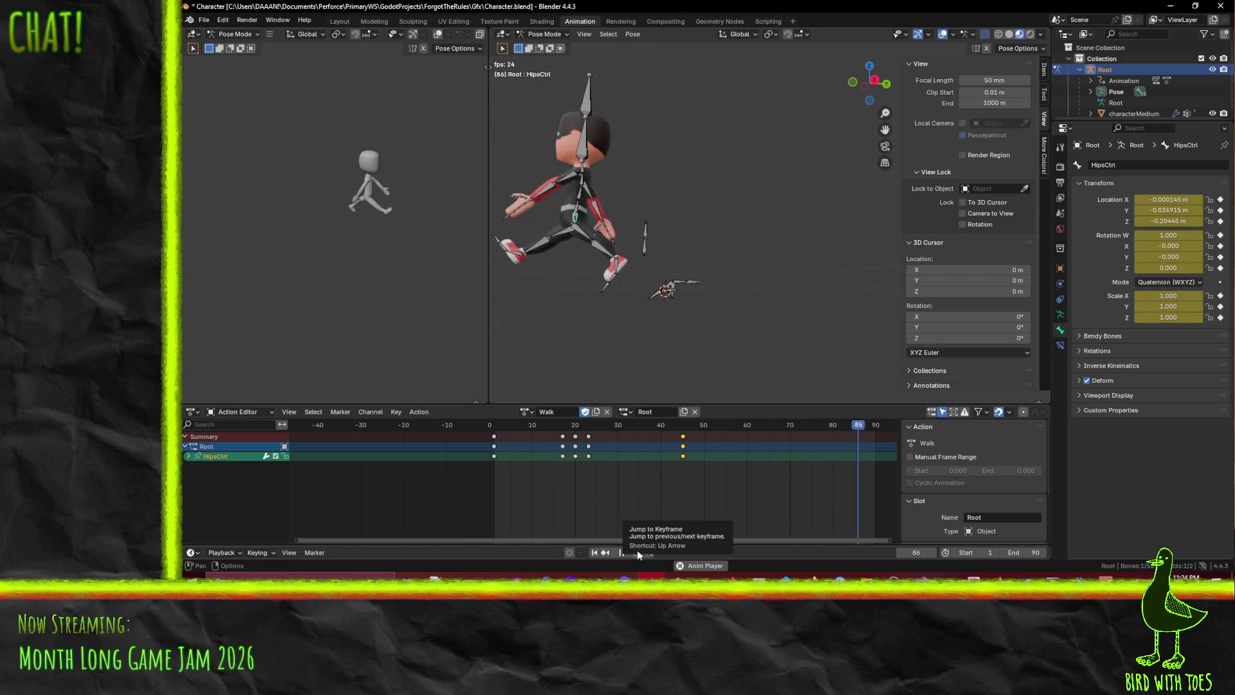
pyautogui.press('space')
# Set the playhead to frame 45 and orbit around the posed character
pyautogui.scroll(2, 709, 333)
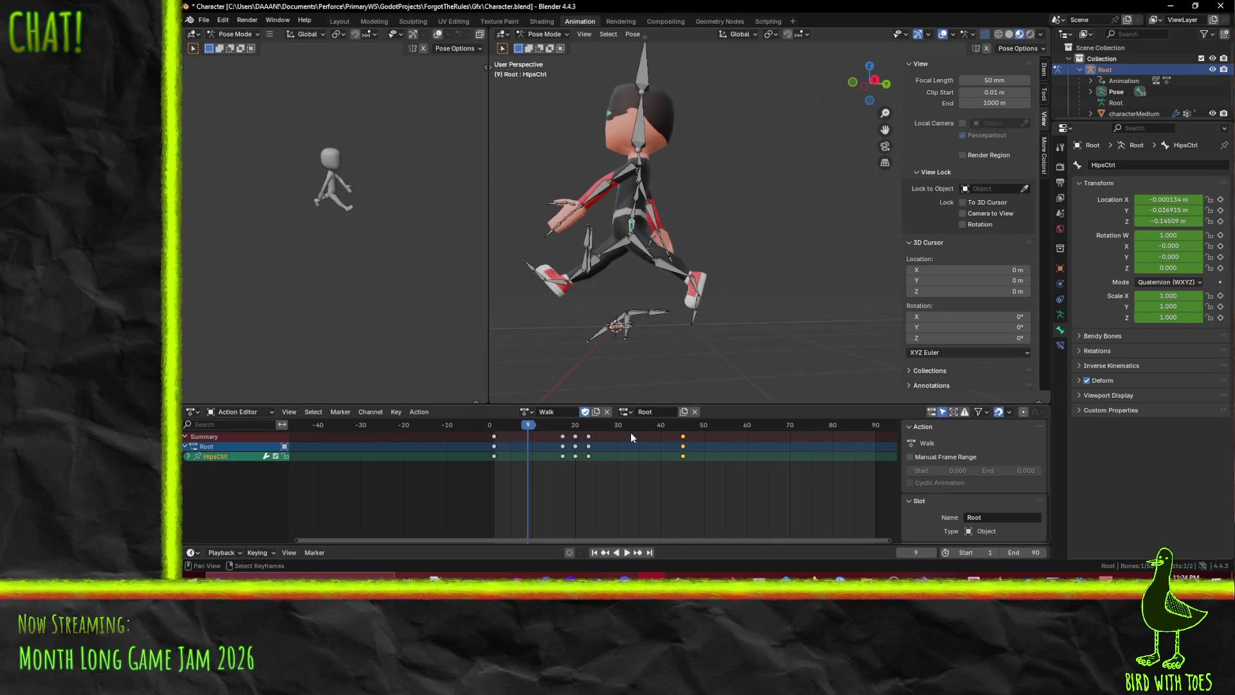
pyautogui.hscroll(2, 601, 468)
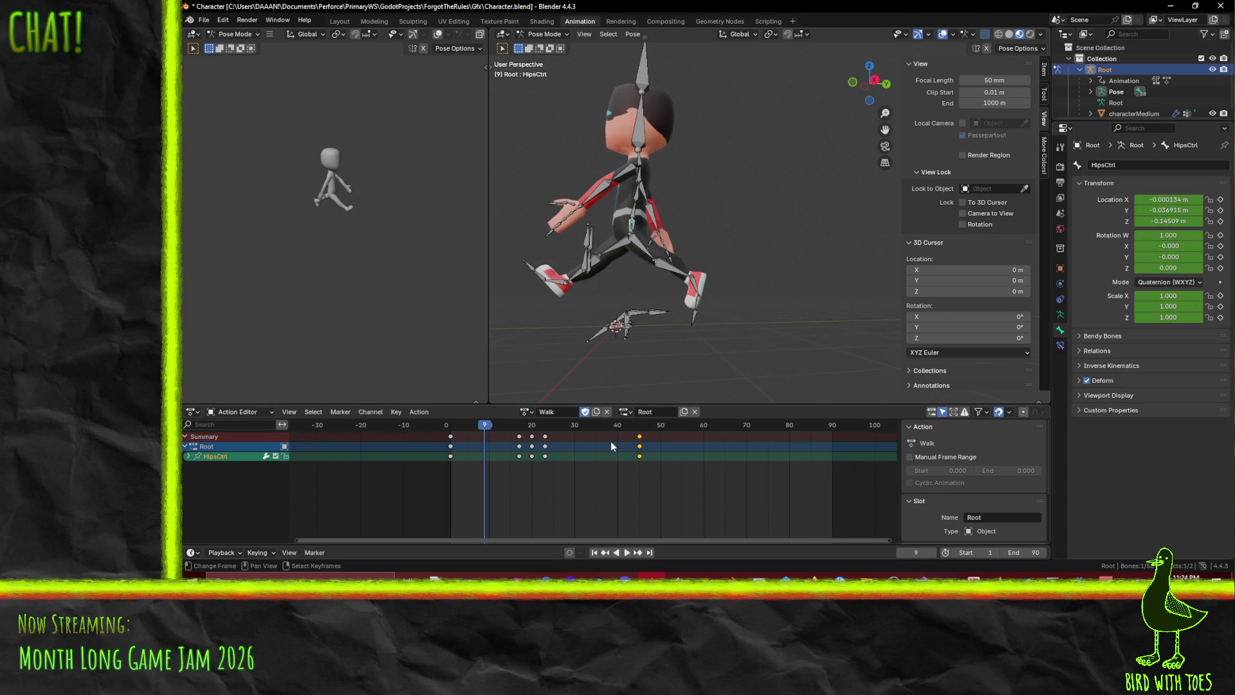
pyautogui.click(518, 437)
pyautogui.rightClick(545, 446)
pyautogui.click(639, 434)
pyautogui.press('space')
pyautogui.press('Escape')
pyautogui.moveTo(643, 296)
pyautogui.mouseDown(button='middle')
pyautogui.moveTo(649, 283)
pyautogui.moveTo(713, 299)
pyautogui.moveTo(790, 265)
pyautogui.moveTo(682, 323)
pyautogui.moveTo(747, 353)
pyautogui.mouseUp(button='middle')
pyautogui.scroll(3, 705, 299)
# Switch to Right Orthographic, pan to centre the character, and move to frame 66
pyautogui.press('KP_1')
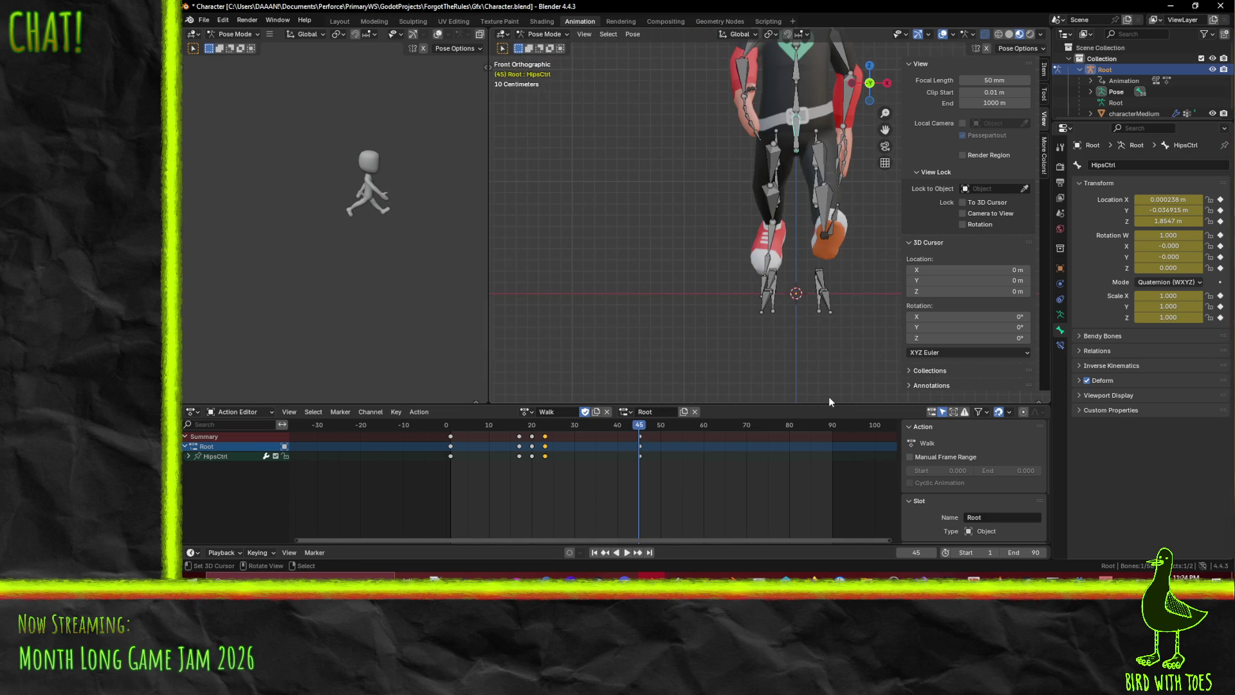
pyautogui.press('KP_3')
pyautogui.keyDown('shift'); pyautogui.moveTo(662, 291); pyautogui.dragTo(874, 303, button='middle'); pyautogui.keyUp('shift')
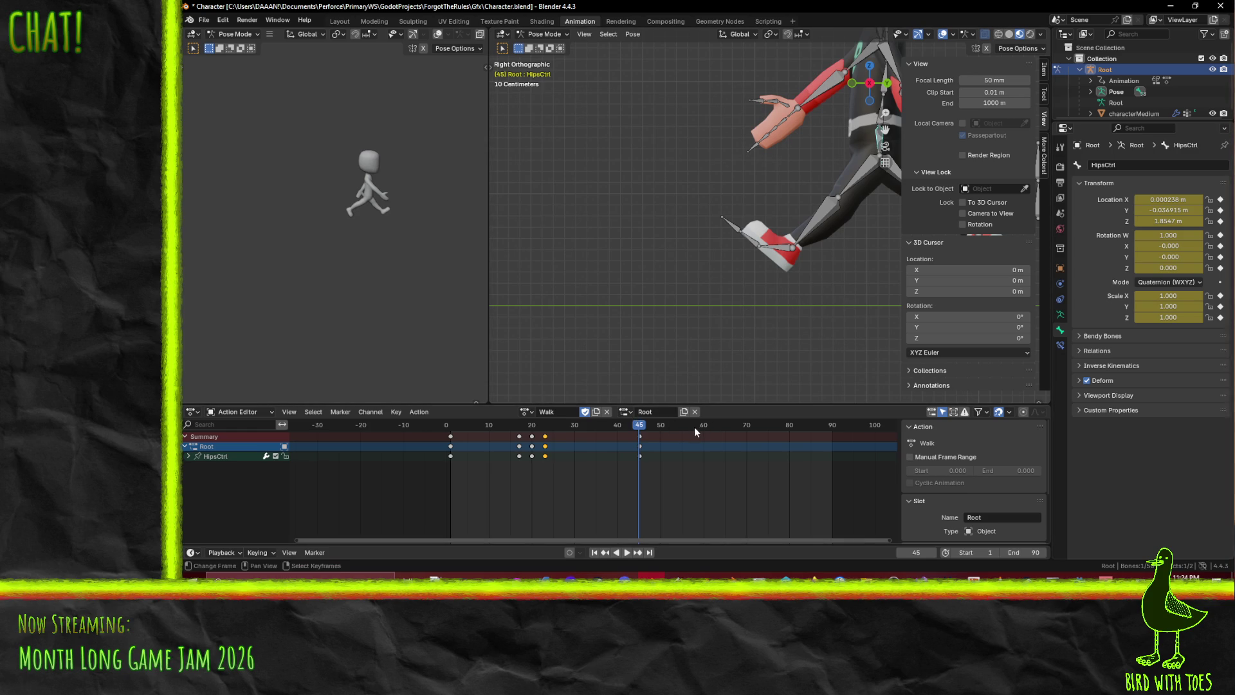
pyautogui.moveTo(689, 427)
pyautogui.mouseDown()
pyautogui.moveTo(639, 430)
pyautogui.moveTo(727, 427)
pyautogui.mouseUp()
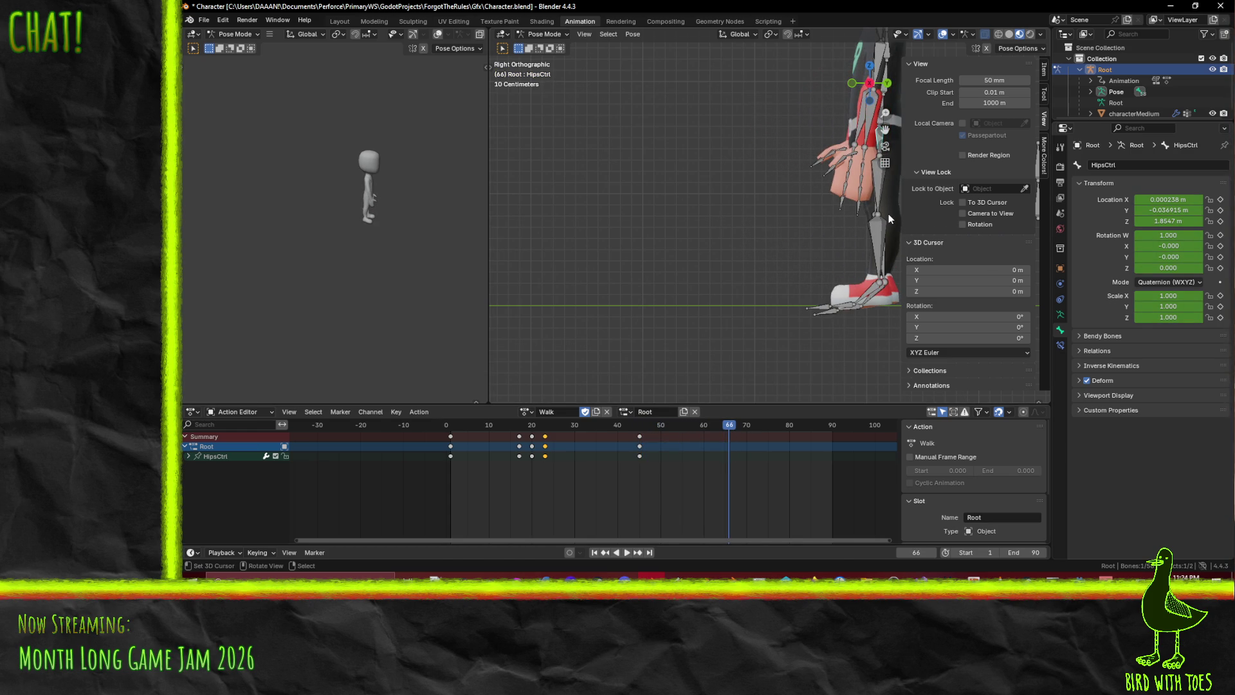
# Move HipsCtrl vertically to a new height and key it at frame 66
pyautogui.press('g')
pyautogui.press('y')
pyautogui.press('Escape')
pyautogui.press('g')
pyautogui.press('y')
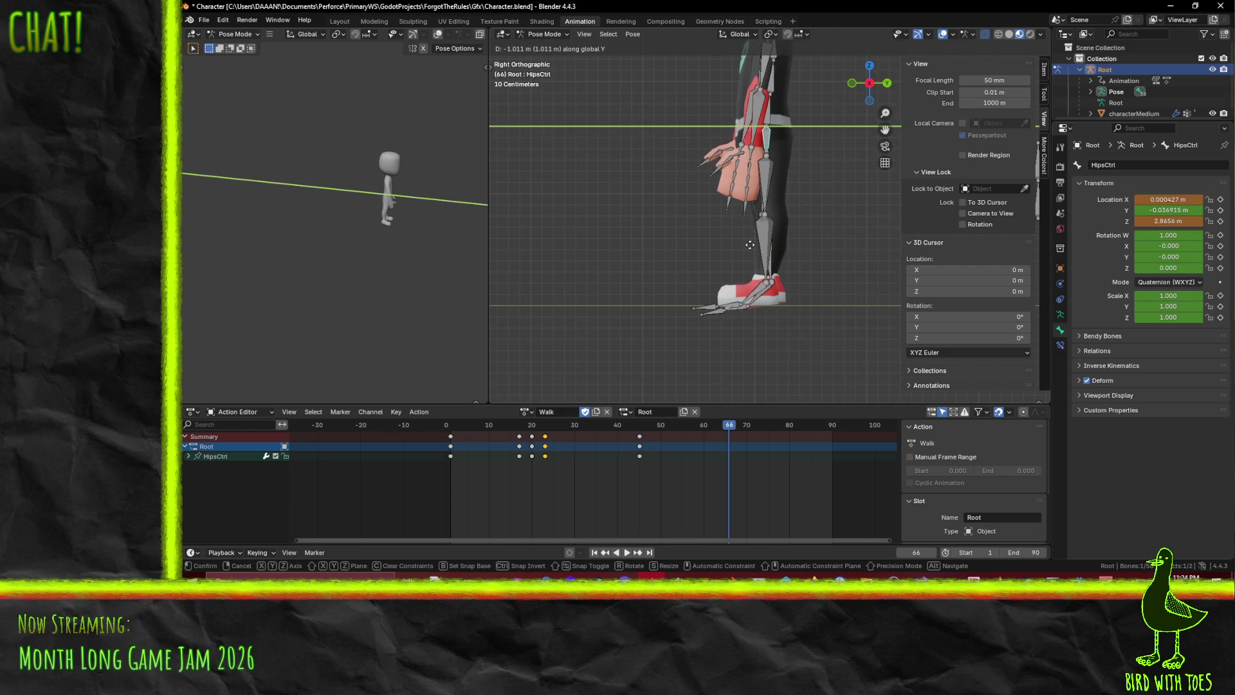
pyautogui.click(751, 241)
pyautogui.press('i')
pyautogui.click(720, 471)
# Play back the bob and try a lower hip height, then restore the keyed frame-66 height
pyautogui.press('space')
pyautogui.click(678, 429)
pyautogui.moveTo(678, 429)
pyautogui.mouseDown()
pyautogui.moveTo(618, 417)
pyautogui.moveTo(640, 421)
pyautogui.mouseUp()
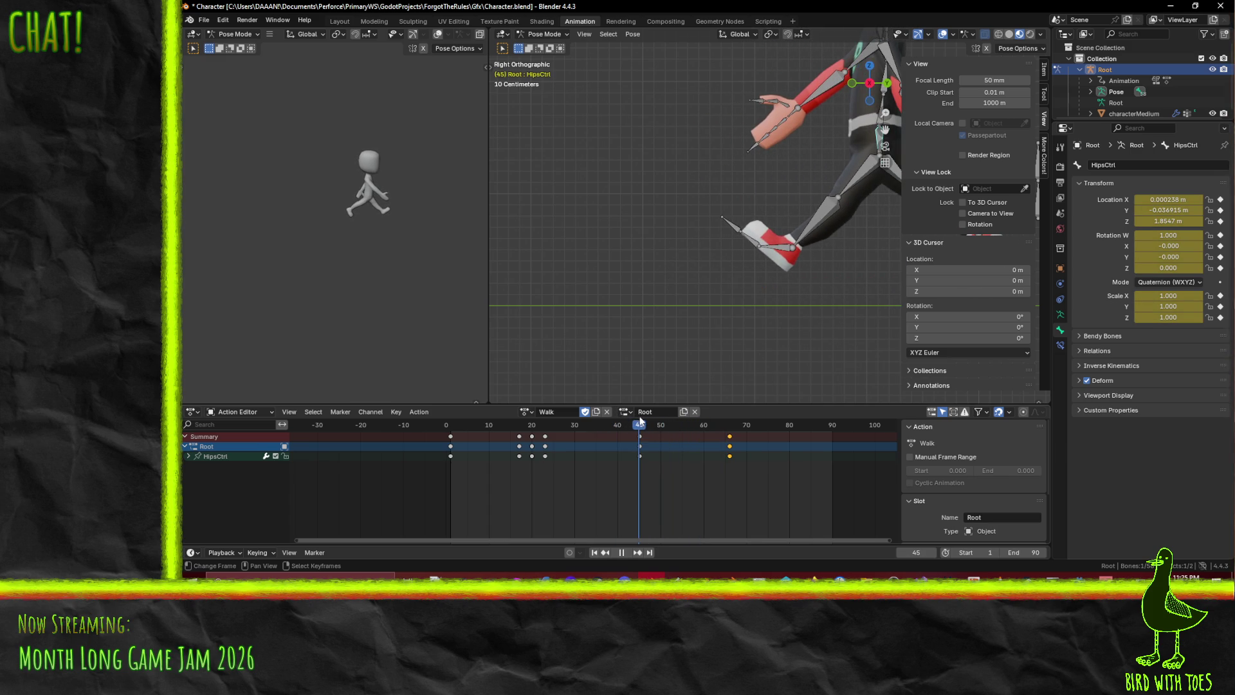
pyautogui.press('Escape')
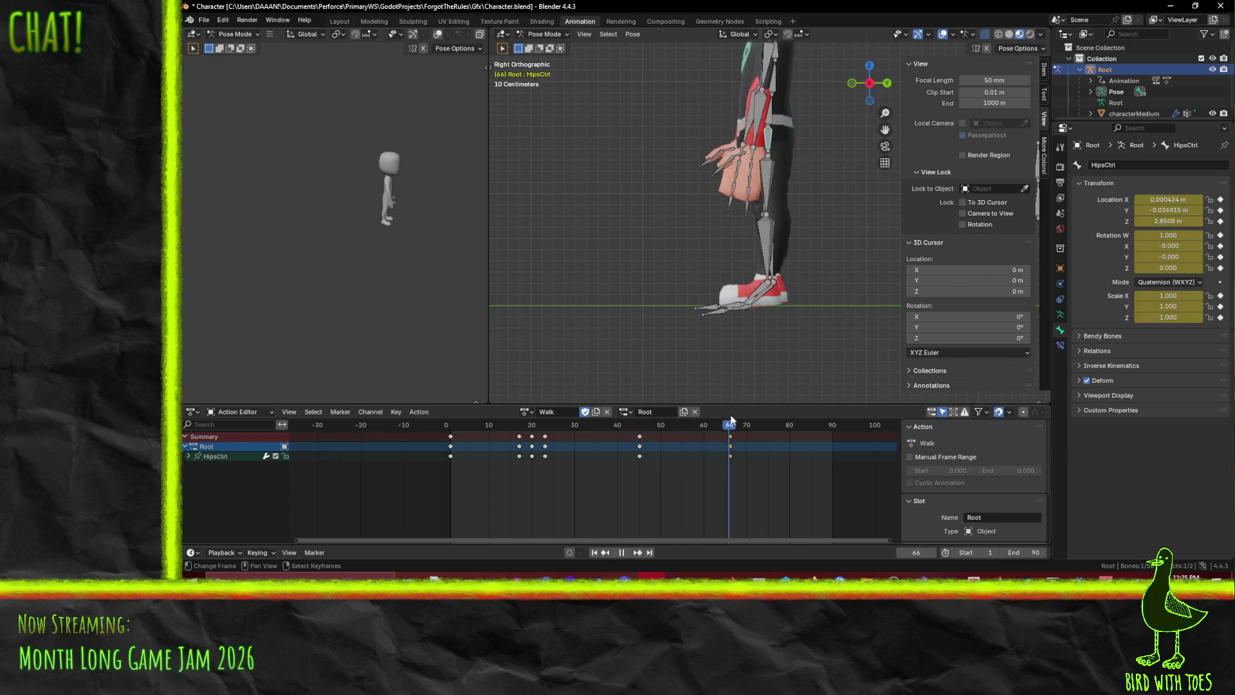
pyautogui.press('g')
pyautogui.press('y')
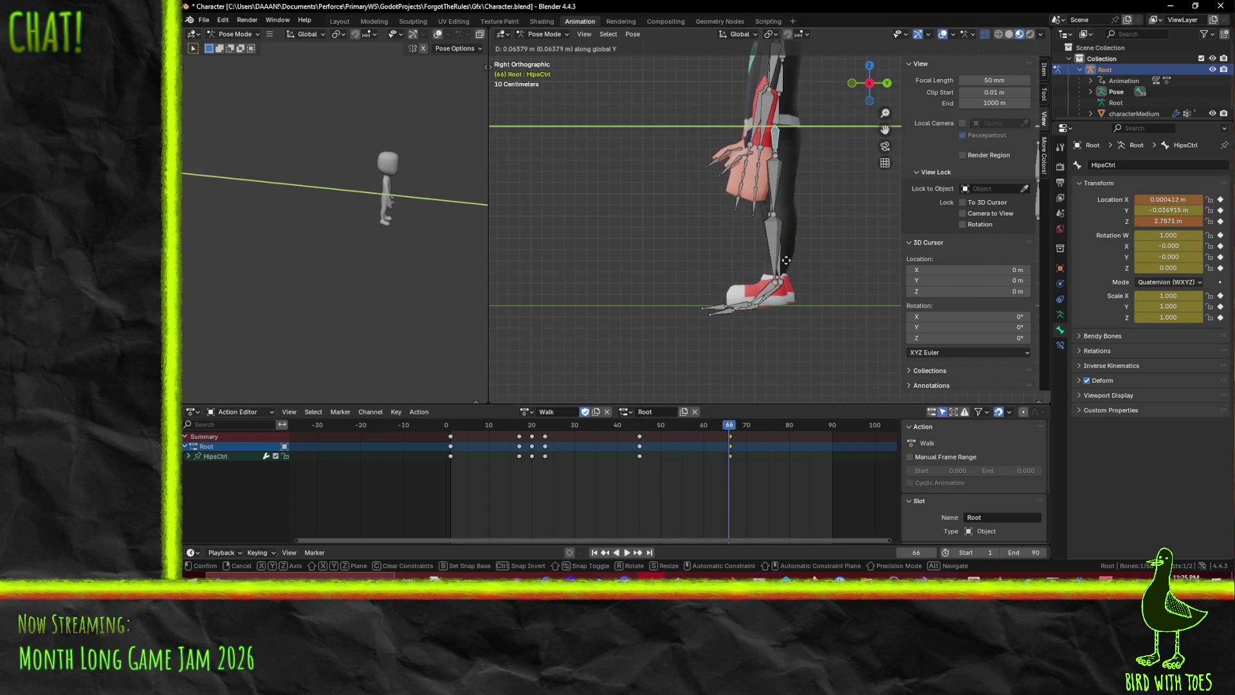
pyautogui.click(801, 262)
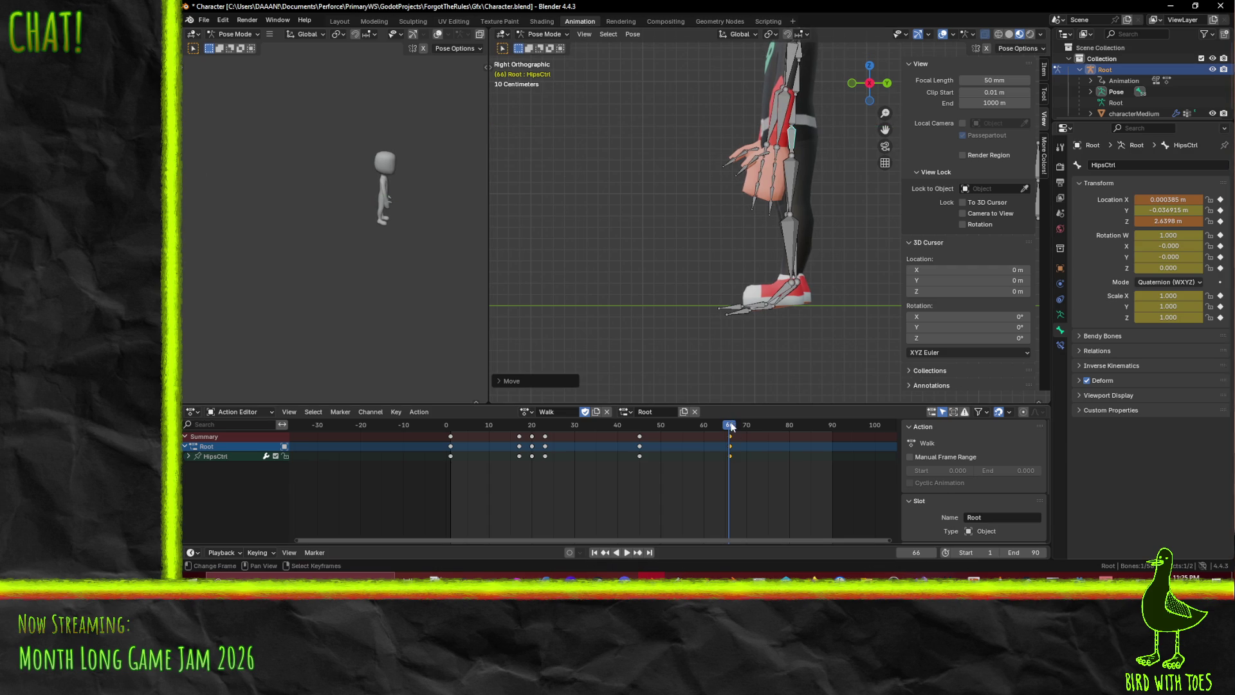
pyautogui.click(732, 426)
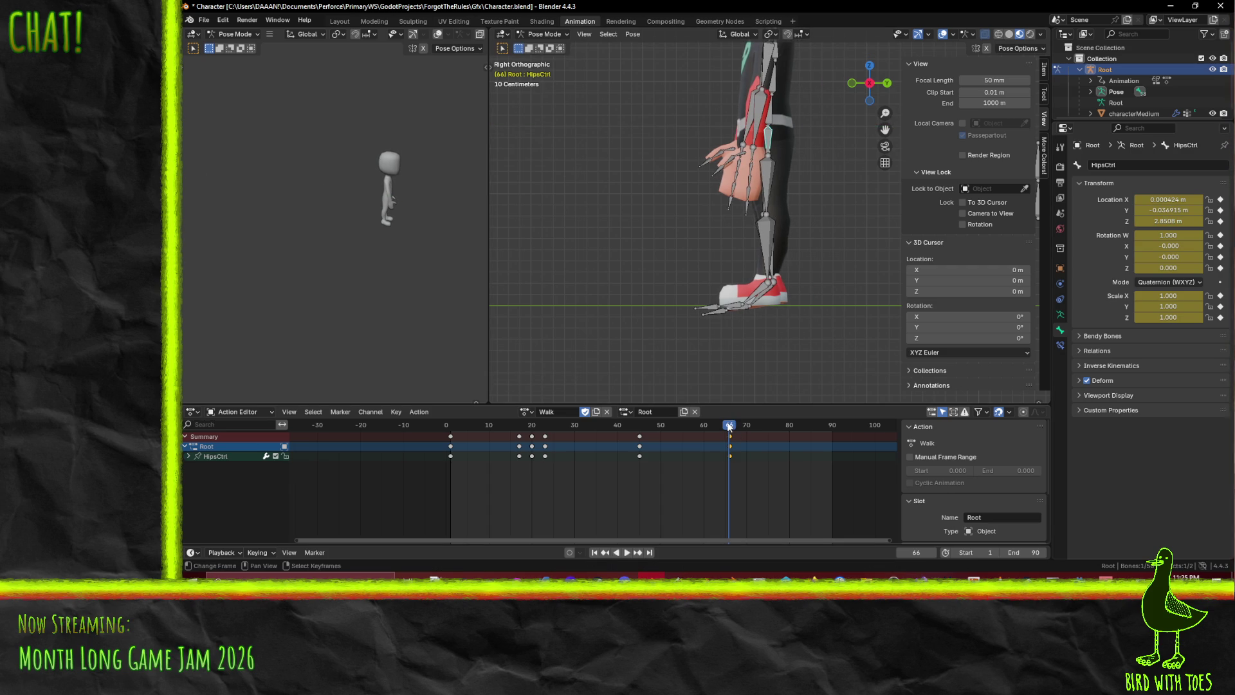
# Re-pose the hips vertically and re-key them at frame 66
pyautogui.press('g')
pyautogui.press('y')
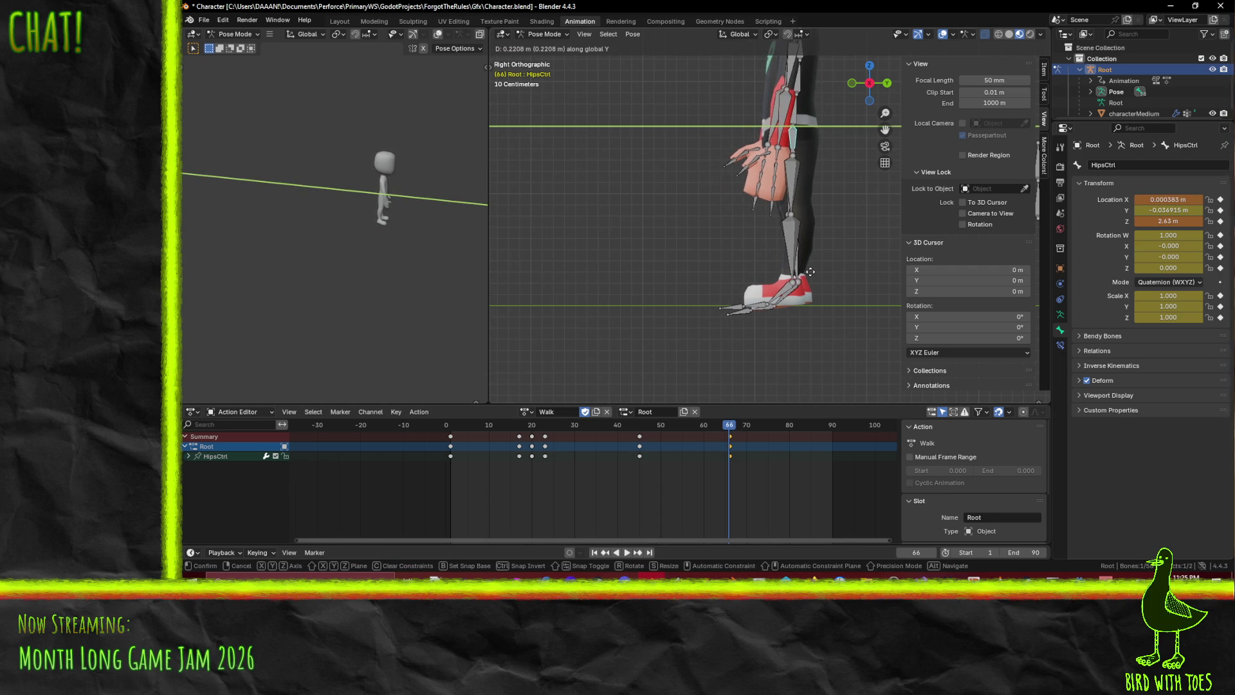
pyautogui.click(809, 271)
pyautogui.press('i')
pyautogui.moveTo(725, 426)
pyautogui.mouseDown()
pyautogui.moveTo(611, 432)
pyautogui.moveTo(690, 443)
pyautogui.moveTo(655, 441)
pyautogui.moveTo(669, 445)
pyautogui.mouseUp()
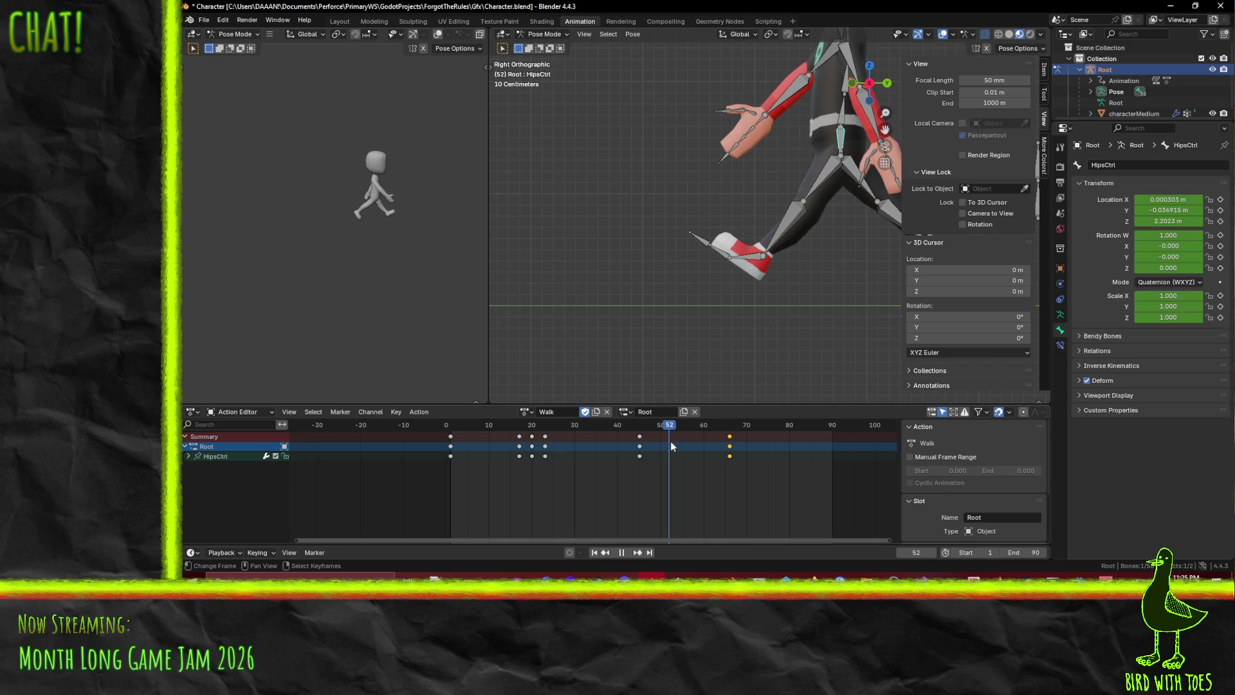
# Lower the hips and key them at frame 52, then play to check the bob
pyautogui.press('g')
pyautogui.press('y')
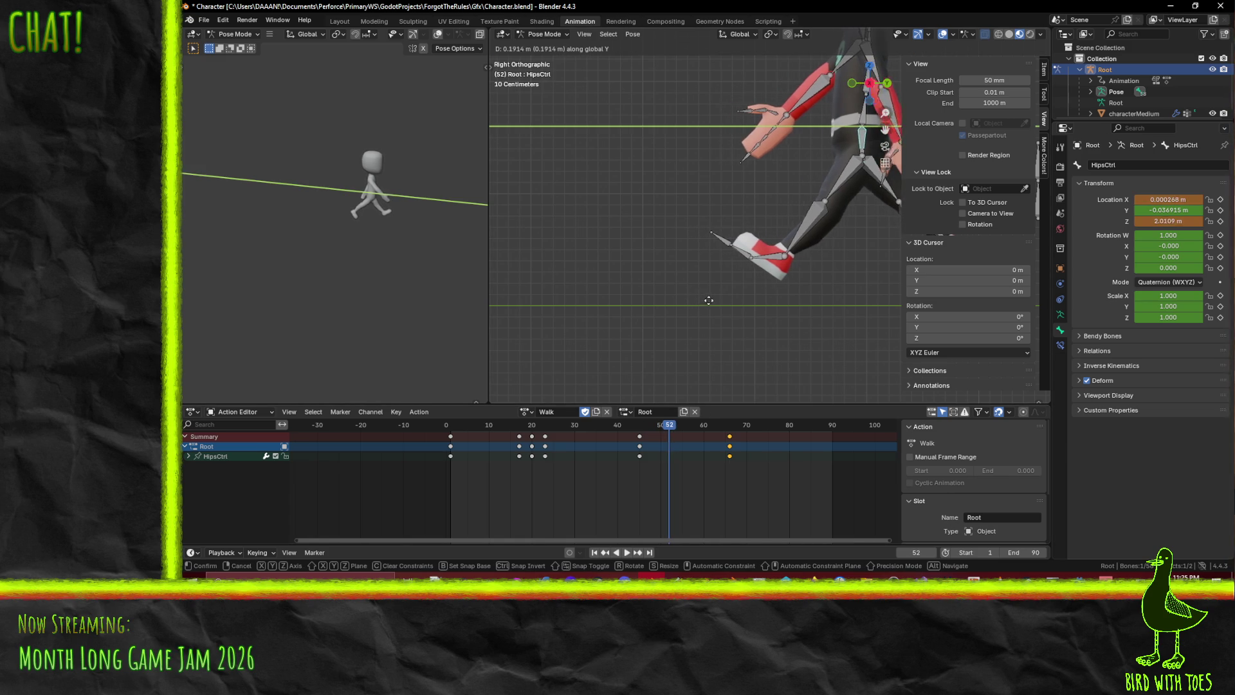
pyautogui.click(719, 303)
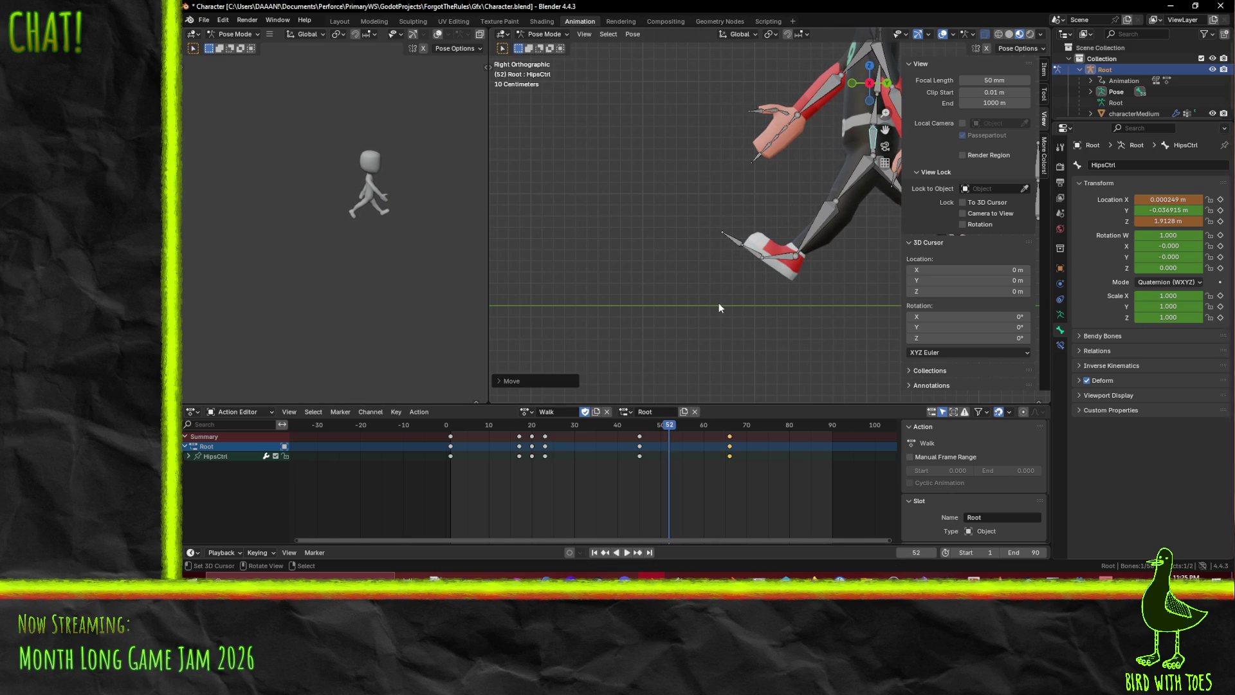
pyautogui.press('i')
pyautogui.press('space')
# Set and key a new hip height at frame 60
pyautogui.moveTo(671, 426); pyautogui.dragTo(704, 425)
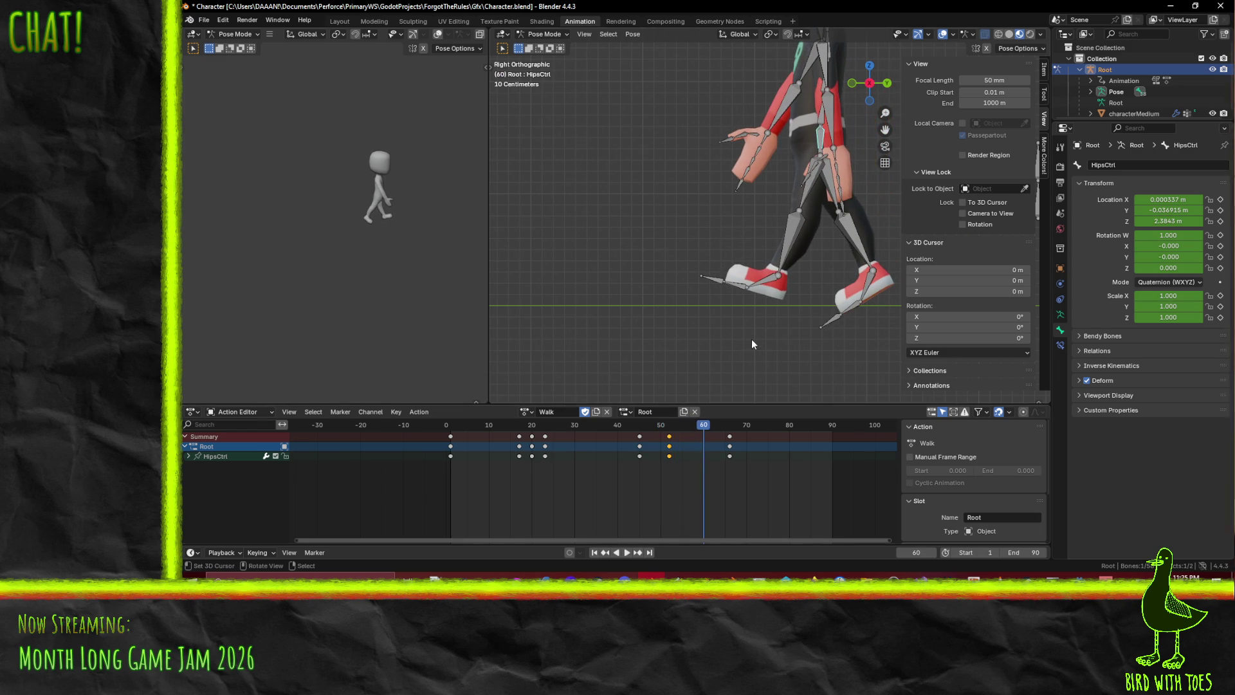
pyautogui.press('g')
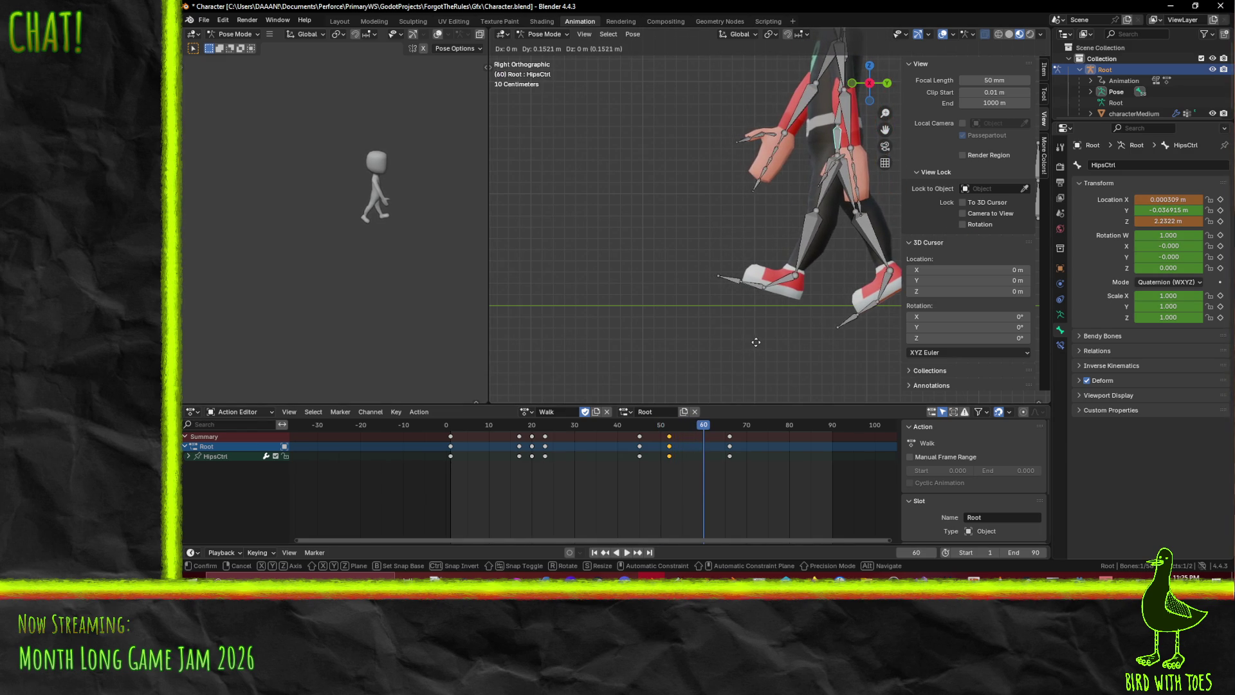
pyautogui.click(758, 342)
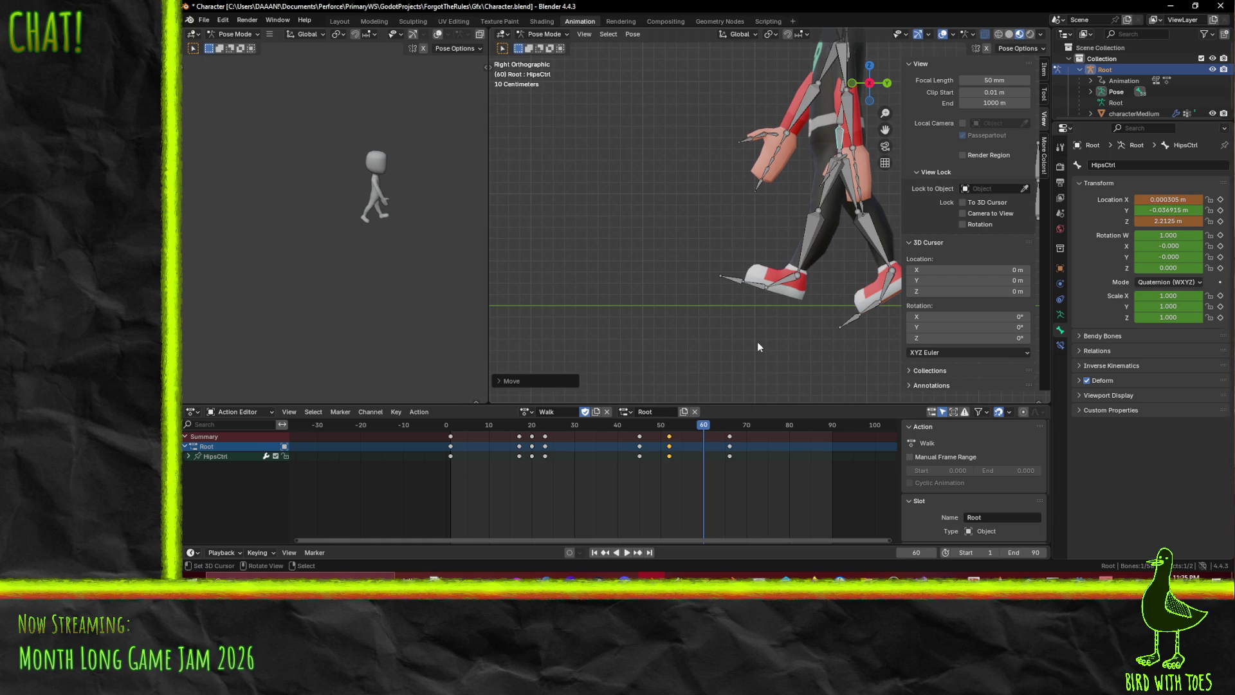
pyautogui.press('i')
# Set and key the vertical hip height at frame 56
pyautogui.moveTo(702, 428)
pyautogui.mouseDown()
pyautogui.moveTo(730, 432)
pyautogui.moveTo(656, 429)
pyautogui.moveTo(688, 426)
pyautogui.mouseUp()
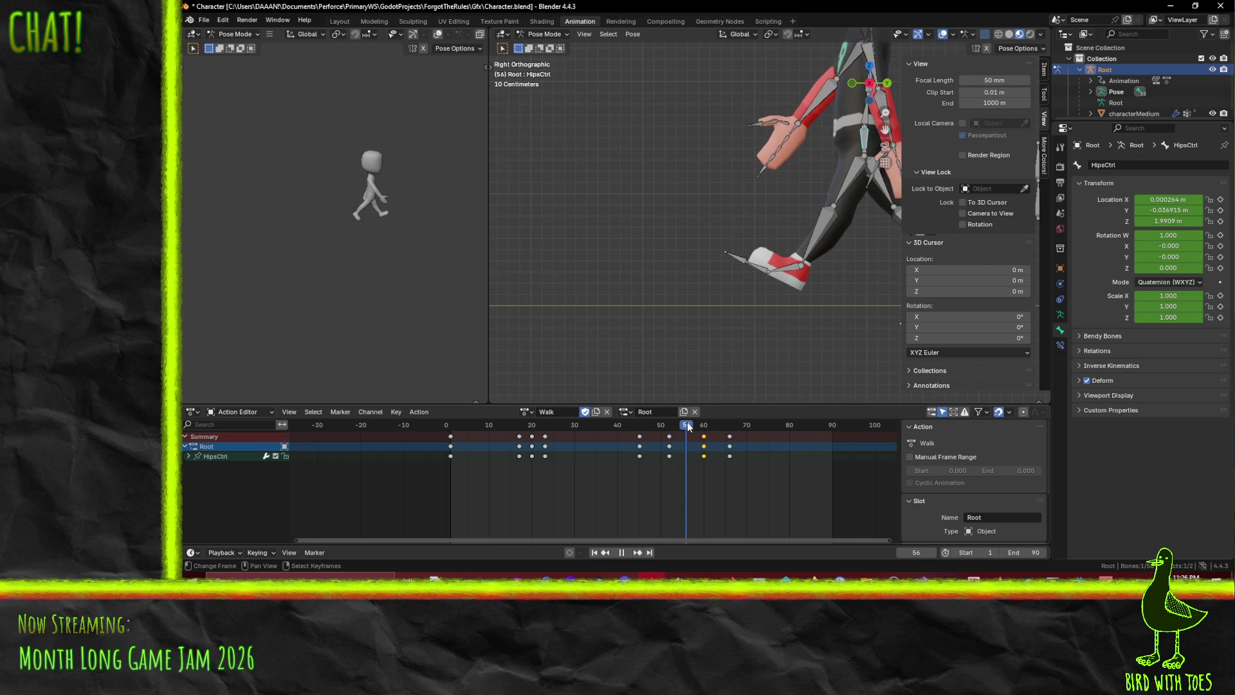
pyautogui.press('g')
pyautogui.press('y')
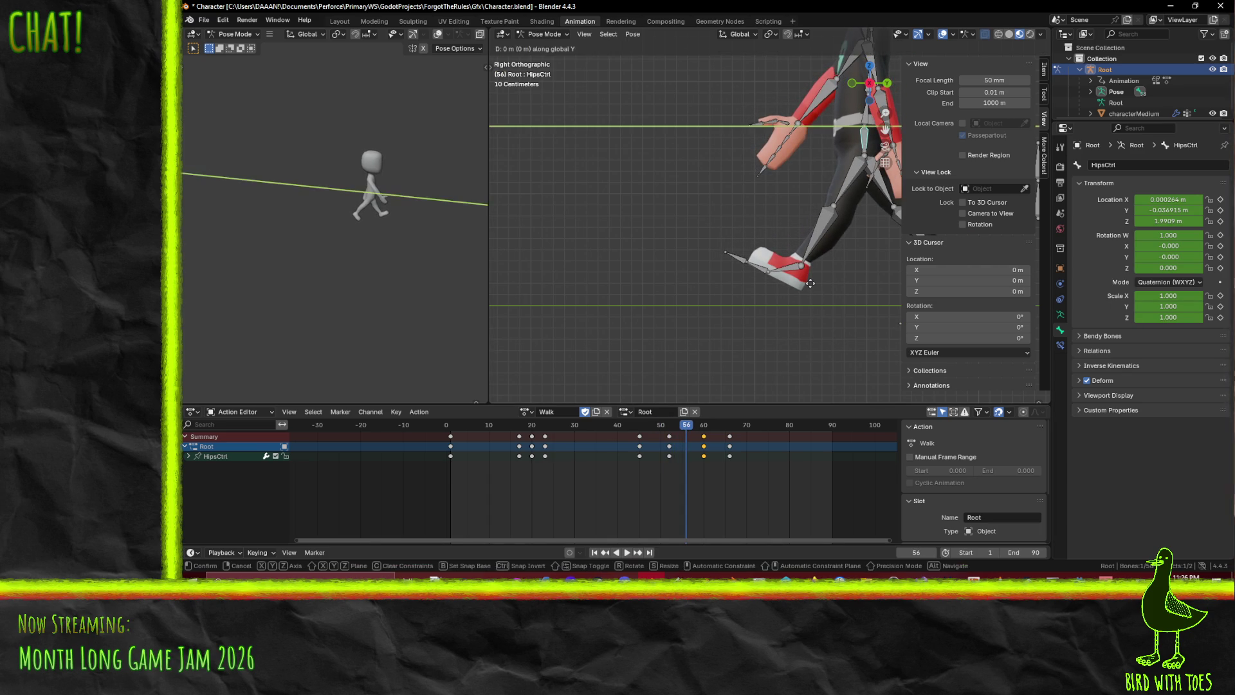
pyautogui.click(804, 292)
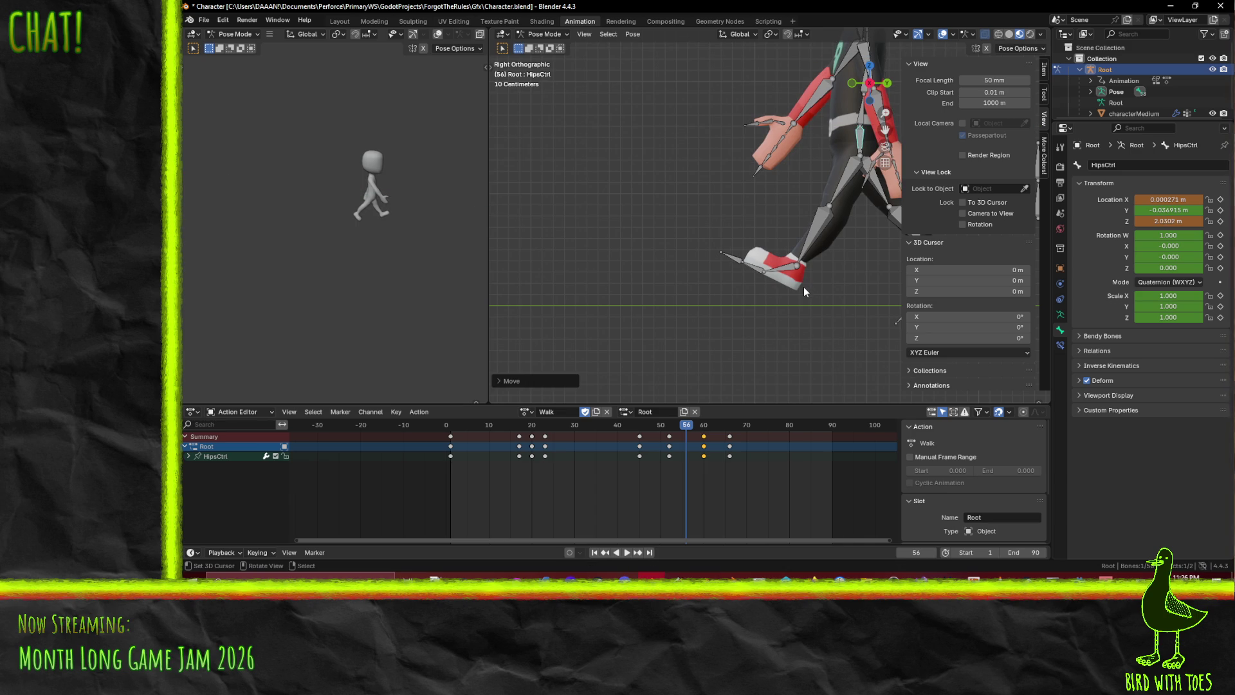
pyautogui.press('i')
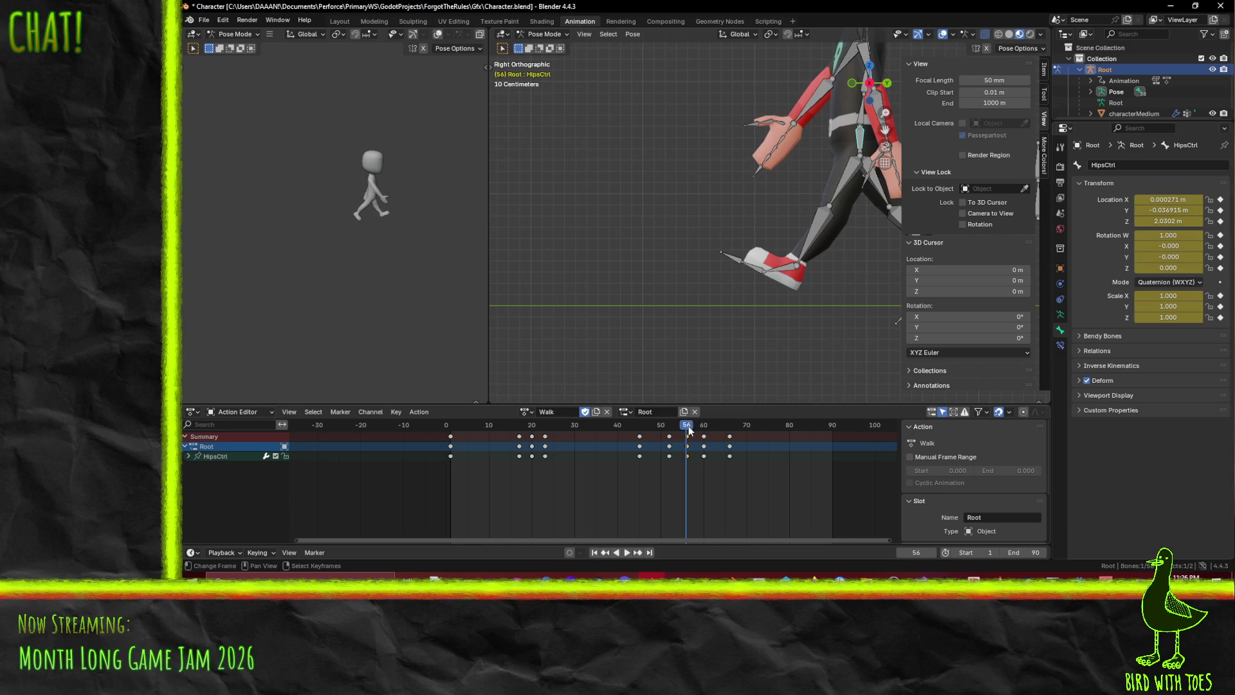
# Review the bob and key the hips at frame 64 at Z 2.4792 m
pyautogui.press('space')
pyautogui.moveTo(707, 428)
pyautogui.mouseDown()
pyautogui.moveTo(731, 427)
pyautogui.moveTo(454, 426)
pyautogui.mouseUp()
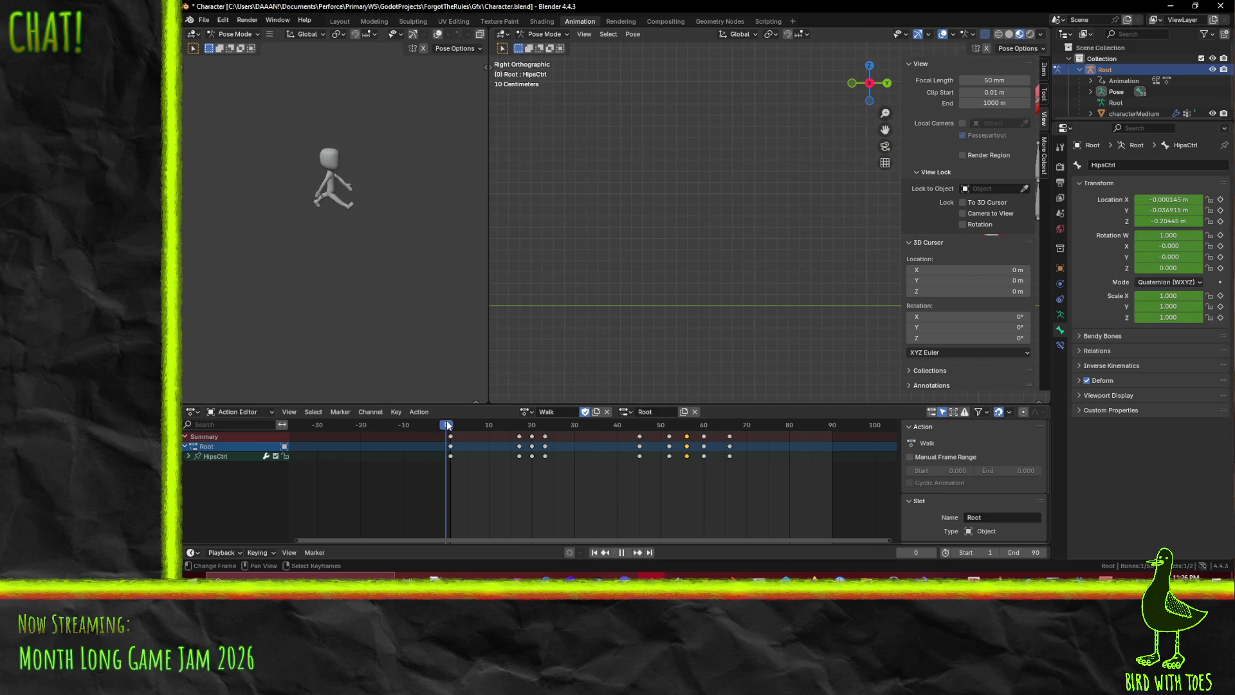
pyautogui.moveTo(529, 426)
pyautogui.mouseDown()
pyautogui.moveTo(737, 436)
pyautogui.moveTo(452, 431)
pyautogui.moveTo(722, 449)
pyautogui.mouseUp()
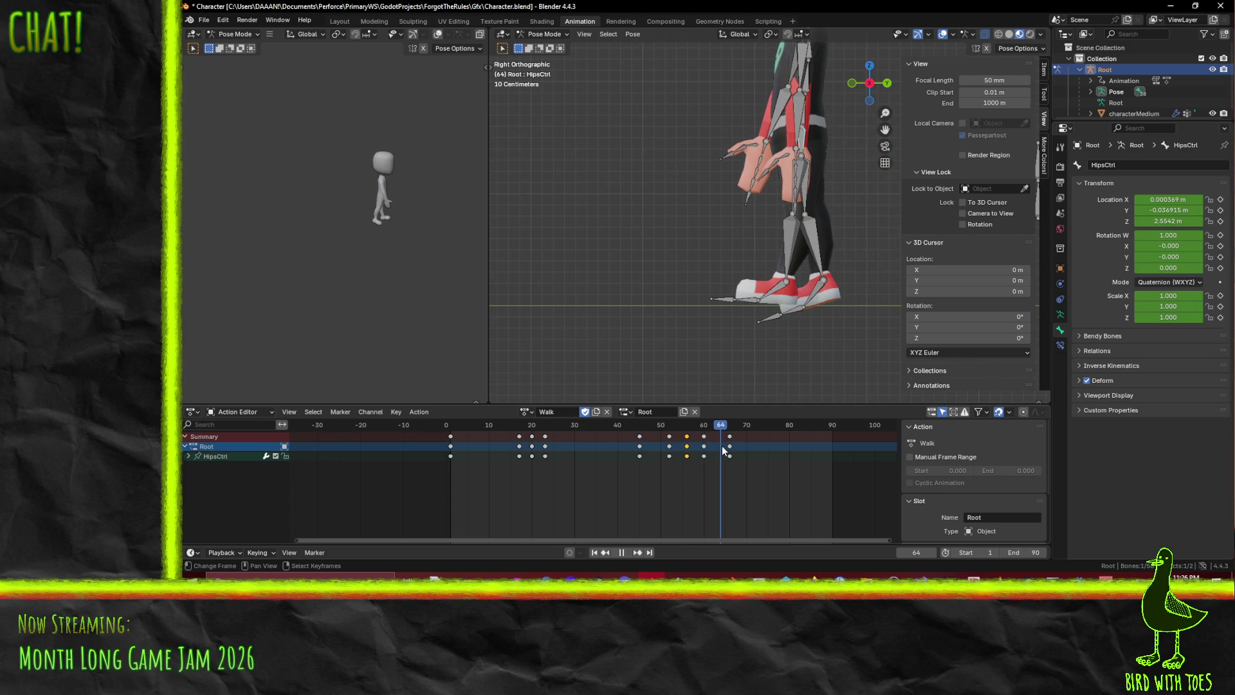
pyautogui.moveTo(722, 446); pyautogui.dragTo(722, 445)
pyautogui.scroll(2, 759, 379)
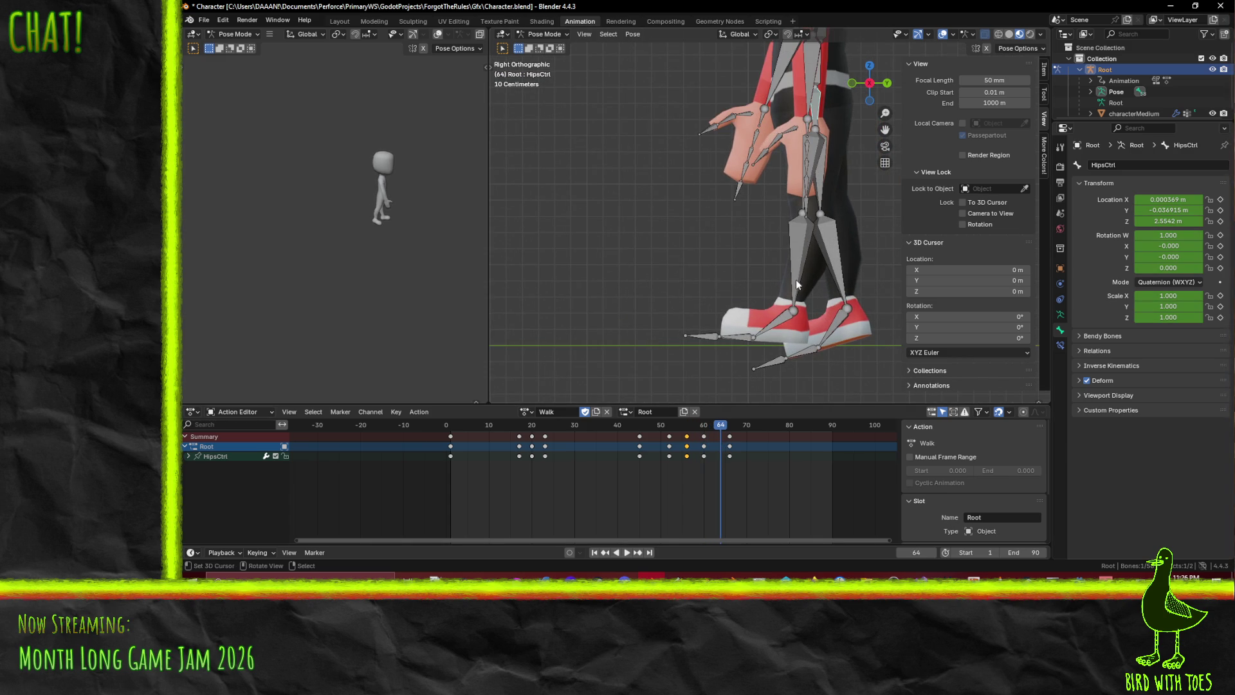
pyautogui.press('g')
pyautogui.press('y')
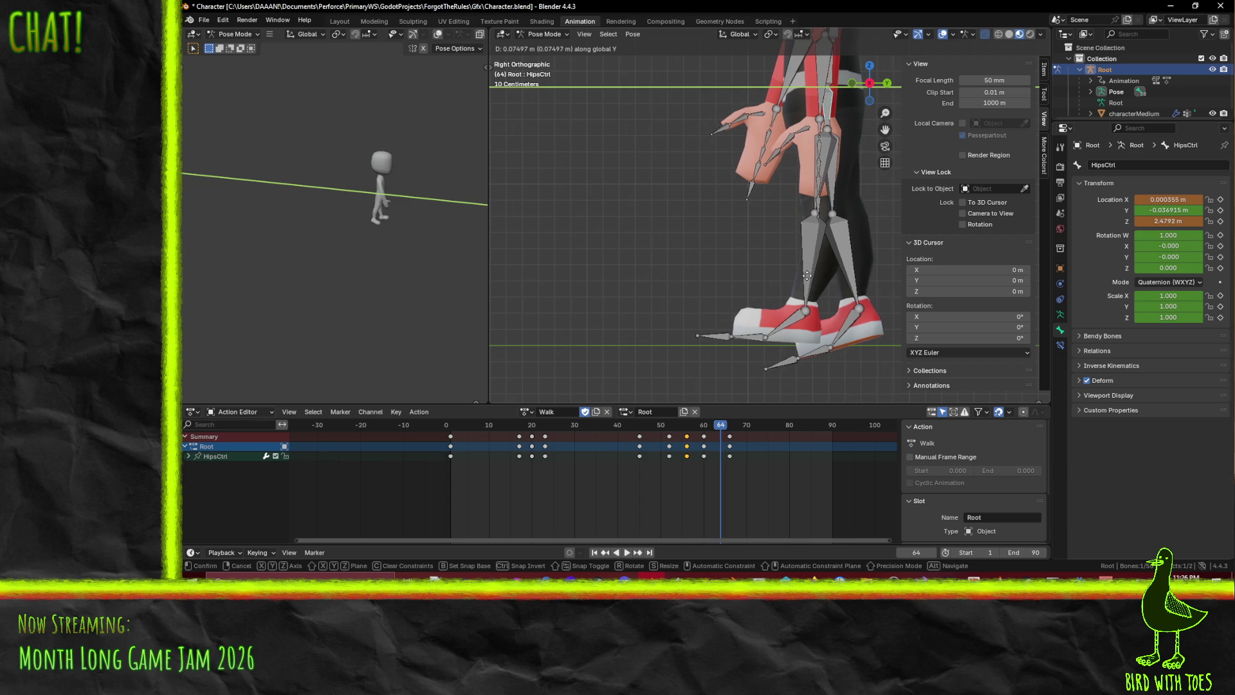
pyautogui.click(806, 276)
pyautogui.press('i')
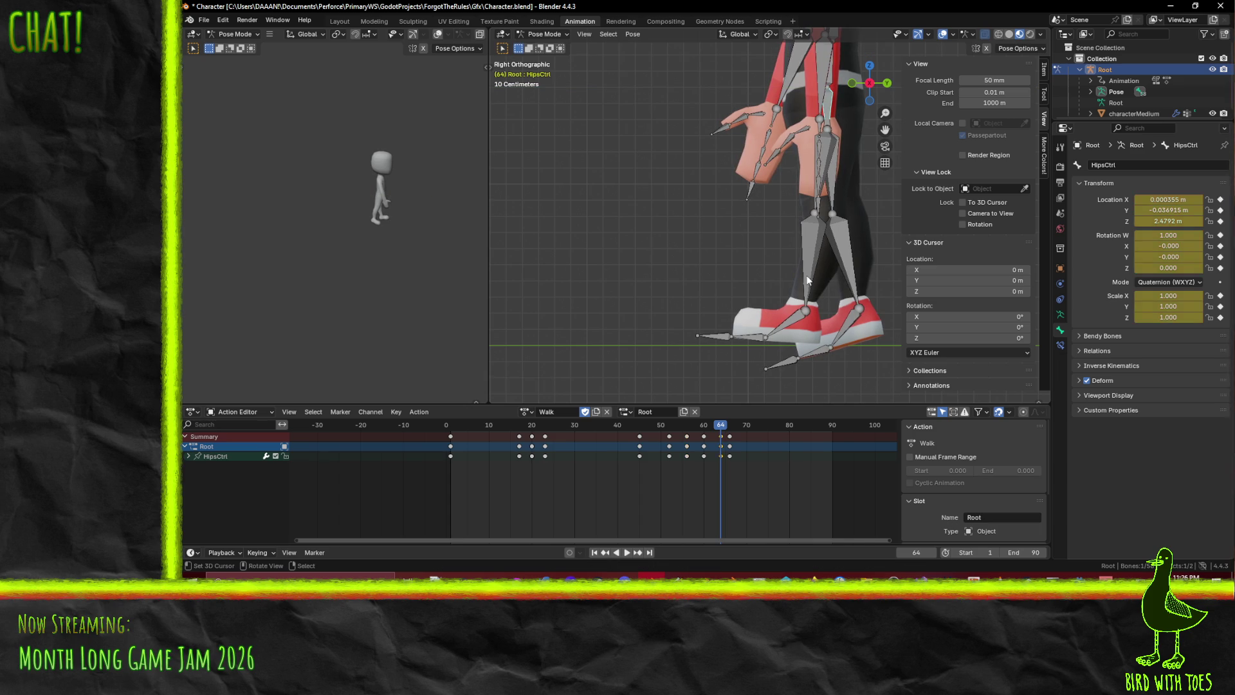
pyautogui.moveTo(725, 432); pyautogui.dragTo(727, 431)
pyautogui.moveTo(738, 431); pyautogui.dragTo(453, 433)
pyautogui.scroll(-2, 453, 433)
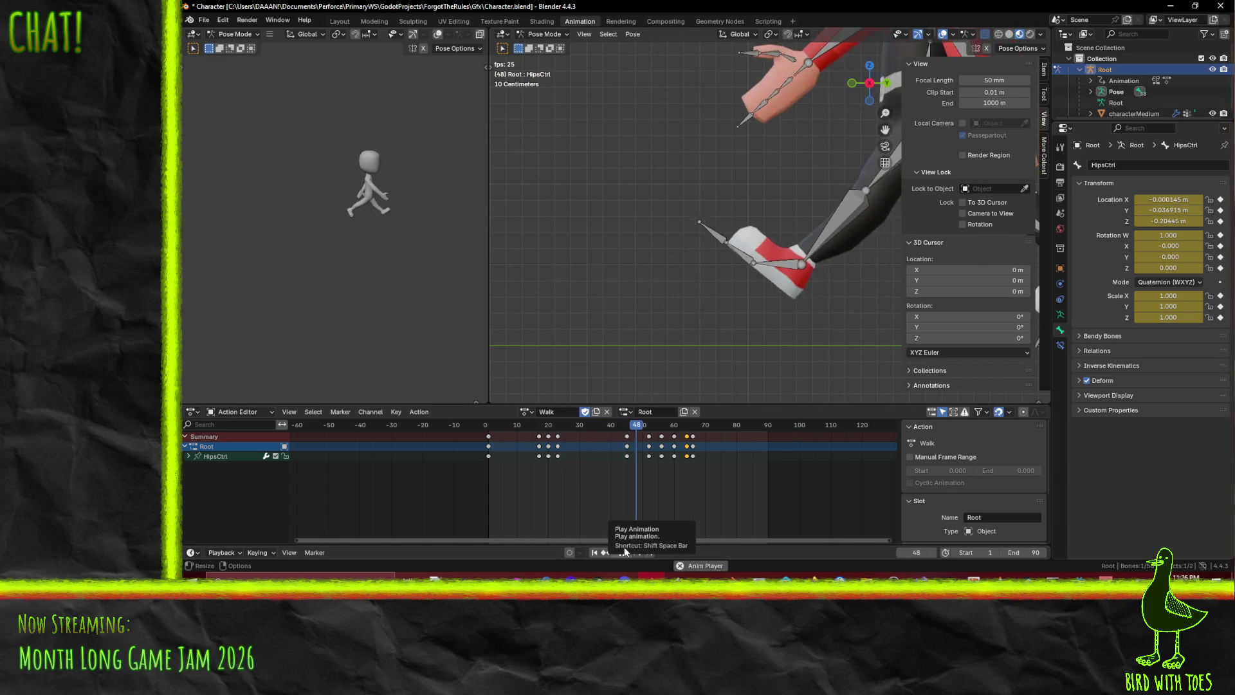
# Orbit to a perspective view during playback, then pause and scrub to around frame 46
pyautogui.moveTo(683, 394)
pyautogui.mouseDown(button='middle')
pyautogui.moveTo(702, 259)
pyautogui.moveTo(724, 245)
pyautogui.moveTo(654, 236)
pyautogui.mouseUp(button='middle')
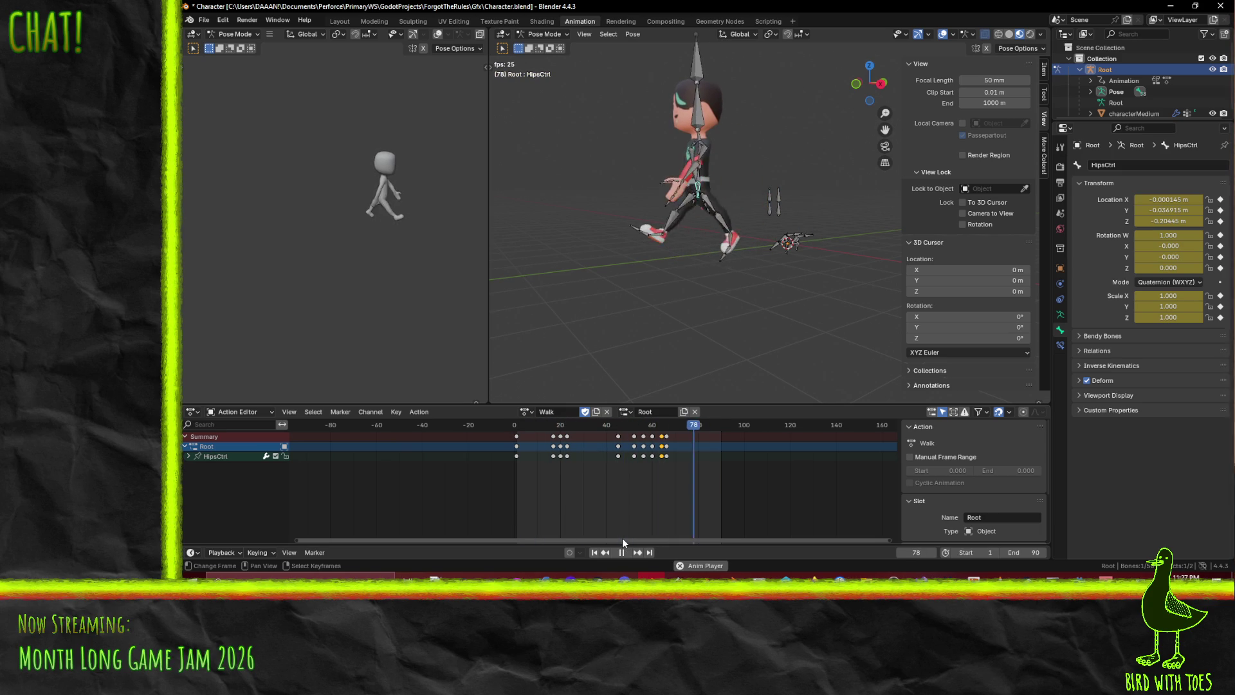
pyautogui.moveTo(656, 392)
pyautogui.mouseDown(button='middle')
pyautogui.moveTo(608, 379)
pyautogui.moveTo(641, 356)
pyautogui.mouseUp(button='middle')
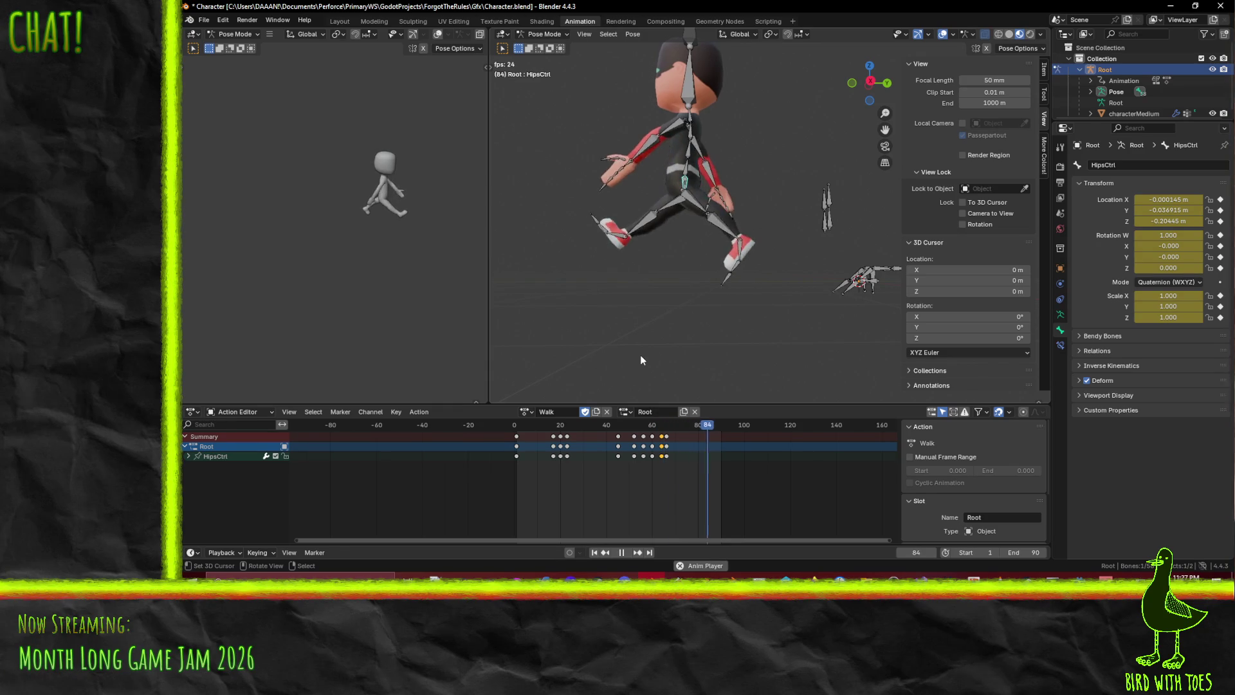
pyautogui.click(621, 555)
pyautogui.moveTo(581, 426)
pyautogui.mouseDown()
pyautogui.moveTo(519, 426)
pyautogui.moveTo(627, 431)
pyautogui.mouseUp()
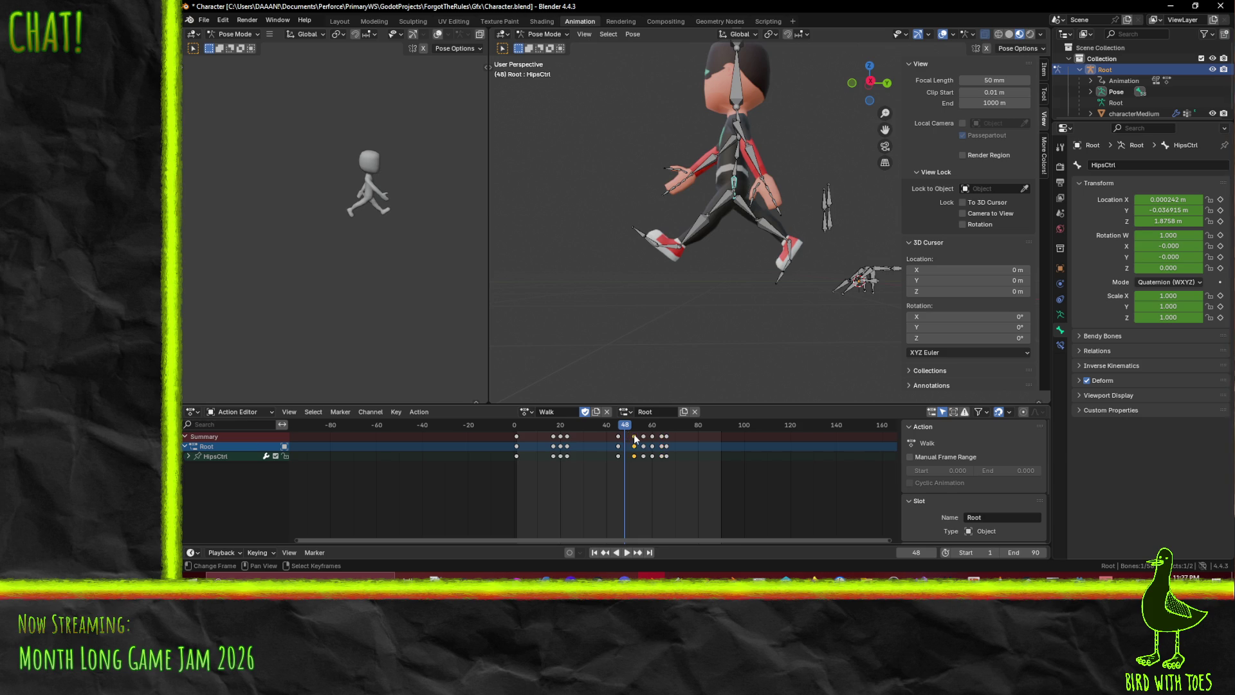
# Zoom in to a Right Ortho side view and go to frame 52 during playback
pyautogui.scroll(5, 700, 307)
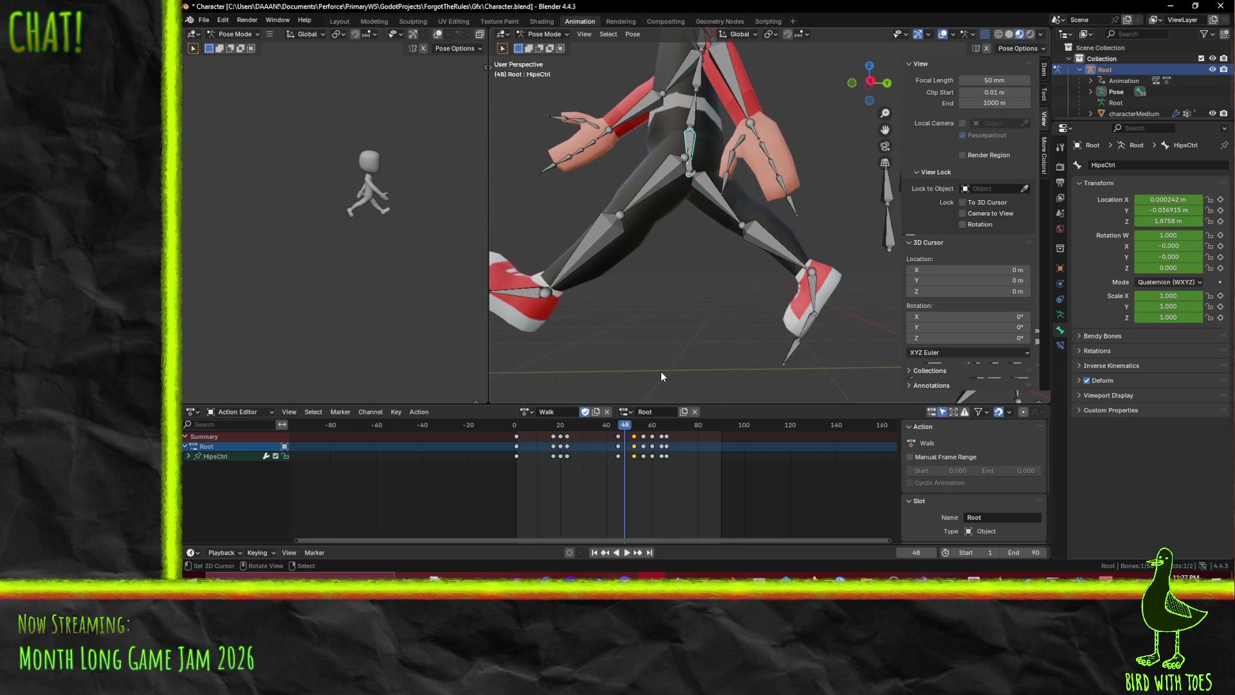
pyautogui.press('KP_3')
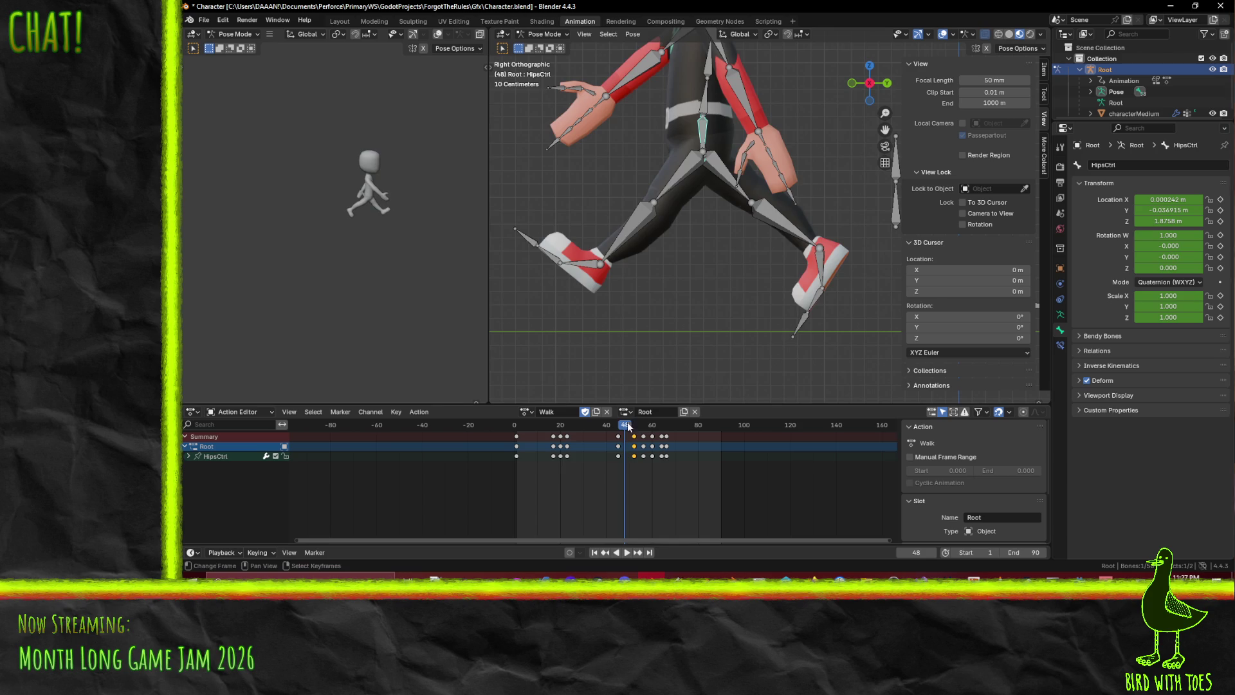
pyautogui.press('space')
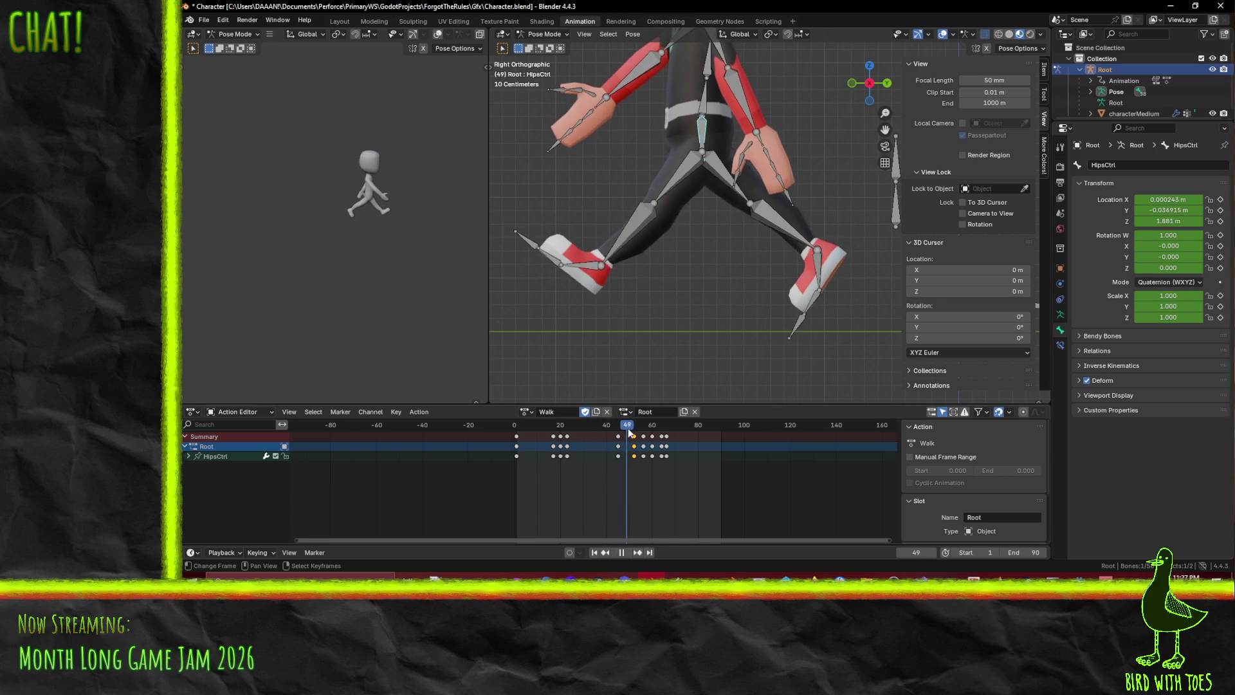
pyautogui.moveTo(628, 433); pyautogui.dragTo(634, 430)
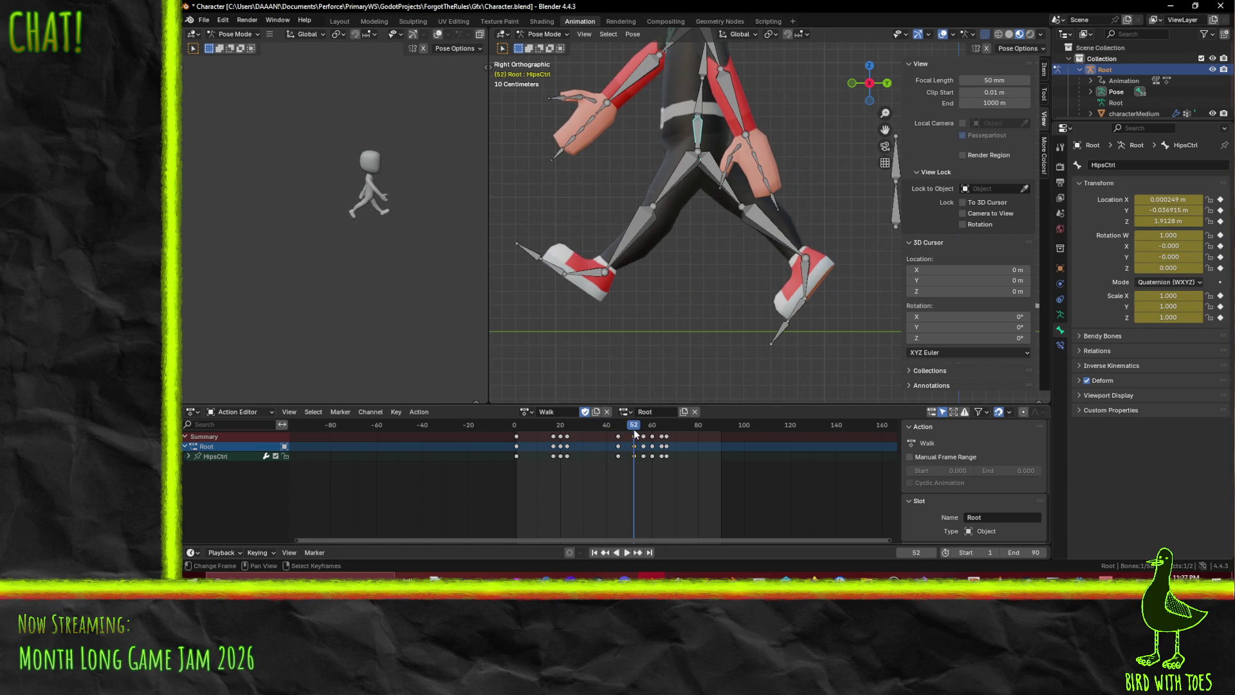
# Delete the keyframes at frame 52, then scrub frames 42–50 and replay the walk
pyautogui.press('x')
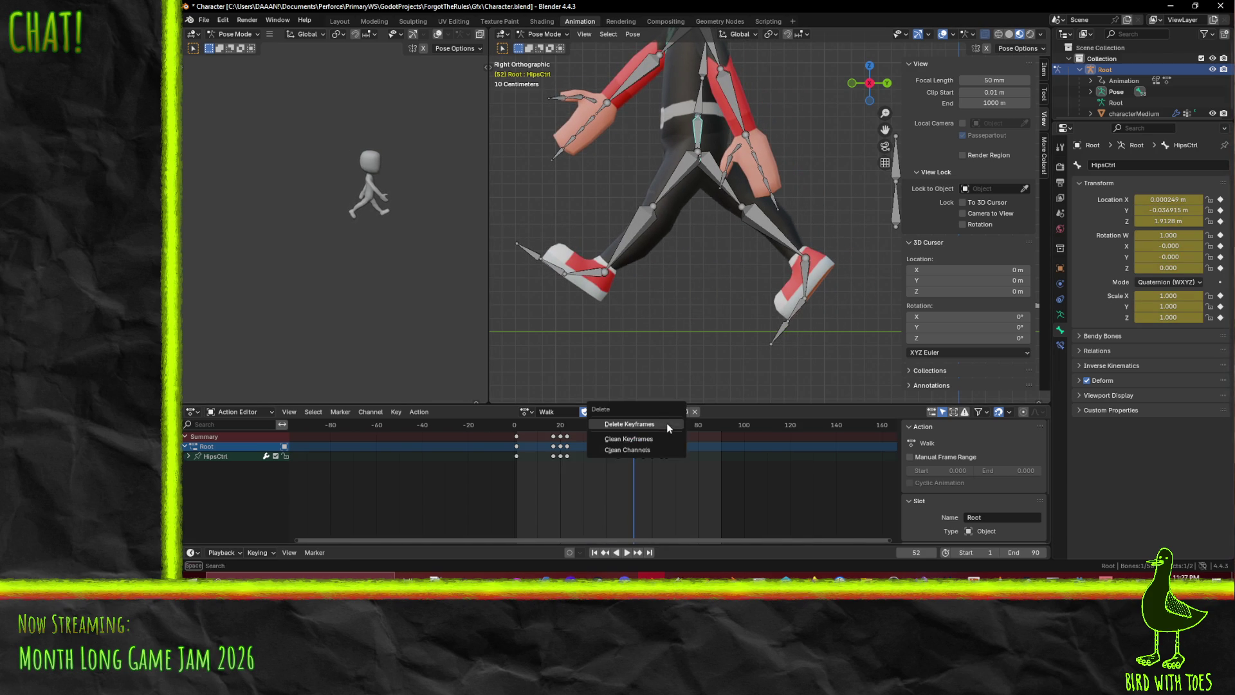
pyautogui.click(658, 423)
pyautogui.moveTo(639, 434)
pyautogui.mouseDown()
pyautogui.moveTo(602, 435)
pyautogui.moveTo(677, 444)
pyautogui.moveTo(518, 428)
pyautogui.mouseUp()
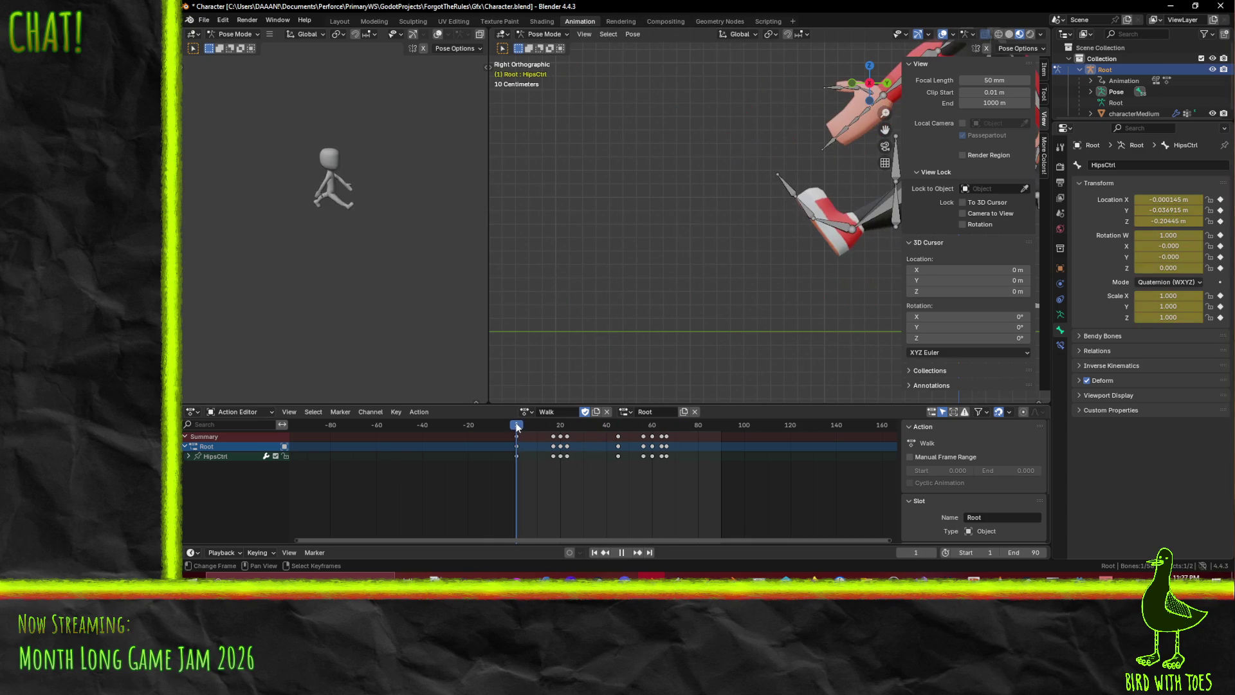
pyautogui.click(626, 552)
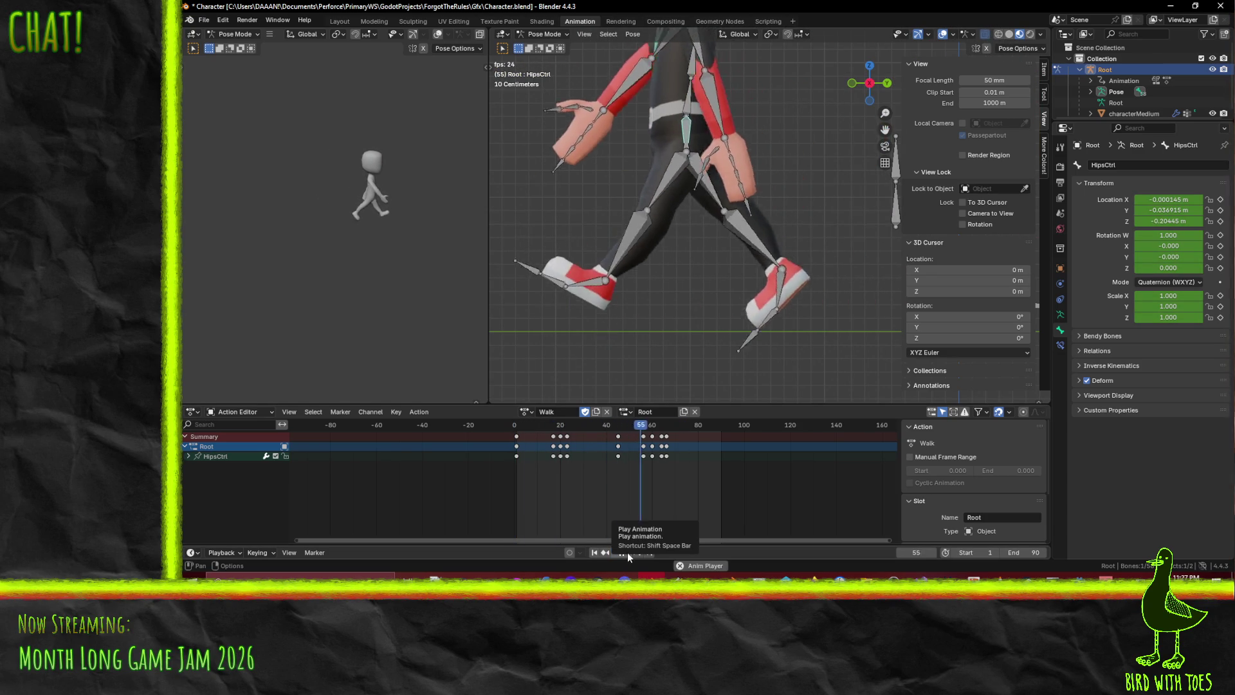
# Stop playback and check the hips around frame 56, cancelling a trial move
pyautogui.click(628, 551)
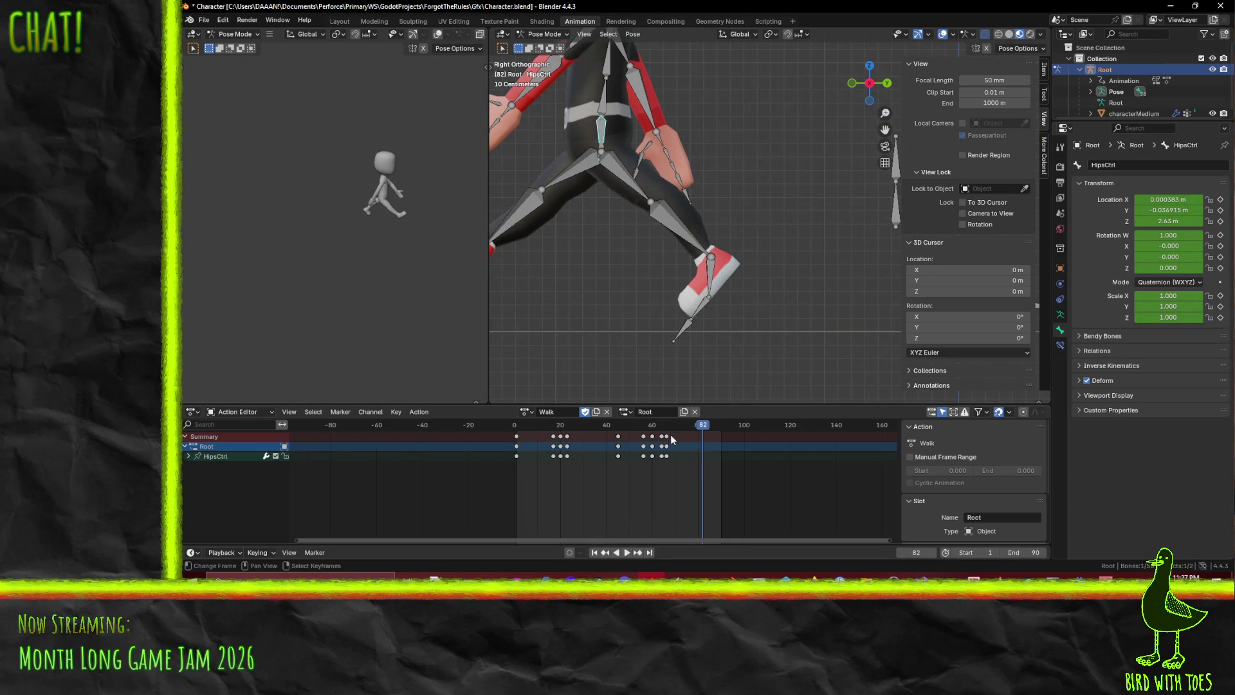
pyautogui.moveTo(700, 427)
pyautogui.mouseDown()
pyautogui.moveTo(620, 427)
pyautogui.moveTo(641, 437)
pyautogui.mouseUp()
pyautogui.press('space')
pyautogui.press('space')
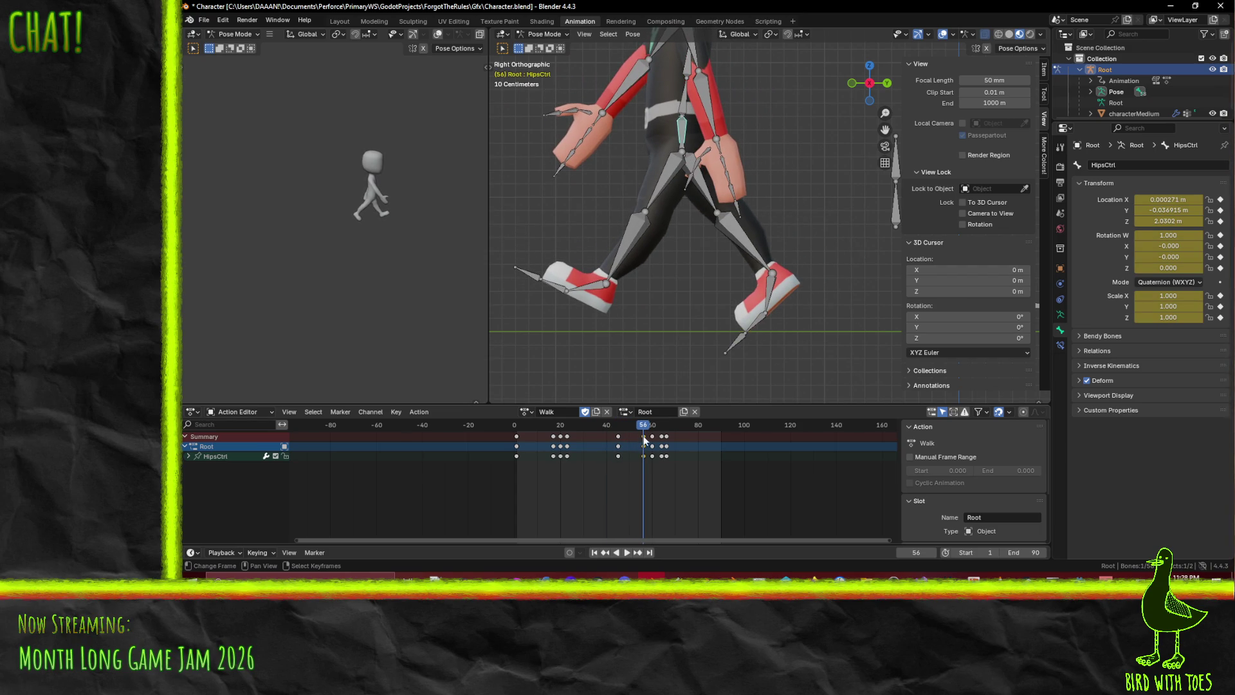
pyautogui.press('g')
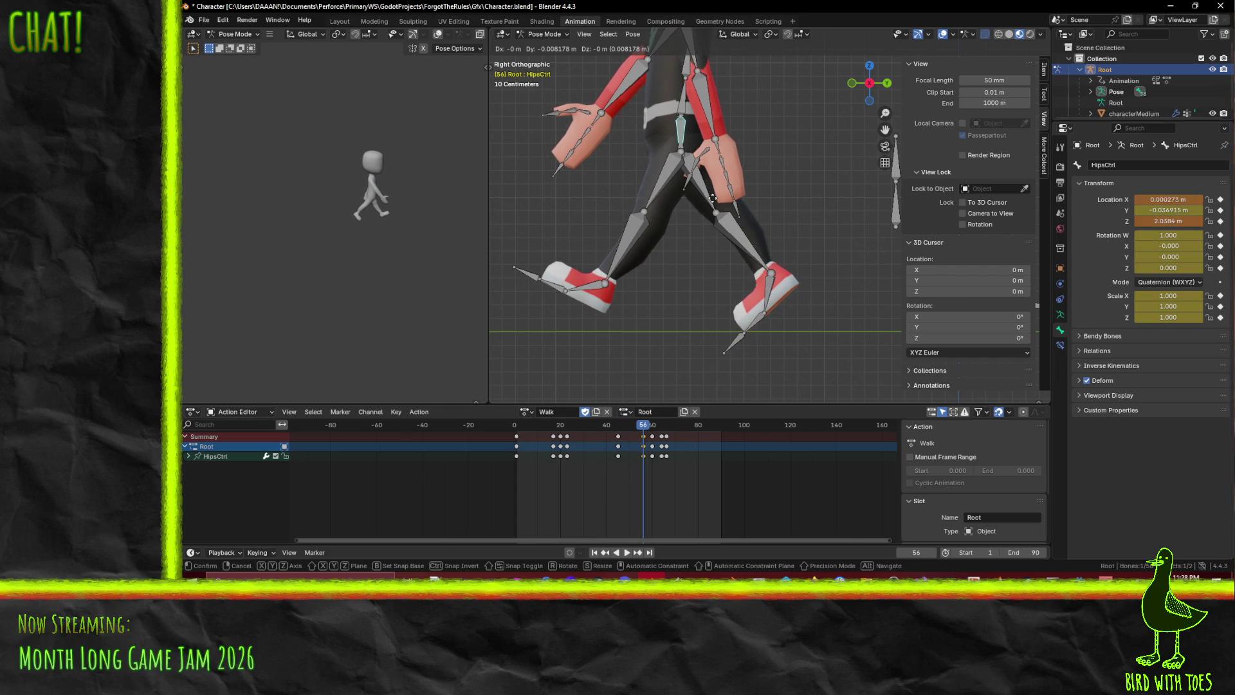
pyautogui.rightClick(700, 198)
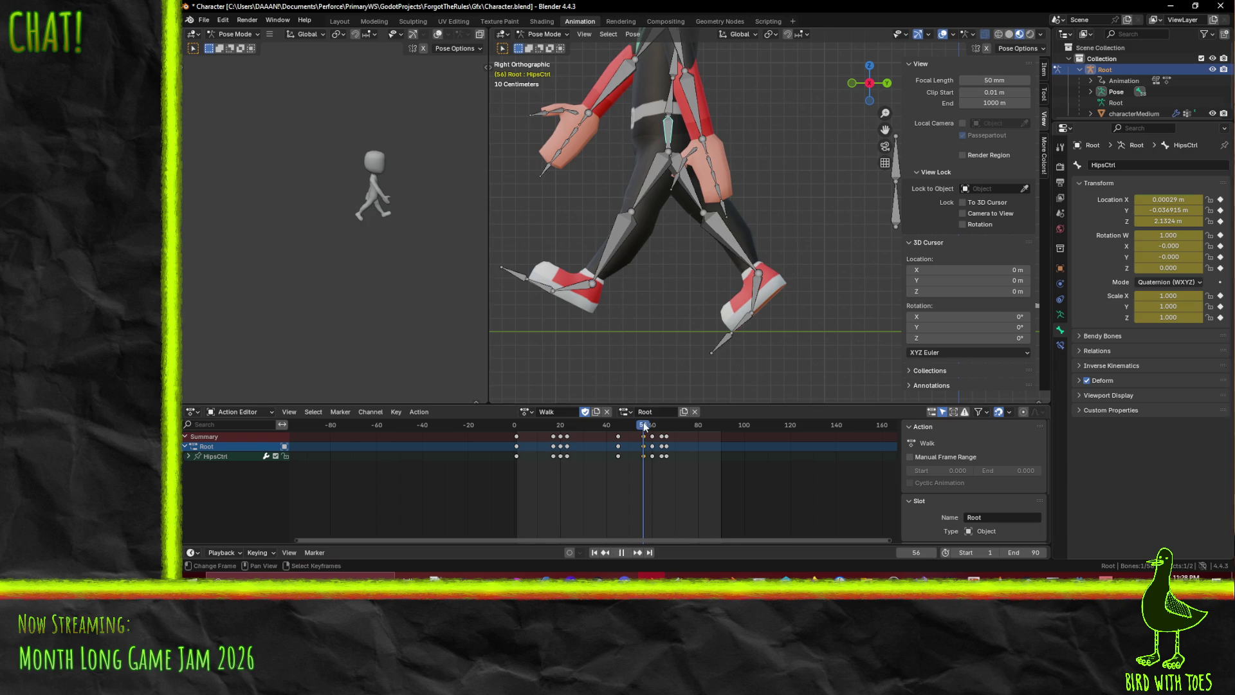
pyautogui.press('space')
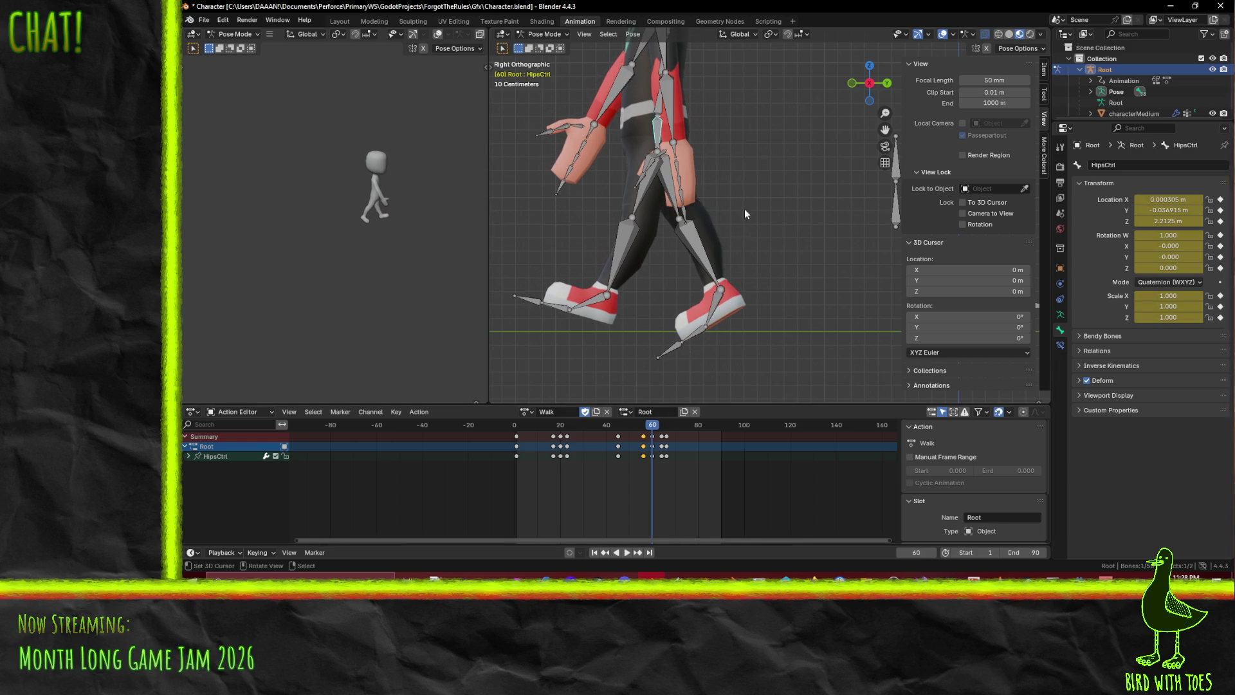
# Re-pose HipsCtrl vertically at frame 60
pyautogui.press('g')
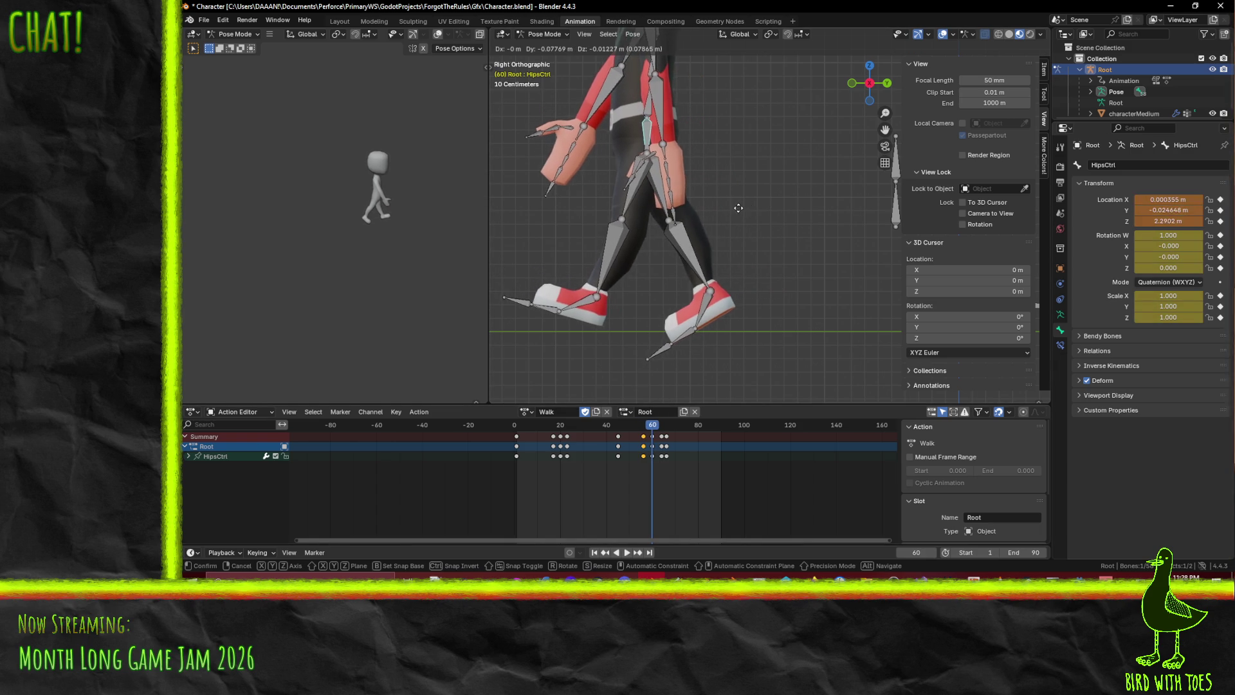
pyautogui.press('x')
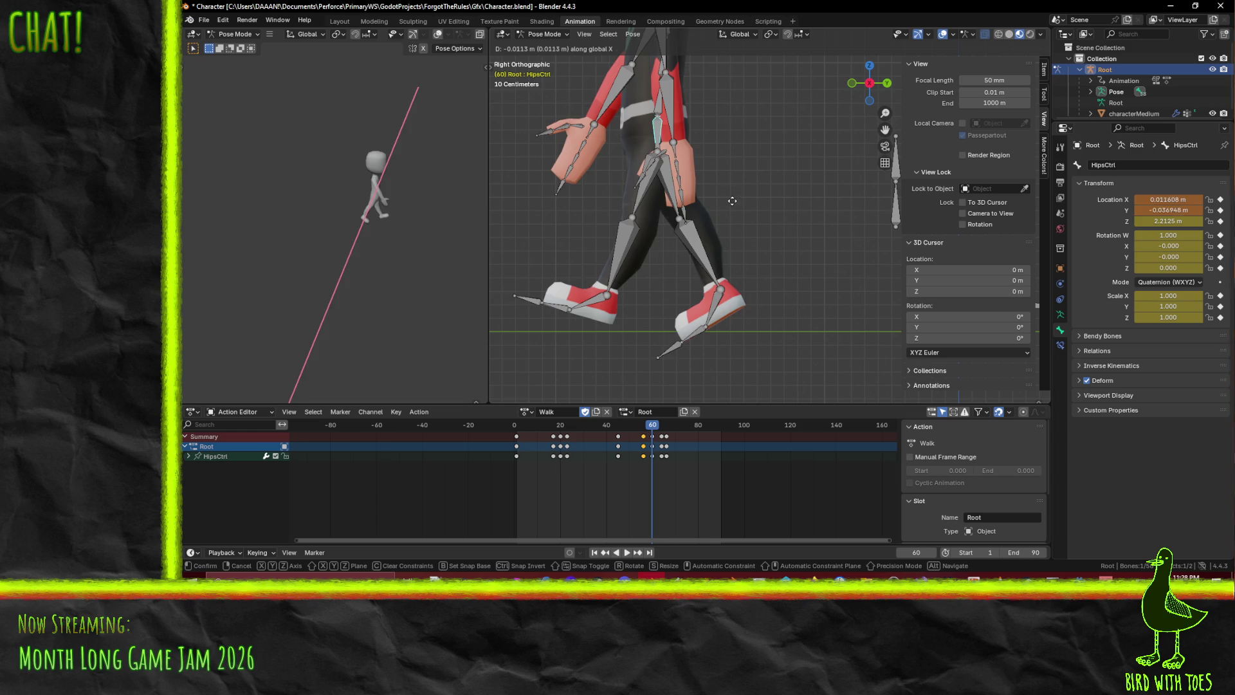
pyautogui.press('y')
pyautogui.click(736, 206)
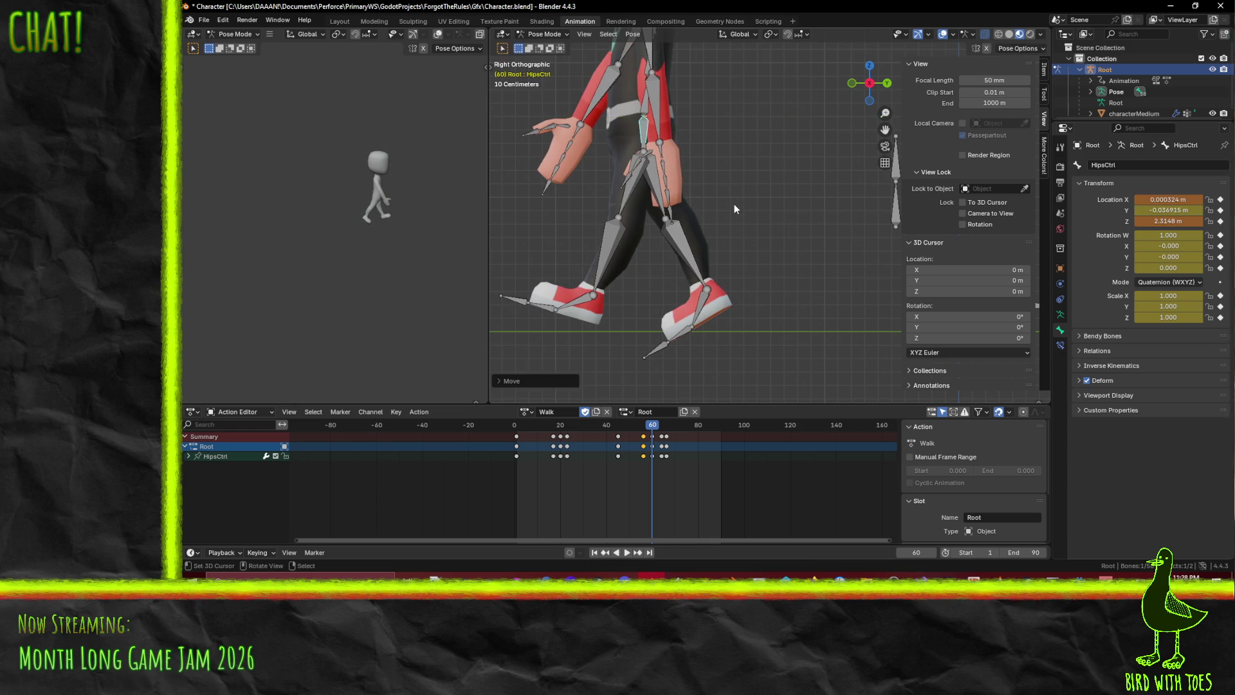
pyautogui.press('space')
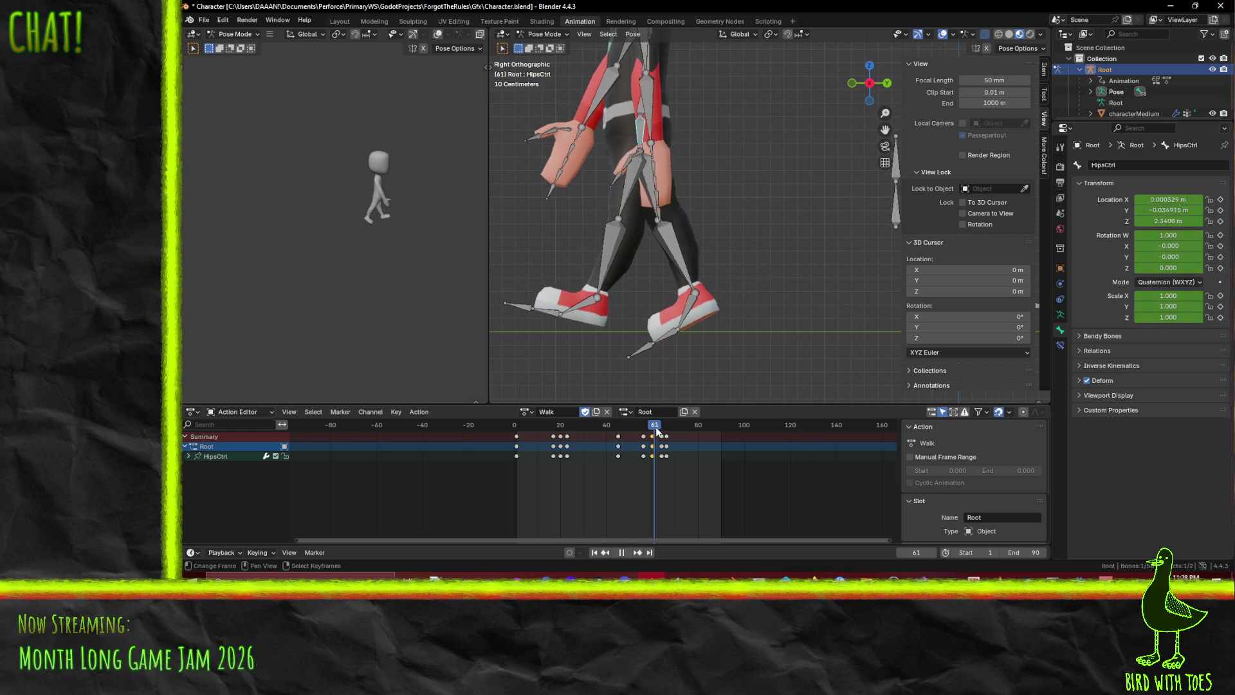
# Delete the keys at frame 67 and slide the remaining selected keys earlier
pyautogui.press('space')
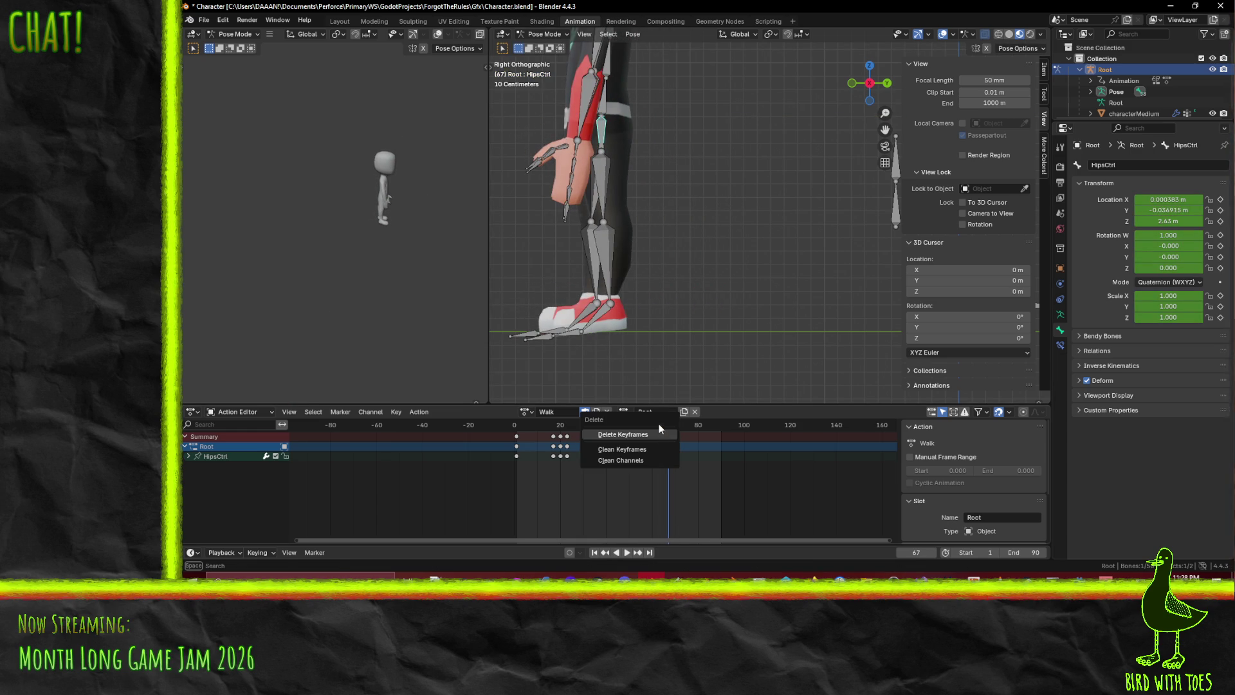
pyautogui.click(662, 435)
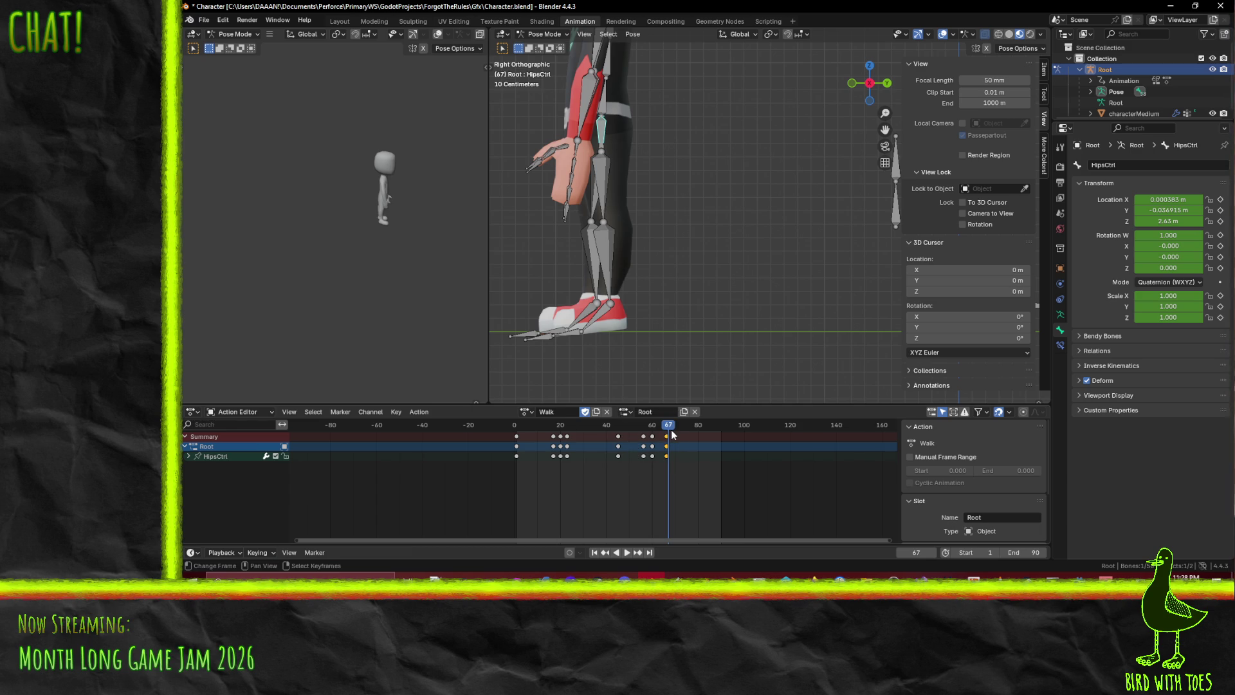
pyautogui.press('g')
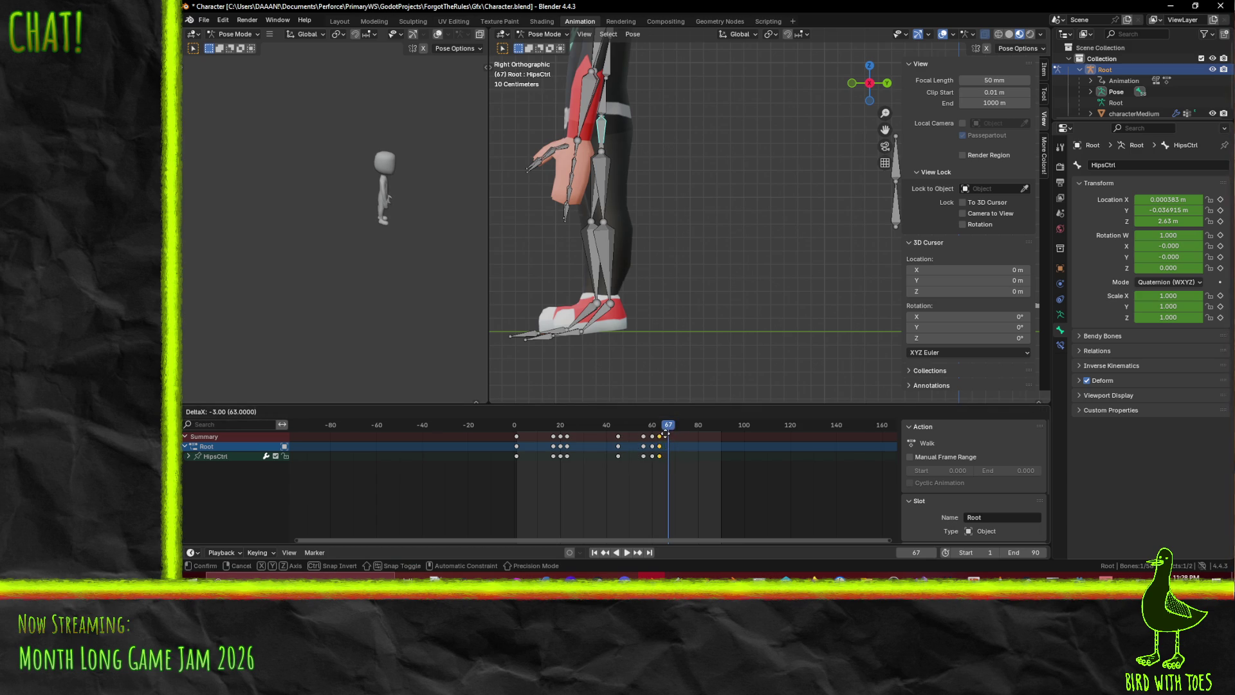
pyautogui.click(667, 433)
pyautogui.moveTo(669, 429); pyautogui.dragTo(663, 431)
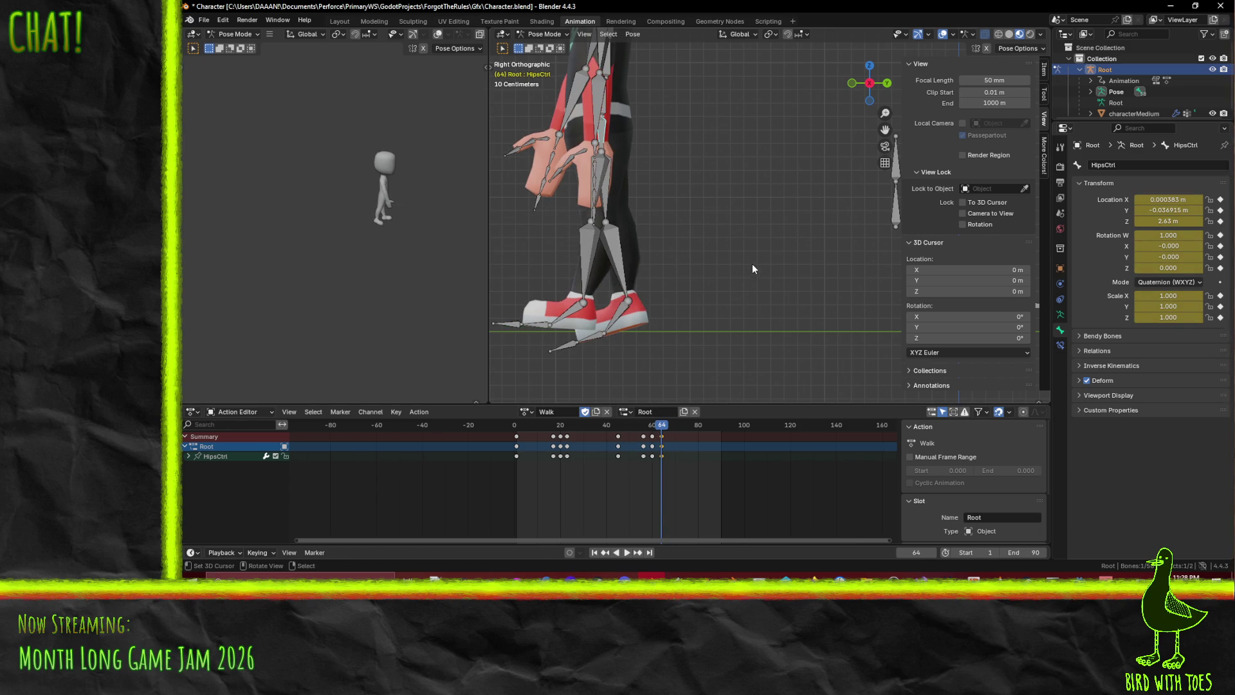
# Raise the hips to Z 2.581 m at frame 64 and replay the walk from the start
pyautogui.press('g')
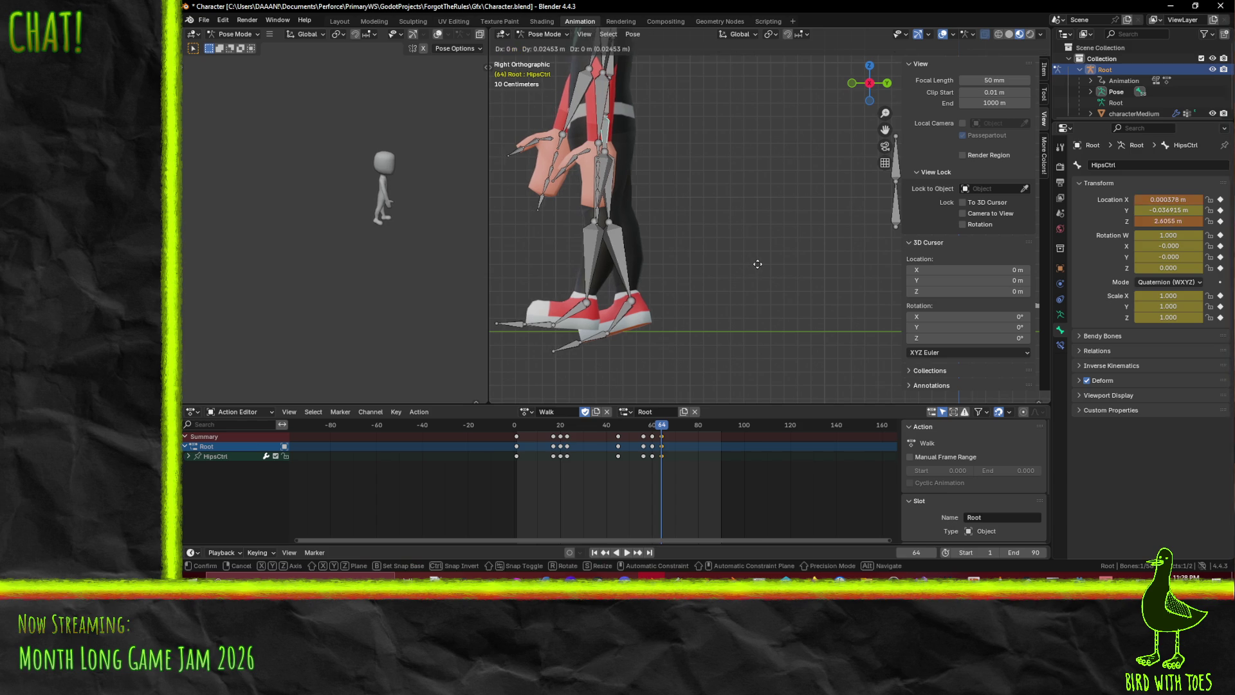
pyautogui.press('y')
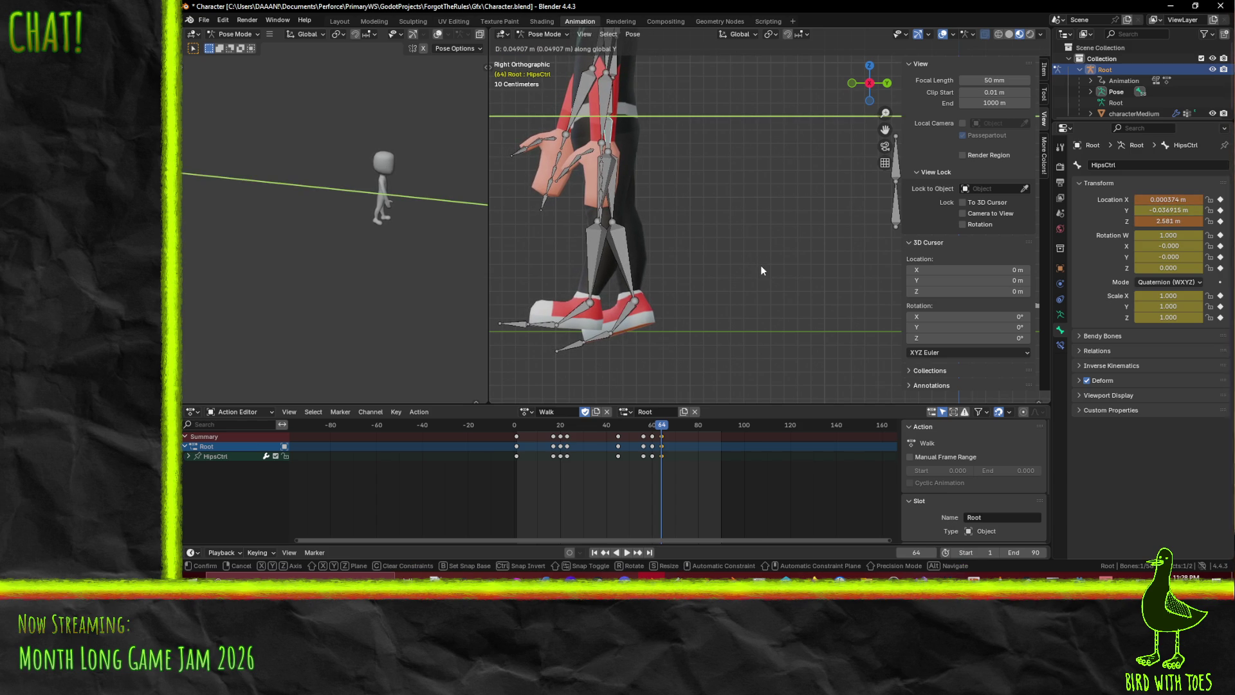
pyautogui.click(762, 266)
pyautogui.press('space')
pyautogui.moveTo(665, 433); pyautogui.dragTo(519, 430)
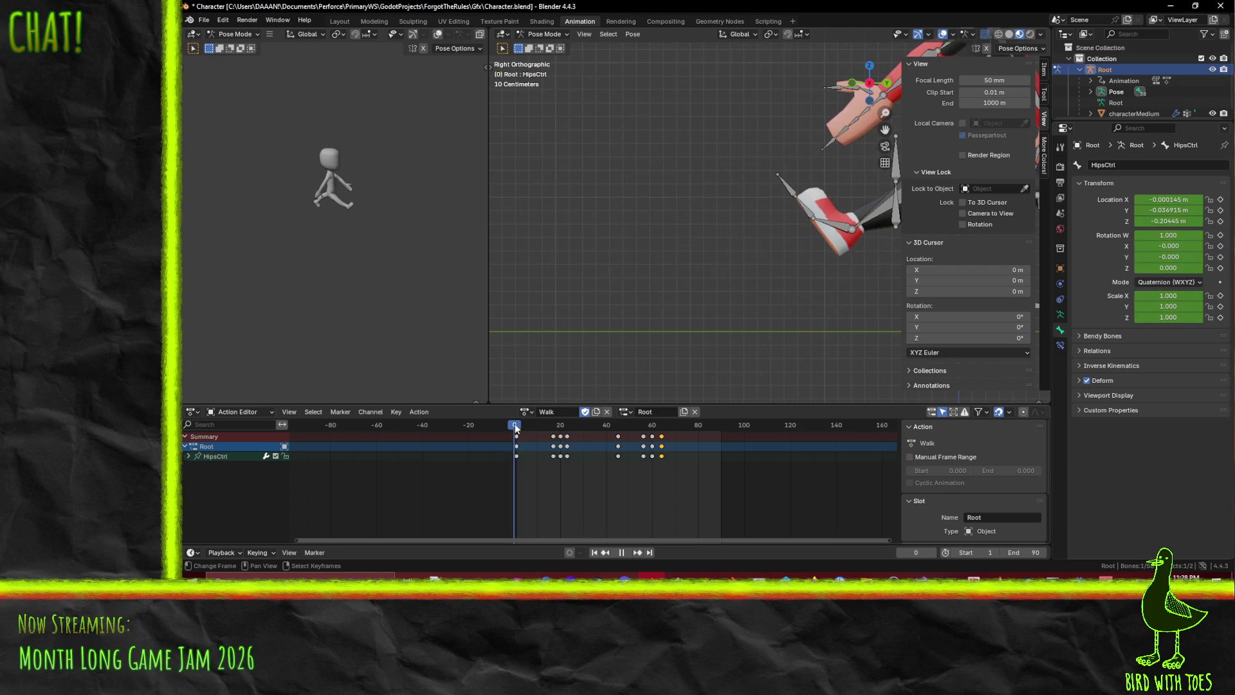
pyautogui.press('space')
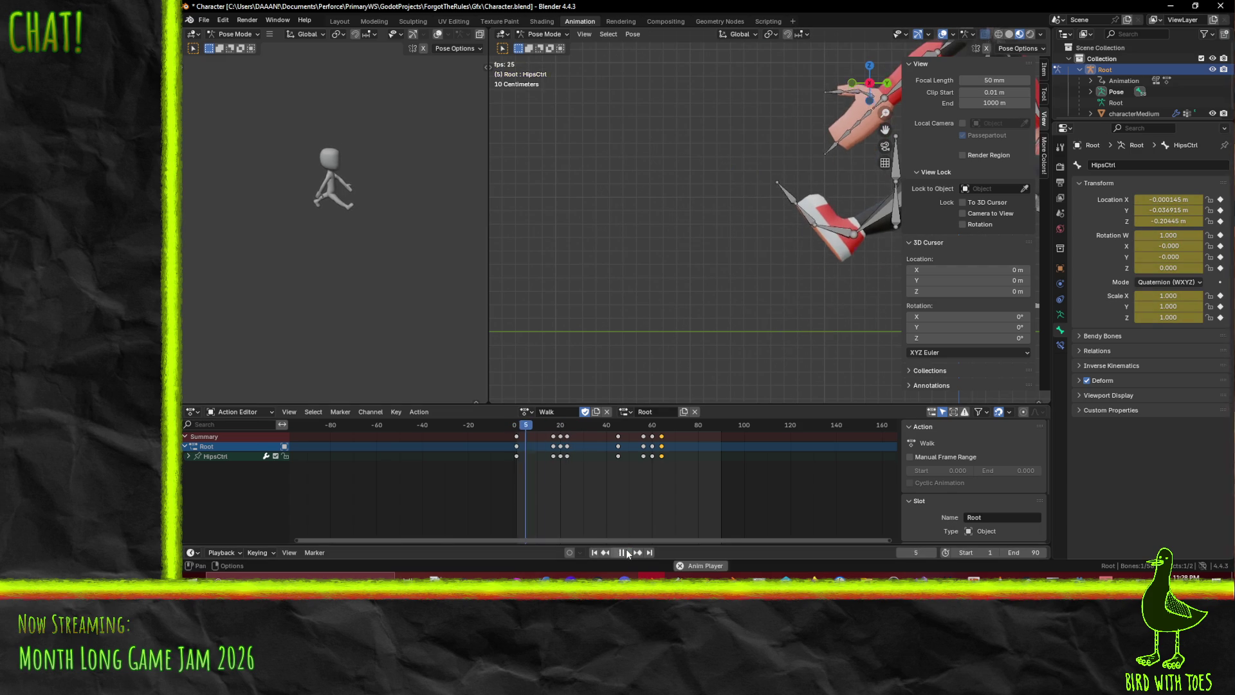
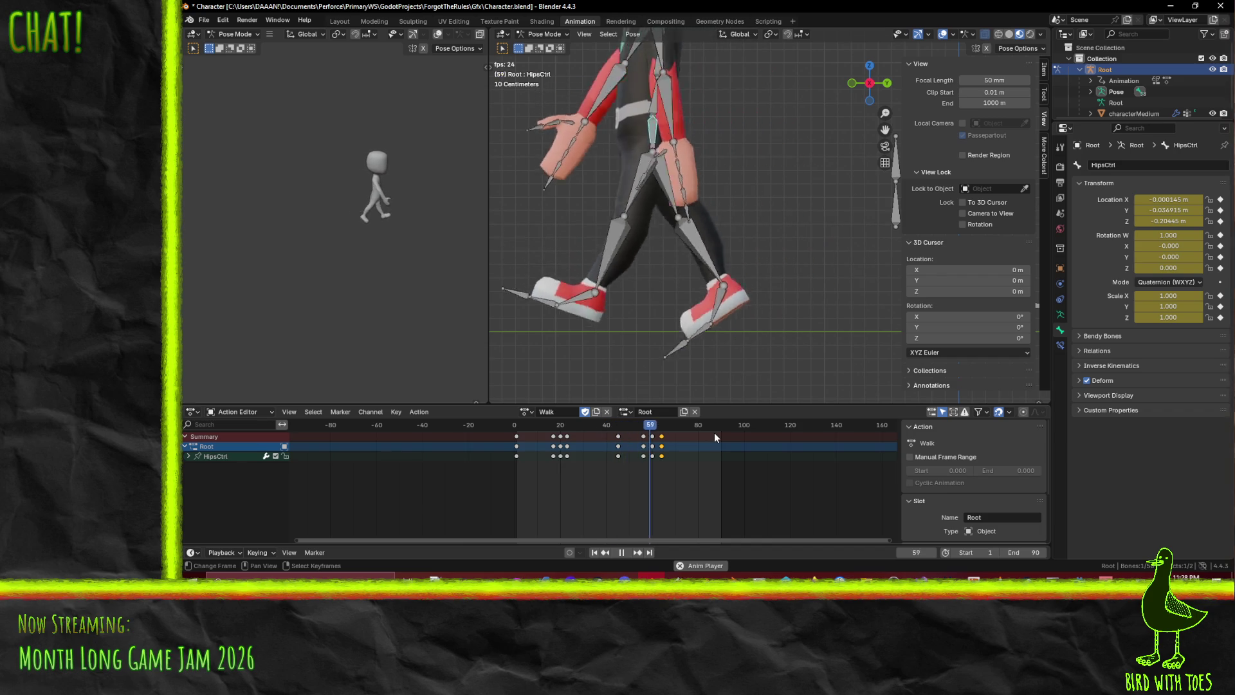
# Play and scrub the Walk action to around frame 57 to review the hip motion
pyautogui.press('space')
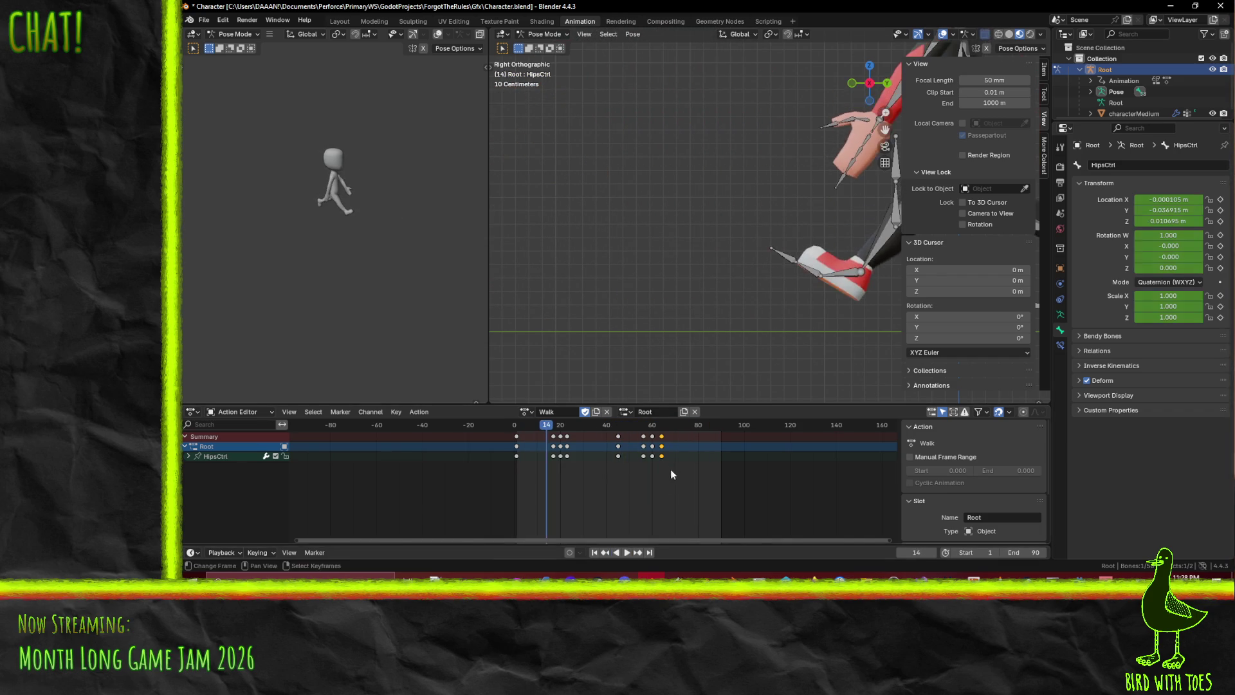
pyautogui.press('space')
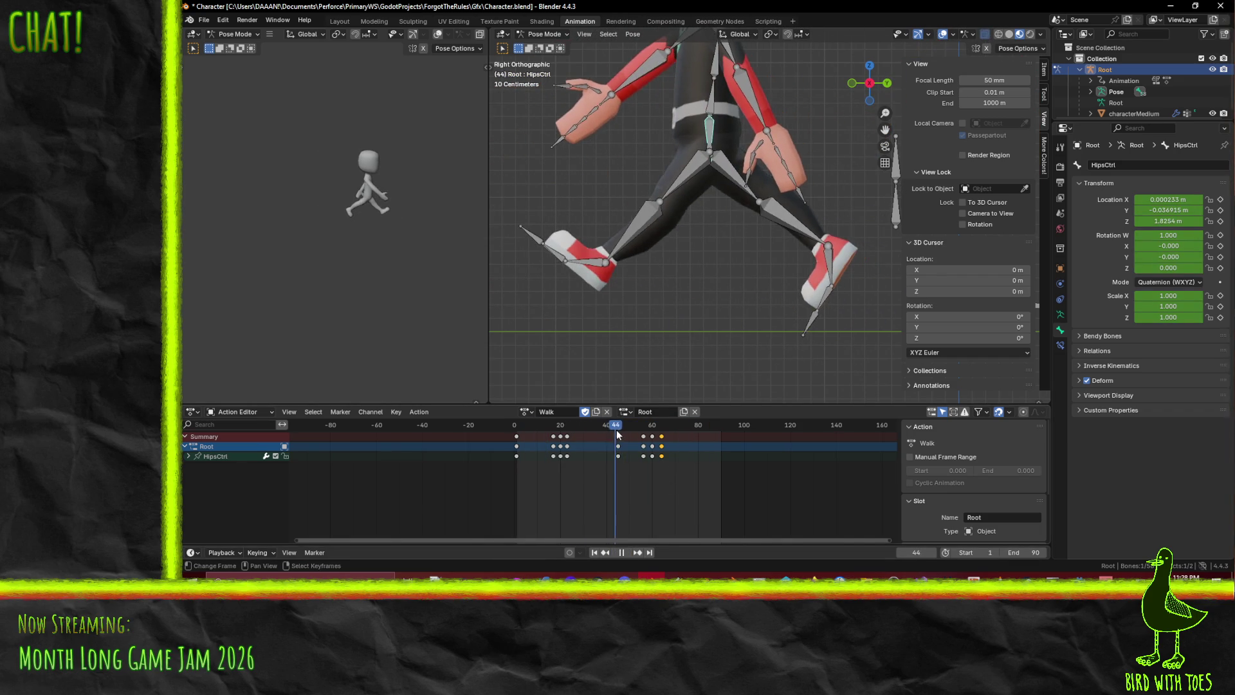
pyautogui.moveTo(625, 434); pyautogui.dragTo(663, 444)
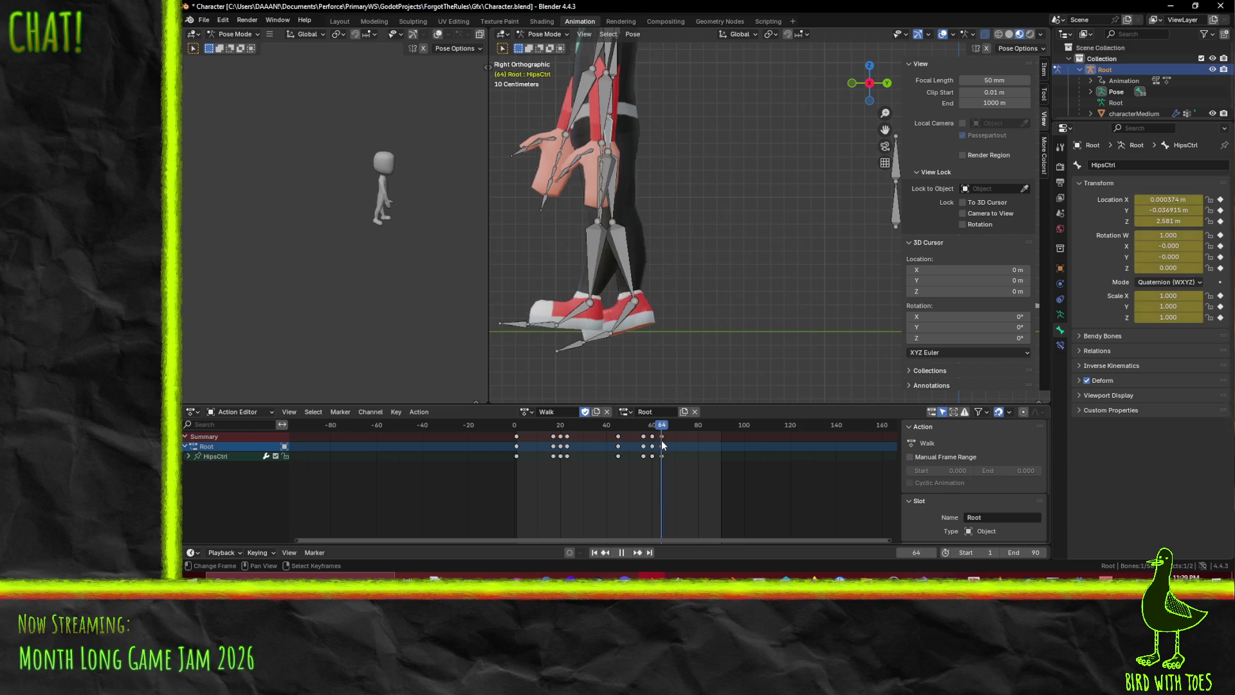
pyautogui.scroll(2, 597, 356)
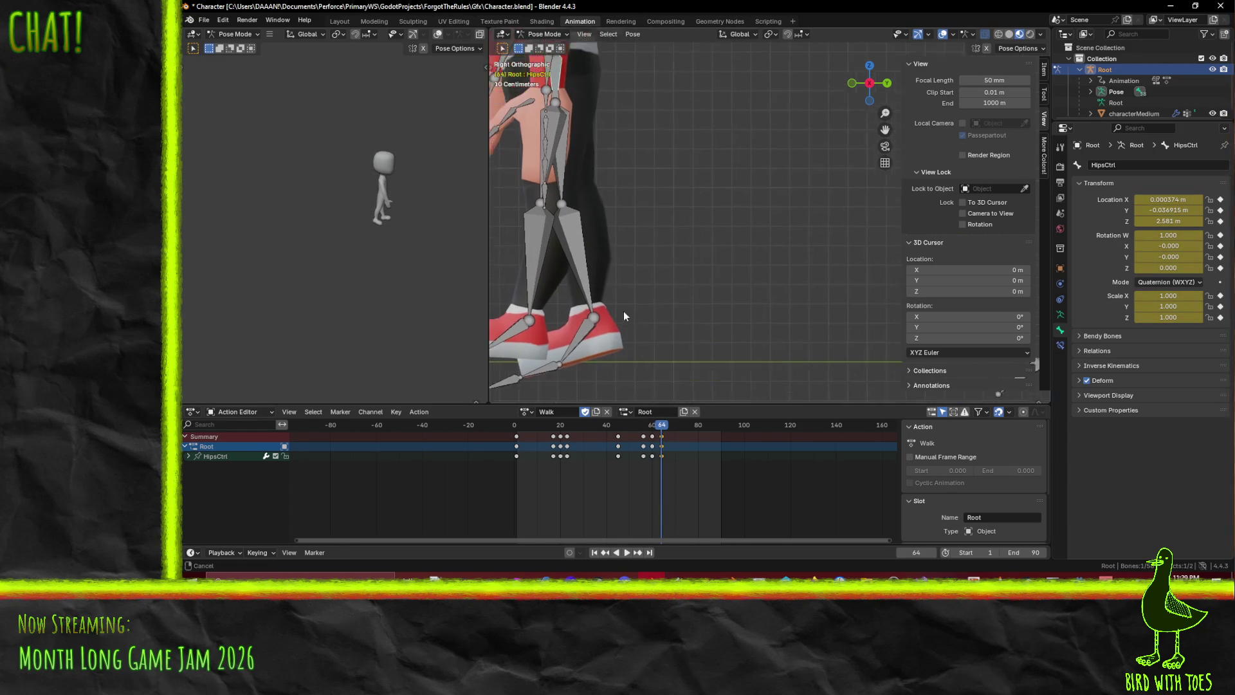
# Slide the frame-64 hip keyframes to about frame 65 and scrub to preview the timing
pyautogui.press('g')
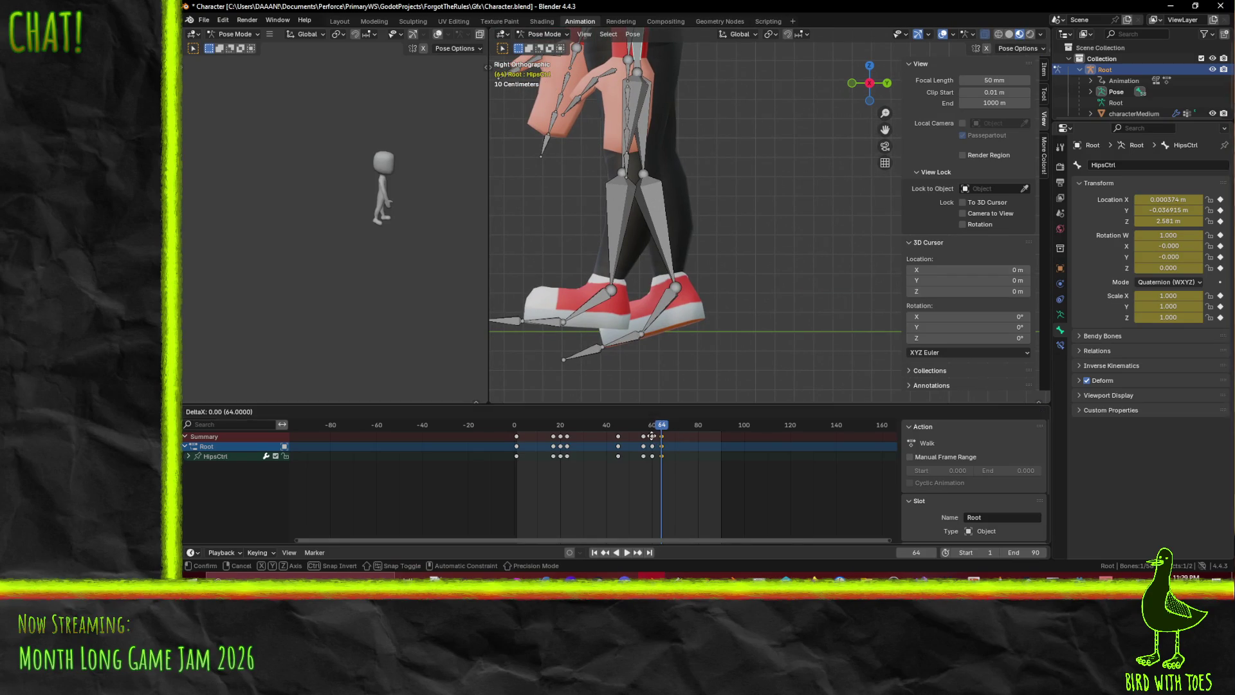
pyautogui.click(659, 442)
pyautogui.press('g')
pyautogui.click(682, 444)
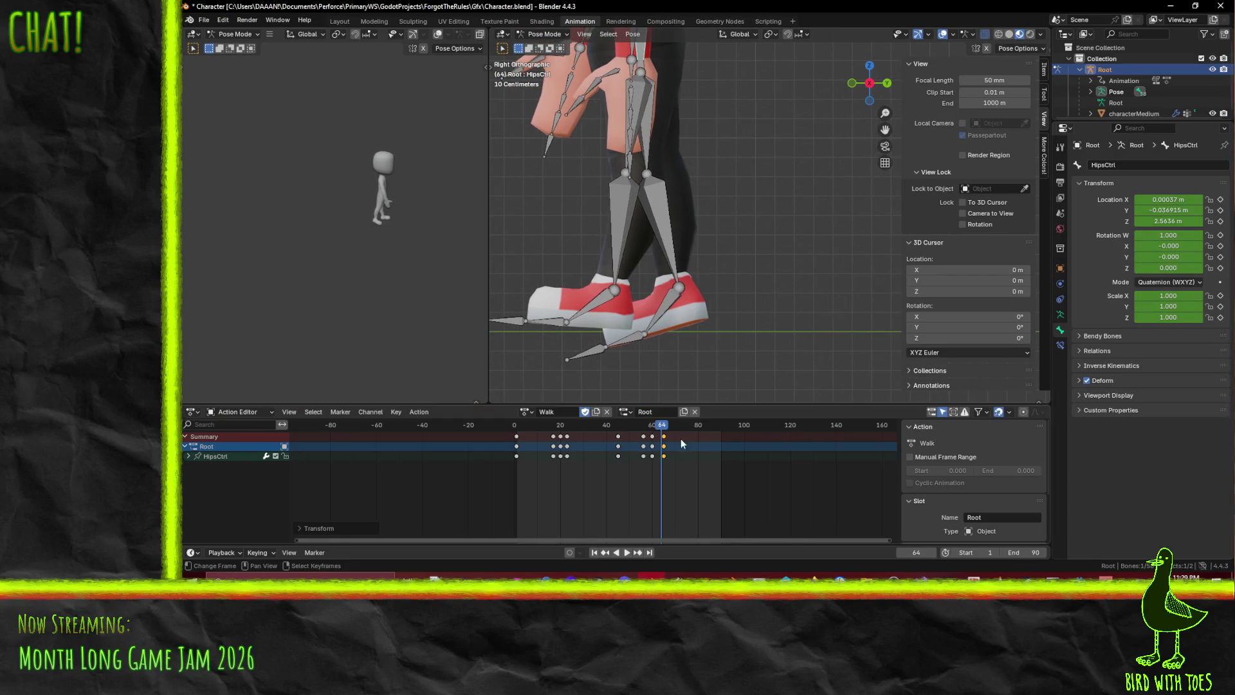
pyautogui.moveTo(663, 433)
pyautogui.mouseDown()
pyautogui.moveTo(529, 431)
pyautogui.moveTo(718, 440)
pyautogui.mouseUp()
# Frame the whole character and play the walk, stopping at frame 7
pyautogui.scroll(-5, 740, 309)
pyautogui.moveTo(769, 303)
pyautogui.keyDown('shift'); pyautogui.mouseDown(button='middle')
pyautogui.moveTo(757, 264)
pyautogui.moveTo(685, 263)
pyautogui.moveTo(608, 420)
pyautogui.mouseUp(button='middle'); pyautogui.keyUp('shift')
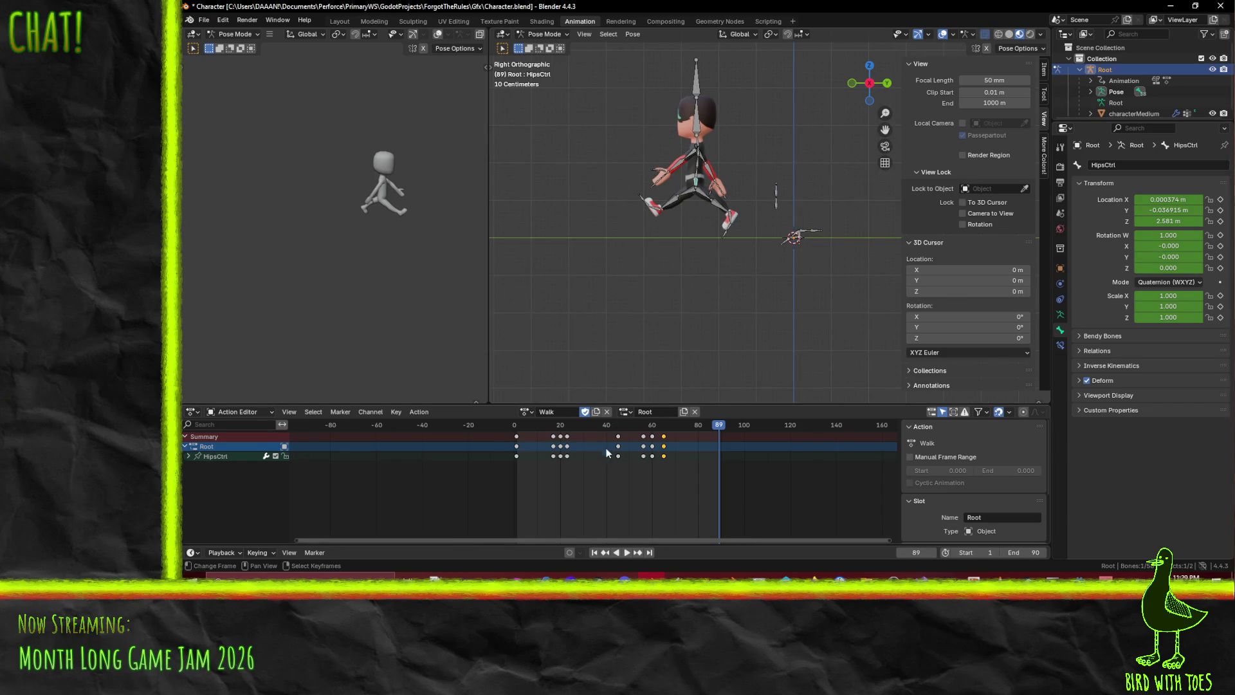
pyautogui.scroll(3, 608, 449)
pyautogui.keyDown('shift'); pyautogui.moveTo(719, 264); pyautogui.dragTo(753, 276, button='middle'); pyautogui.keyUp('shift')
pyautogui.press('space')
pyautogui.moveTo(789, 429)
pyautogui.mouseDown()
pyautogui.moveTo(559, 414)
pyautogui.moveTo(472, 426)
pyautogui.moveTo(580, 438)
pyautogui.moveTo(495, 435)
pyautogui.mouseUp()
pyautogui.press('space')
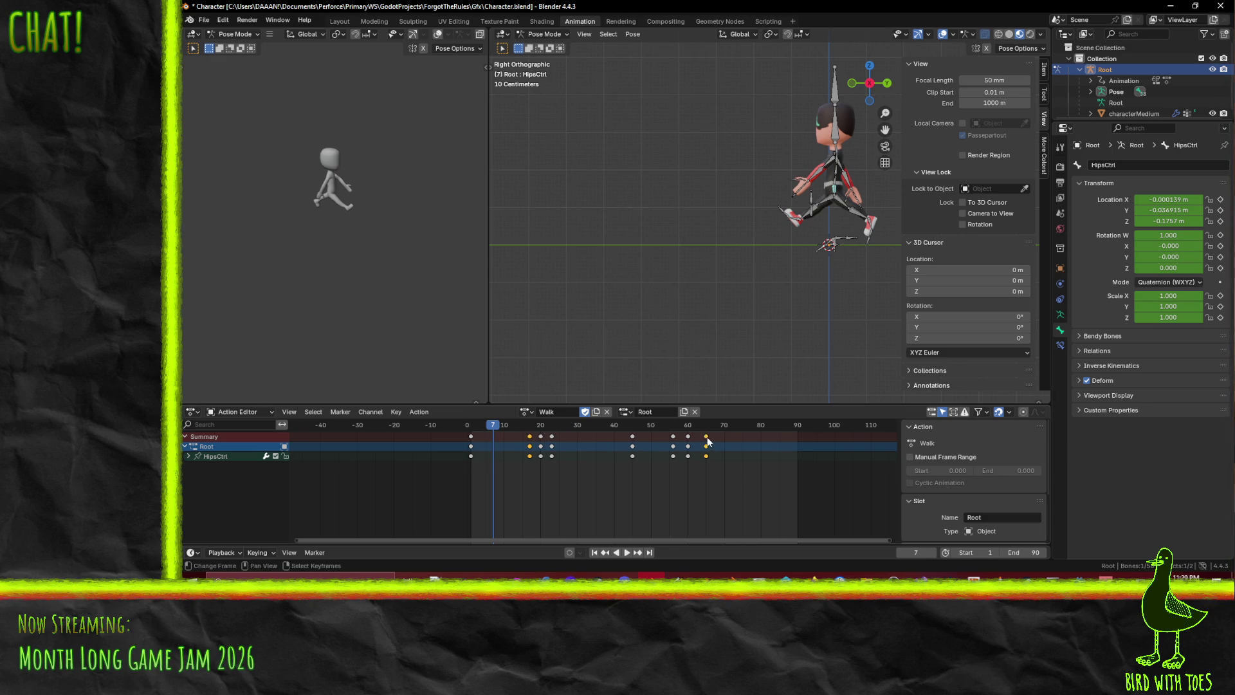
# Select all bones, delete every keyframe from frame 17 to 90, and return to frame 1
pyautogui.press('a')
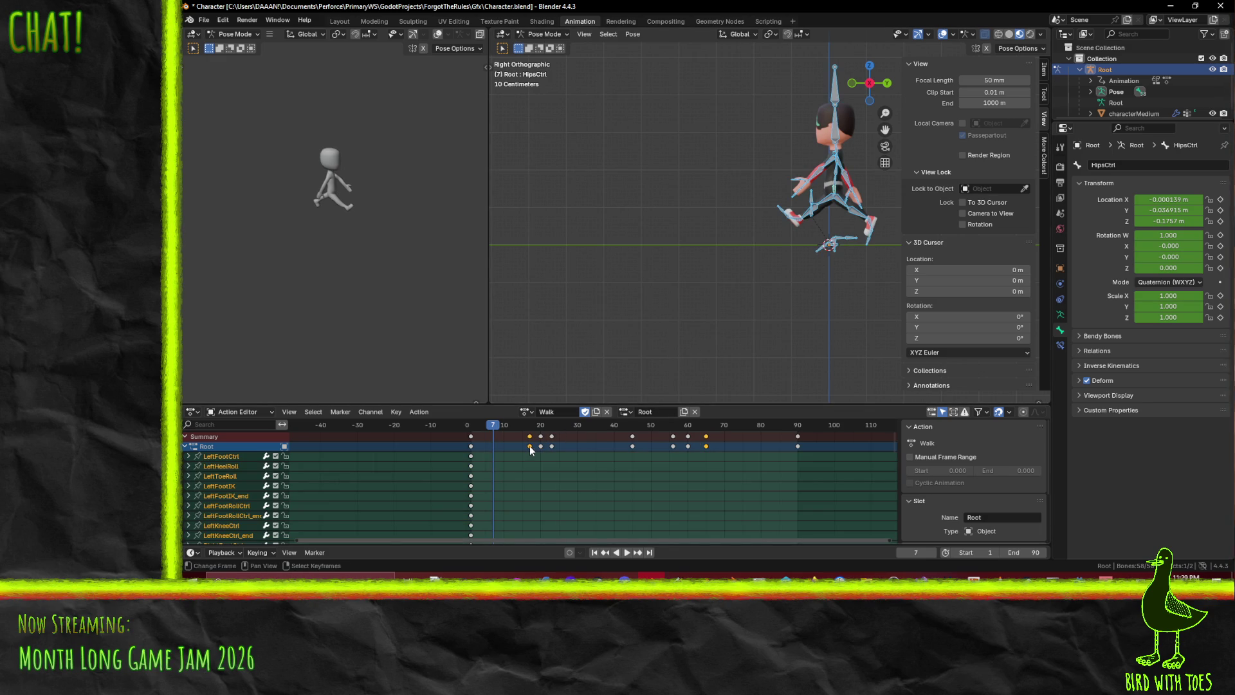
pyautogui.click(532, 446)
pyautogui.moveTo(519, 430); pyautogui.dragTo(850, 497)
pyautogui.scroll(2, 671, 478)
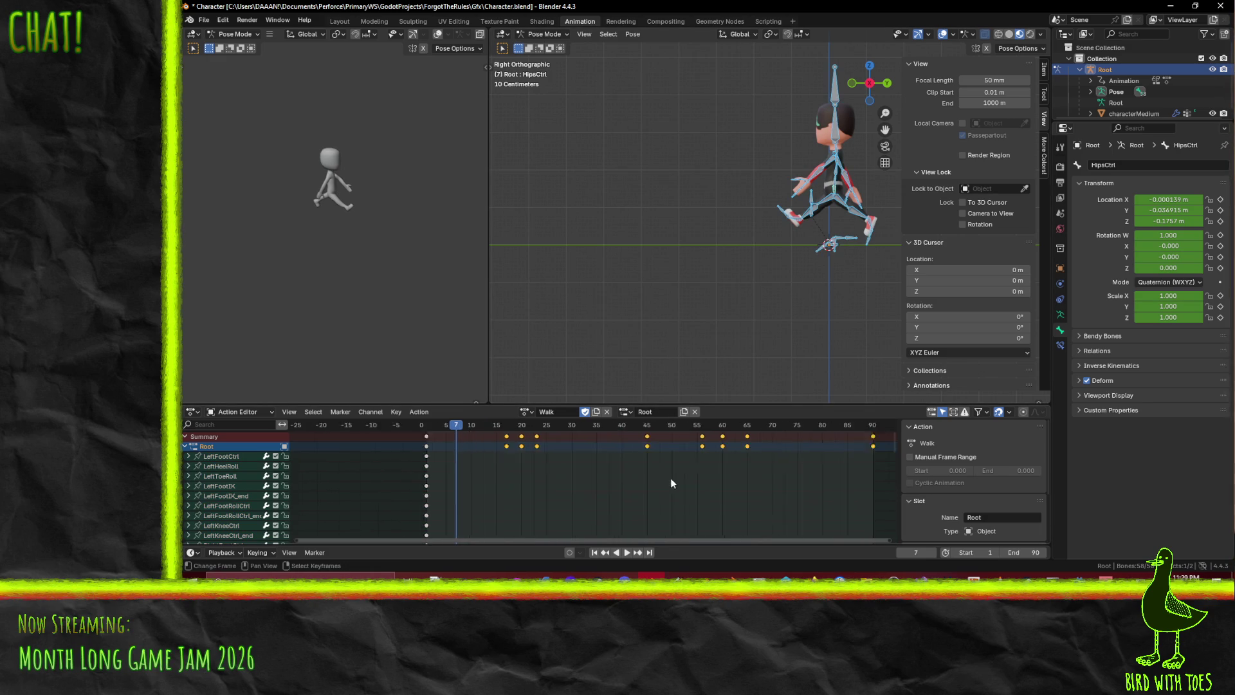
pyautogui.press('x')
pyautogui.click(663, 479)
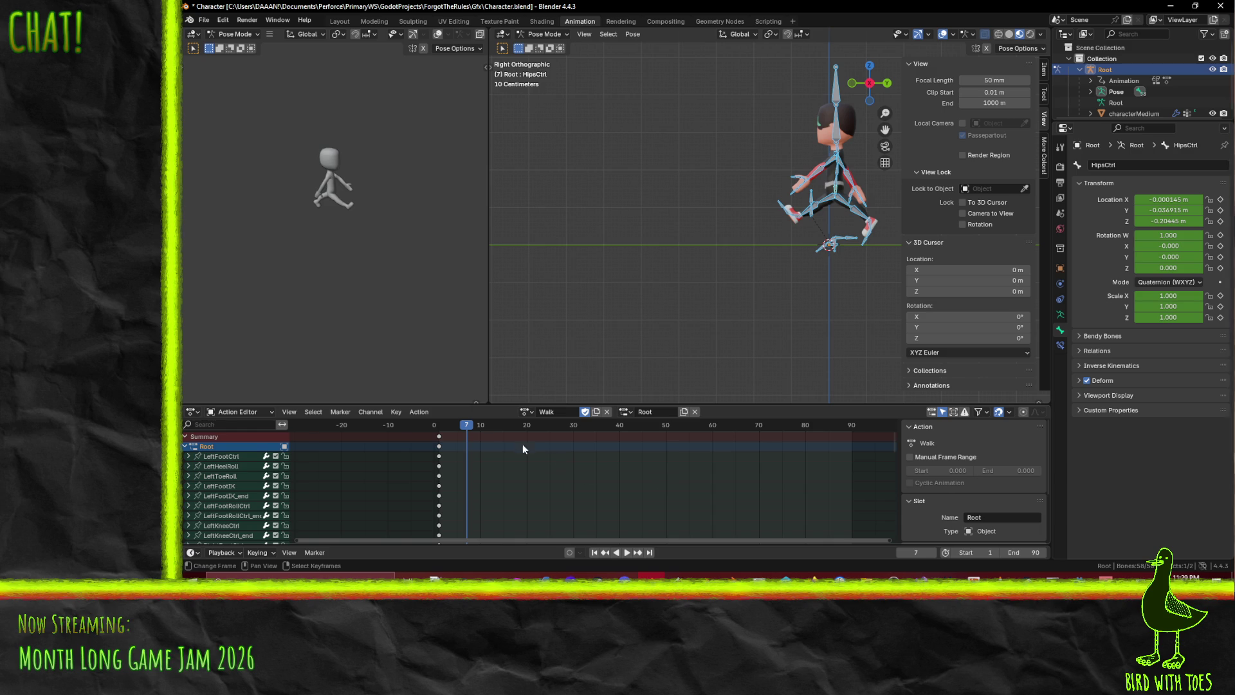
pyautogui.moveTo(449, 430); pyautogui.dragTo(440, 431)
# At frame 1, rotate the LeftUpLeg thigh and LeftLeg shin to swing the left leg forward
pyautogui.keyDown('shift'); pyautogui.moveTo(761, 312); pyautogui.dragTo(657, 309, button='middle'); pyautogui.keyUp('shift')
pyautogui.scroll(5, 700, 292)
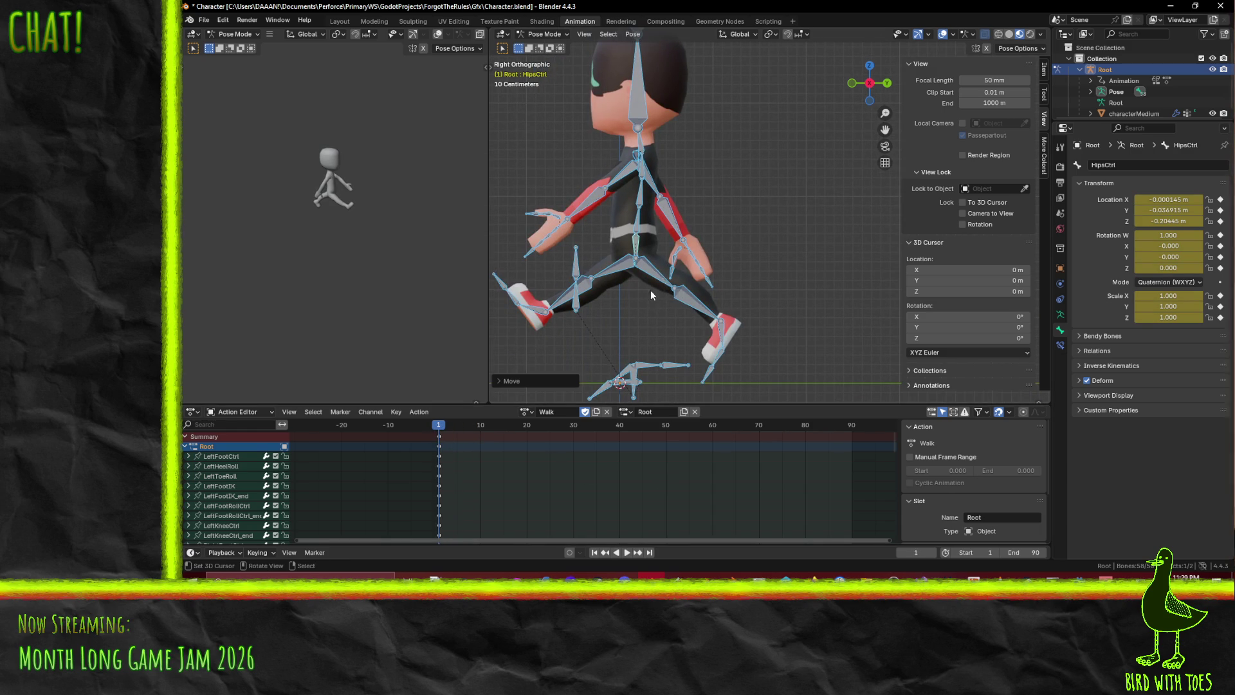
pyautogui.click(651, 278)
pyautogui.press('r')
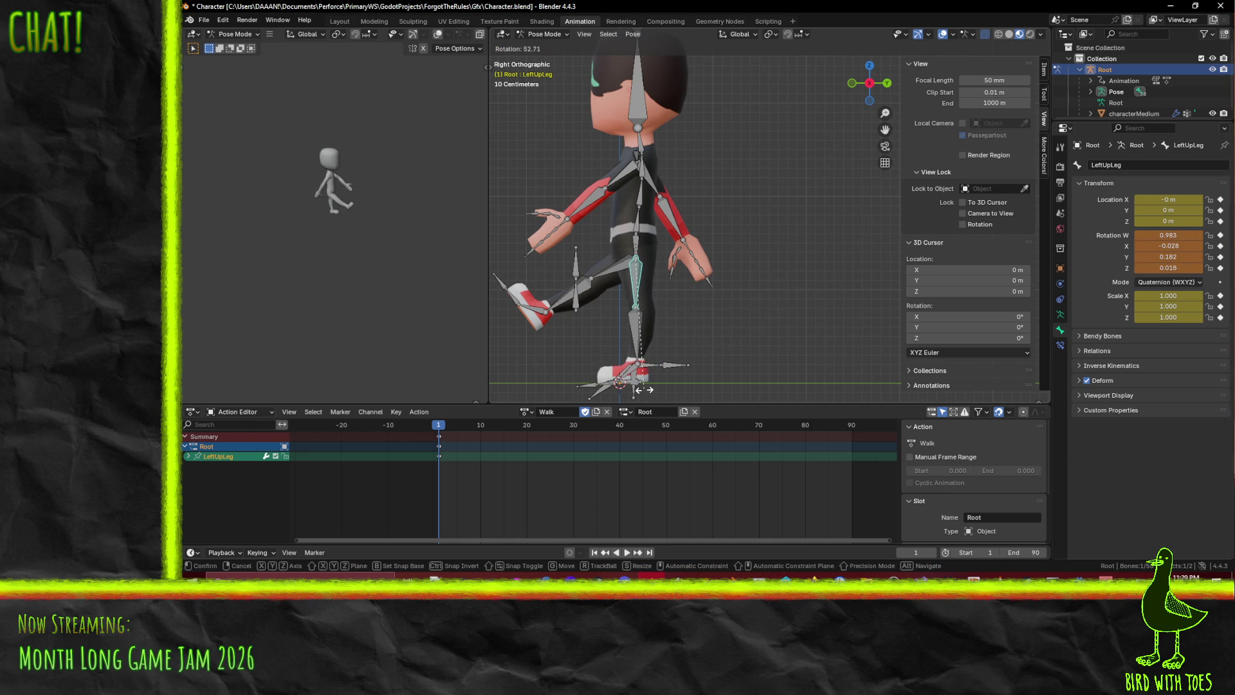
pyautogui.click(643, 389)
pyautogui.click(637, 334)
pyautogui.scroll(4, 726, 306)
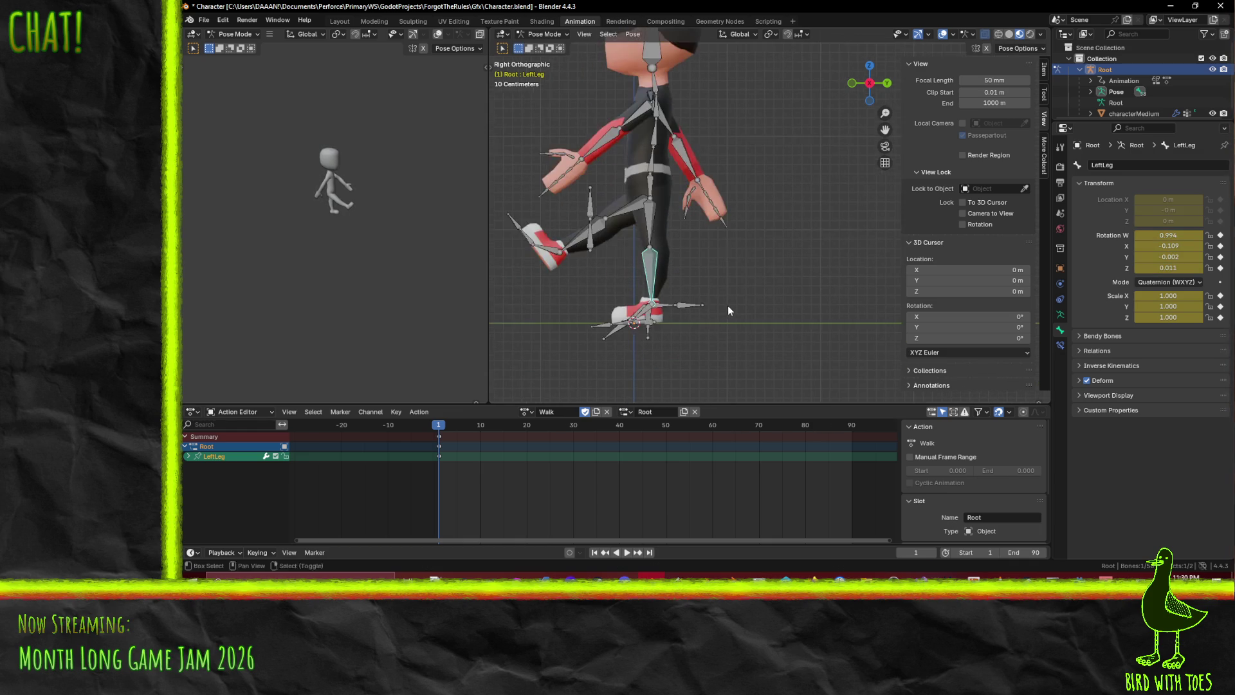
pyautogui.press('r')
pyautogui.press('Escape')
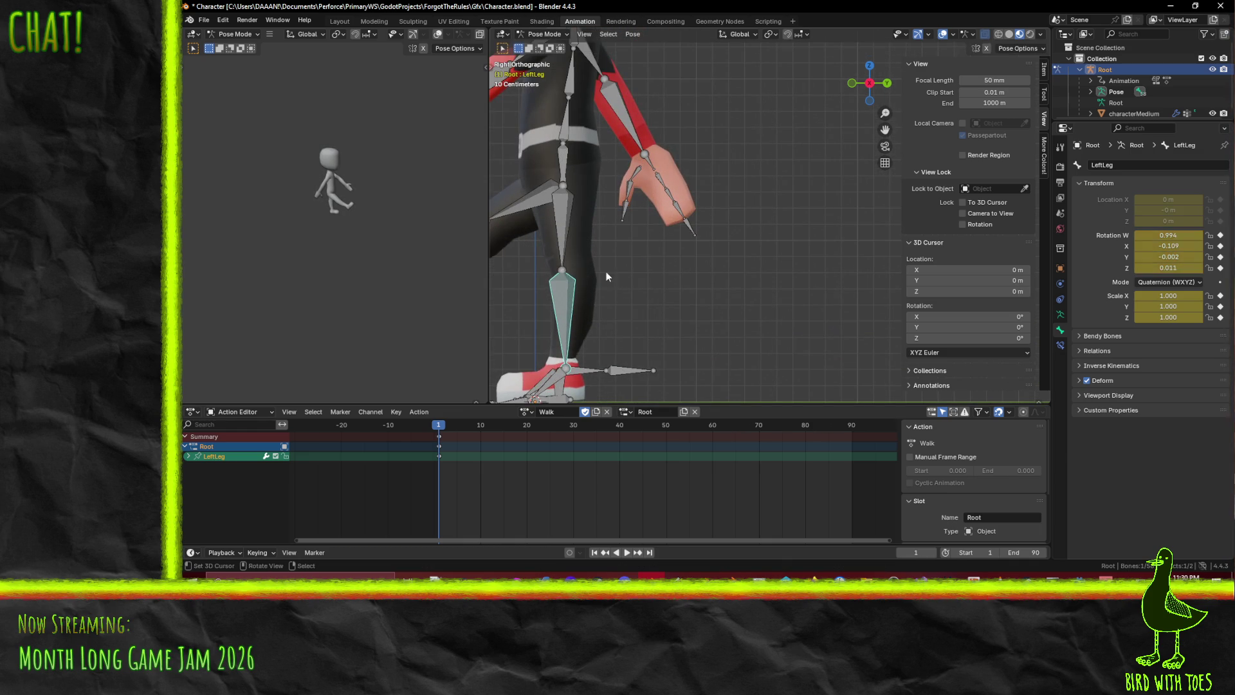
pyautogui.press('r')
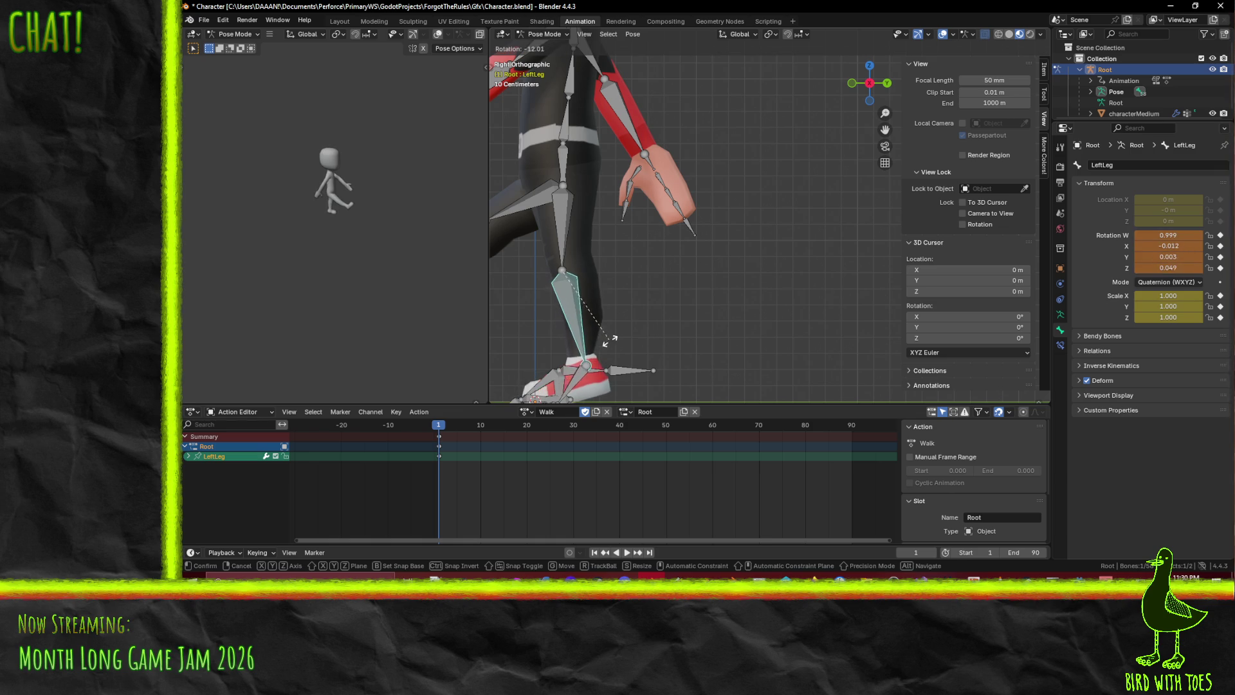
pyautogui.click(575, 257)
pyautogui.click(569, 249)
pyautogui.press('r')
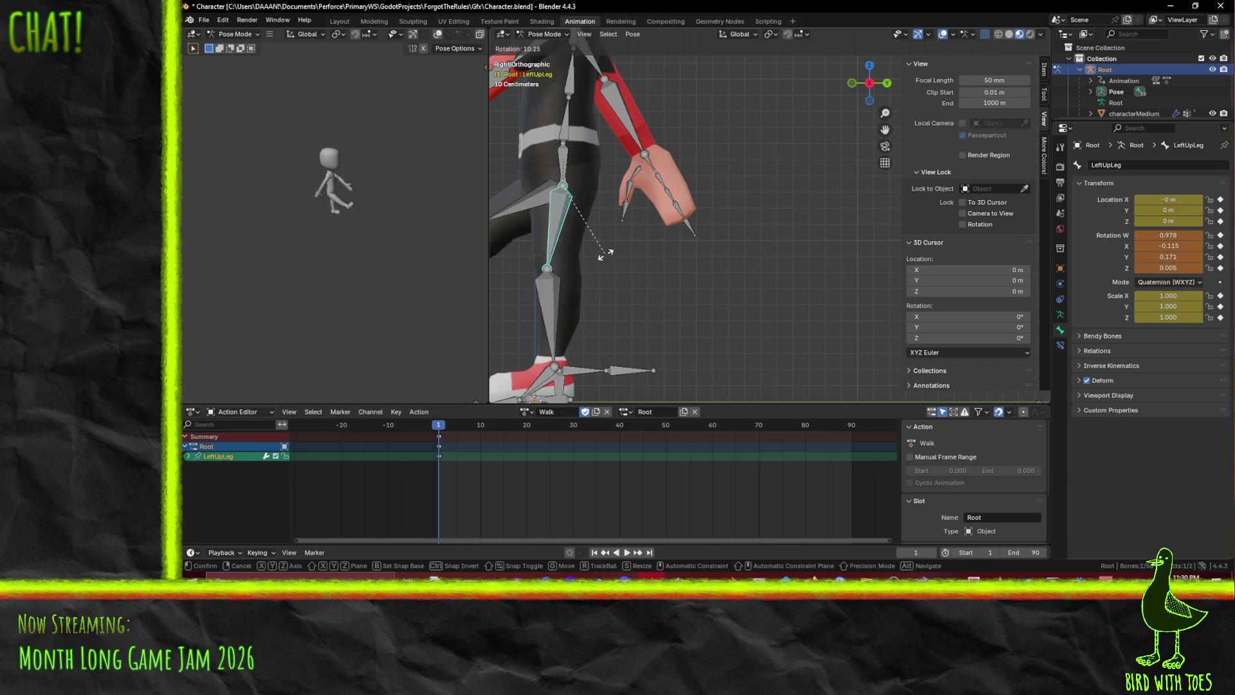
pyautogui.click(627, 323)
# Orbit toward a front view and refine the LeftUpLeg thigh rotation
pyautogui.keyDown('shift'); pyautogui.moveTo(561, 394); pyautogui.dragTo(607, 322, button='middle'); pyautogui.keyUp('shift')
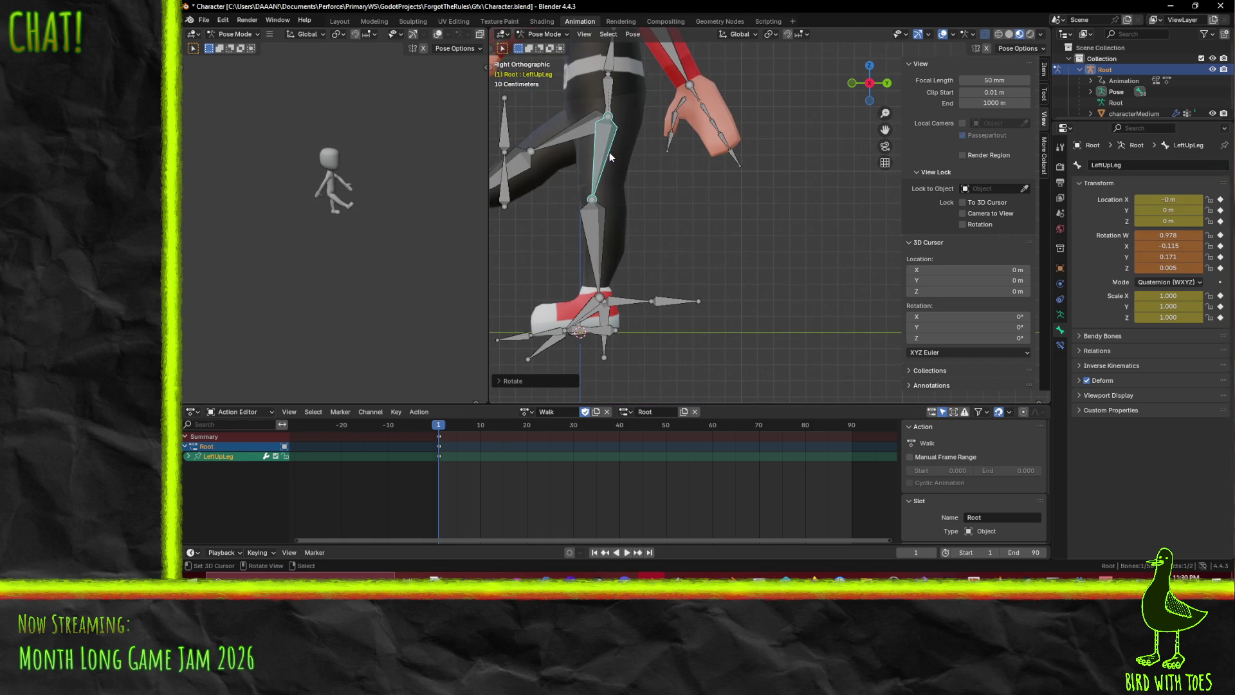
pyautogui.moveTo(618, 215); pyautogui.dragTo(674, 218, button='middle')
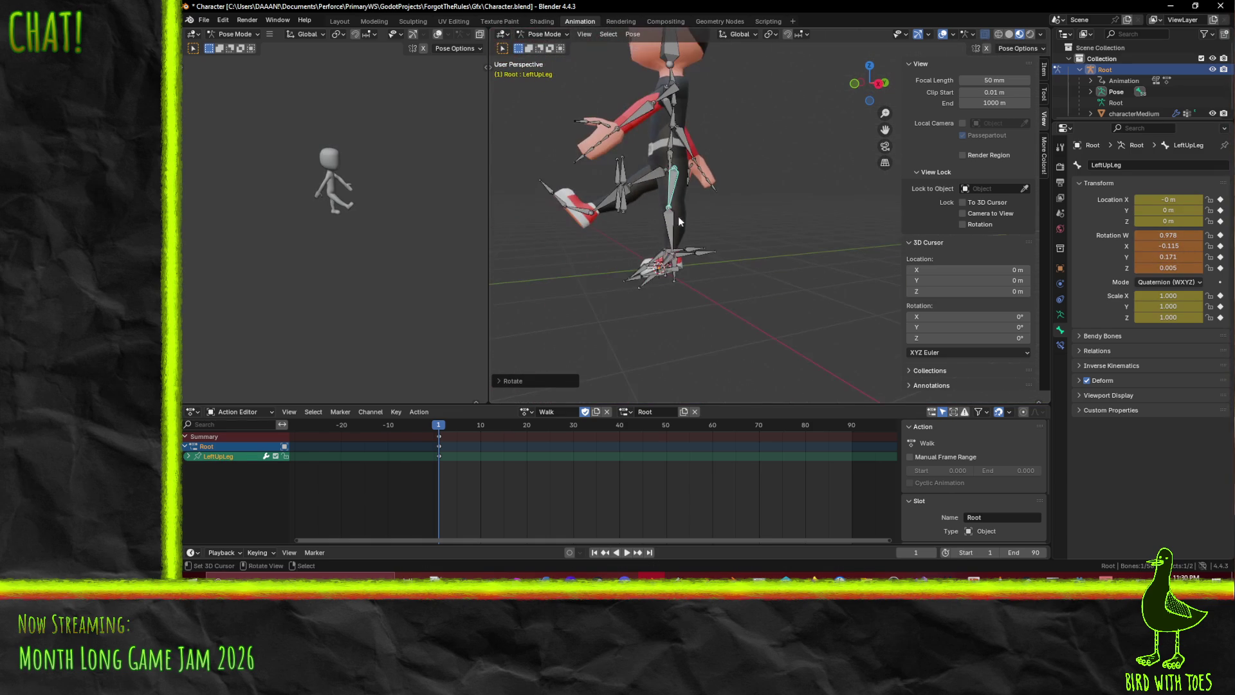
pyautogui.scroll(-5, 743, 222)
pyautogui.moveTo(750, 227)
pyautogui.mouseDown(button='middle')
pyautogui.moveTo(761, 234)
pyautogui.moveTo(727, 209)
pyautogui.mouseUp(button='middle')
pyautogui.scroll(5, 750, 229)
pyautogui.press(']')
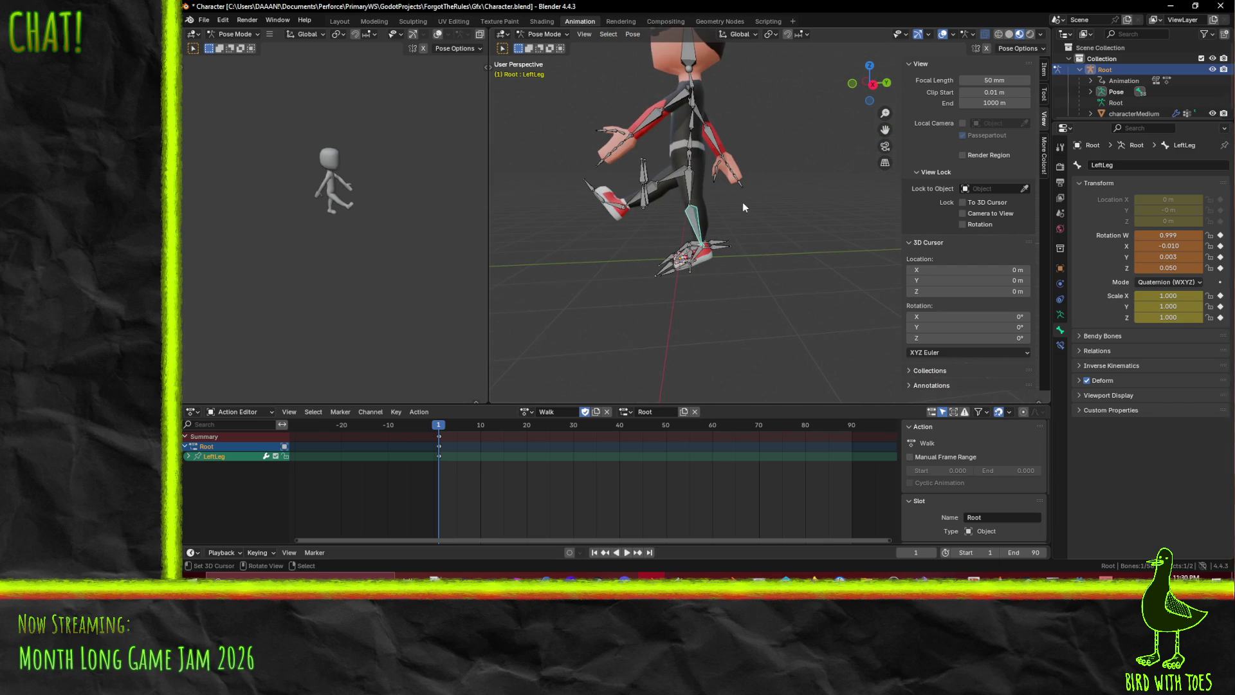
pyautogui.scroll(2, 744, 203)
pyautogui.press('[')
pyautogui.press('r')
pyautogui.click(712, 191)
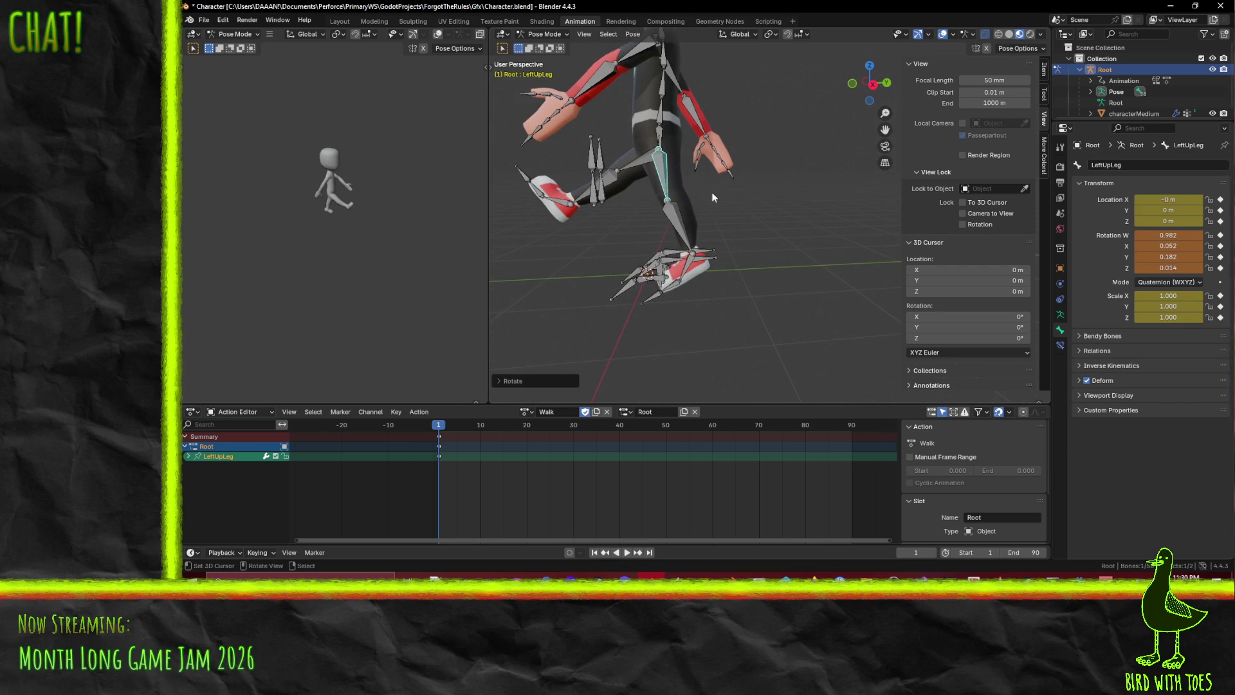
# Rotate the LeftFoot and LeftToes bones around their local X axis
pyautogui.click(682, 236)
pyautogui.moveTo(693, 233)
pyautogui.mouseDown(button='middle')
pyautogui.moveTo(730, 257)
pyautogui.moveTo(758, 224)
pyautogui.moveTo(751, 276)
pyautogui.mouseUp(button='middle')
pyautogui.press(']')
pyautogui.press('r')
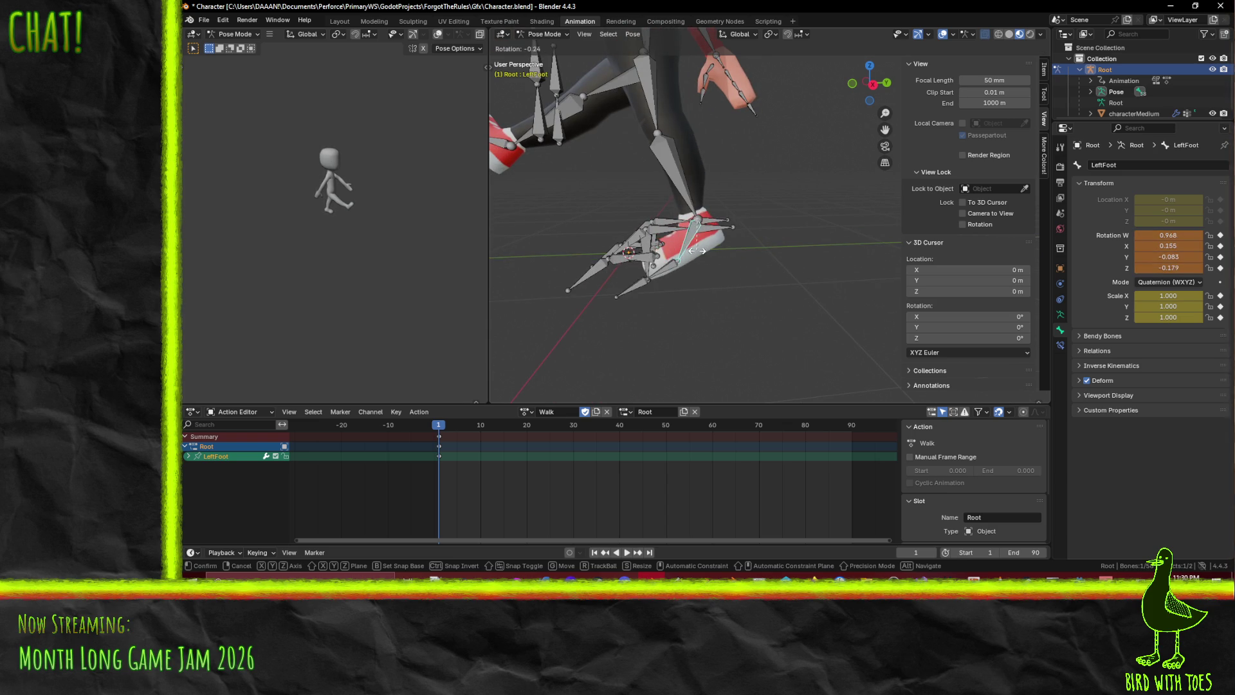
pyautogui.click(671, 267)
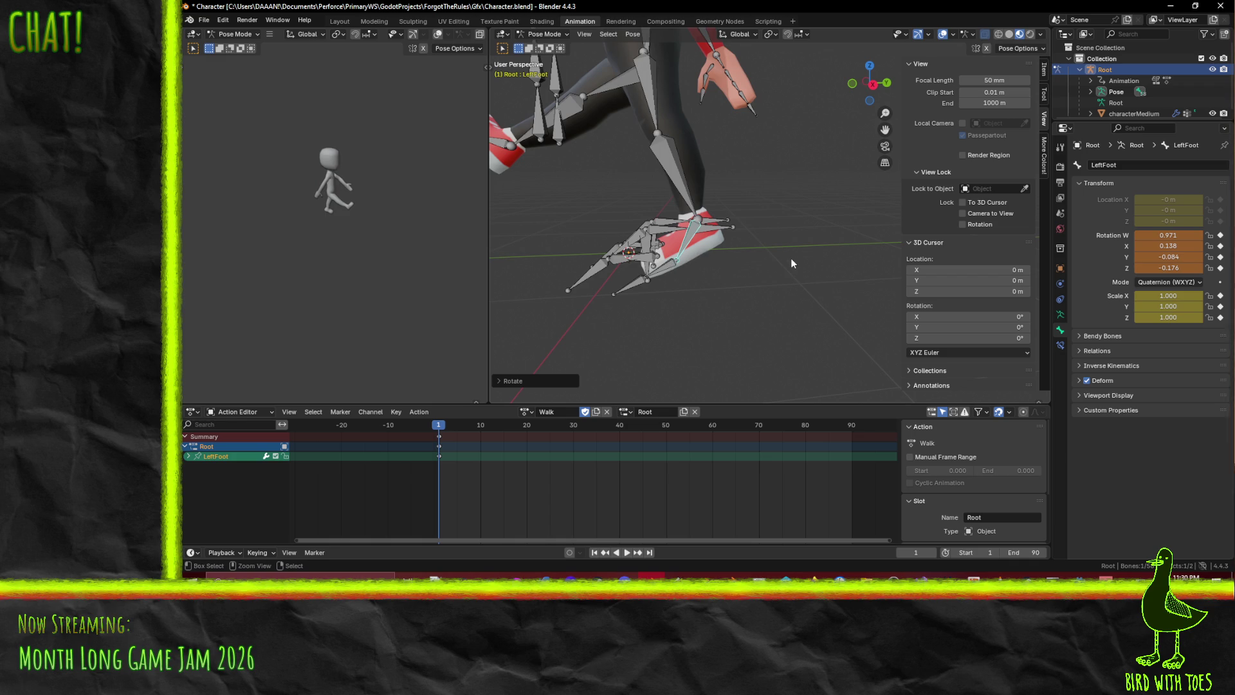
pyautogui.press('r')
pyautogui.press('x')
pyautogui.press('x')
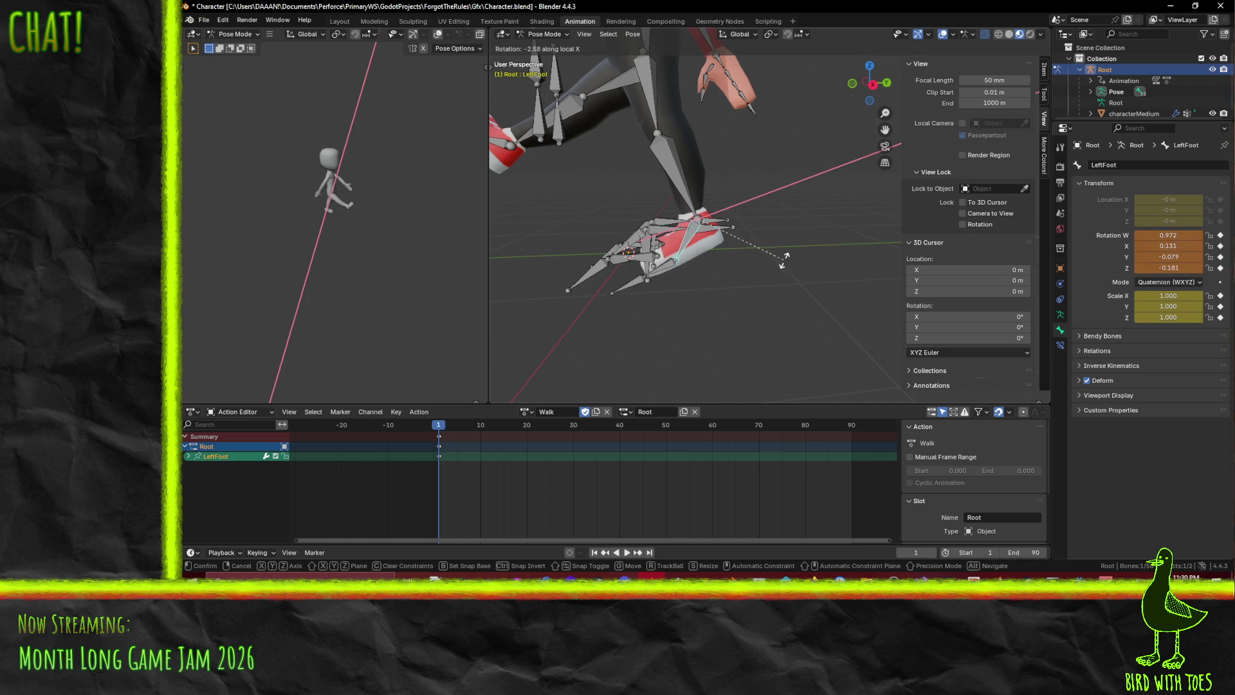
pyautogui.click(785, 259)
pyautogui.click(661, 269)
pyautogui.press('r')
pyautogui.press('x')
pyautogui.press('x')
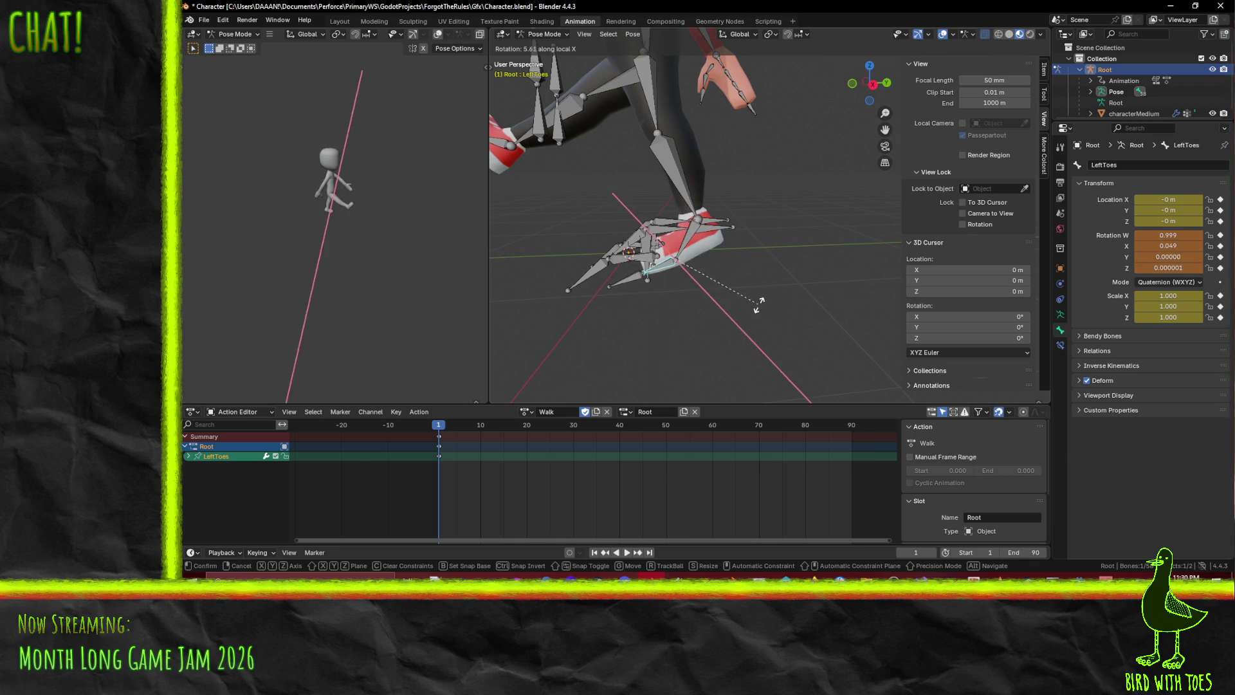
pyautogui.click(754, 306)
# Check the left leg pose in right side orthographic view, then select the HipsCtrl bone
pyautogui.moveTo(693, 323)
pyautogui.mouseDown(button='middle')
pyautogui.moveTo(739, 304)
pyautogui.moveTo(821, 316)
pyautogui.moveTo(818, 326)
pyautogui.moveTo(782, 302)
pyautogui.mouseUp(button='middle')
pyautogui.press('KP_1')
pyautogui.press('KP_3')
pyautogui.scroll(5, 783, 302)
pyautogui.keyDown('shift'); pyautogui.click(695, 257); pyautogui.keyUp('shift')
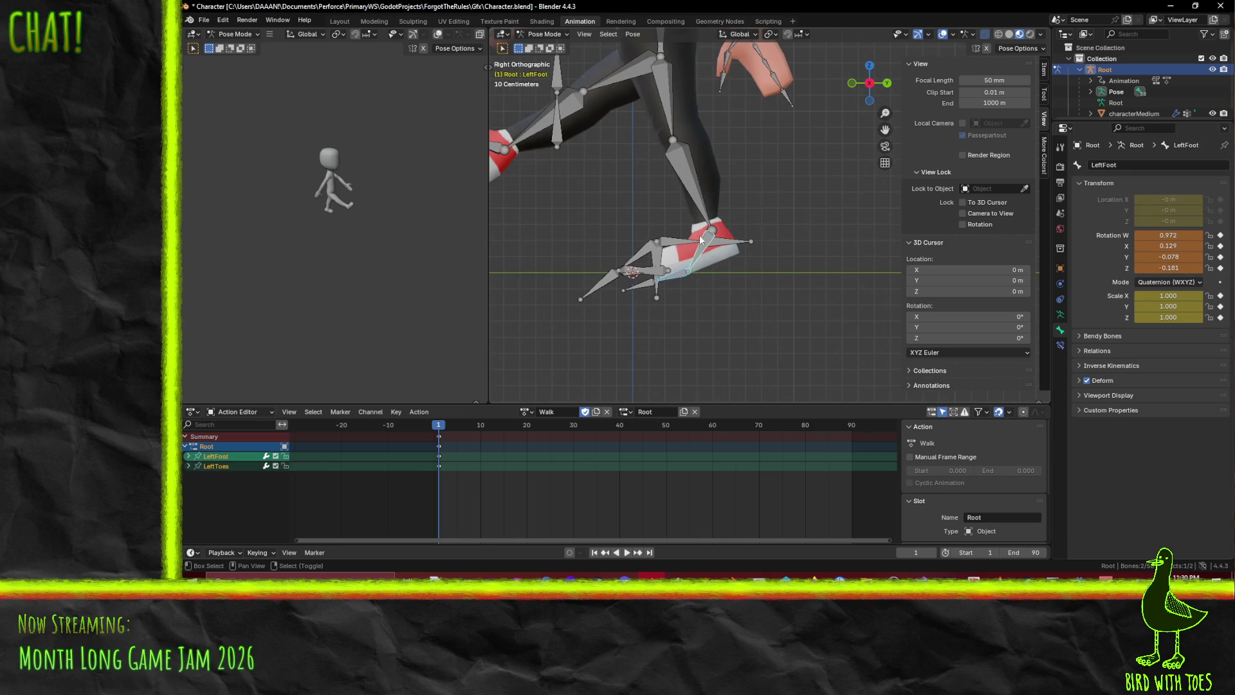
pyautogui.keyDown('shift'); pyautogui.click(683, 143); pyautogui.keyUp('shift')
pyautogui.keyDown('shift'); pyautogui.click(686, 139); pyautogui.keyUp('shift')
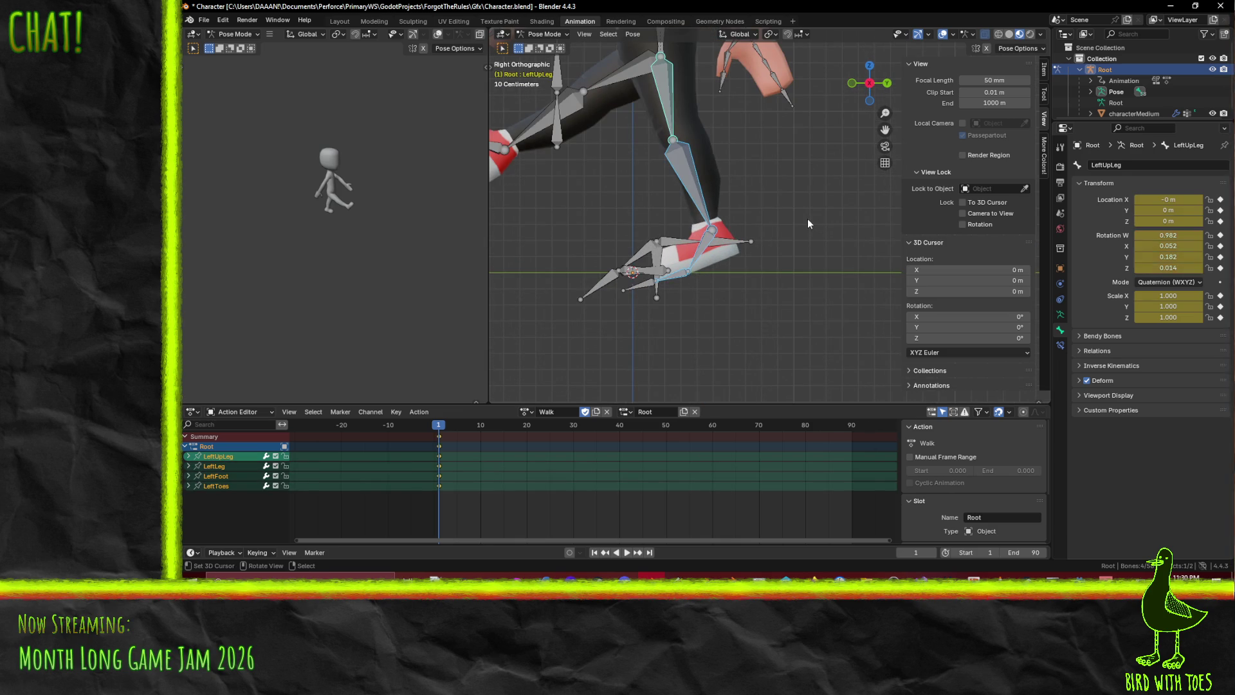
pyautogui.keyDown('shift'); pyautogui.moveTo(782, 206); pyautogui.dragTo(790, 268, button='middle'); pyautogui.keyUp('shift')
pyautogui.click(668, 113)
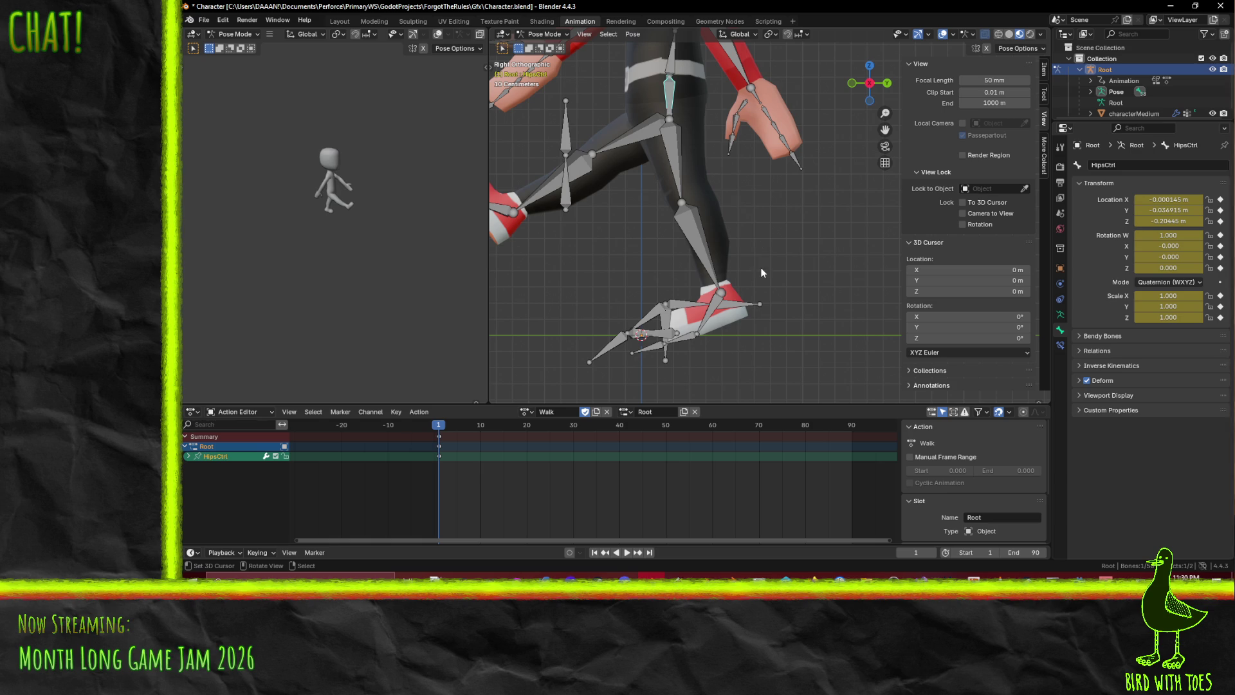
# Try moving HipsCtrl vertically along Z, then undo the move
pyautogui.press('g')
pyautogui.press('z')
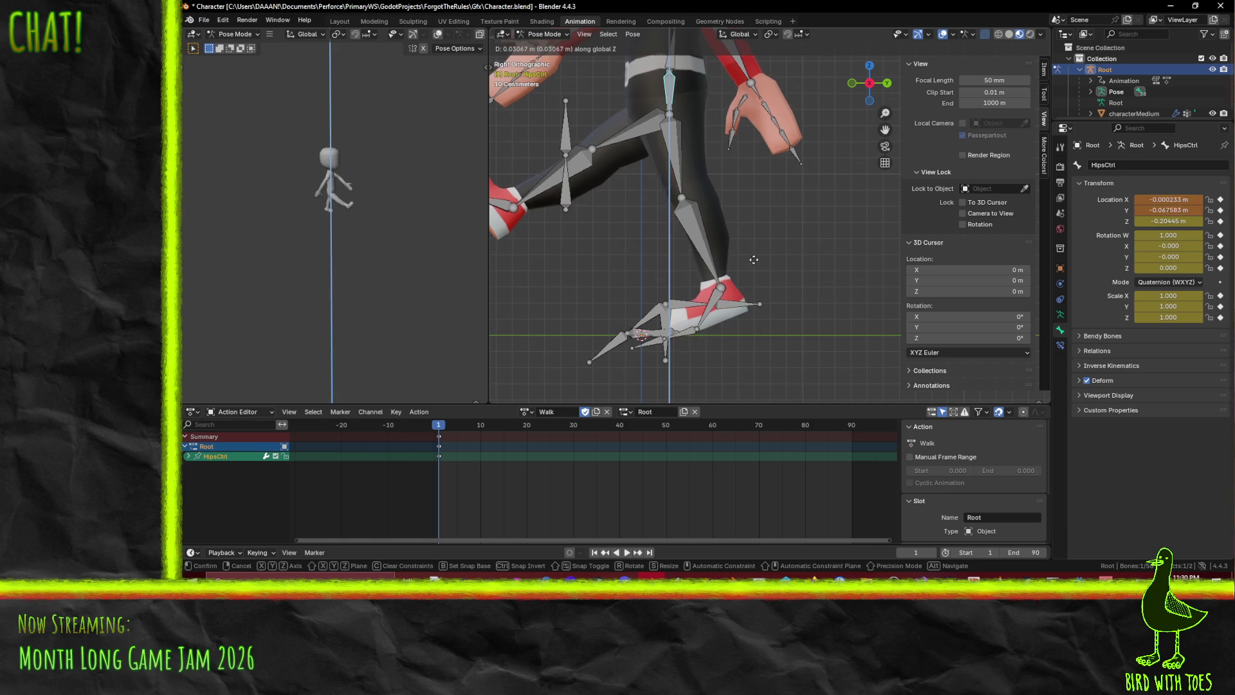
pyautogui.click(748, 282)
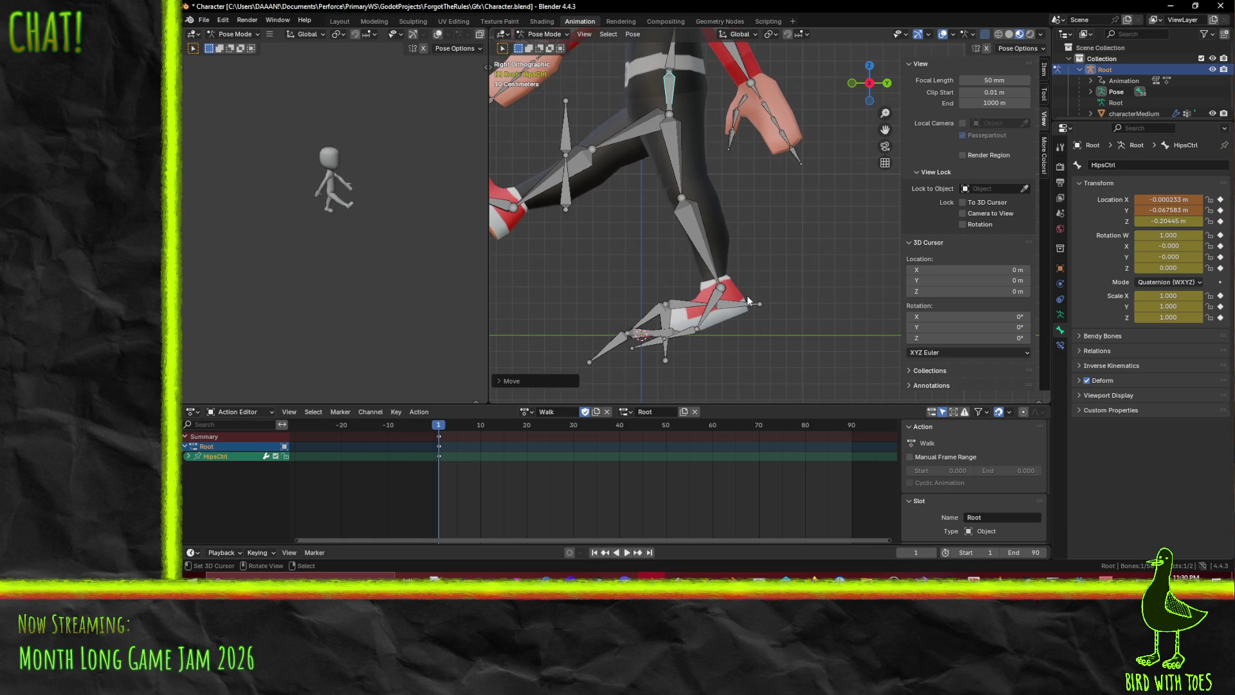
pyautogui.hotkey('ctrl', 'z')
# Rotate RightUpLeg on the X axis and RightLeg to pose the right leg at frame 1
pyautogui.click(578, 172)
pyautogui.click(577, 173)
pyautogui.press('r')
pyautogui.press('x')
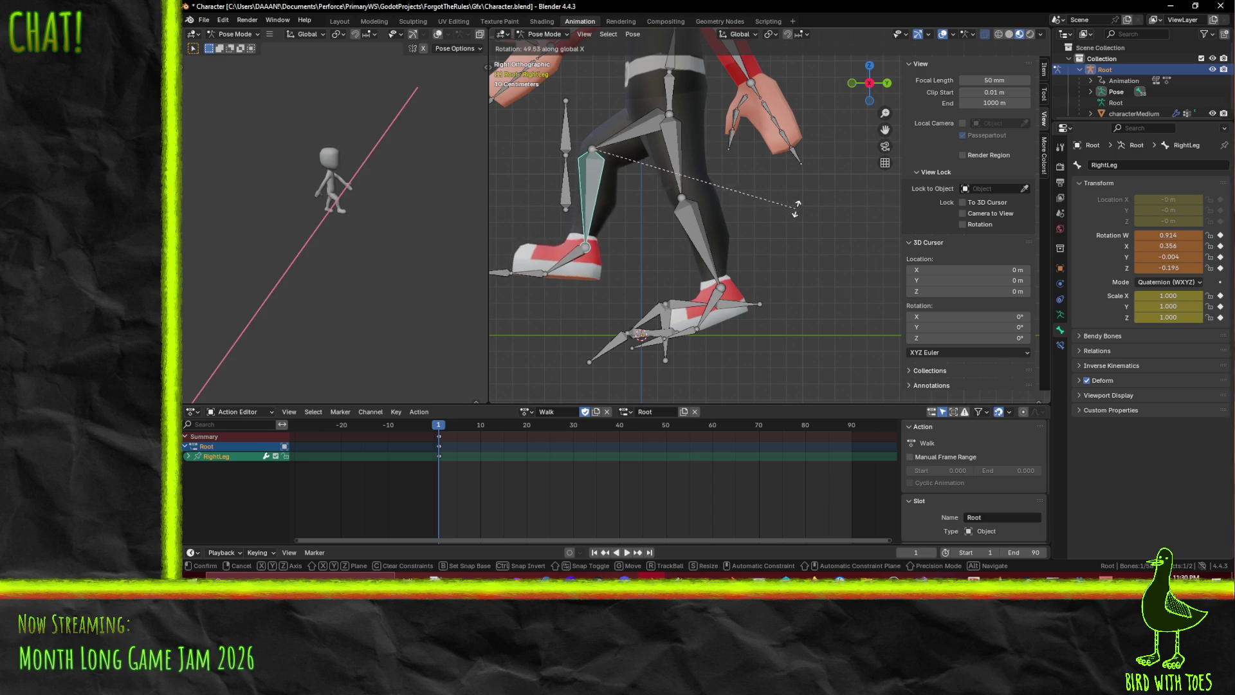
pyautogui.rightClick(801, 188)
pyautogui.click(631, 135)
pyautogui.press('r')
pyautogui.press('x')
pyautogui.click(729, 248)
pyautogui.click(592, 207)
pyautogui.press('r')
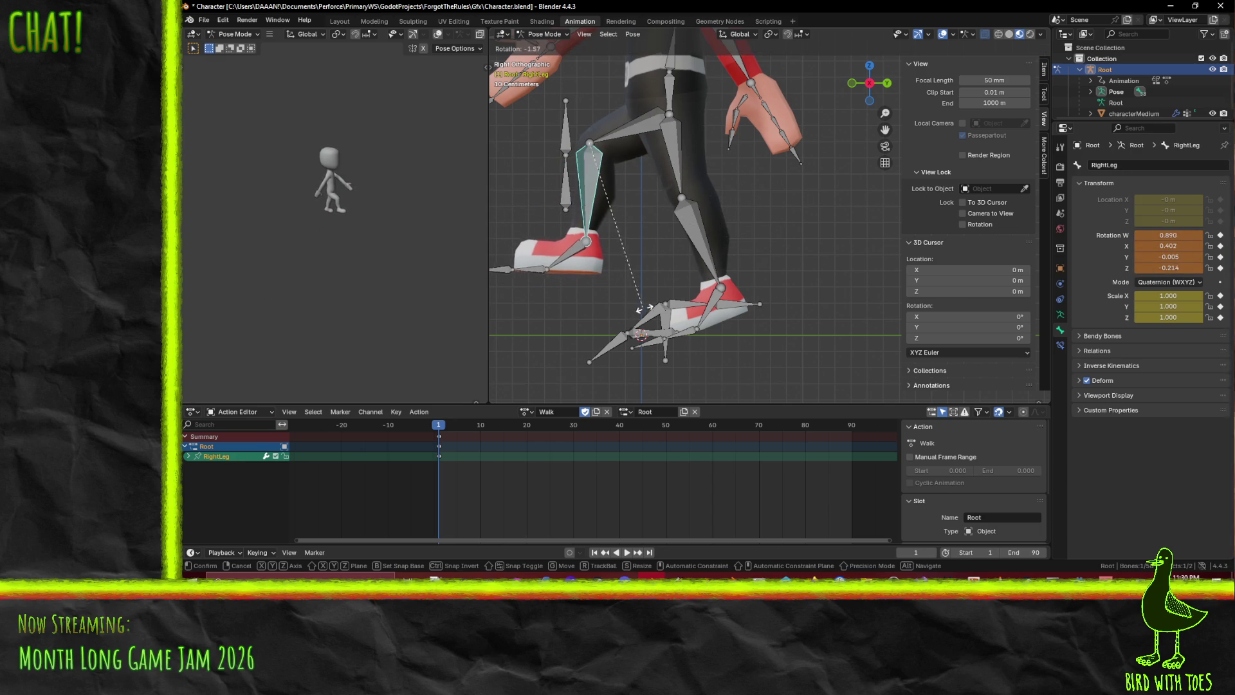
pyautogui.click(677, 310)
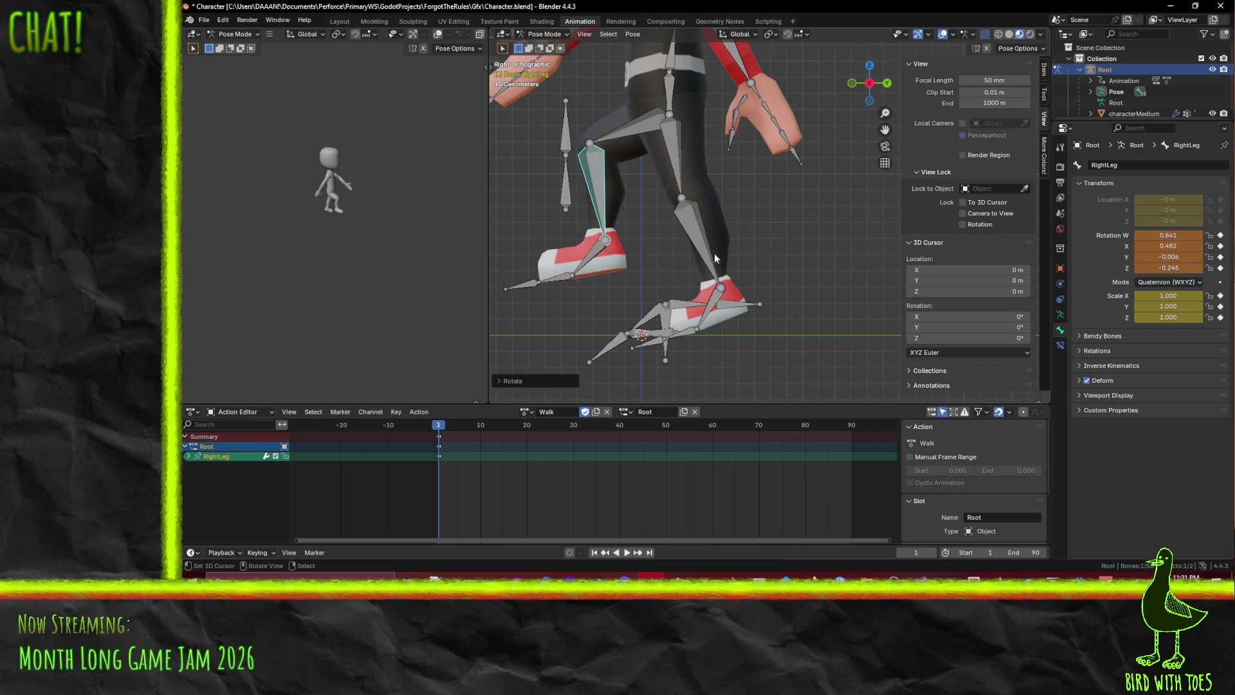
# Refine the RightUpLeg and RightLeg rotations
pyautogui.scroll(-5, 717, 256)
pyautogui.scroll(4, 740, 212)
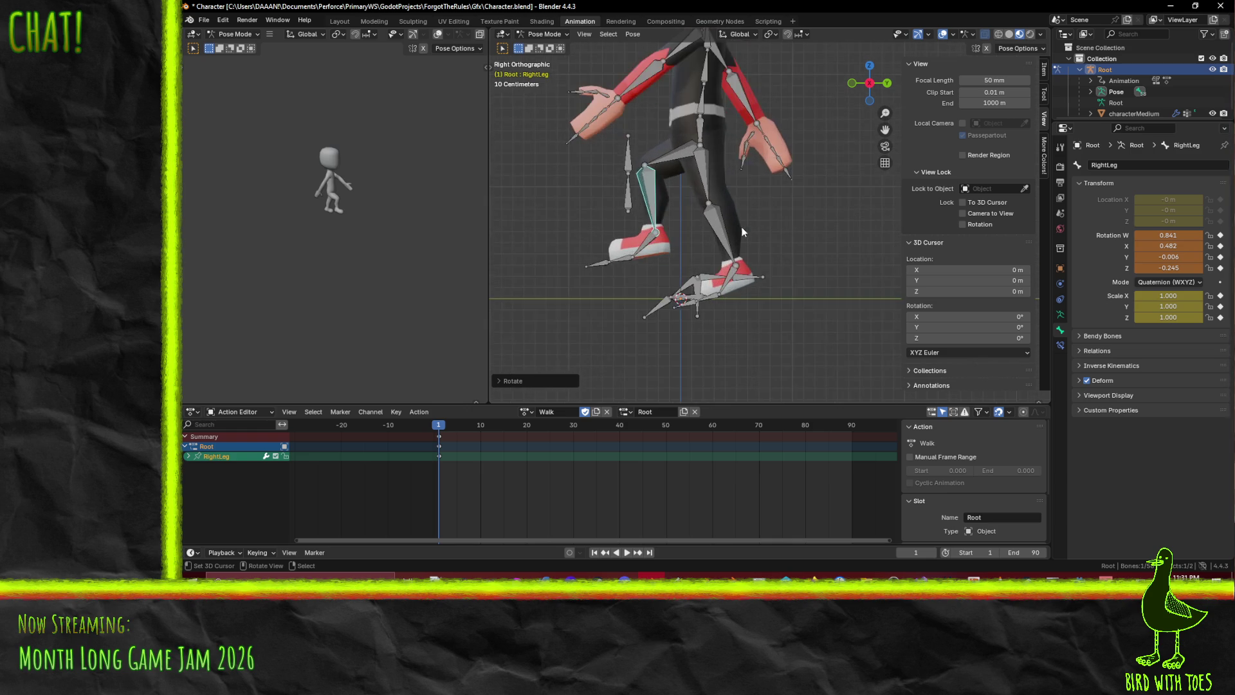
pyautogui.click(674, 167)
pyautogui.press('r')
pyautogui.click(673, 216)
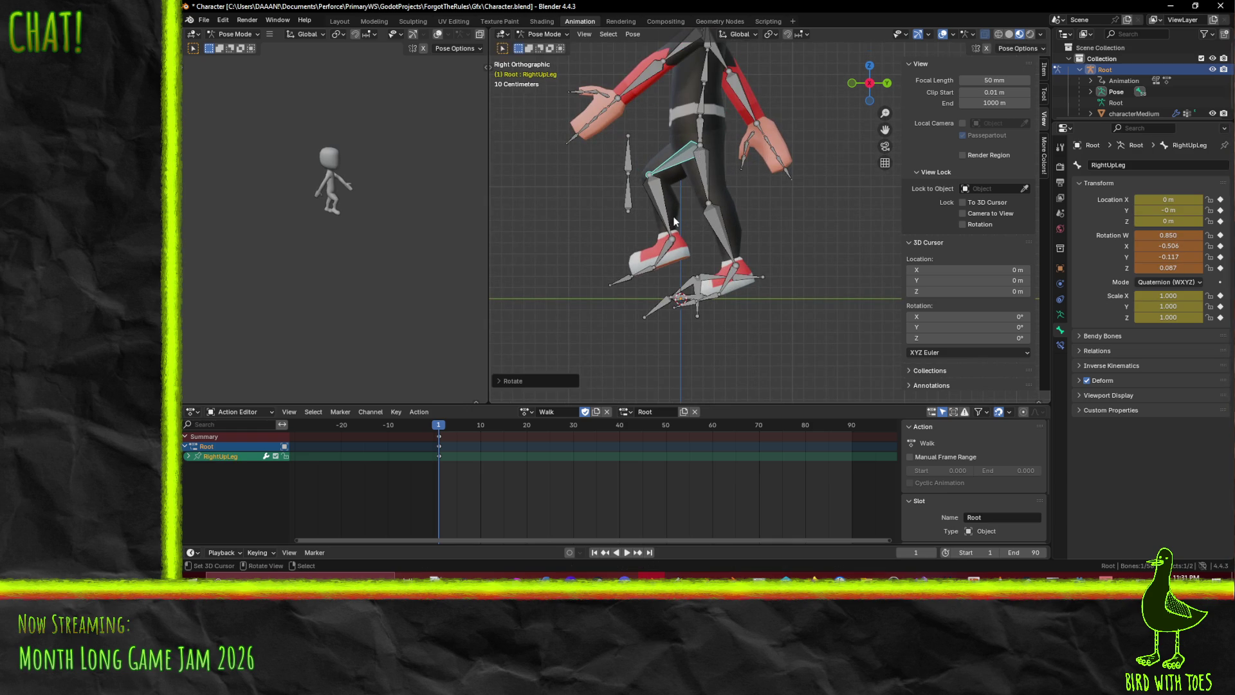
pyautogui.keyDown('shift'); pyautogui.click(660, 221); pyautogui.keyUp('shift')
pyautogui.press('r')
pyautogui.click(664, 258)
pyautogui.press('i')
# Tilt RightFoot, then keyframe RightUpLeg, RightLeg and RightFoot at frame 1 and preview
pyautogui.click(664, 258)
pyautogui.press('r')
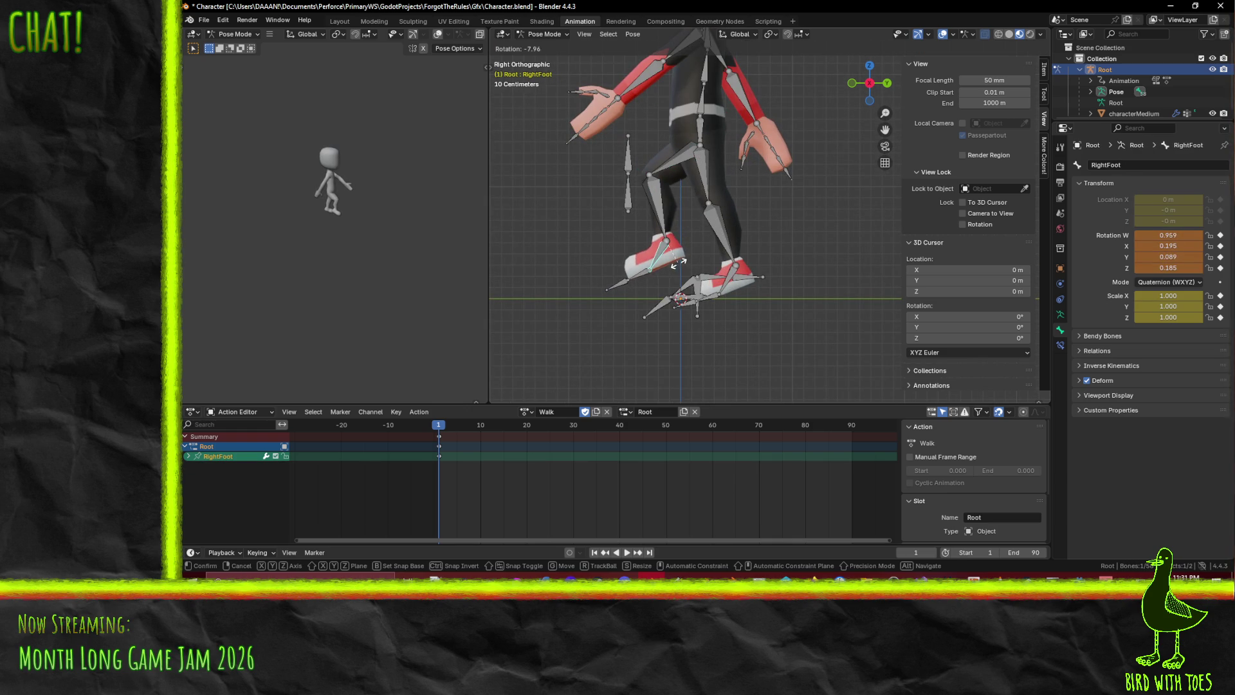
pyautogui.click(676, 242)
pyautogui.hotkey('shift', '[')
pyautogui.hotkey('shift', '[')
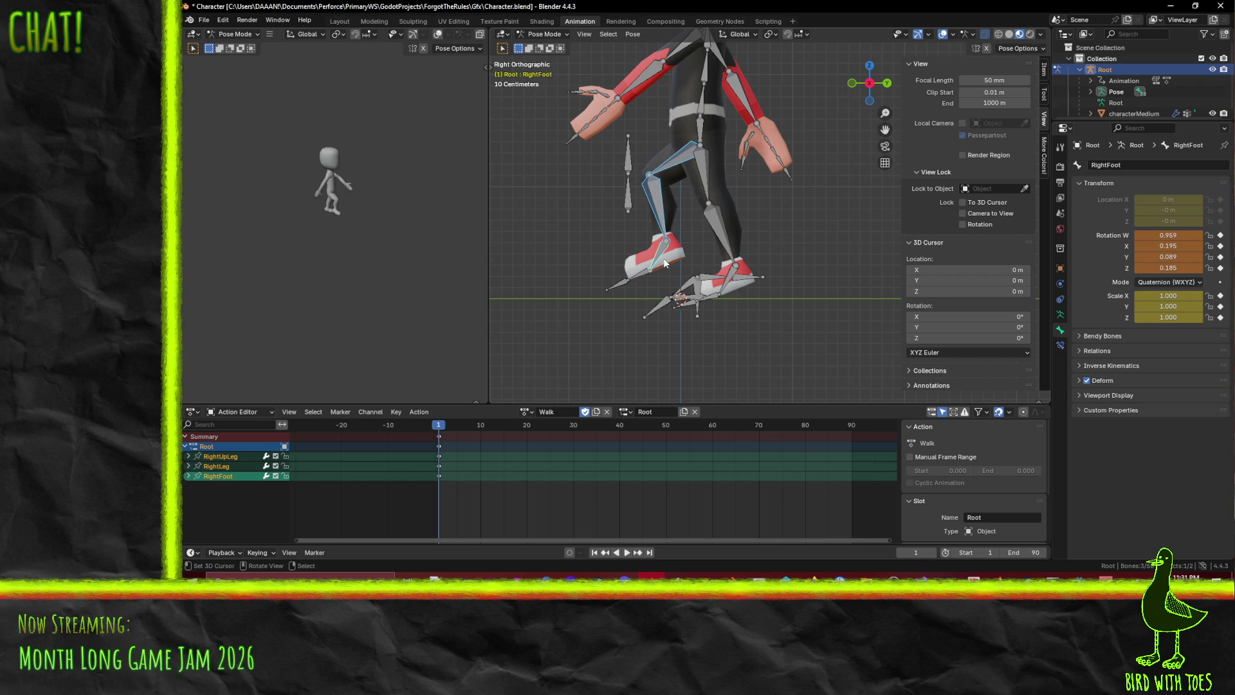
pyautogui.press('i')
pyautogui.moveTo(456, 426); pyautogui.dragTo(478, 432)
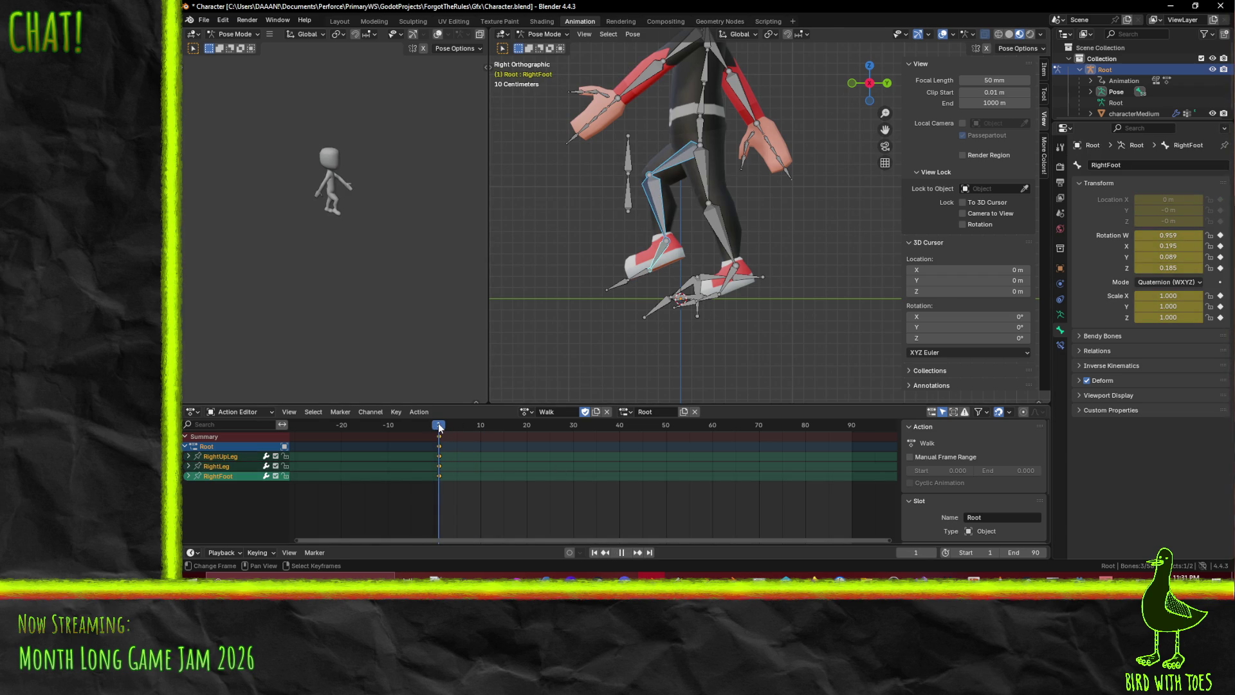
# At frame 20, rotate the left upper leg around the X axis
pyautogui.moveTo(440, 428); pyautogui.dragTo(455, 428)
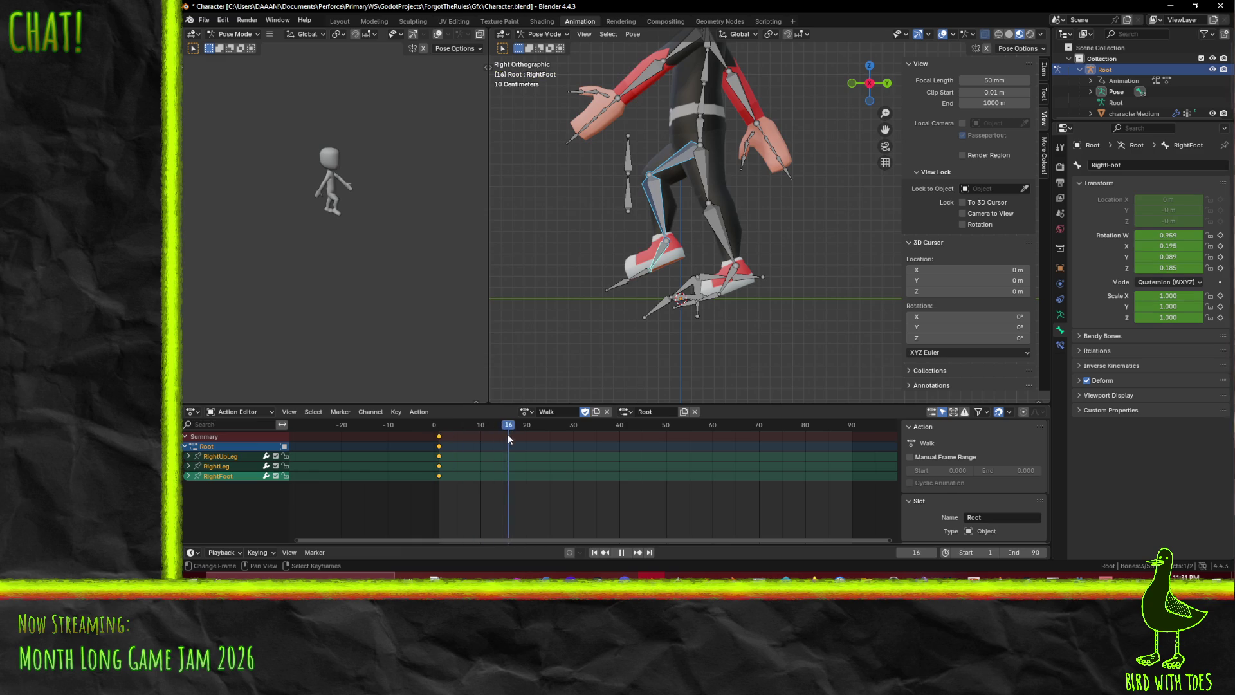
pyautogui.click(705, 174)
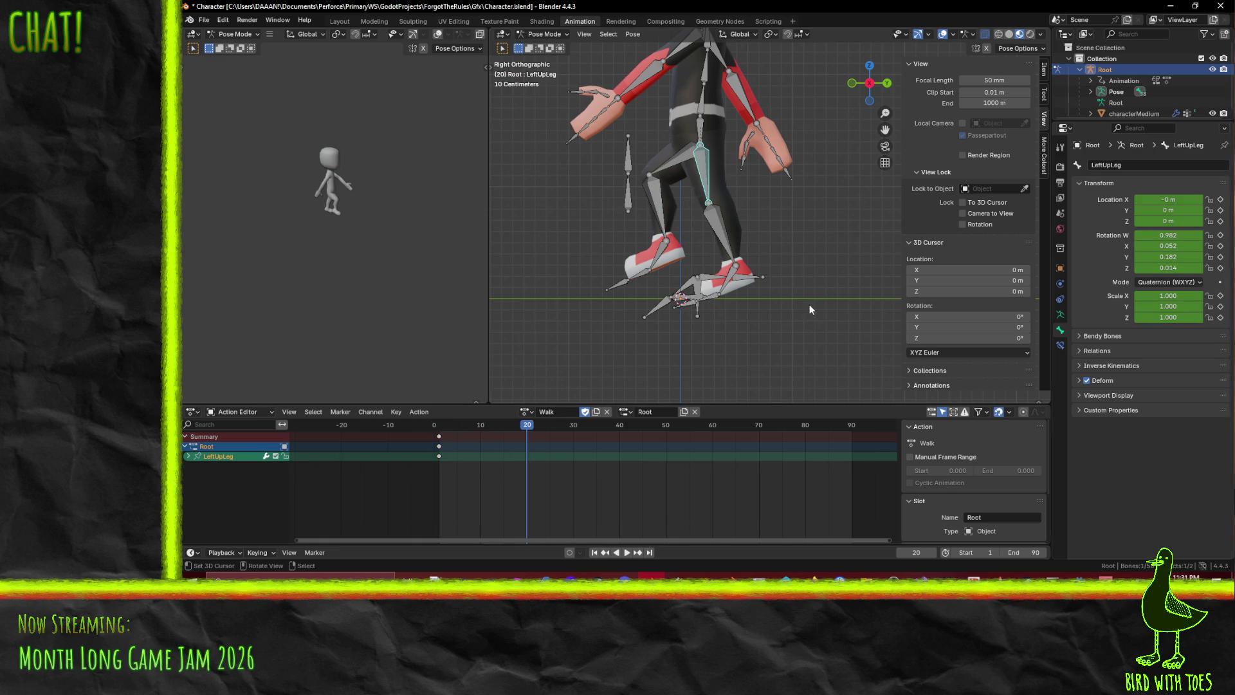
pyautogui.press('r')
pyautogui.press('x')
pyautogui.press('x')
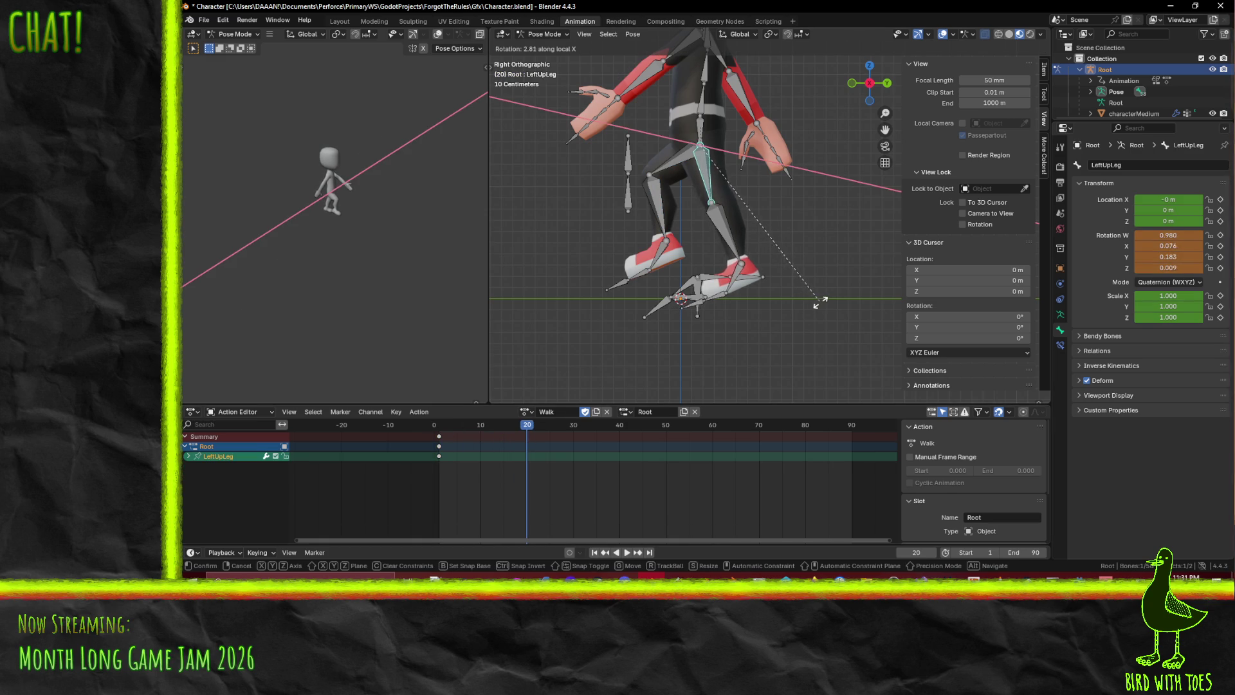
pyautogui.press('Escape')
pyautogui.press('KP_1')
pyautogui.press('KP_3')
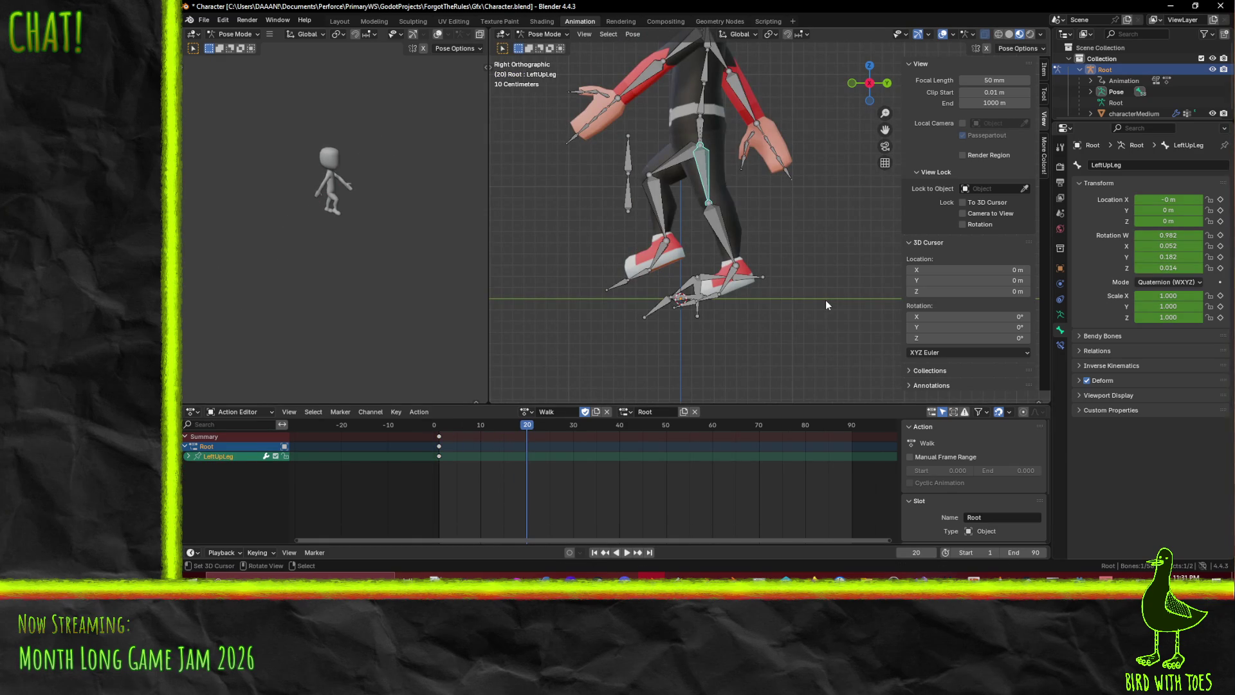
pyautogui.press('r')
pyautogui.press('x')
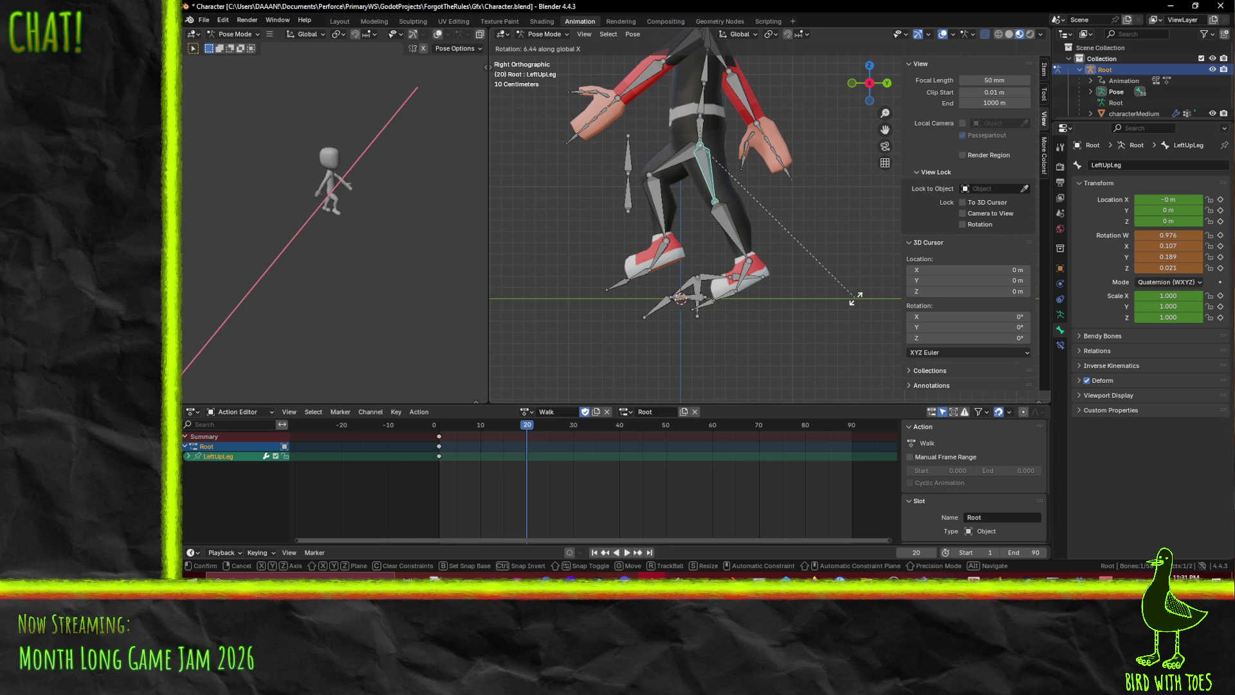
pyautogui.click(830, 277)
# Swing the right upper leg and lower leg into the next stride
pyautogui.click(671, 153)
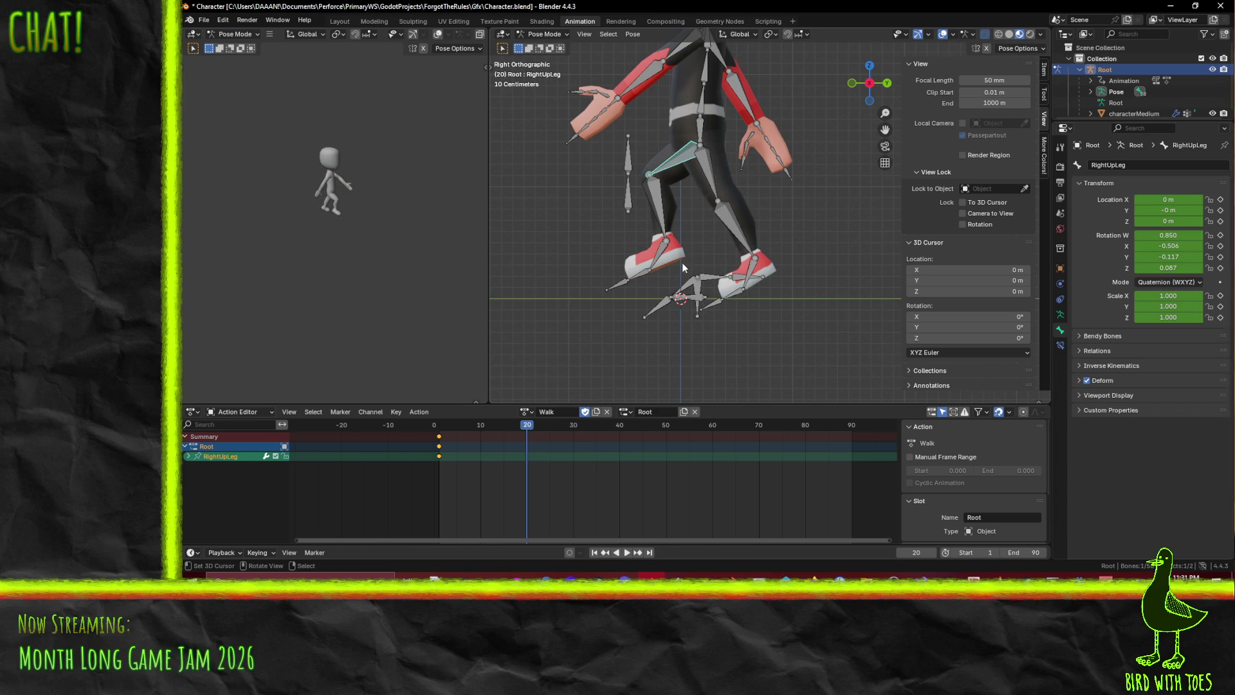
pyautogui.press('r')
pyautogui.press('x')
pyautogui.click(695, 231)
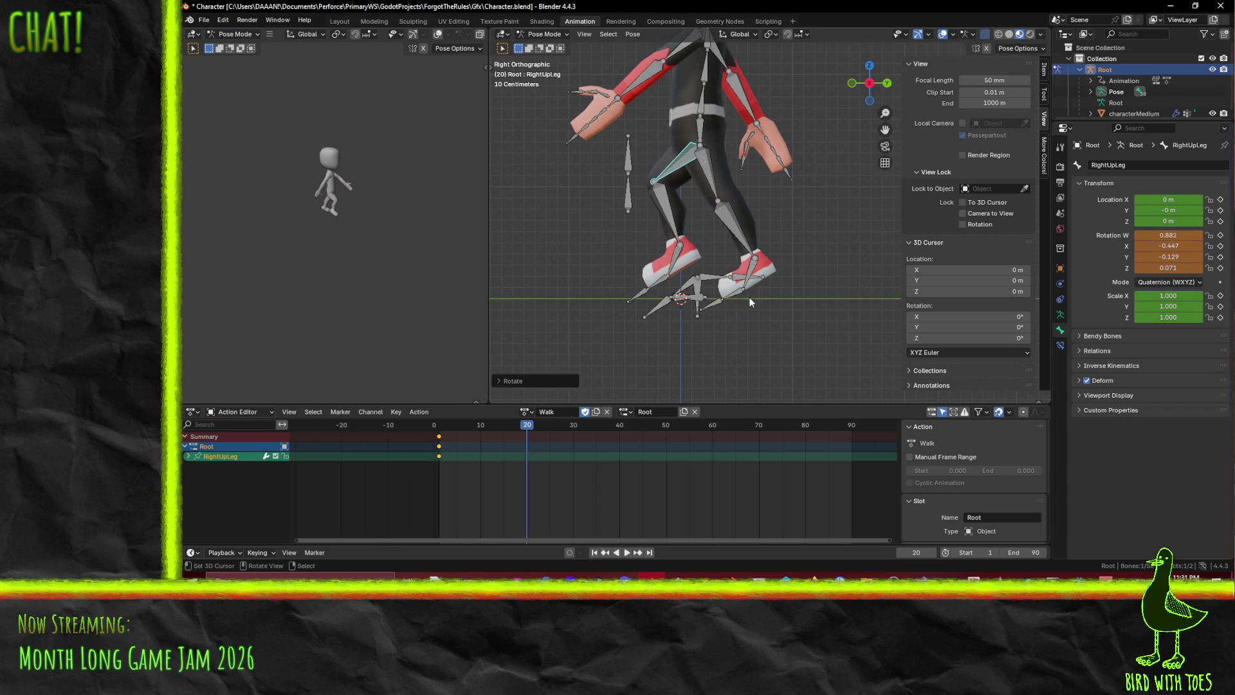
pyautogui.click(677, 211)
pyautogui.press('r')
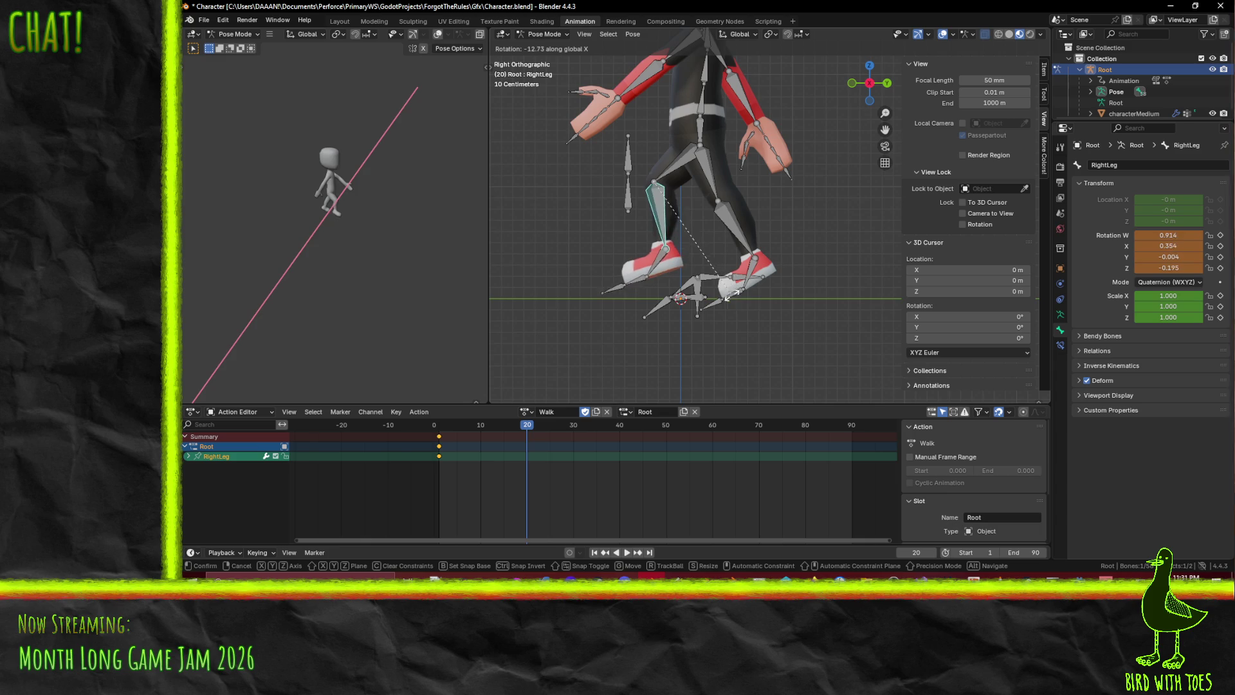
pyautogui.click(724, 295)
# Refine the right upper leg and lower leg rotations around X
pyautogui.click(678, 184)
pyautogui.press('r')
pyautogui.press('x')
pyautogui.click(679, 221)
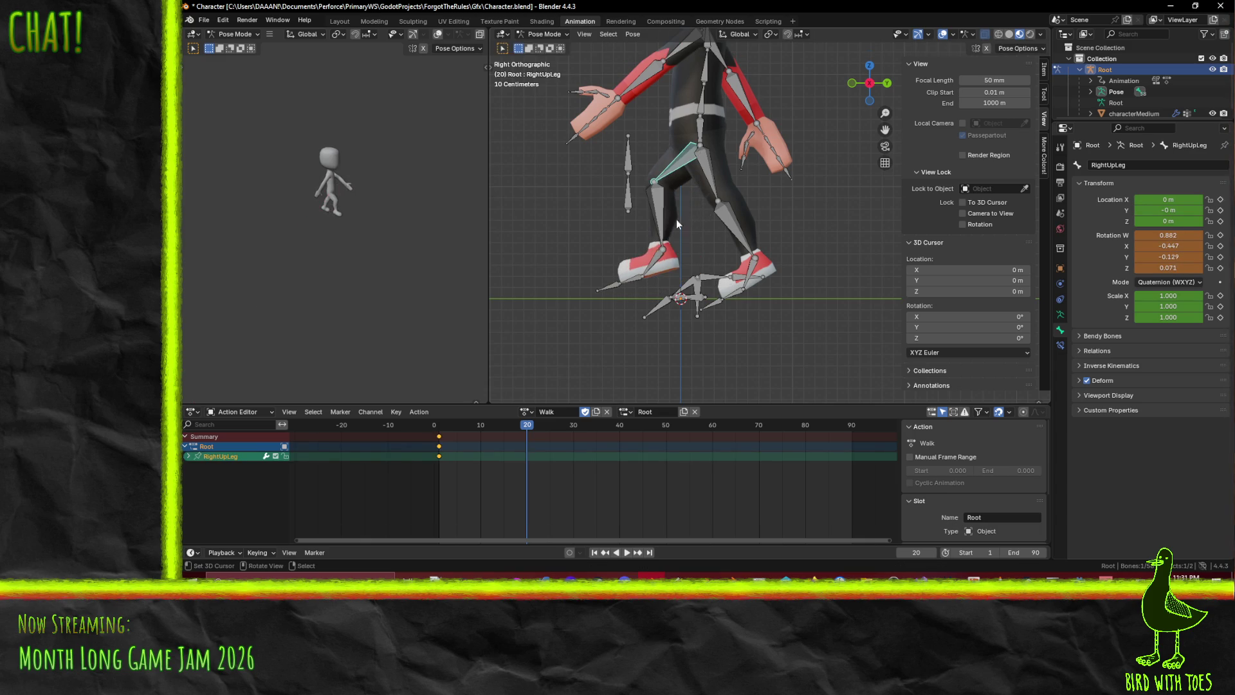
pyautogui.press('r')
pyautogui.press('x')
pyautogui.click(692, 257)
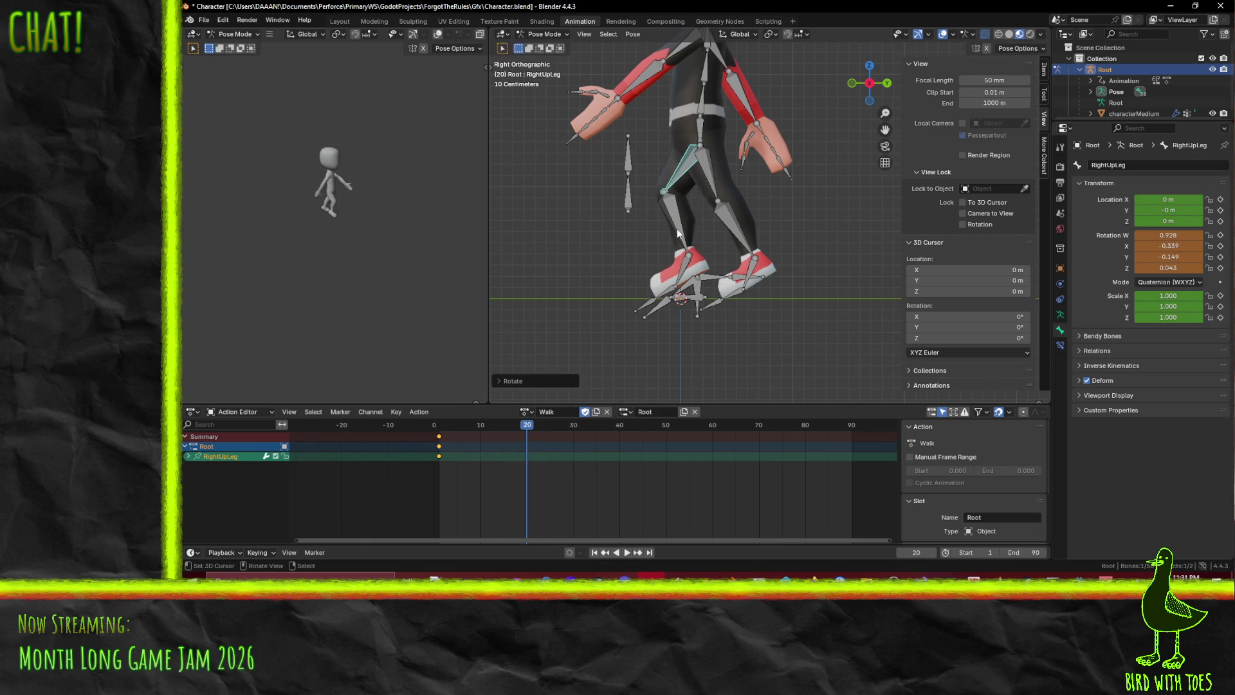
pyautogui.click(684, 236)
pyautogui.press('r')
pyautogui.press('x')
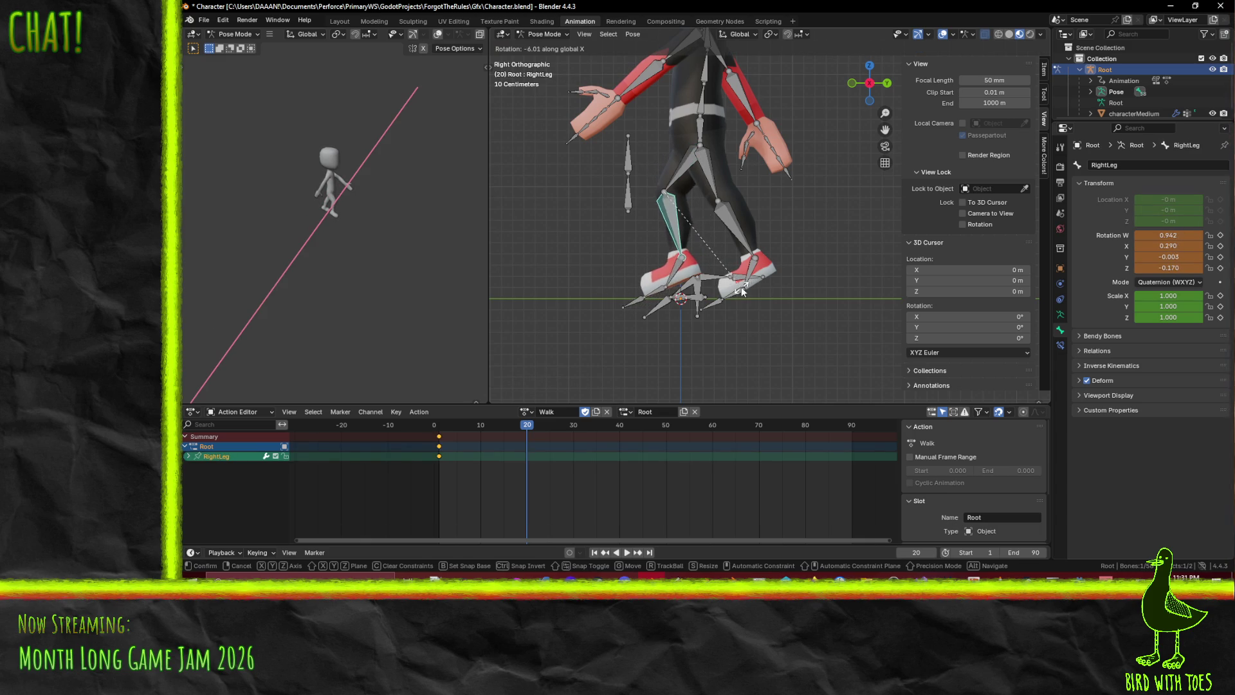
pyautogui.click(681, 275)
# Rotate the right foot and bend the right toes around global X
pyautogui.click(680, 277)
pyautogui.press('r')
pyautogui.press('x')
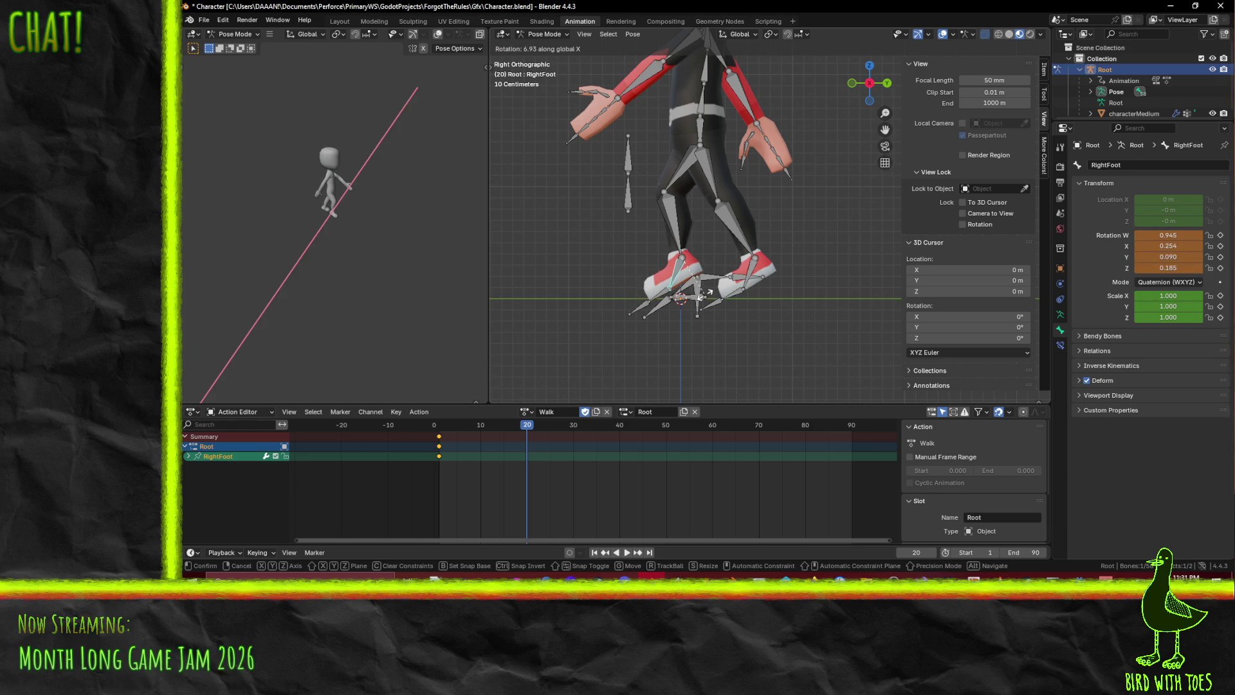
pyautogui.click(710, 293)
pyautogui.click(664, 301)
pyautogui.press('r')
pyautogui.press('x')
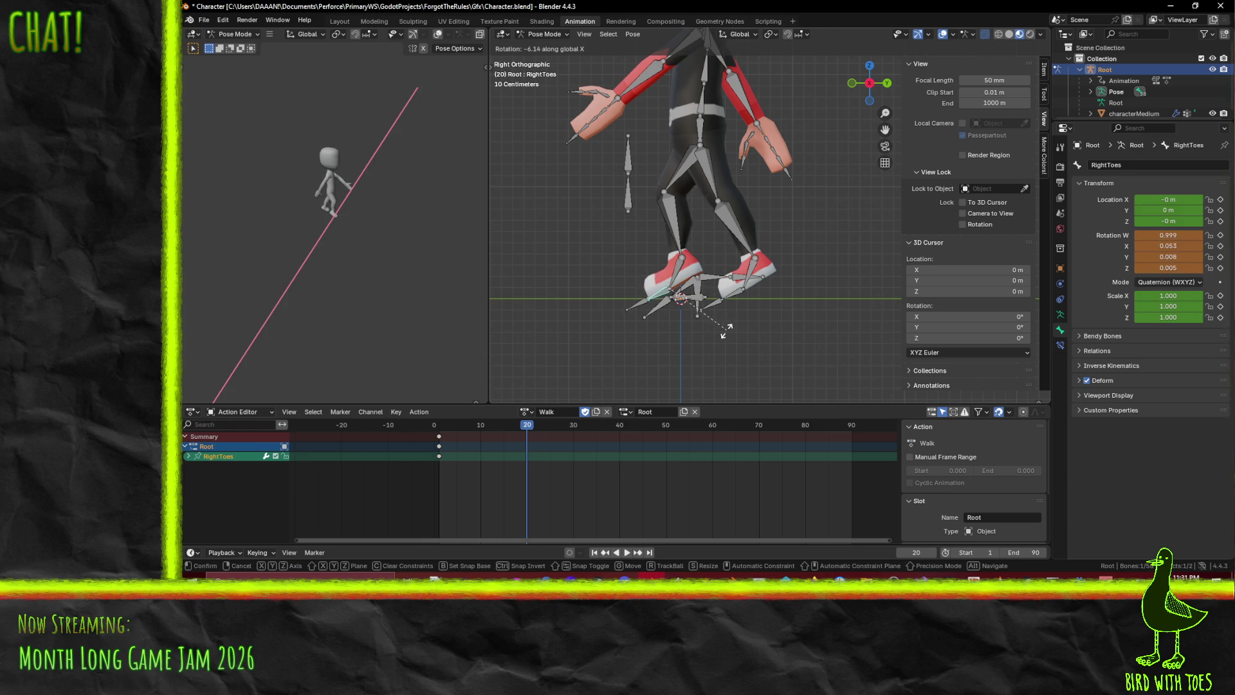
pyautogui.click(705, 307)
pyautogui.press('r')
pyautogui.press('x')
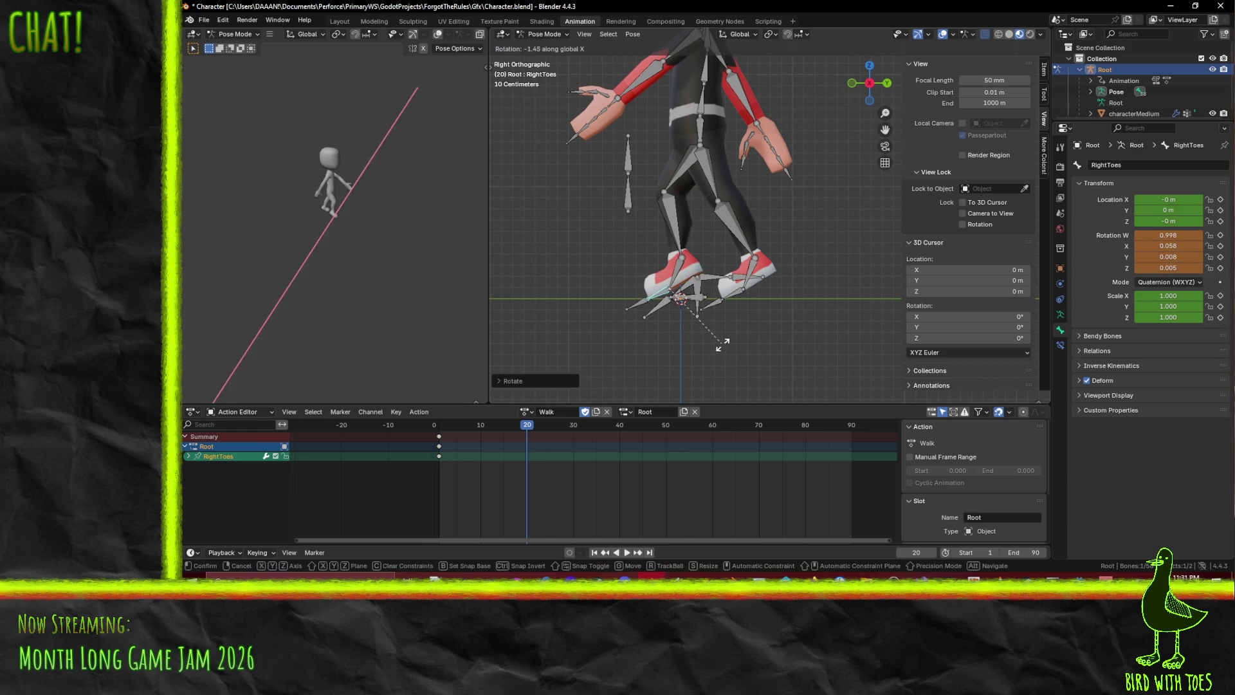
pyautogui.click(719, 346)
# Keyframe RightToes, RightFoot, RightLeg and RightUpLeg at frame 20, then review the stride
pyautogui.keyDown('shift'); pyautogui.click(677, 273); pyautogui.keyUp('shift')
pyautogui.keyDown('shift'); pyautogui.click(679, 218); pyautogui.keyUp('shift')
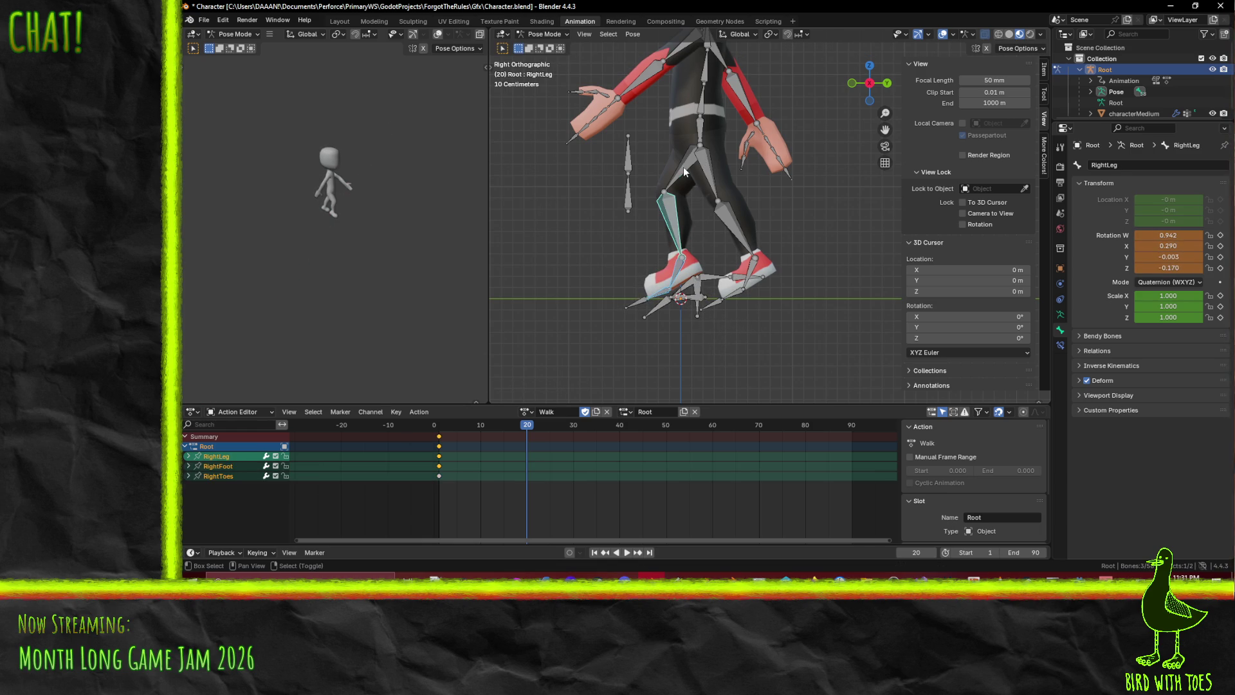
pyautogui.keyDown('shift'); pyautogui.click(685, 167); pyautogui.keyUp('shift')
pyautogui.press('i')
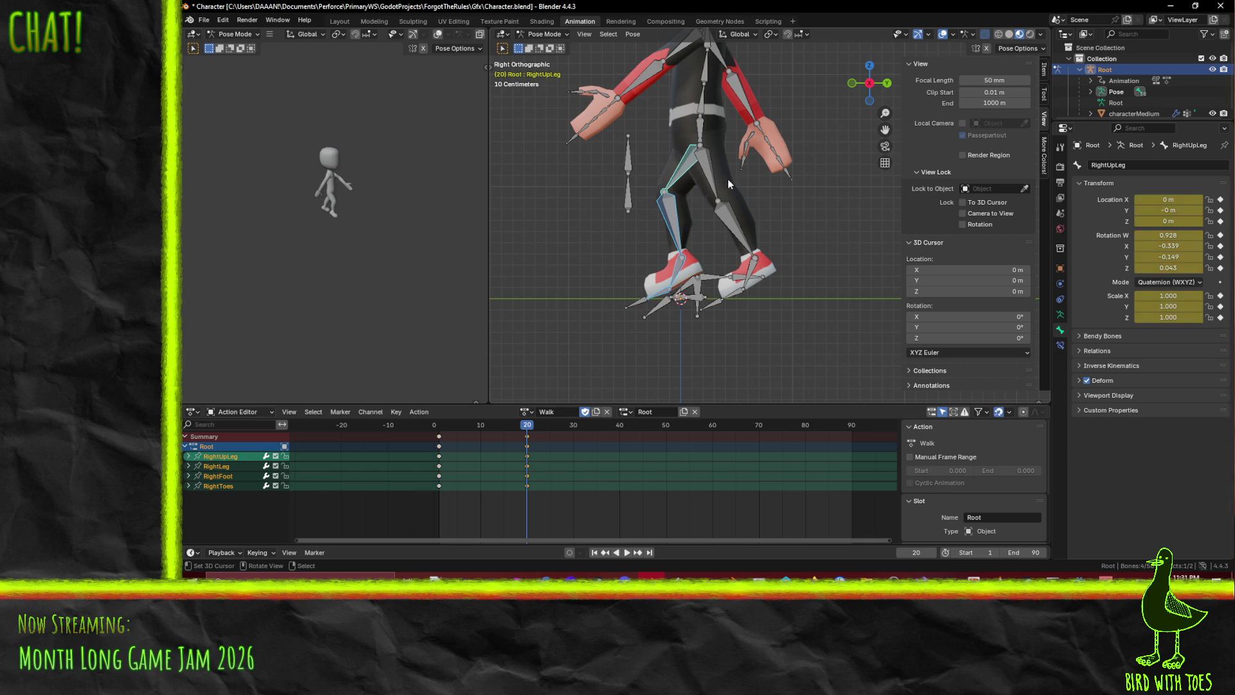
pyautogui.moveTo(529, 436)
pyautogui.mouseDown()
pyautogui.moveTo(446, 436)
pyautogui.moveTo(528, 438)
pyautogui.mouseUp()
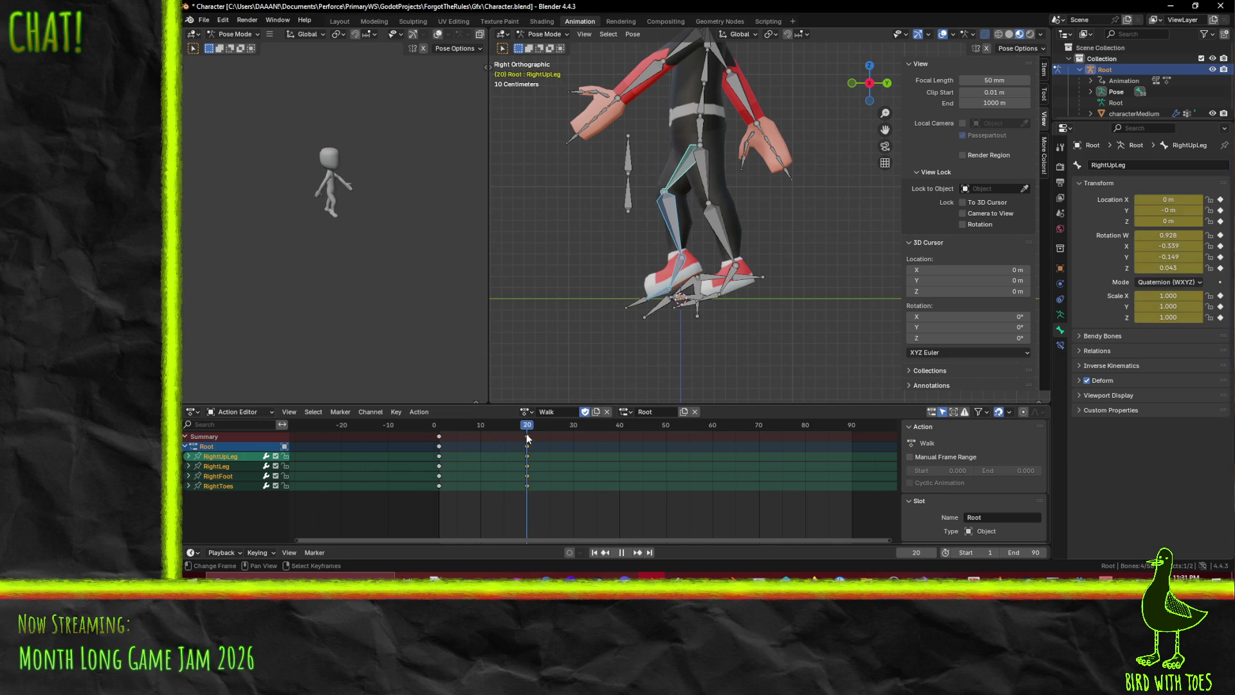
# Rotate the left upper leg around global X and the left lower leg into place
pyautogui.click(716, 175)
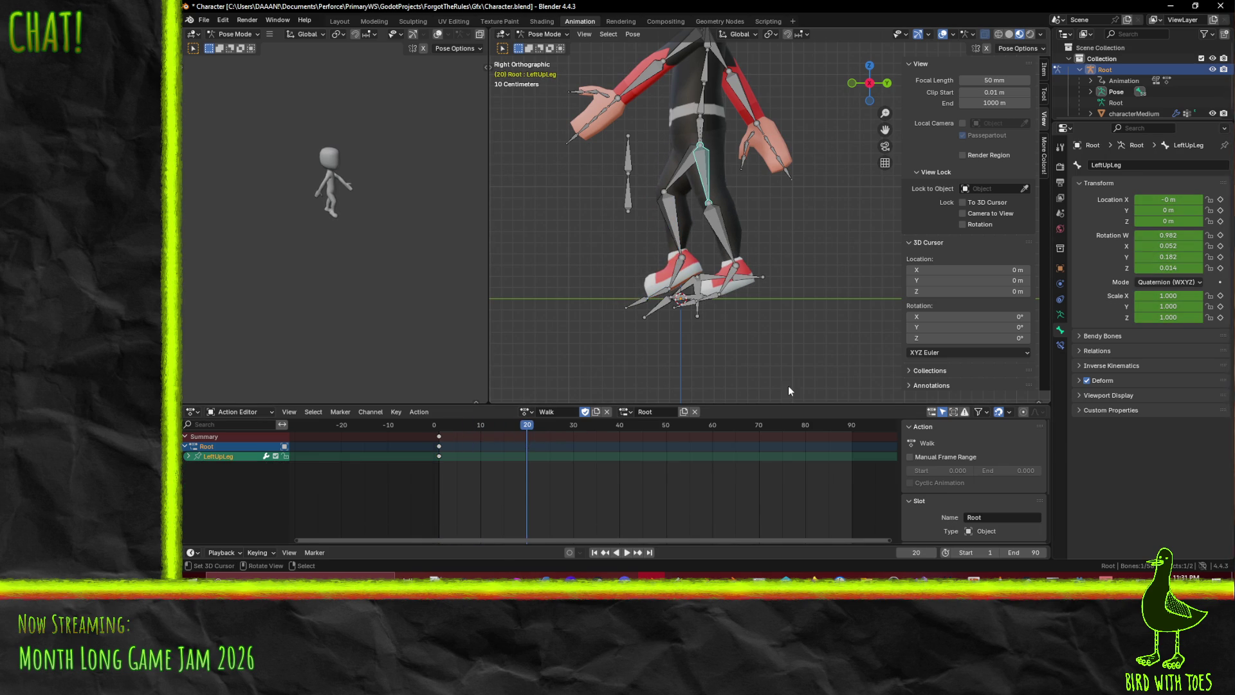
pyautogui.press('r')
pyautogui.press('x')
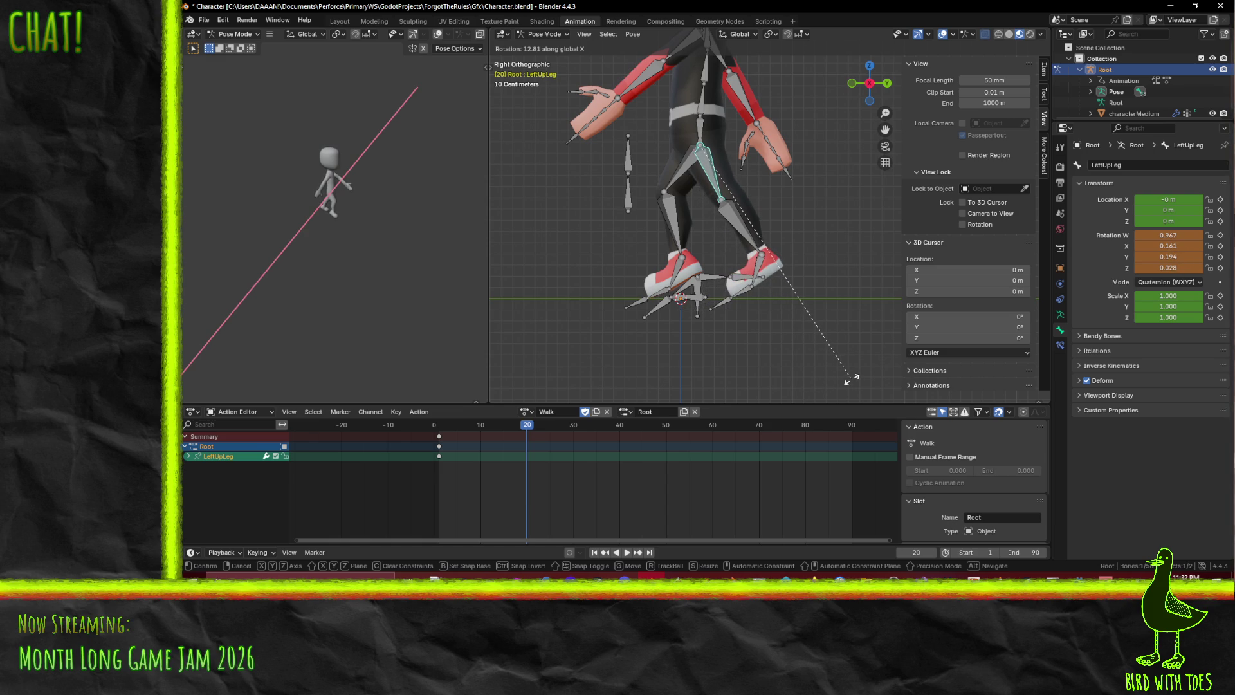
pyautogui.click(852, 379)
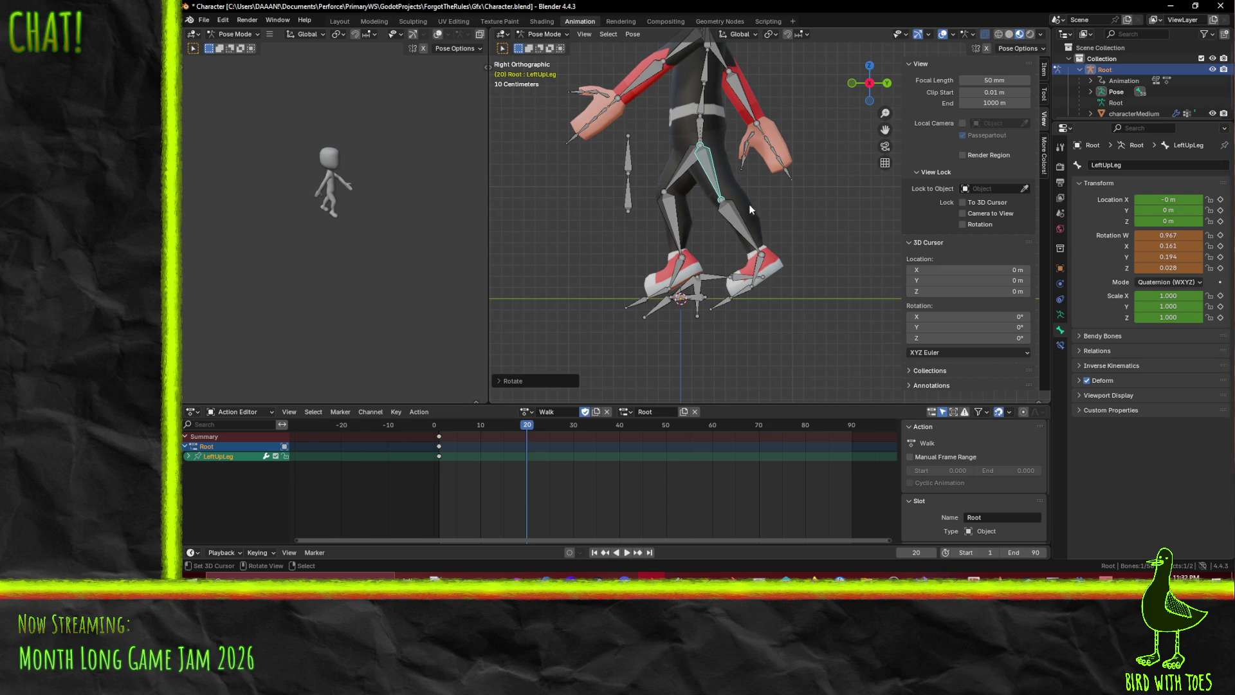
pyautogui.click(744, 223)
pyautogui.press('r')
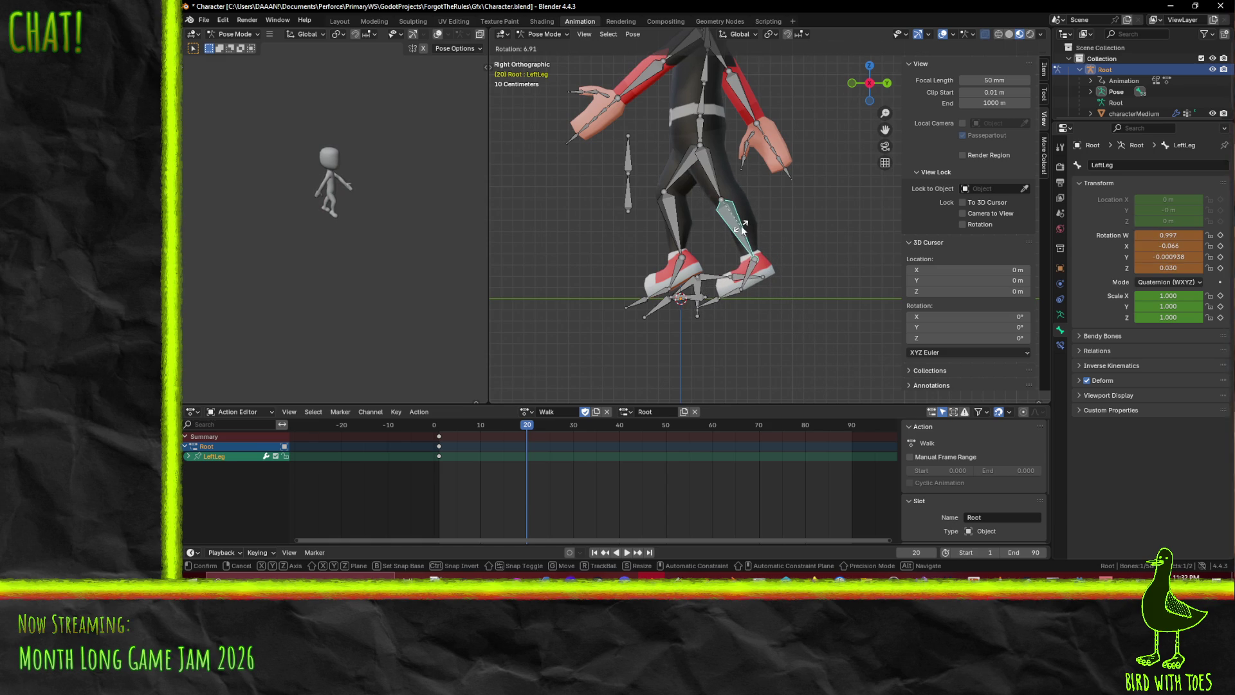
pyautogui.rightClick(744, 223)
pyautogui.hotkey('ctrl', 'z')
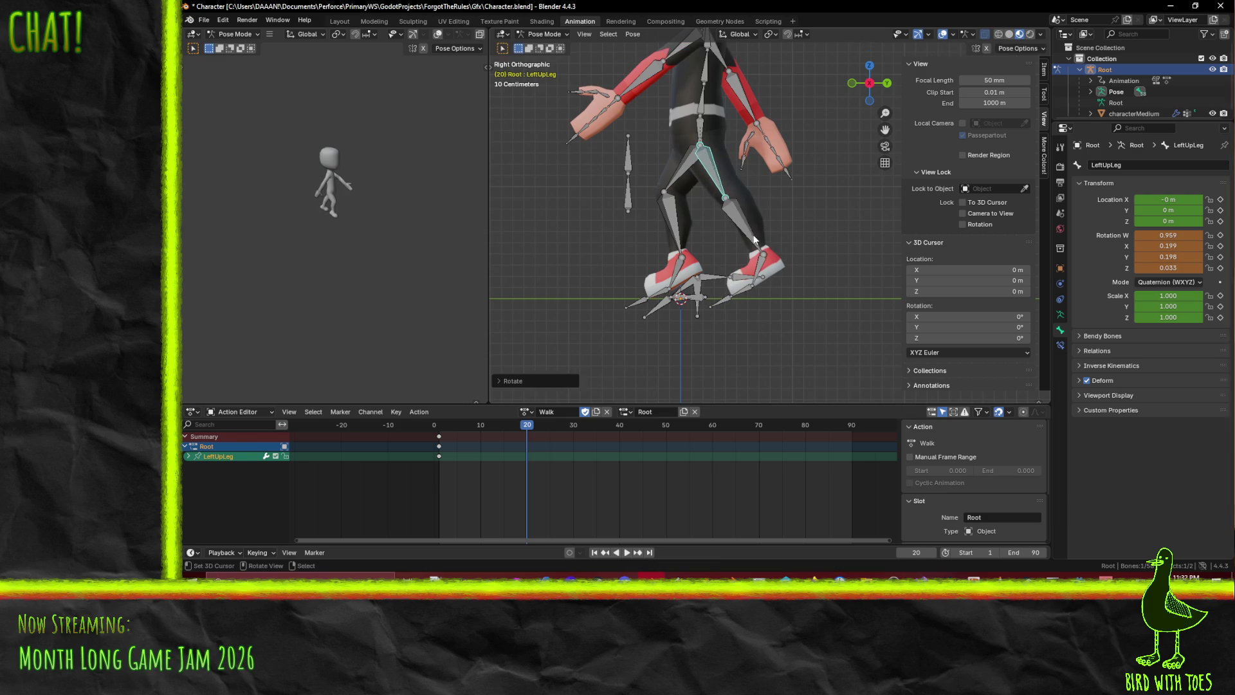
pyautogui.click(754, 239)
pyautogui.press('r')
pyautogui.click(796, 264)
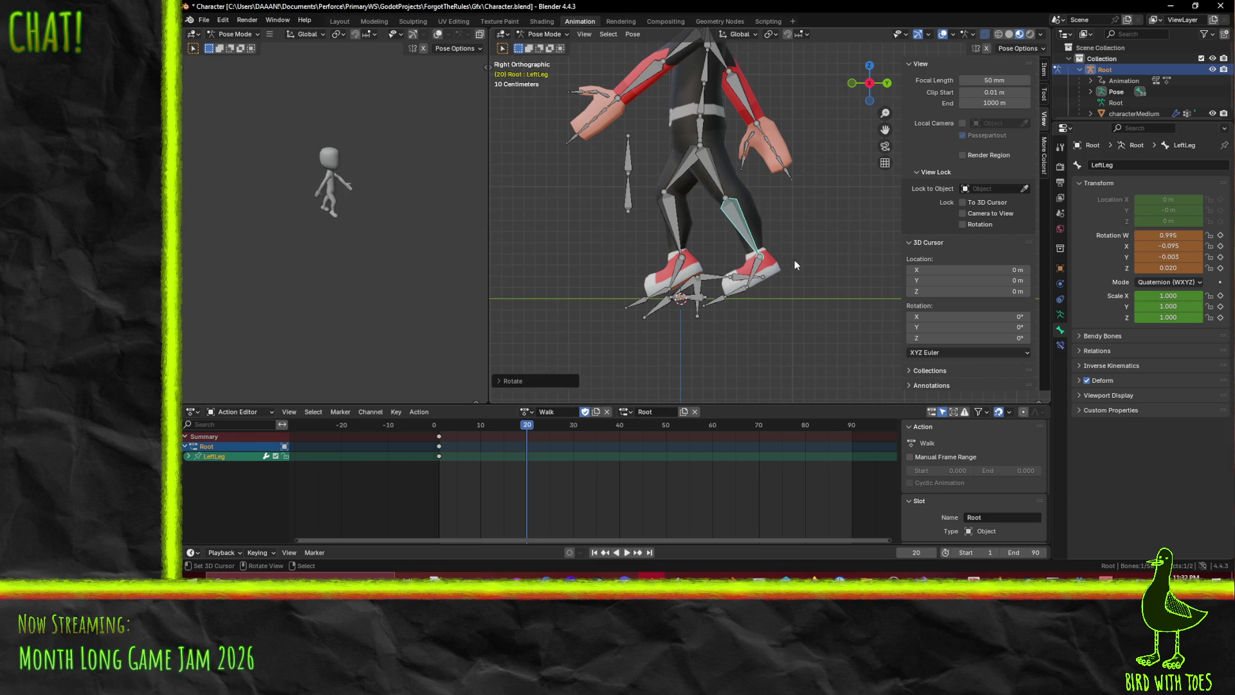
# Bend the left toes and keyframe the whole left leg chain at frame 20
pyautogui.click(759, 277)
pyautogui.press('r')
pyautogui.click(775, 289)
pyautogui.hotkey('ctrl', 'z')
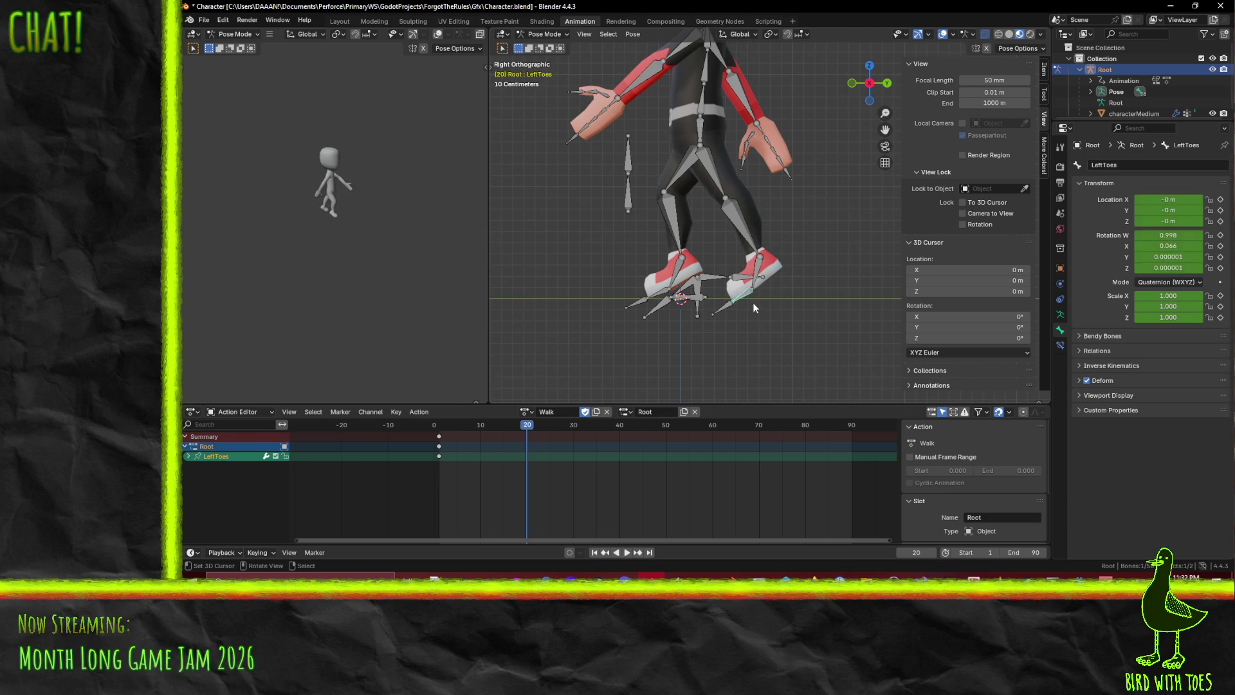
pyautogui.press('r')
pyautogui.rightClick(761, 326)
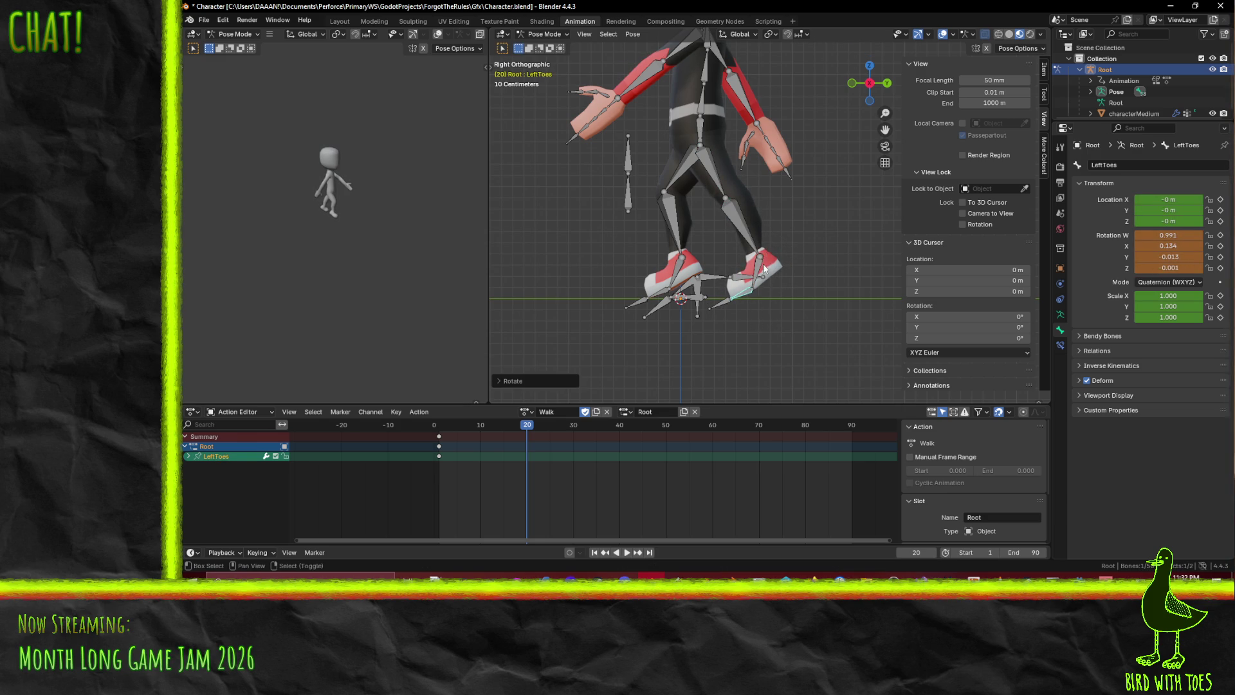
pyautogui.hotkey('shift', '[')
pyautogui.hotkey('shift', '[')
pyautogui.hotkey('shift', '[')
pyautogui.press('i')
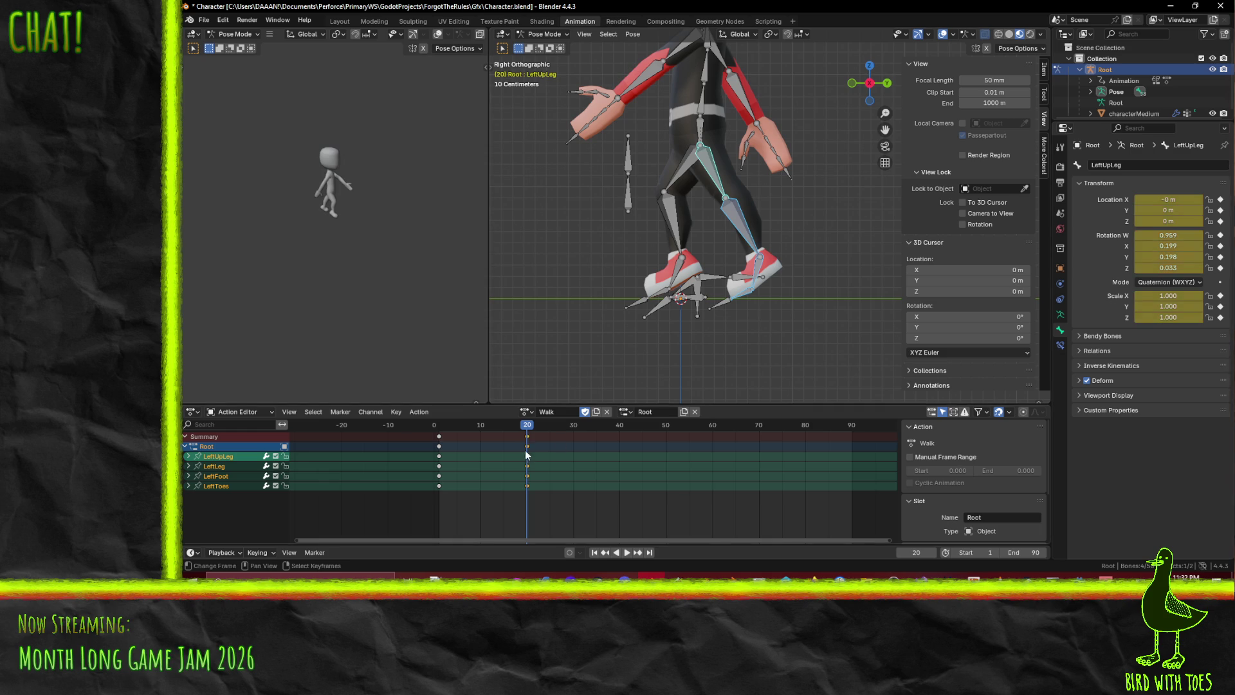
pyautogui.moveTo(532, 435)
pyautogui.mouseDown()
pyautogui.moveTo(431, 439)
pyautogui.moveTo(536, 447)
pyautogui.mouseUp()
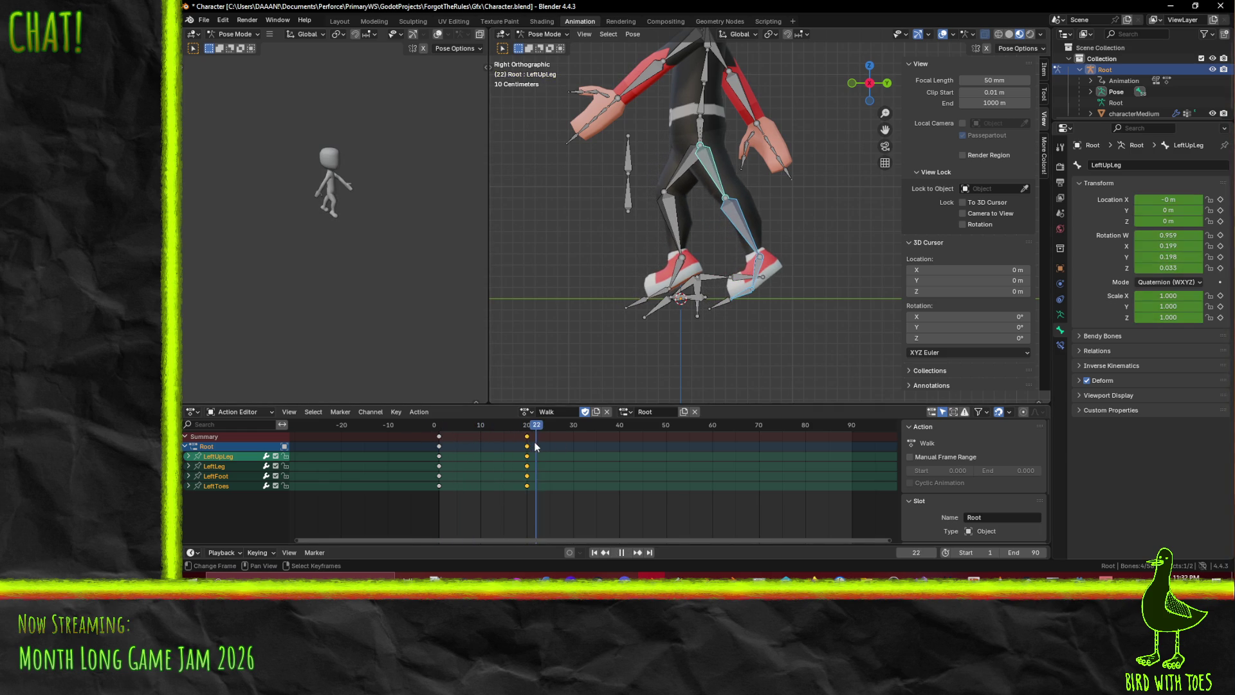
# Rotate the right thigh and right shin around global X for the next step
pyautogui.click(691, 169)
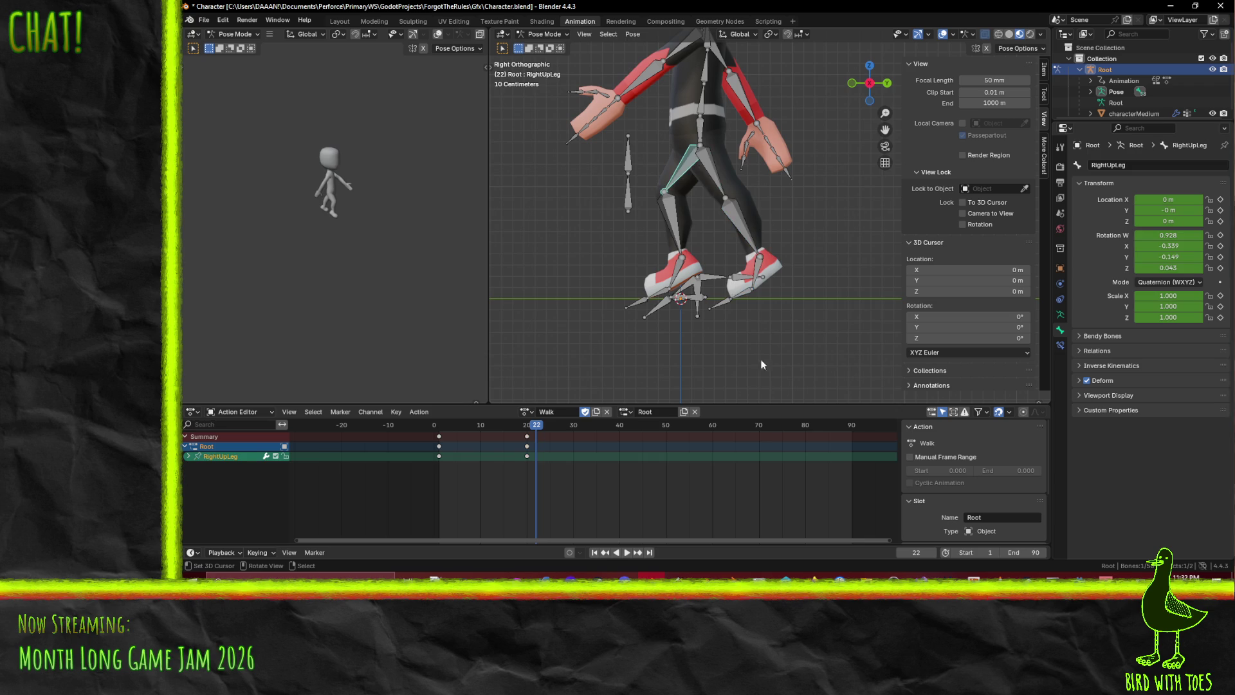
pyautogui.press('r')
pyautogui.press('x')
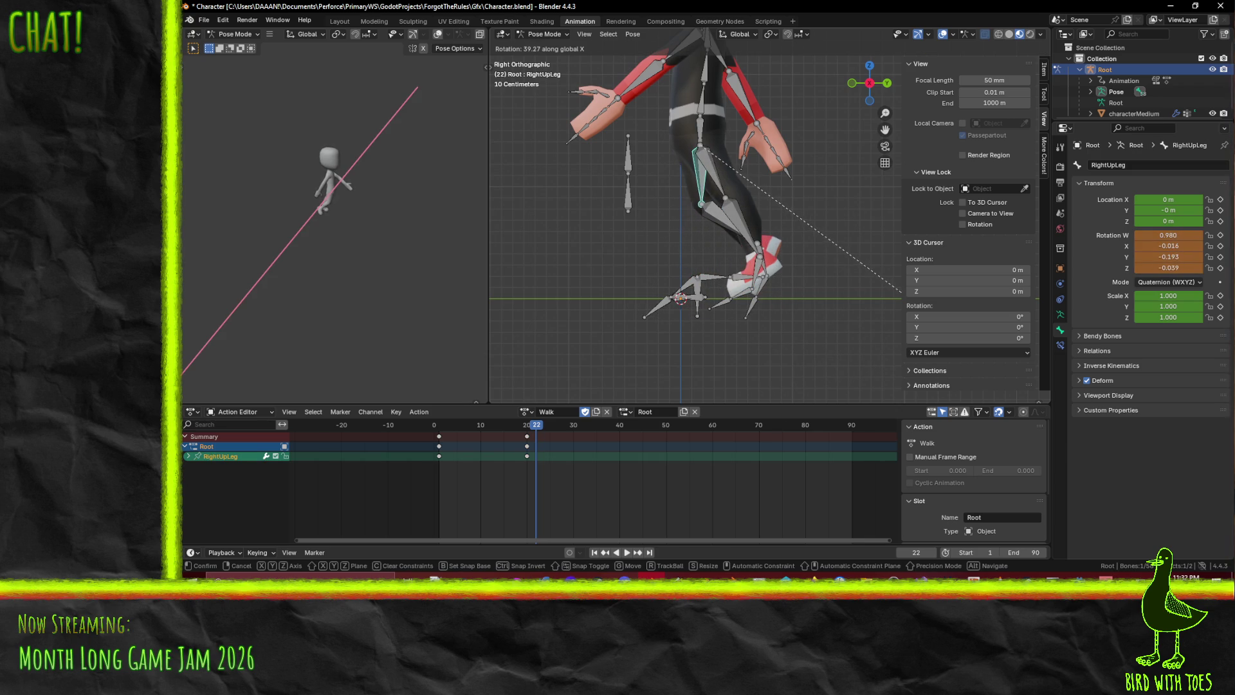
pyautogui.click(955, 331)
pyautogui.click(724, 222)
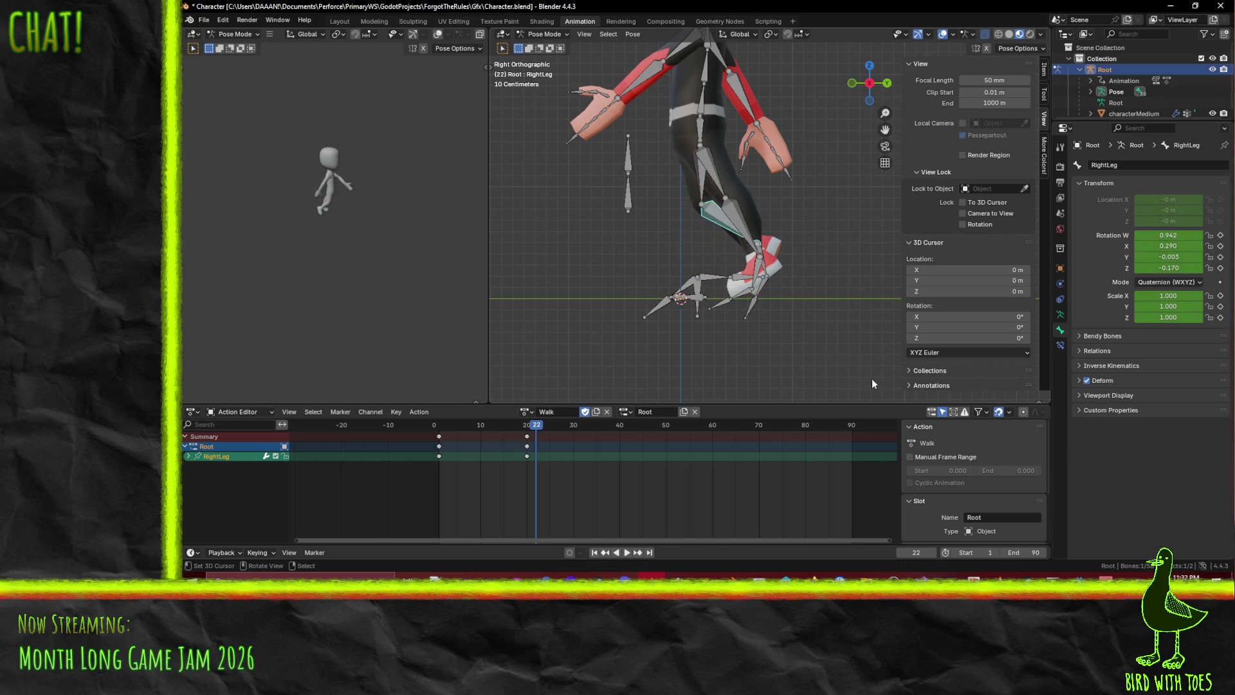
pyautogui.press('r')
pyautogui.press('x')
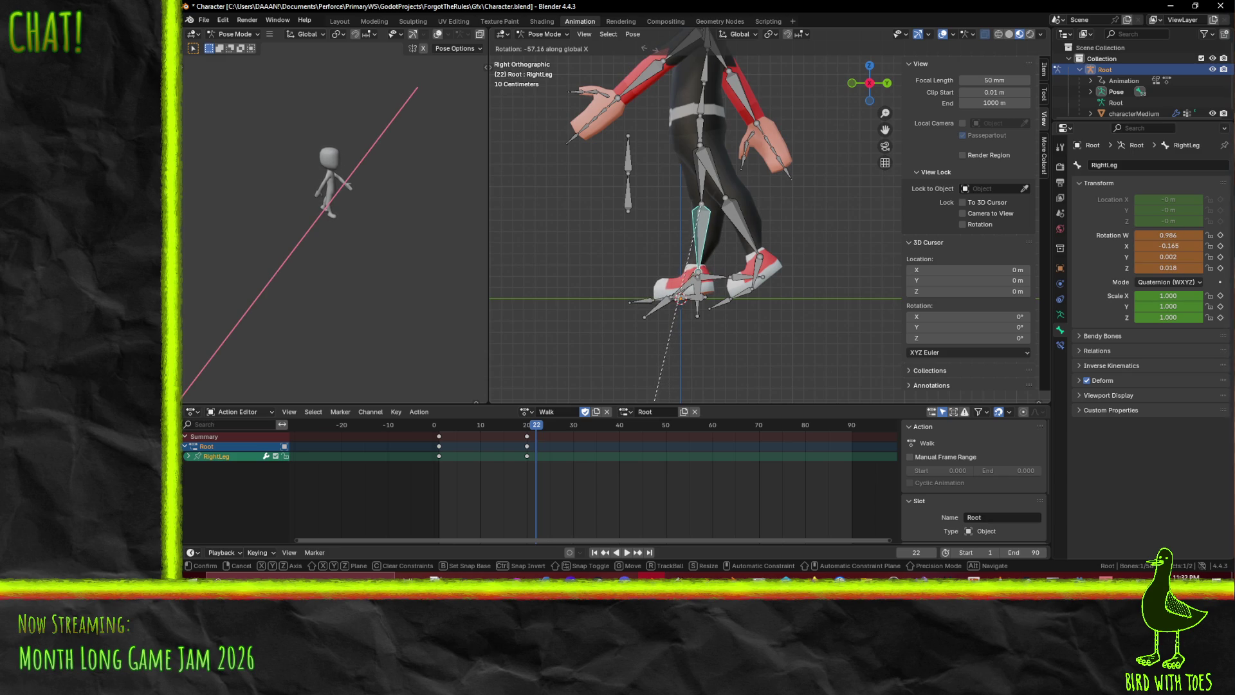
pyautogui.click(683, 25)
# Rotate the right foot and right toes to their new angles
pyautogui.scroll(3, 706, 214)
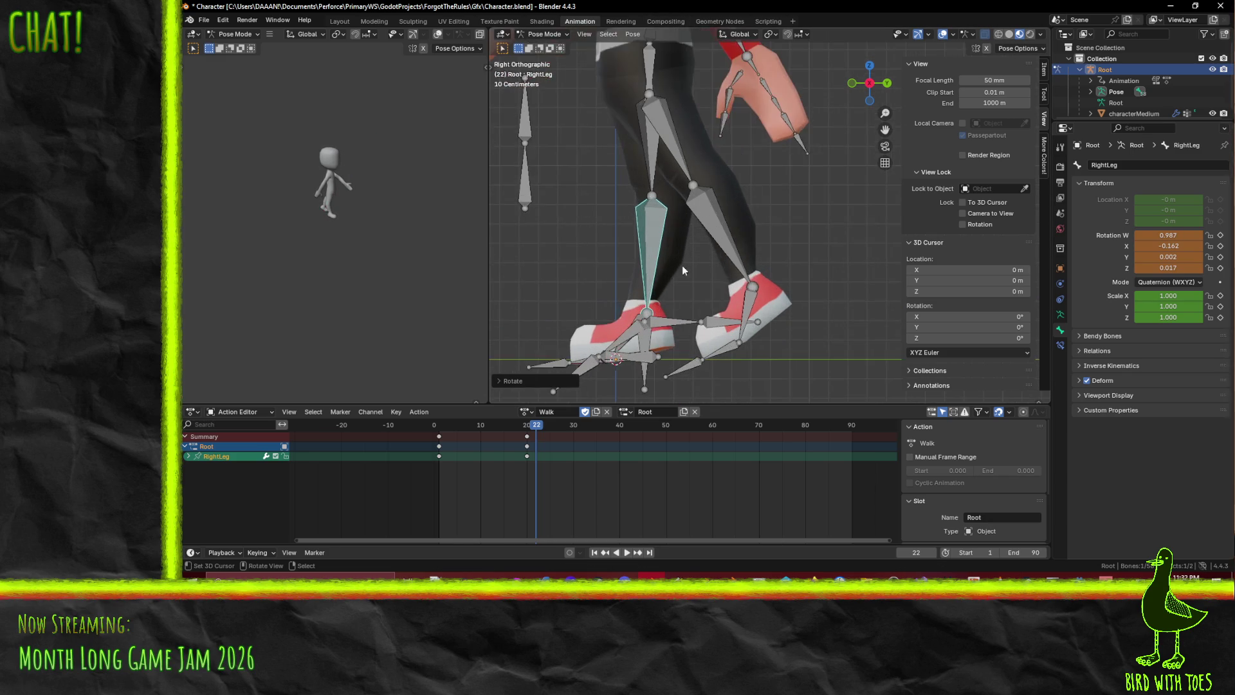
pyautogui.click(628, 347)
pyautogui.press('r')
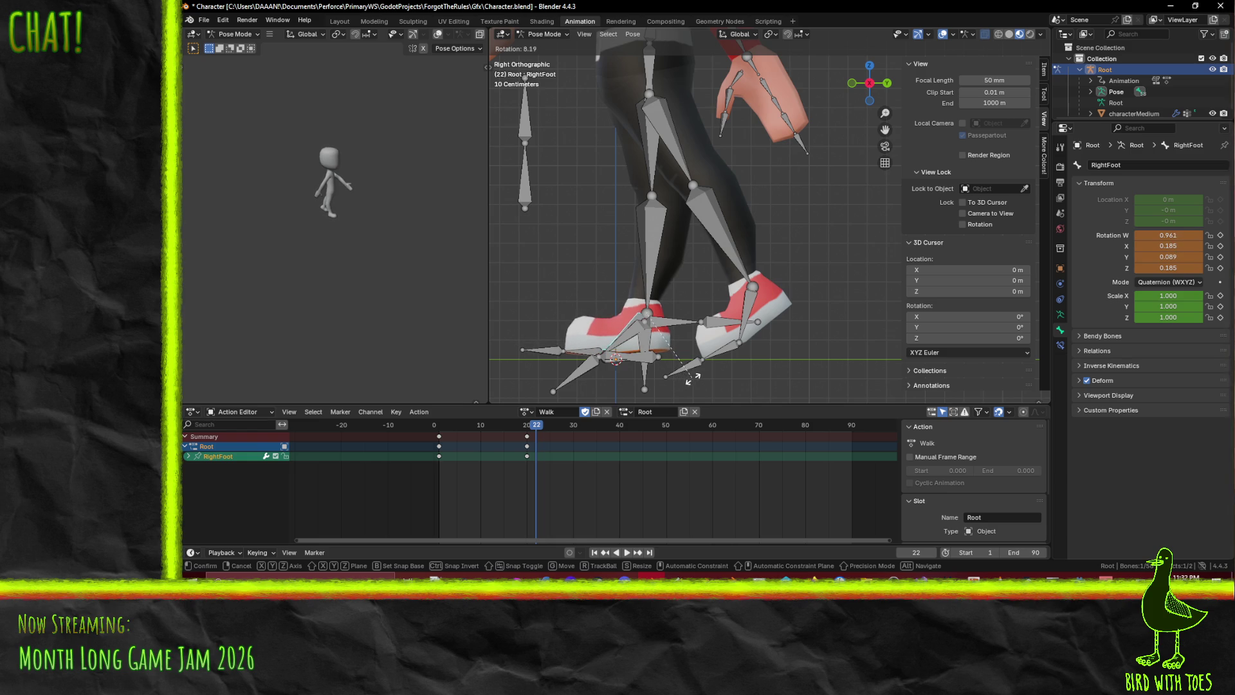
pyautogui.click(565, 334)
pyautogui.click(582, 357)
pyautogui.moveTo(582, 357)
pyautogui.mouseDown(button='middle')
pyautogui.moveTo(668, 365)
pyautogui.moveTo(701, 275)
pyautogui.moveTo(592, 327)
pyautogui.mouseUp(button='middle')
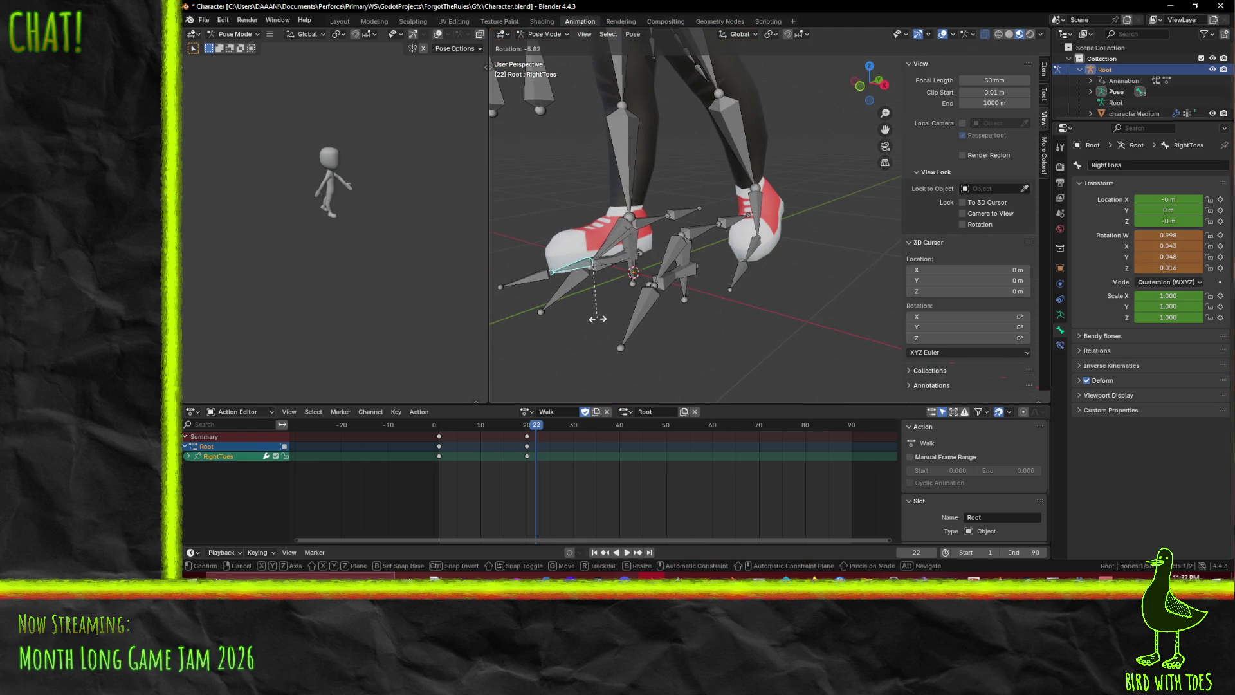
pyautogui.press('KP_3')
pyautogui.press('r')
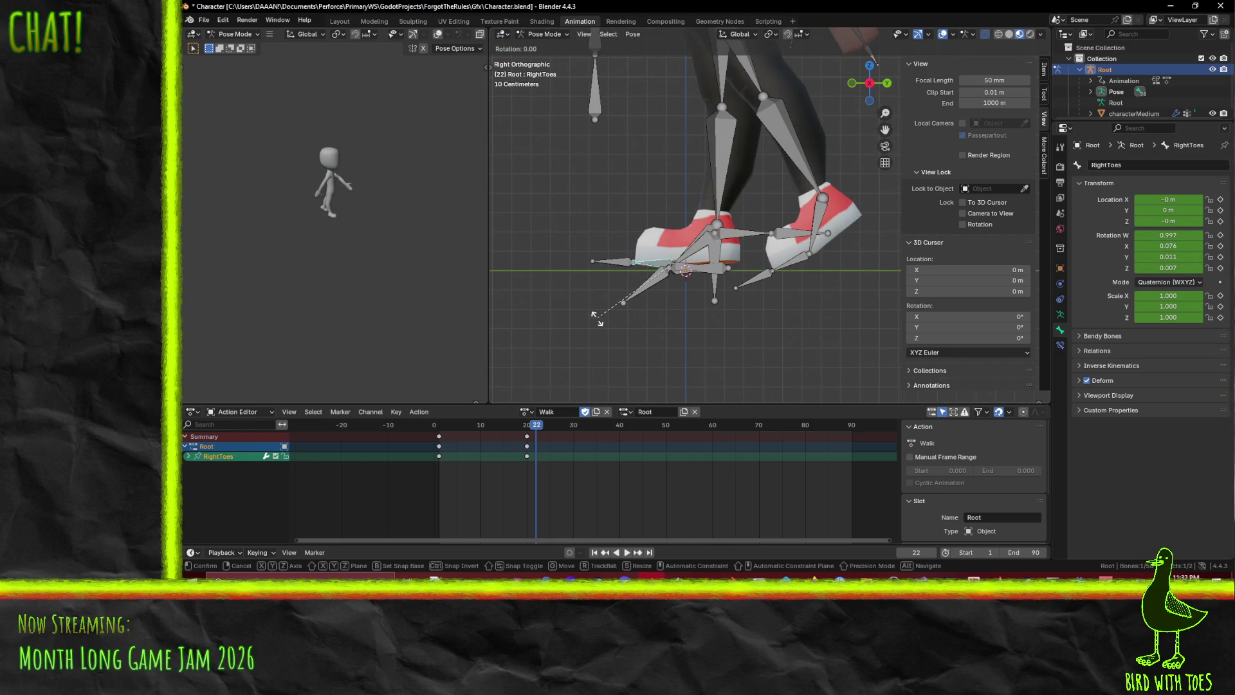
pyautogui.click(614, 326)
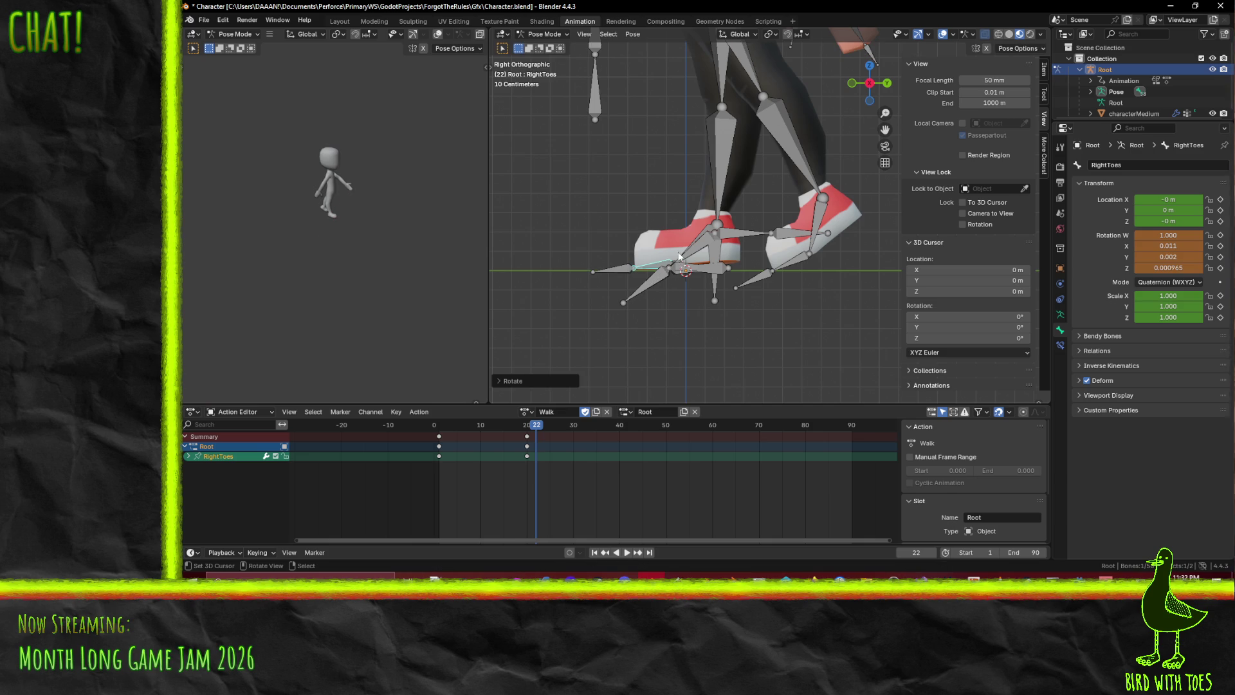
# Slightly tweak the right thigh and right shin rotations
pyautogui.keyDown('shift'); pyautogui.click(706, 229); pyautogui.keyUp('shift')
pyautogui.keyDown('shift'); pyautogui.click(728, 184); pyautogui.keyUp('shift')
pyautogui.keyDown('shift'); pyautogui.click(733, 76); pyautogui.keyUp('shift')
pyautogui.scroll(-3, 821, 220)
pyautogui.click(741, 129)
pyautogui.press('r')
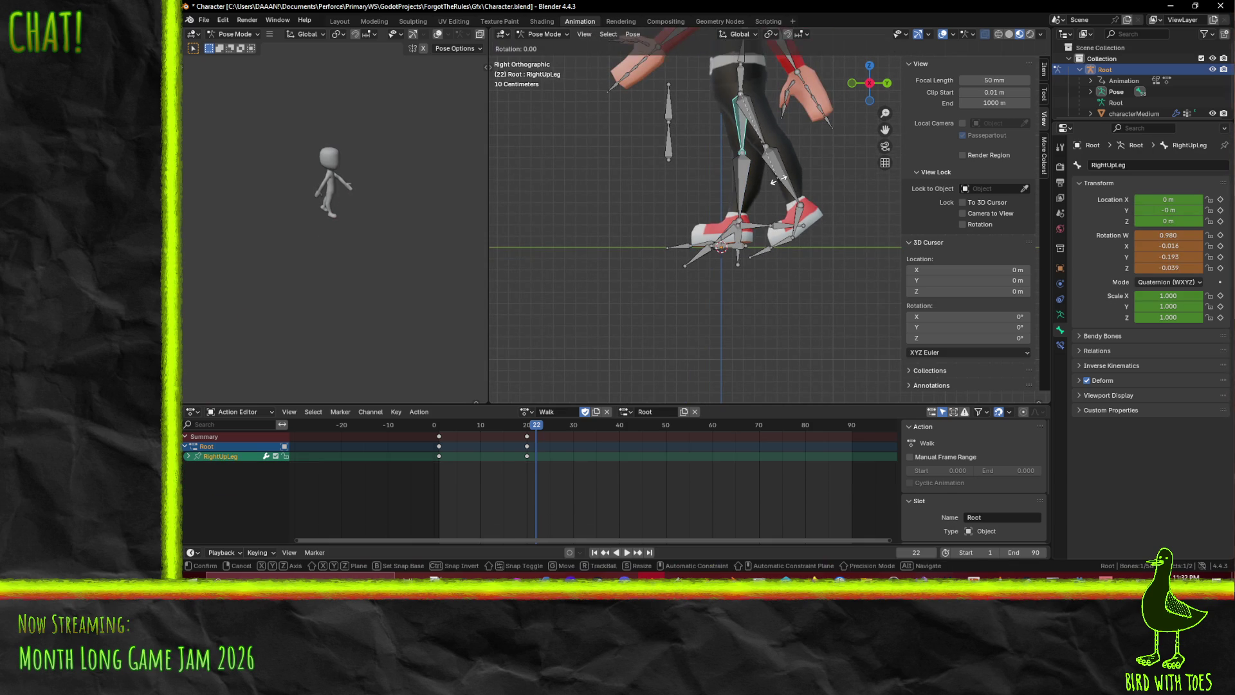
pyautogui.click(776, 180)
pyautogui.click(738, 186)
pyautogui.press('r')
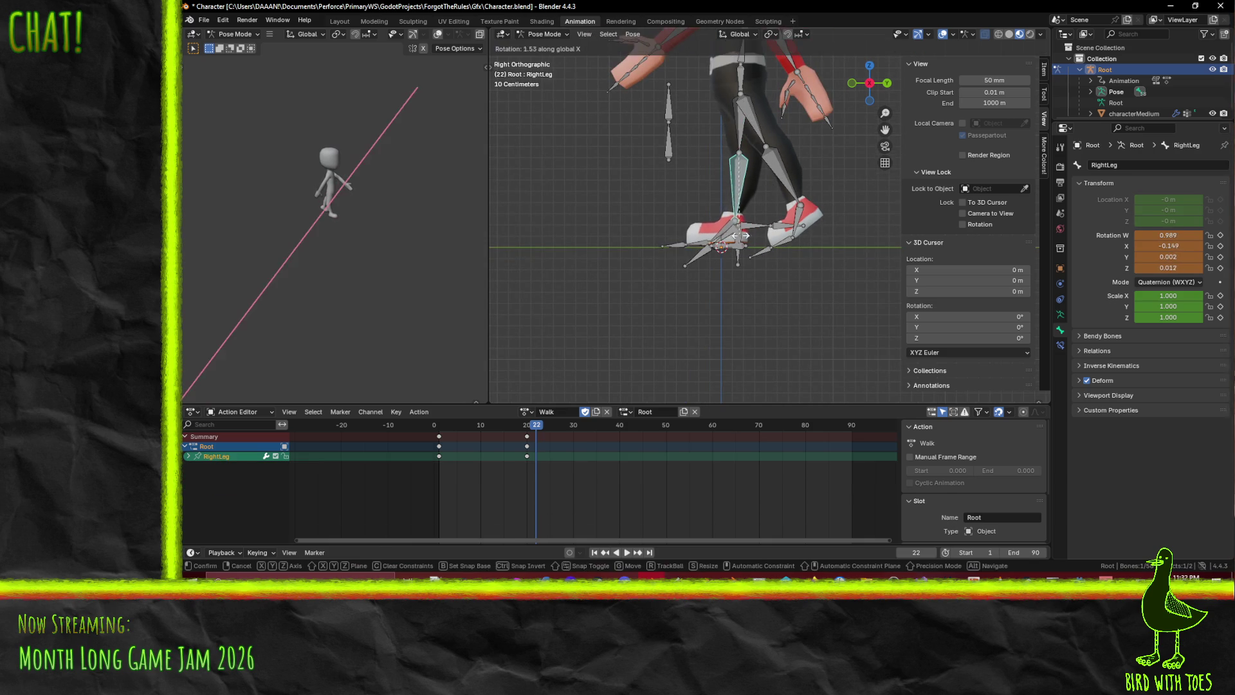
pyautogui.click(745, 237)
# Keyframe all four right-leg bones at frame 22 and start sliding those keys later
pyautogui.keyDown('shift'); pyautogui.click(735, 142); pyautogui.keyUp('shift')
pyautogui.moveTo(719, 243); pyautogui.dragTo(669, 231, button='middle')
pyautogui.keyDown('shift'); pyautogui.click(715, 236); pyautogui.keyUp('shift')
pyautogui.keyDown('shift'); pyautogui.click(669, 231); pyautogui.keyUp('shift')
pyautogui.press('i')
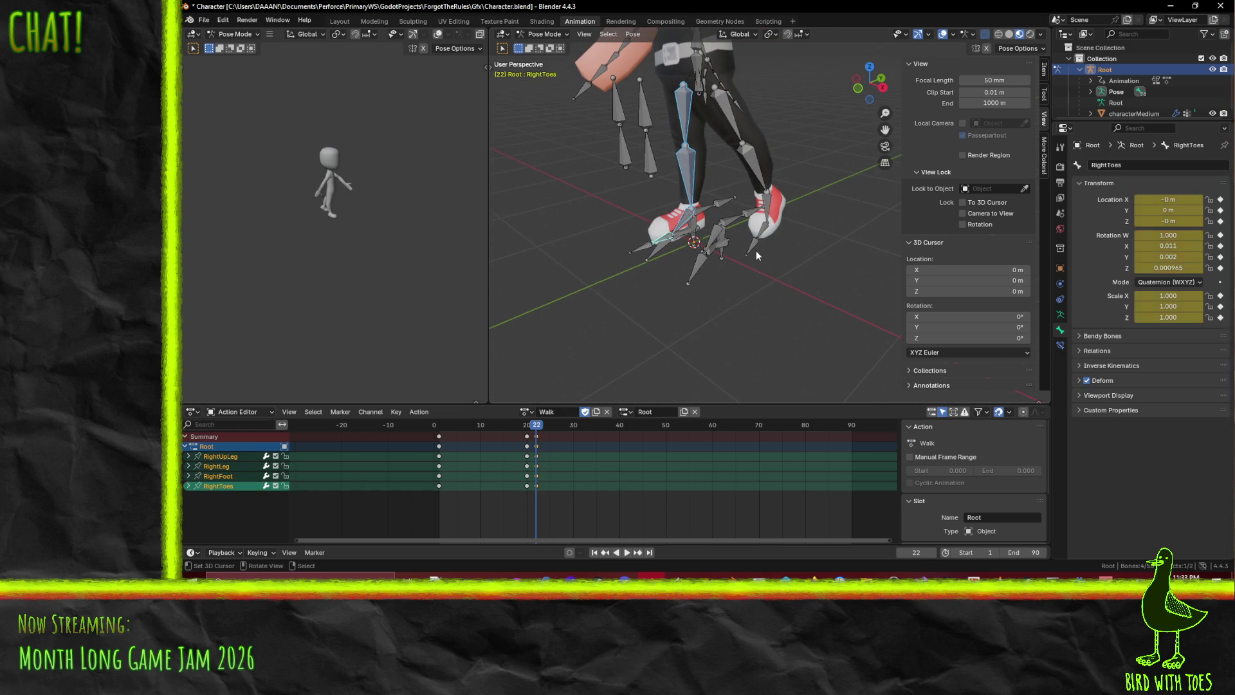
pyautogui.moveTo(788, 280); pyautogui.dragTo(728, 262, button='middle')
pyautogui.press('KP_3')
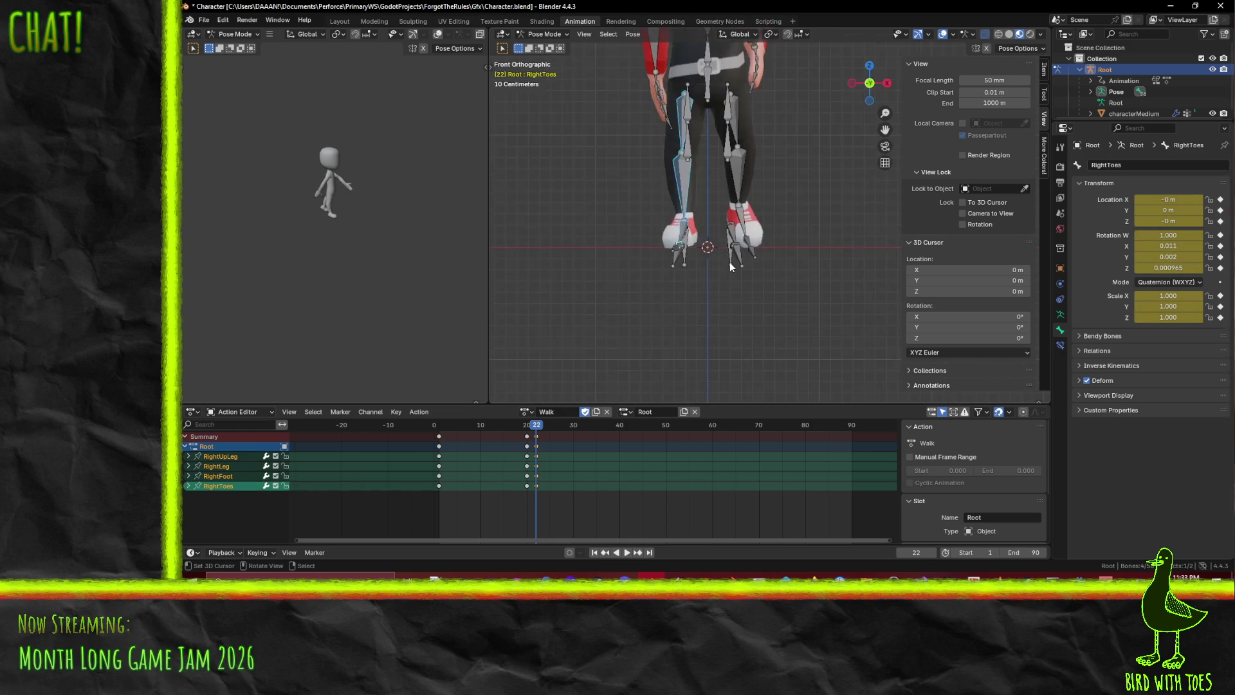
pyautogui.click(535, 438)
pyautogui.press('g')
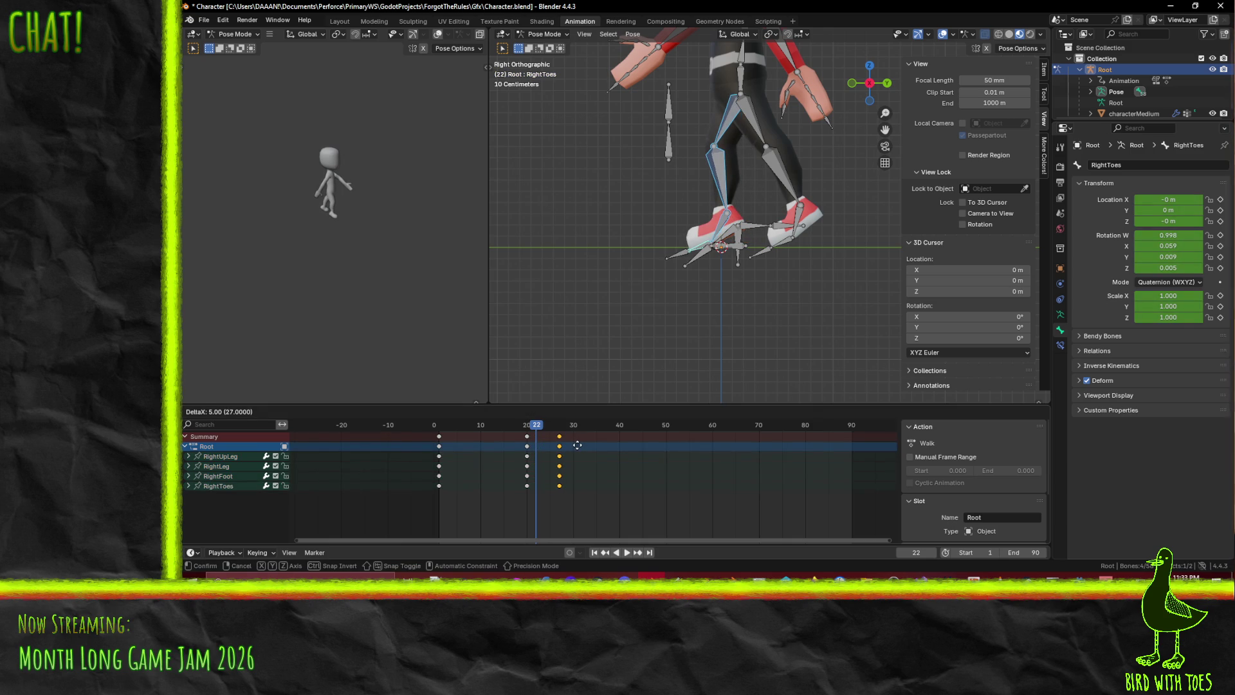
# Drop the right-leg keys at frame 30 and play back the walk to check it
pyautogui.click(592, 446)
pyautogui.press('space')
pyautogui.click(434, 426)
pyautogui.moveTo(445, 435)
pyautogui.mouseDown()
pyautogui.moveTo(576, 456)
pyautogui.moveTo(560, 438)
pyautogui.mouseUp()
pyautogui.moveTo(490, 436); pyautogui.dragTo(434, 436)
pyautogui.click(624, 553)
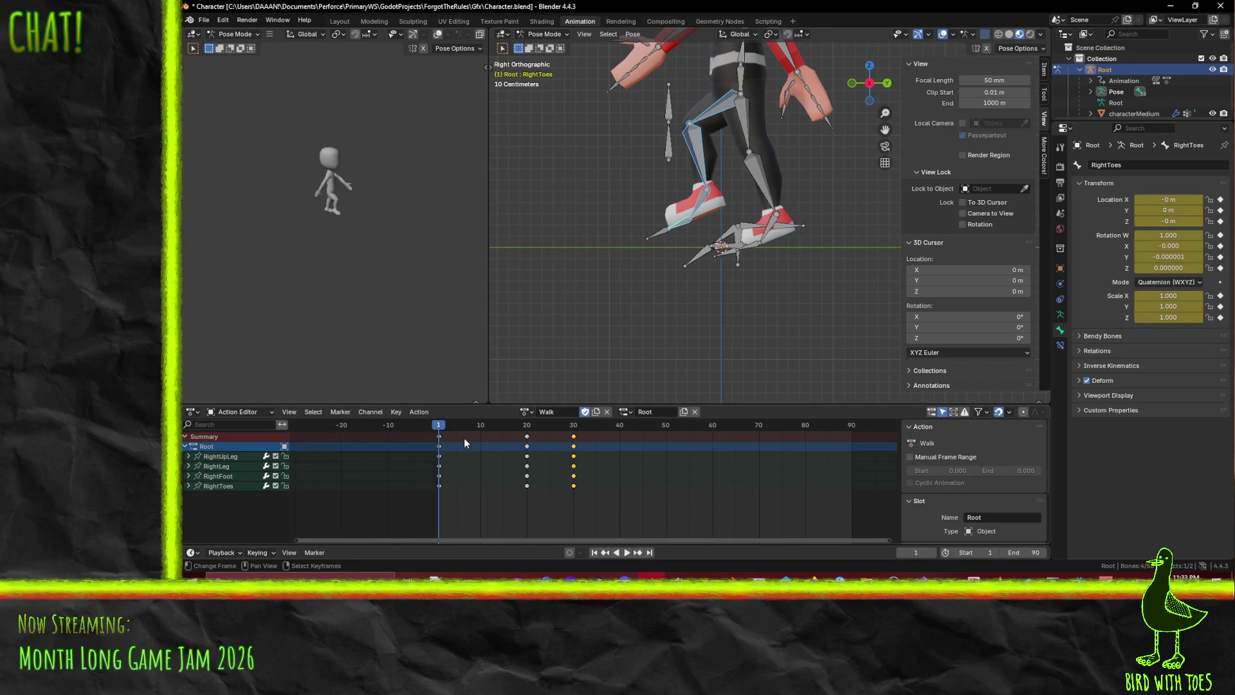
pyautogui.click(624, 551)
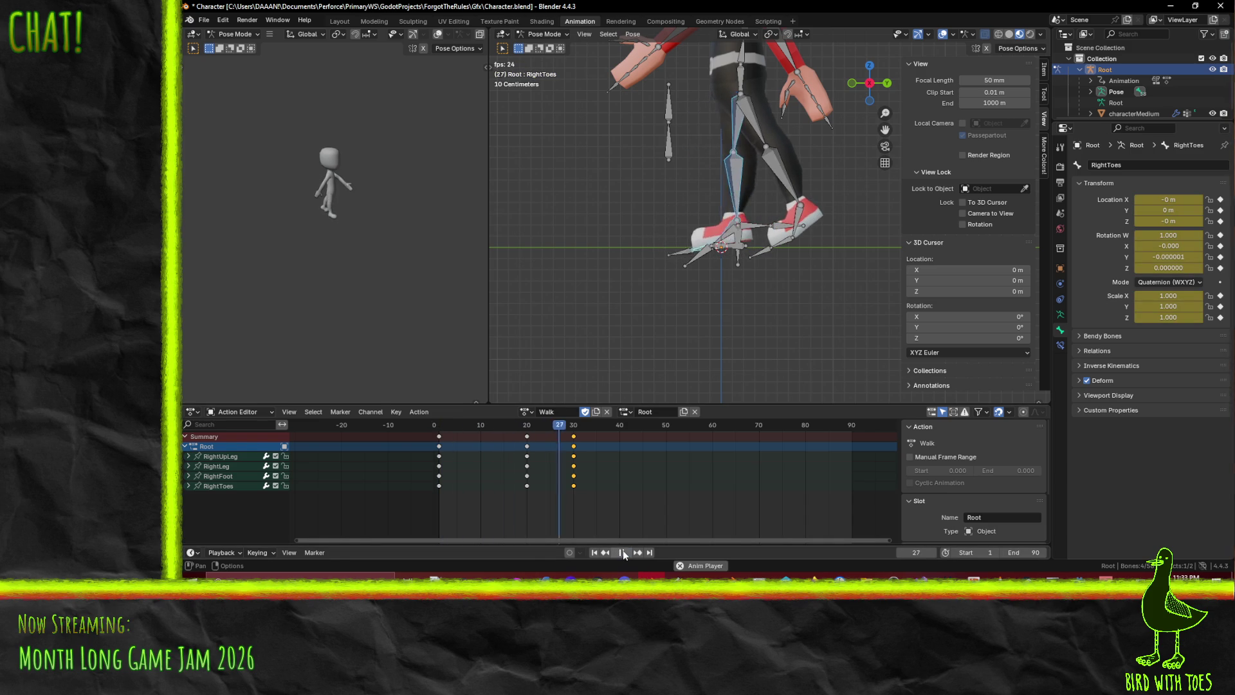
pyautogui.click(623, 550)
pyautogui.moveTo(740, 256)
pyautogui.mouseDown(button='middle')
pyautogui.moveTo(732, 247)
pyautogui.moveTo(774, 284)
pyautogui.mouseUp(button='middle')
pyautogui.press('KP_1')
pyautogui.press('KP_3')
pyautogui.scroll(3, 774, 285)
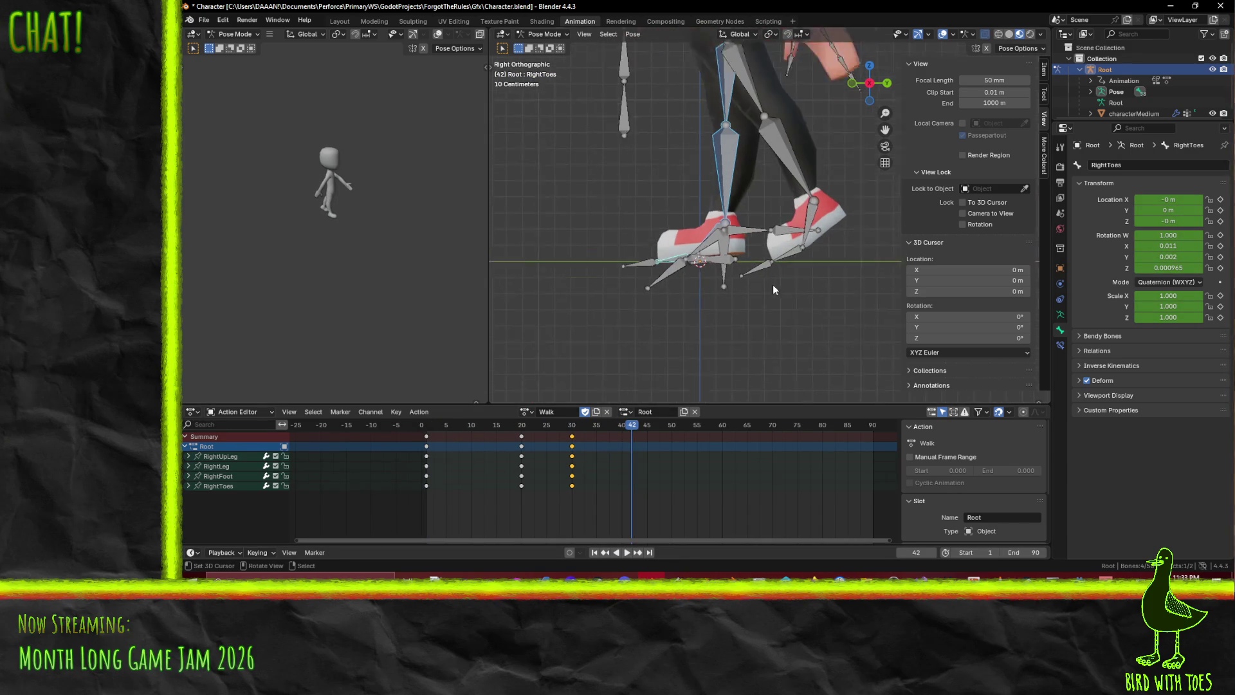
# Move the right-leg keys back to frame 25 and play the retimed walk
pyautogui.press('g')
pyautogui.click(561, 440)
pyautogui.click(516, 427)
pyautogui.press('space')
pyautogui.moveTo(516, 432); pyautogui.dragTo(429, 435)
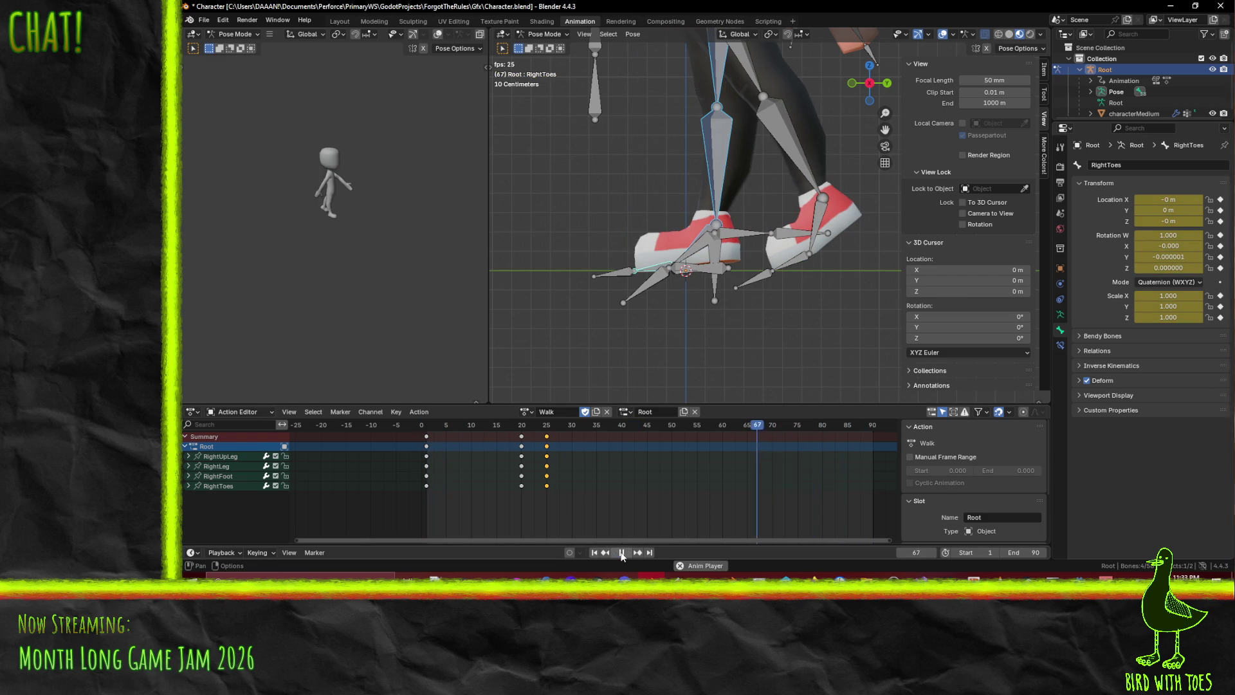
pyautogui.press('space')
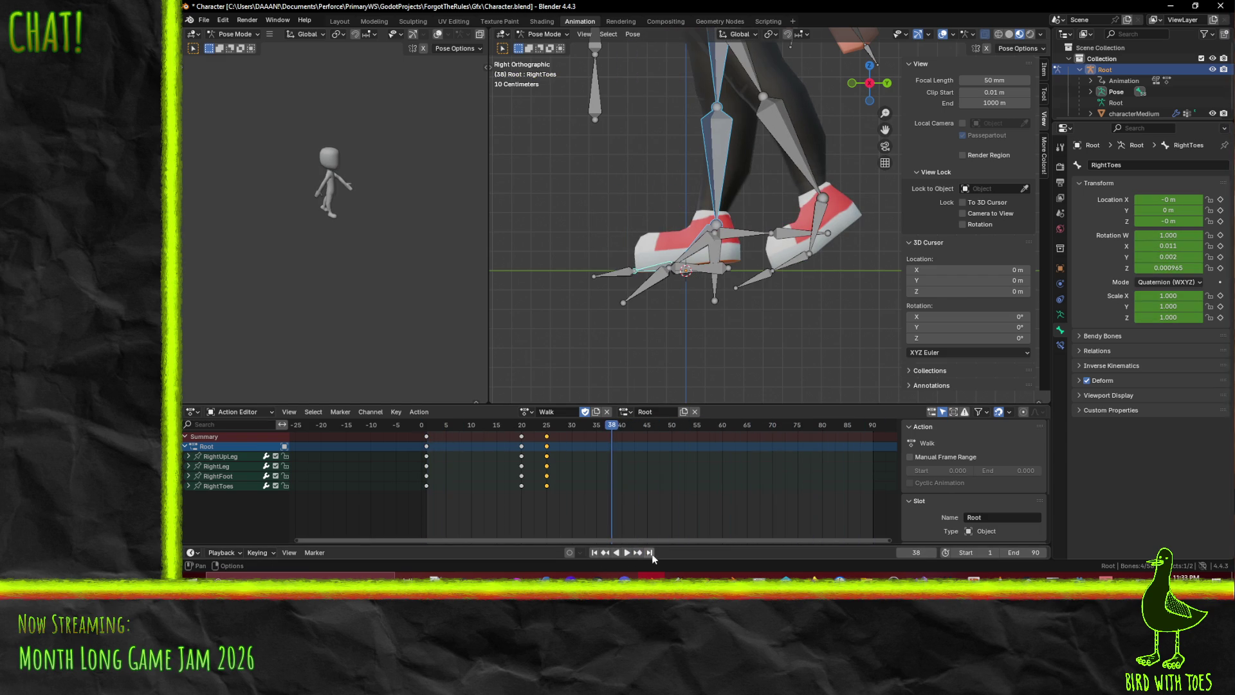
pyautogui.click(637, 553)
pyautogui.click(627, 553)
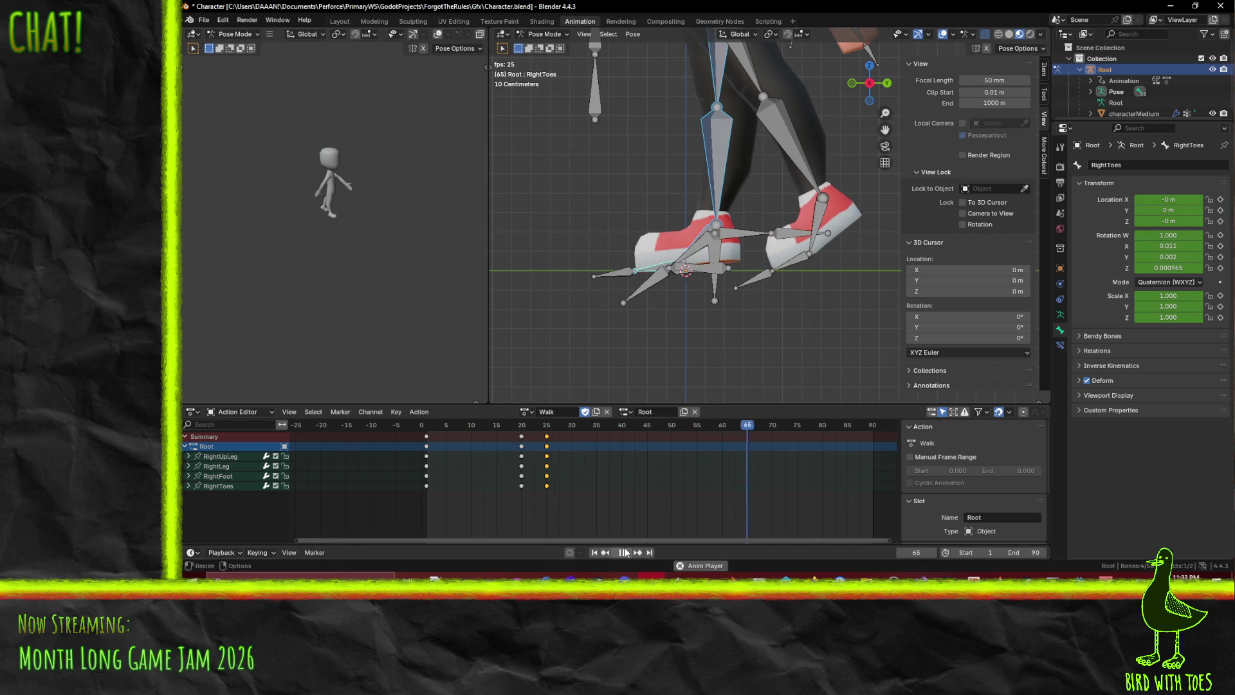
pyautogui.press('space')
# Move the left-leg keys from frame 20 to frame 18 and replay from frame 1
pyautogui.moveTo(770, 424)
pyautogui.mouseDown()
pyautogui.moveTo(457, 430)
pyautogui.moveTo(522, 437)
pyautogui.mouseUp()
pyautogui.click(522, 436)
pyautogui.press('g')
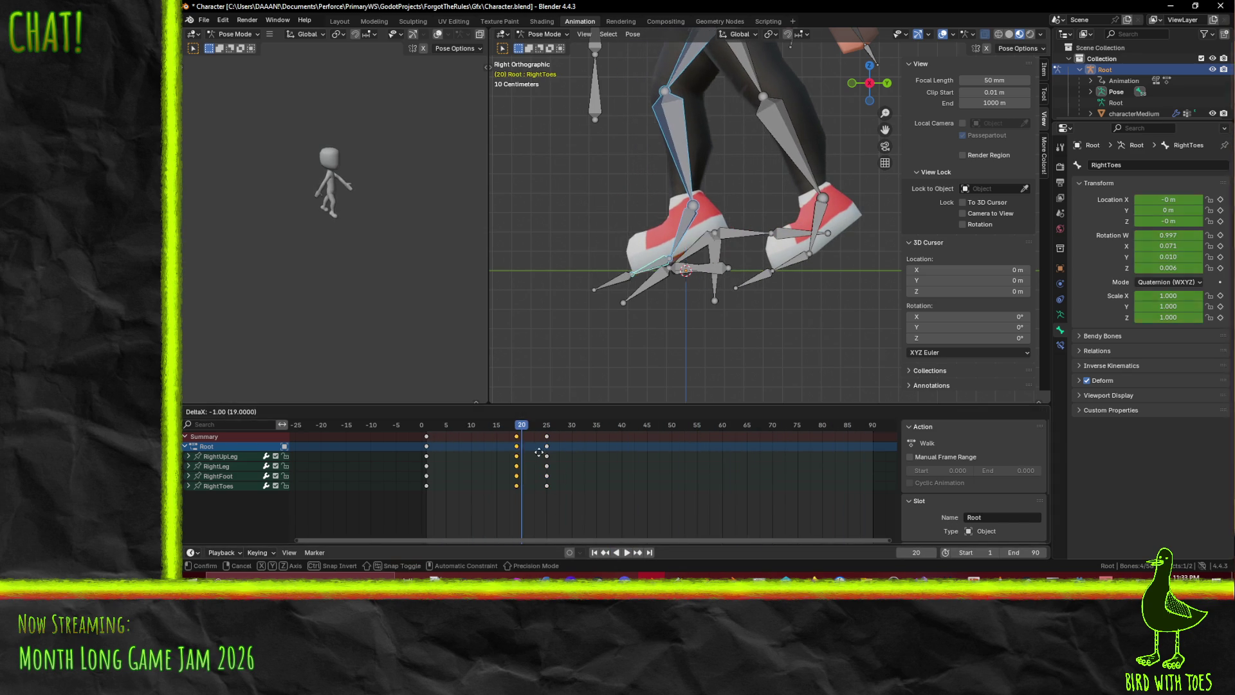
pyautogui.click(534, 457)
pyautogui.press('space')
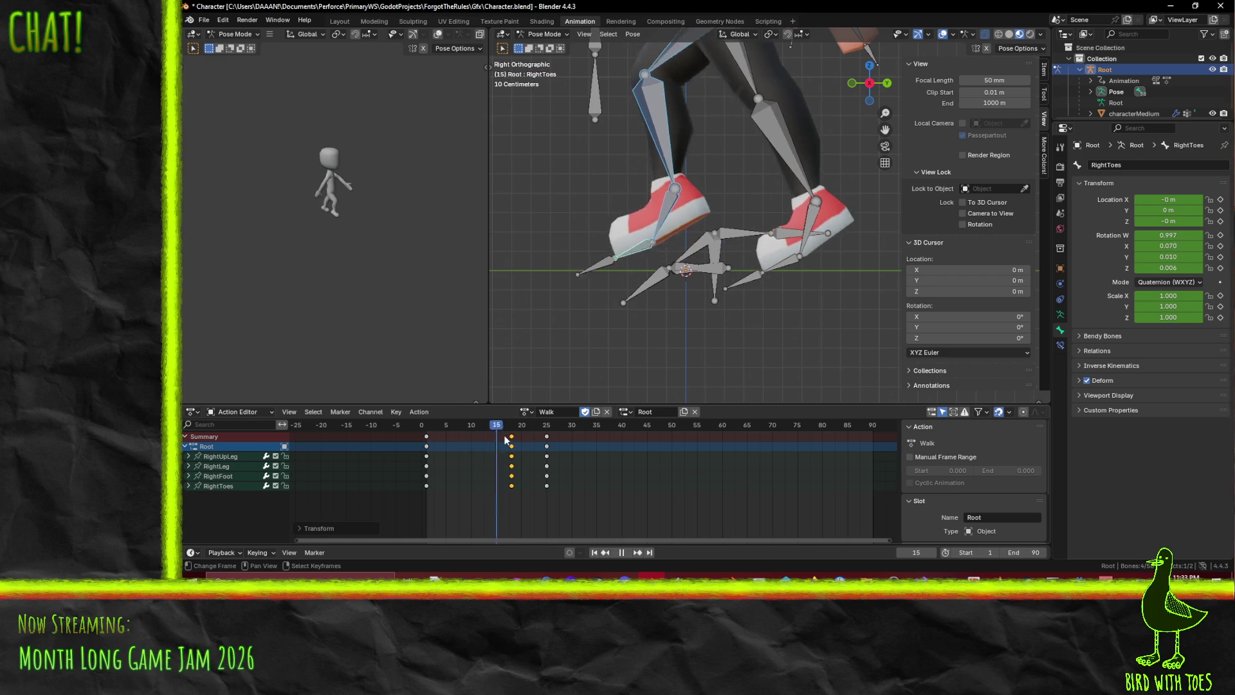
pyautogui.moveTo(545, 444)
pyautogui.mouseDown()
pyautogui.moveTo(414, 446)
pyautogui.moveTo(546, 464)
pyautogui.moveTo(431, 464)
pyautogui.mouseUp()
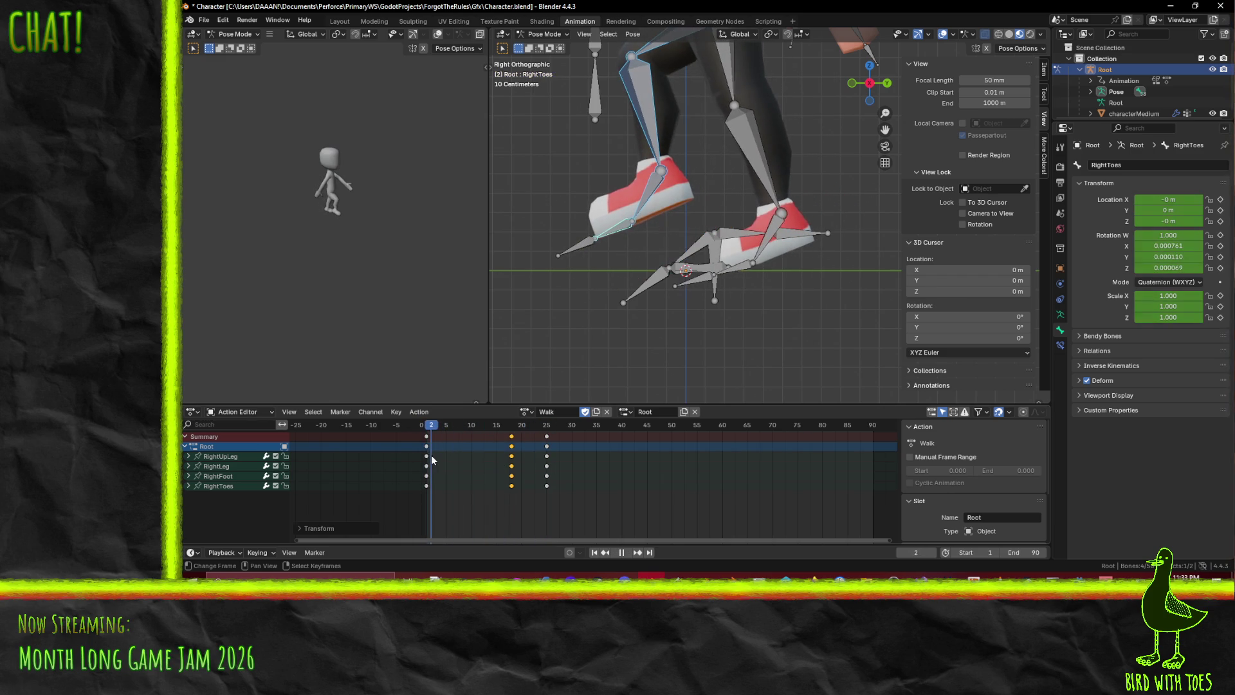
pyautogui.scroll(-4, 662, 329)
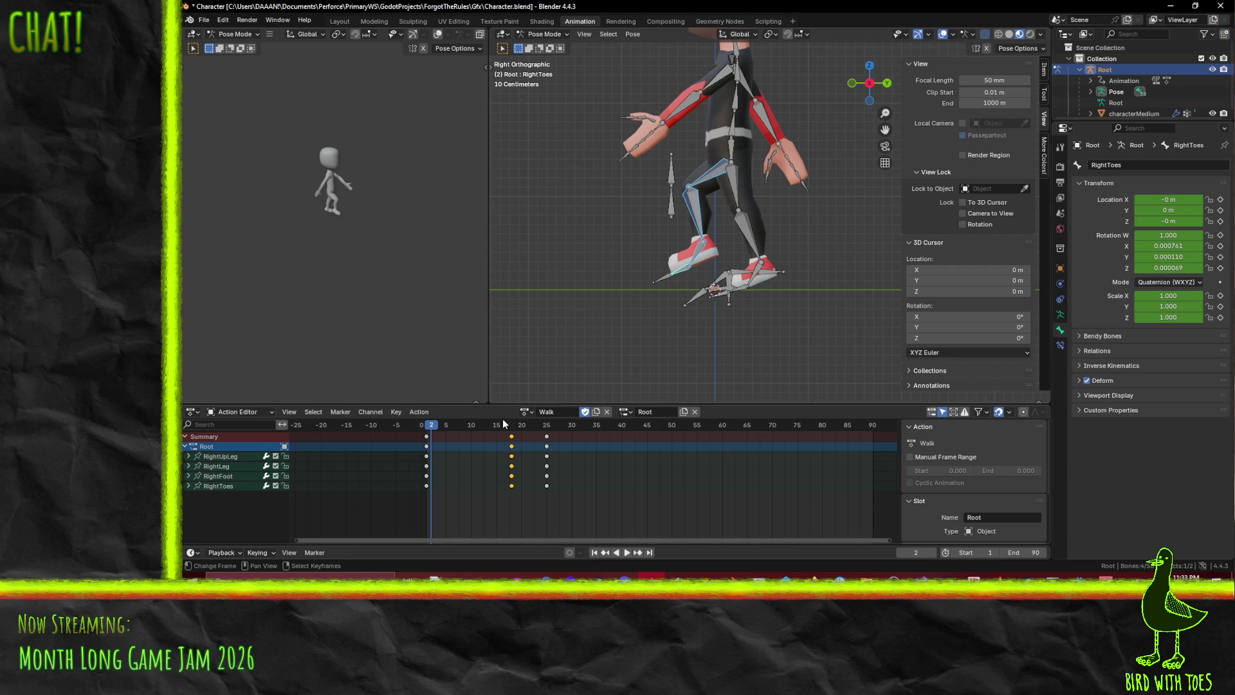
pyautogui.click(426, 426)
pyautogui.press('space')
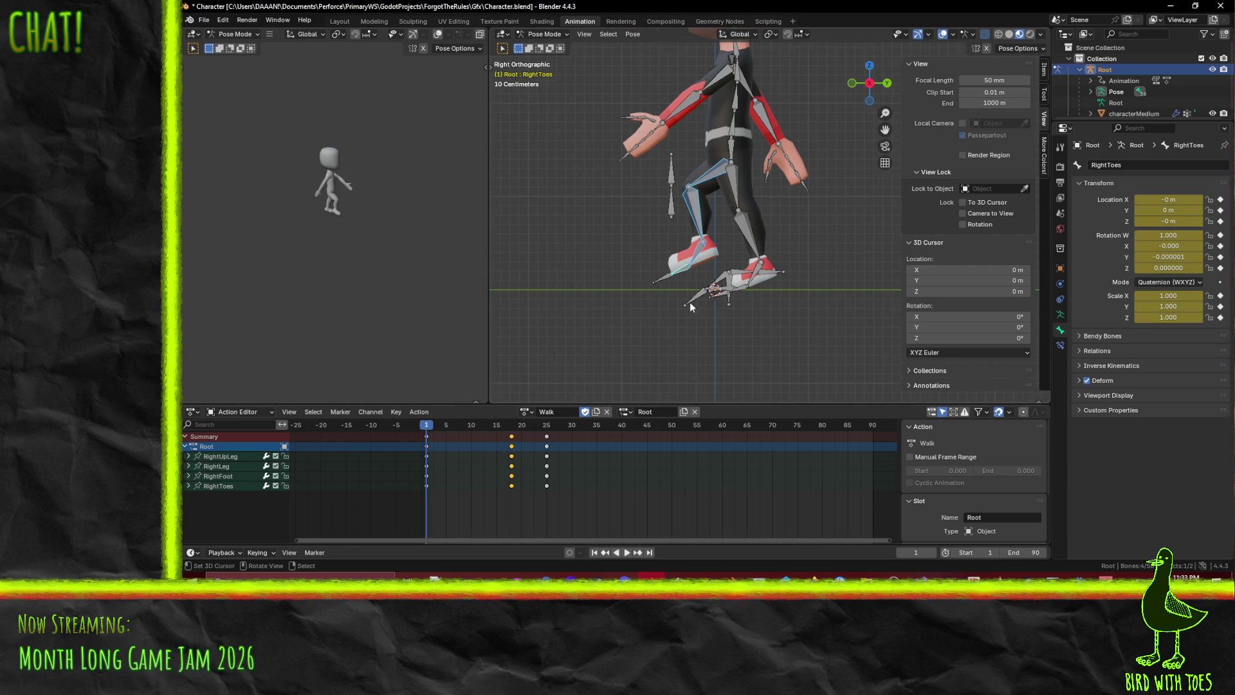
pyautogui.scroll(3, 587, 236)
pyautogui.click(693, 76)
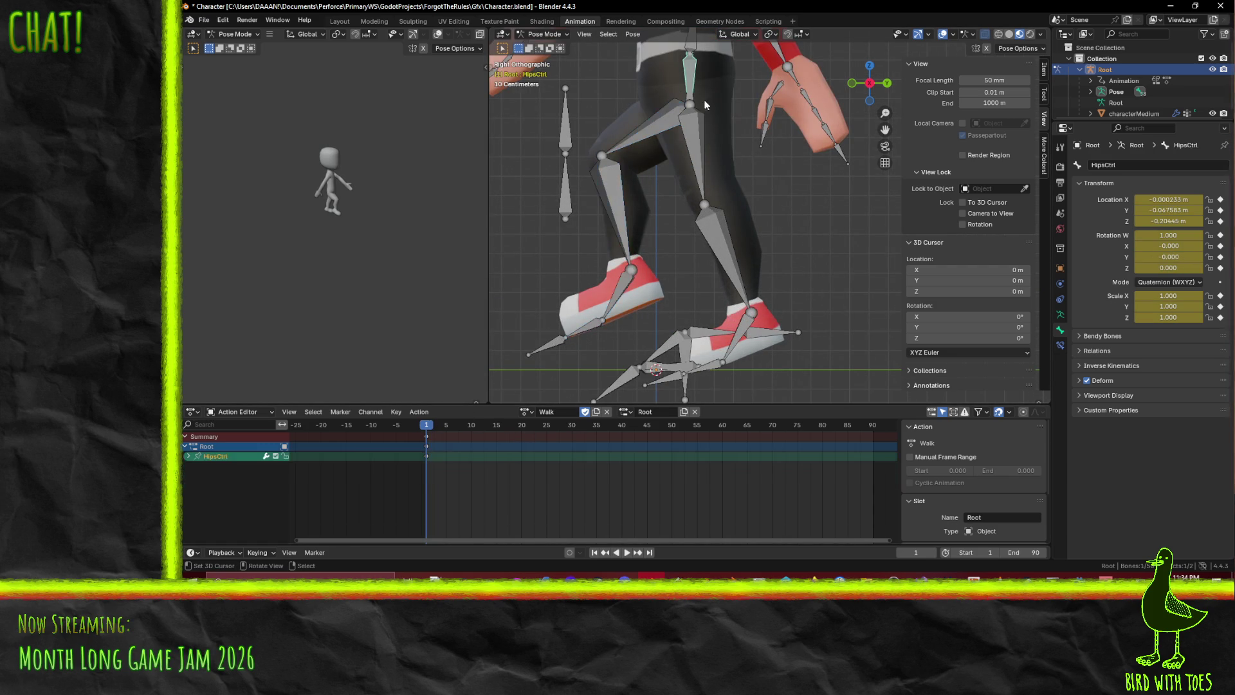
# Raise HipsCtrl to a Z location of 0.1221 m, keyframe it at frame 25, and preview
pyautogui.moveTo(473, 427)
pyautogui.mouseDown()
pyautogui.moveTo(501, 434)
pyautogui.moveTo(433, 433)
pyautogui.moveTo(550, 453)
pyautogui.mouseUp()
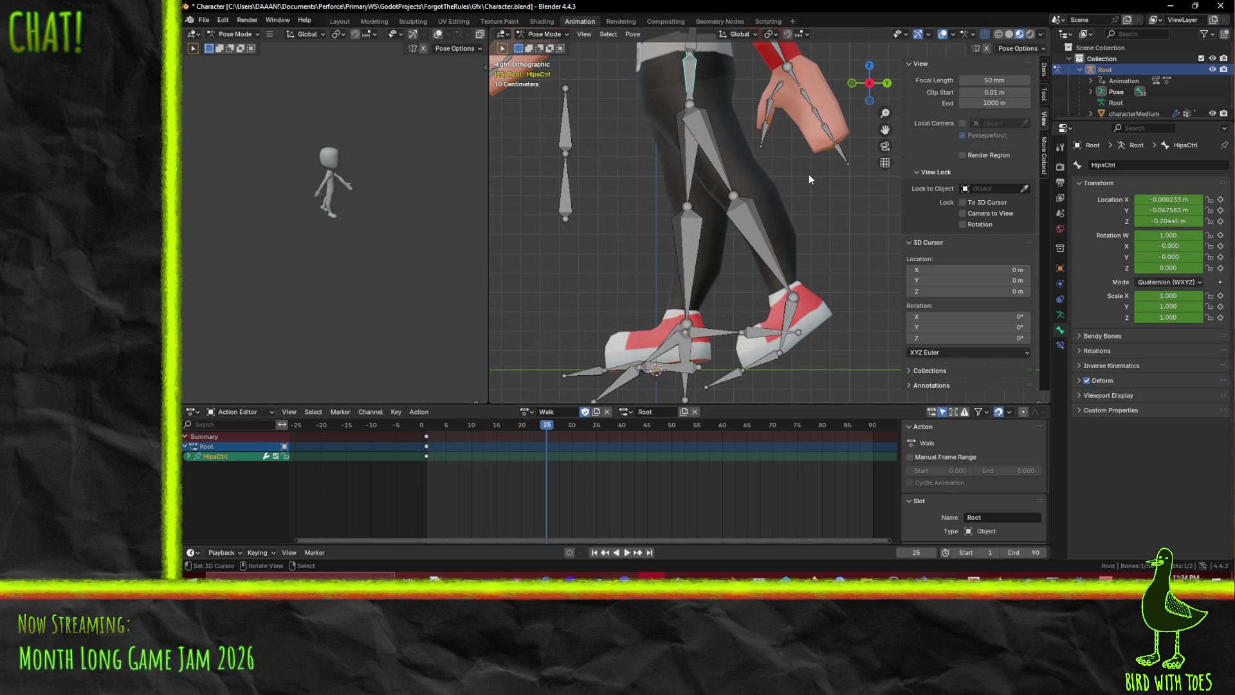
pyautogui.press('g')
pyautogui.press('y')
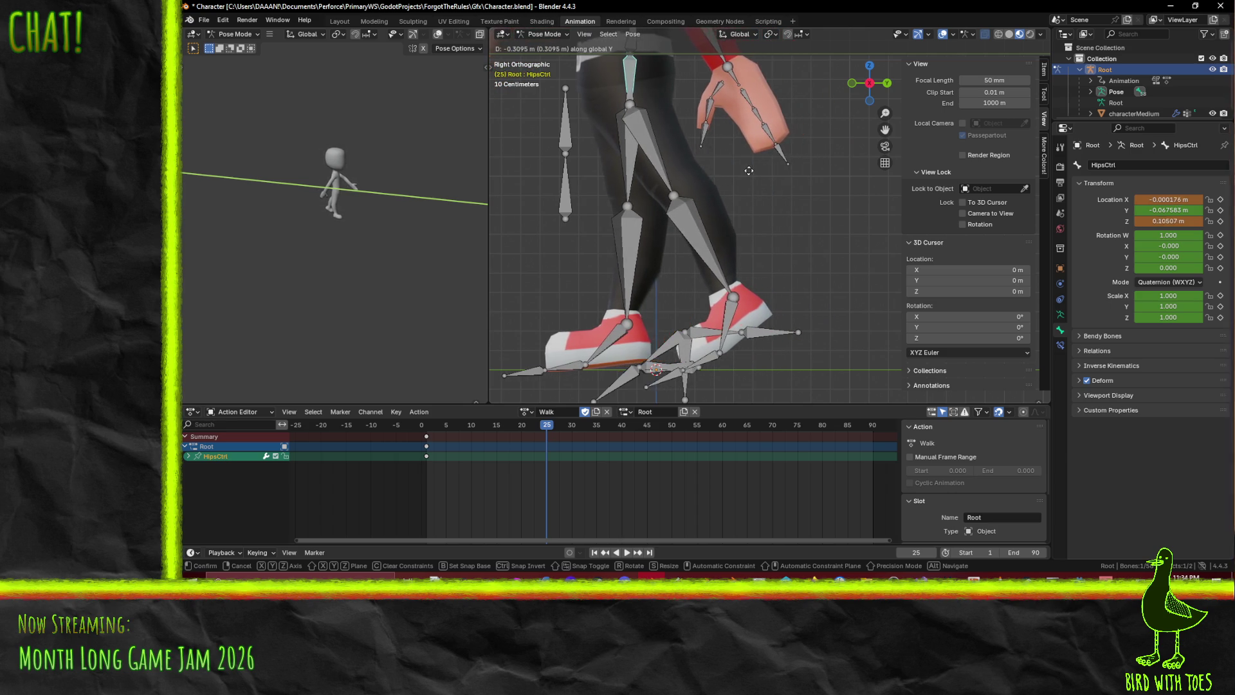
pyautogui.click(746, 173)
pyautogui.press('i')
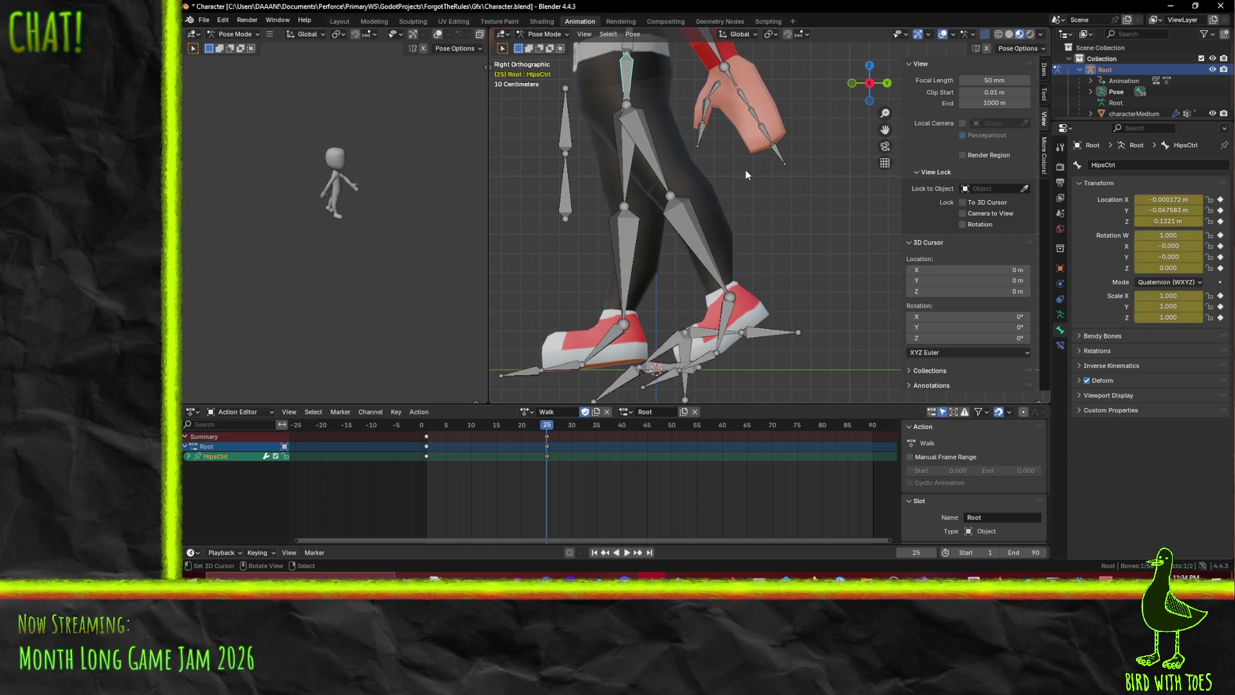
pyautogui.hotkey('shift', 'ctrl', 'space')
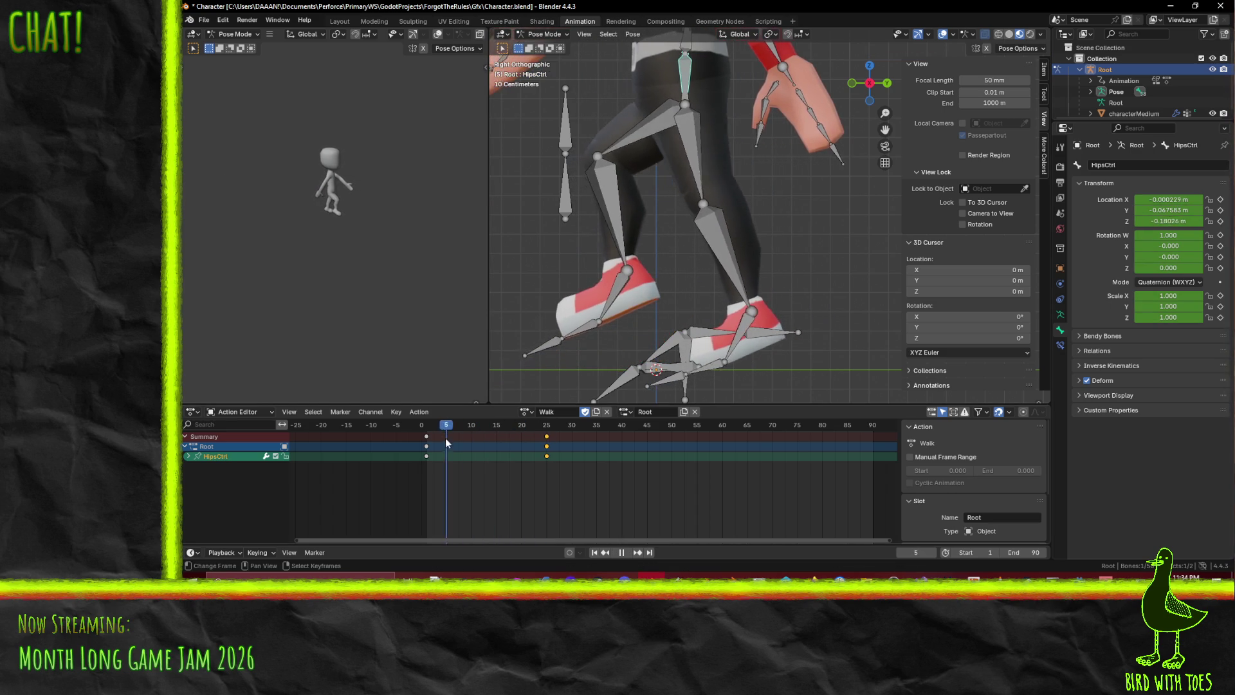
pyautogui.moveTo(429, 442)
pyautogui.mouseDown()
pyautogui.moveTo(550, 442)
pyautogui.moveTo(463, 437)
pyautogui.moveTo(512, 442)
pyautogui.mouseUp()
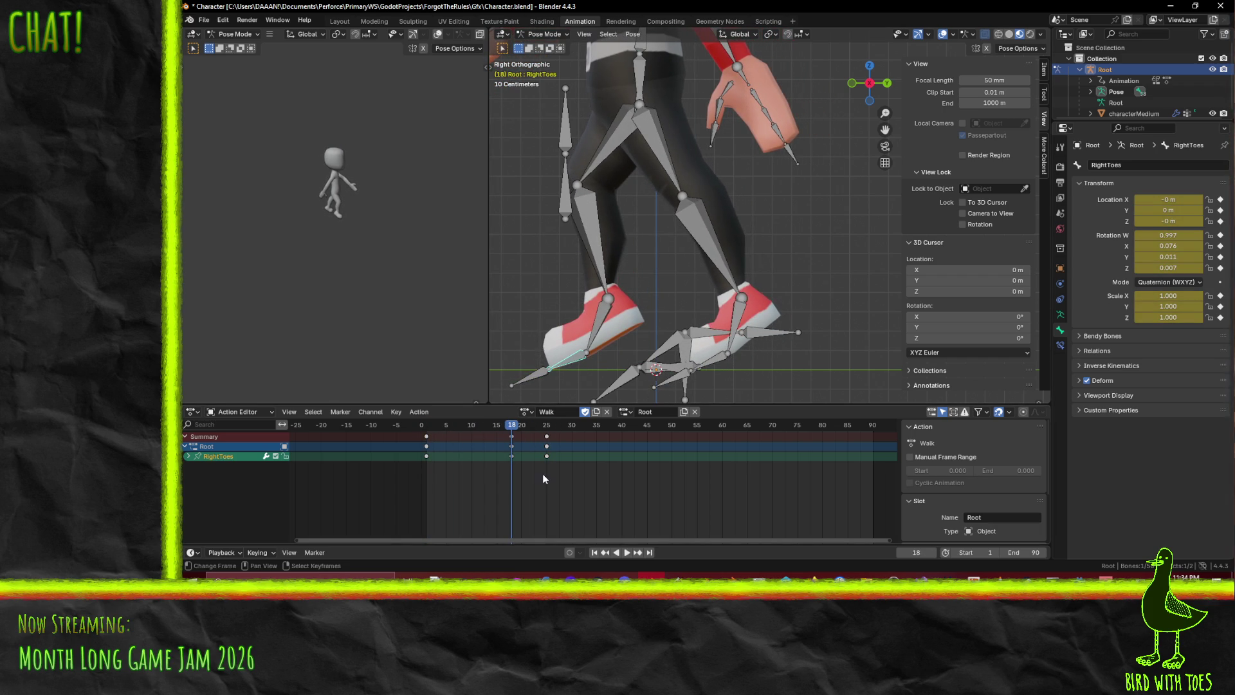
# At frame 20, bend the right toes and right foot with X-axis rotations
pyautogui.moveTo(534, 446); pyautogui.dragTo(521, 439)
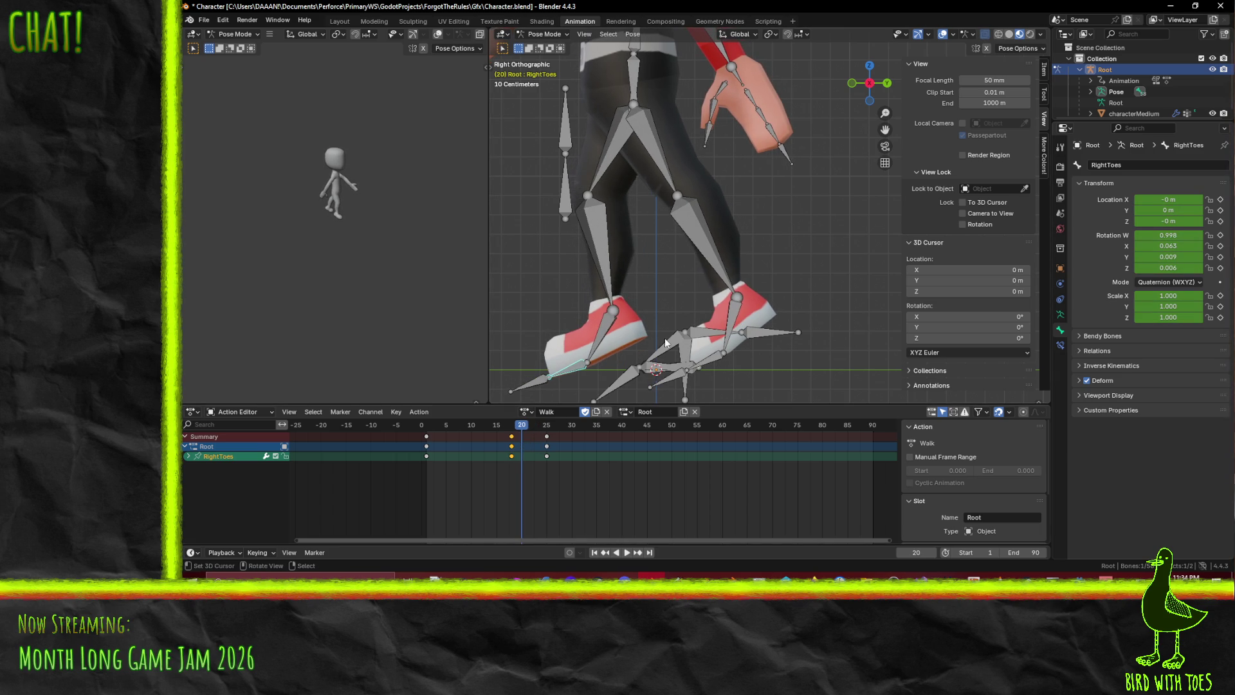
pyautogui.press('r')
pyautogui.press('x')
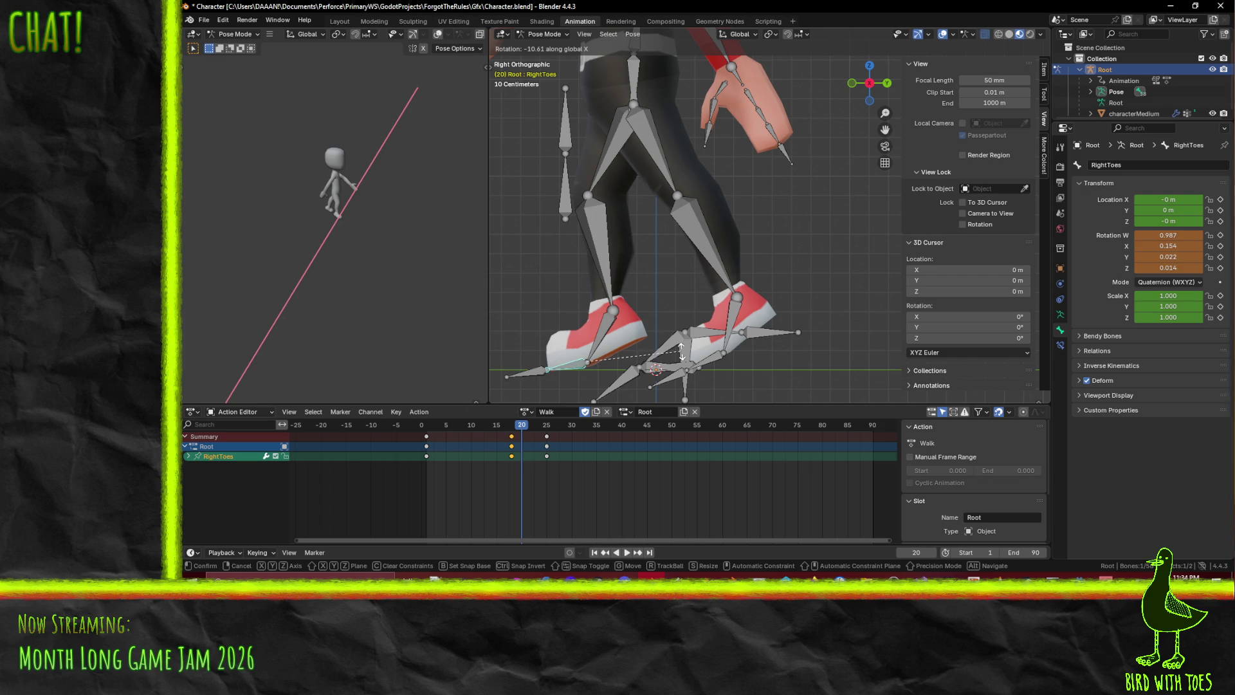
pyautogui.click(693, 334)
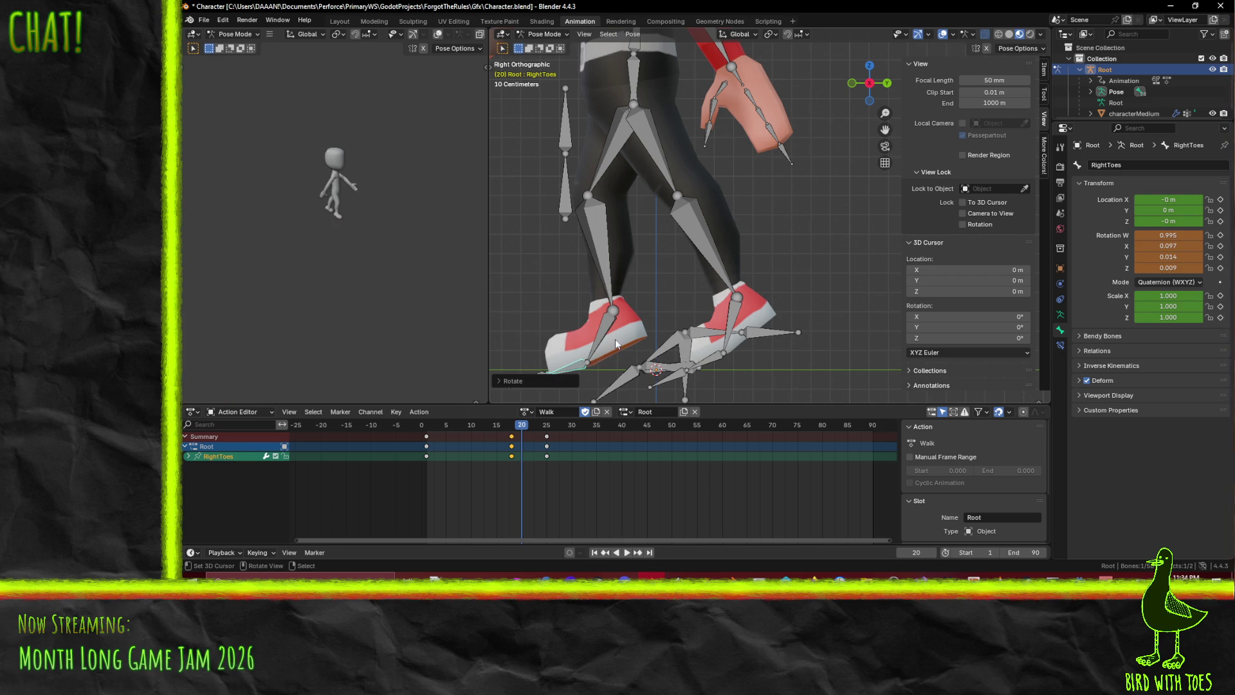
pyautogui.click(616, 337)
pyautogui.press('r')
pyautogui.press('x')
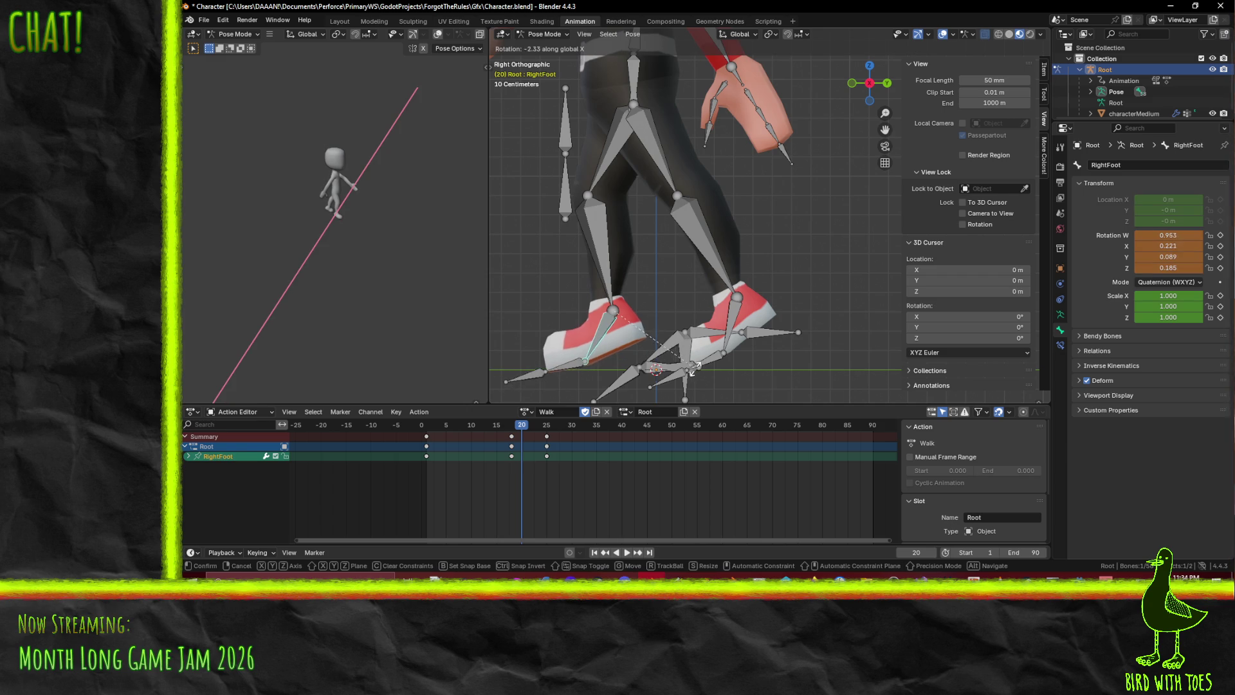
pyautogui.click(693, 368)
# Refine the right toes' X rotation, then keyframe the right foot and toes at frame 20
pyautogui.click(575, 367)
pyautogui.press('r')
pyautogui.press('x')
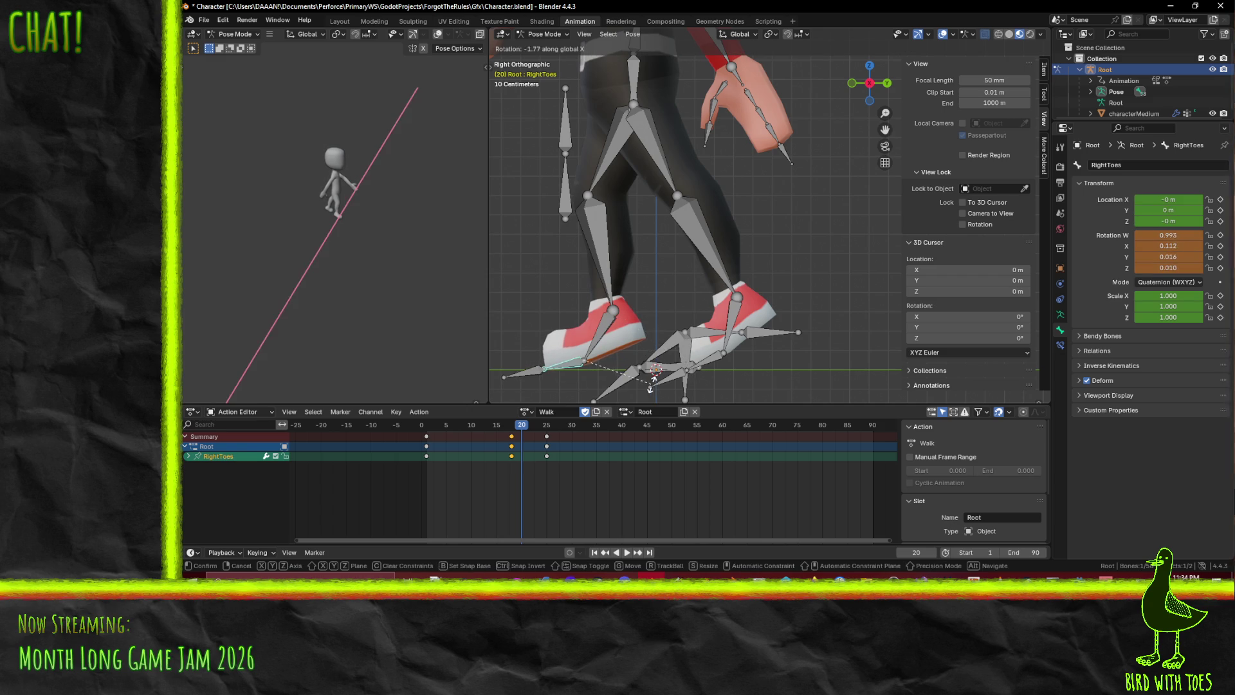
pyautogui.click(653, 386)
pyautogui.click(598, 335)
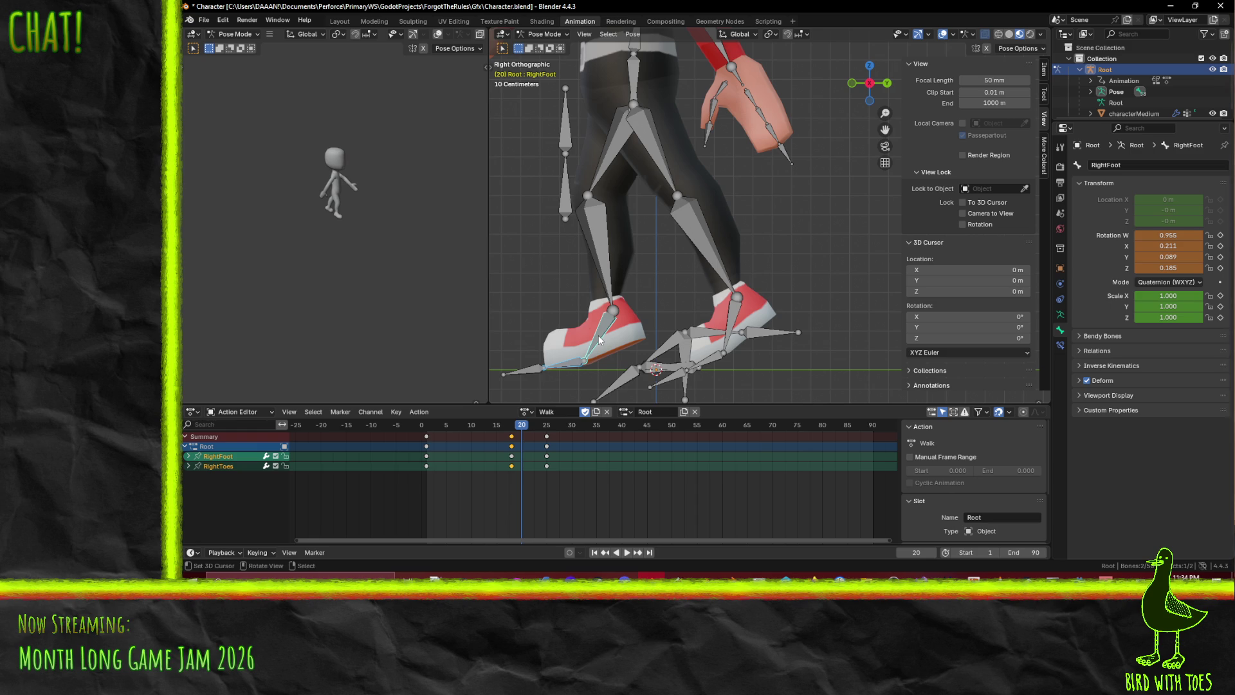
pyautogui.press('i')
pyautogui.moveTo(523, 427)
pyautogui.mouseDown()
pyautogui.moveTo(553, 433)
pyautogui.moveTo(438, 435)
pyautogui.moveTo(546, 441)
pyautogui.moveTo(469, 442)
pyautogui.moveTo(547, 448)
pyautogui.moveTo(442, 461)
pyautogui.moveTo(519, 472)
pyautogui.moveTo(485, 473)
pyautogui.moveTo(498, 476)
pyautogui.mouseUp()
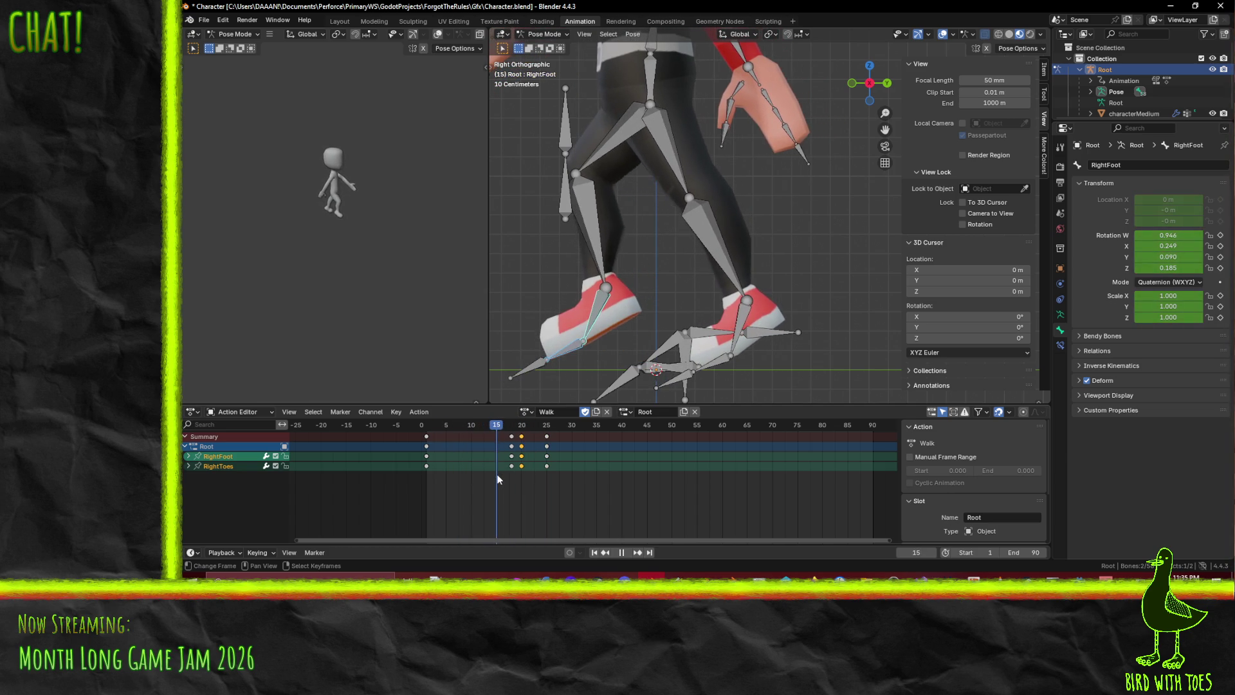
pyautogui.click(655, 90)
# Raise HipsCtrl along Y and keyframe it at frame 15
pyautogui.press('g')
pyautogui.press('x')
pyautogui.press('y')
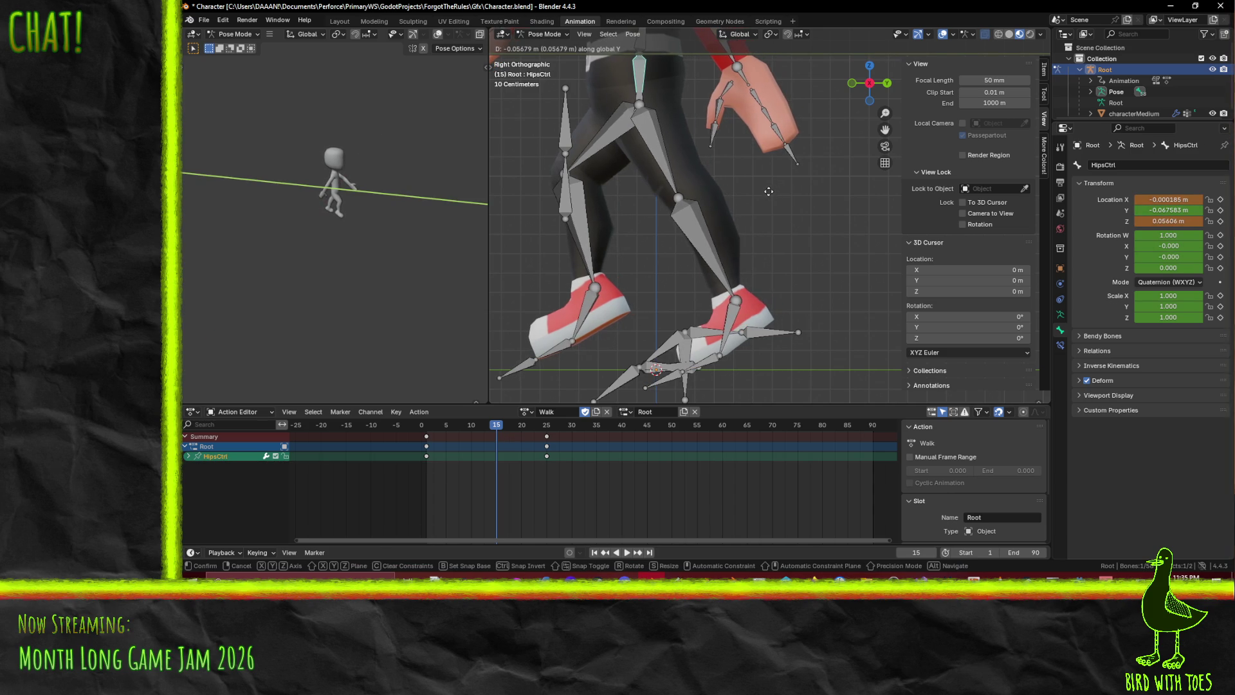
pyautogui.click(768, 191)
pyautogui.press('i')
# At frame 25, lift HipsCtrl higher along Y to a Z of 0.19877 m
pyautogui.moveTo(489, 430); pyautogui.dragTo(547, 437)
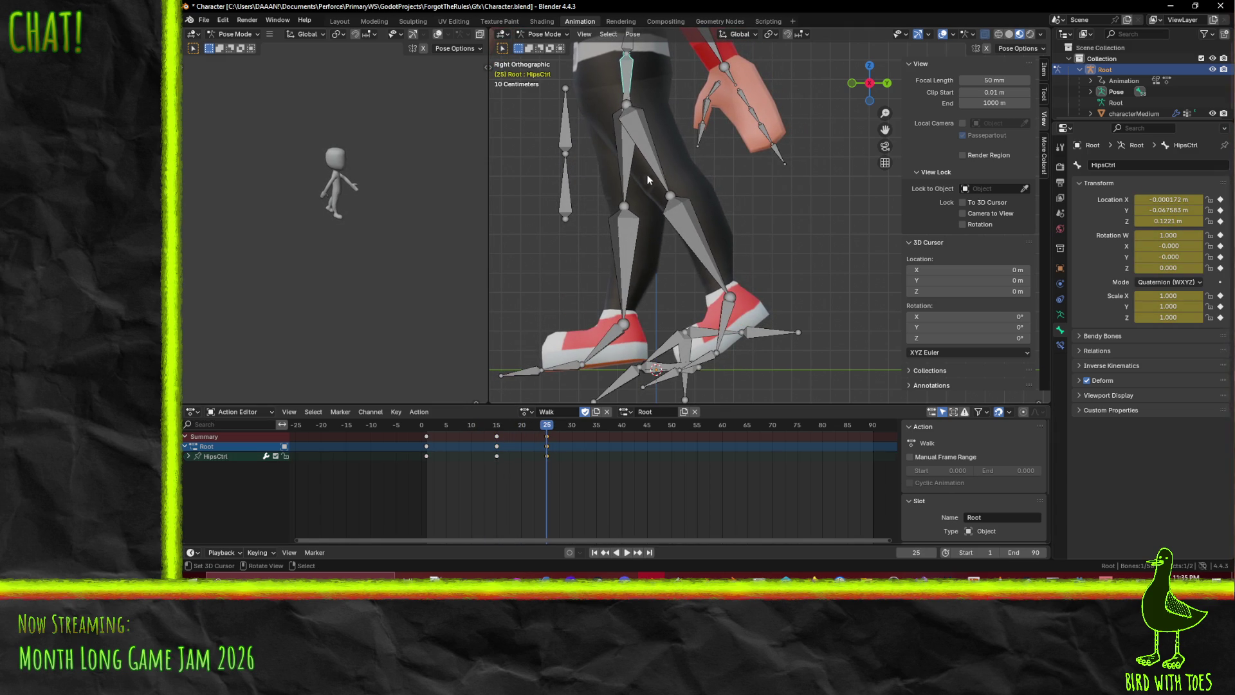
pyautogui.press('g')
pyautogui.press('x')
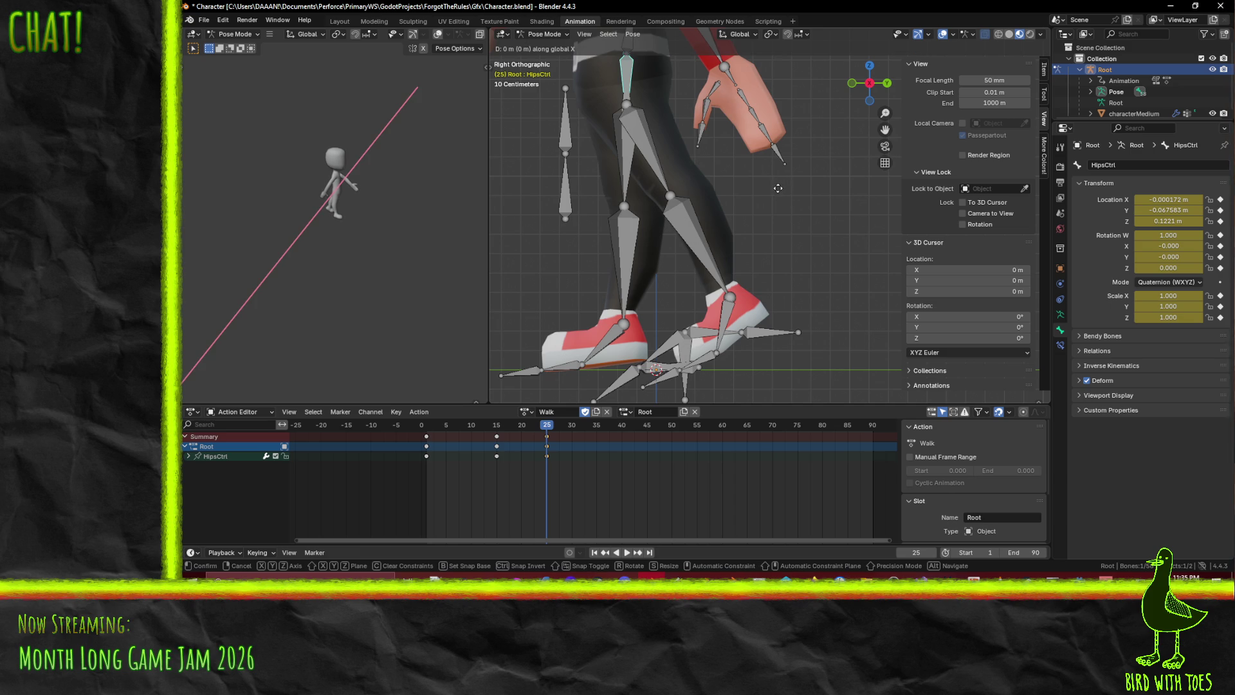
pyautogui.press('y')
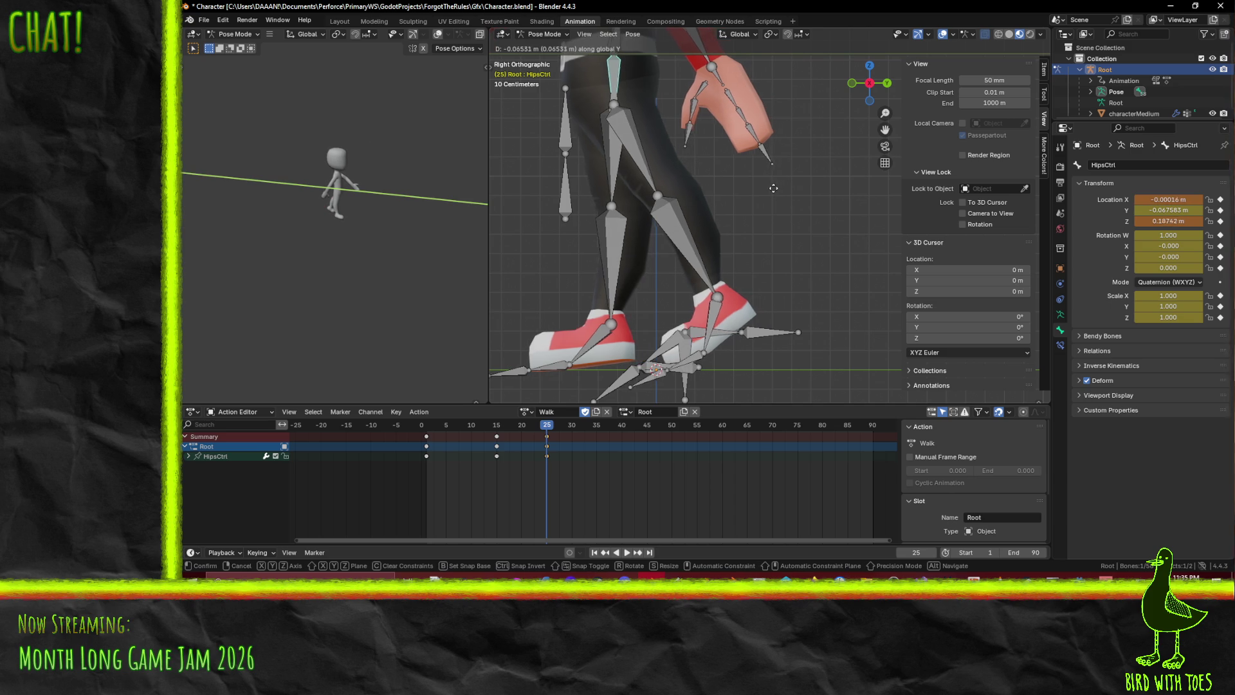
pyautogui.click(773, 188)
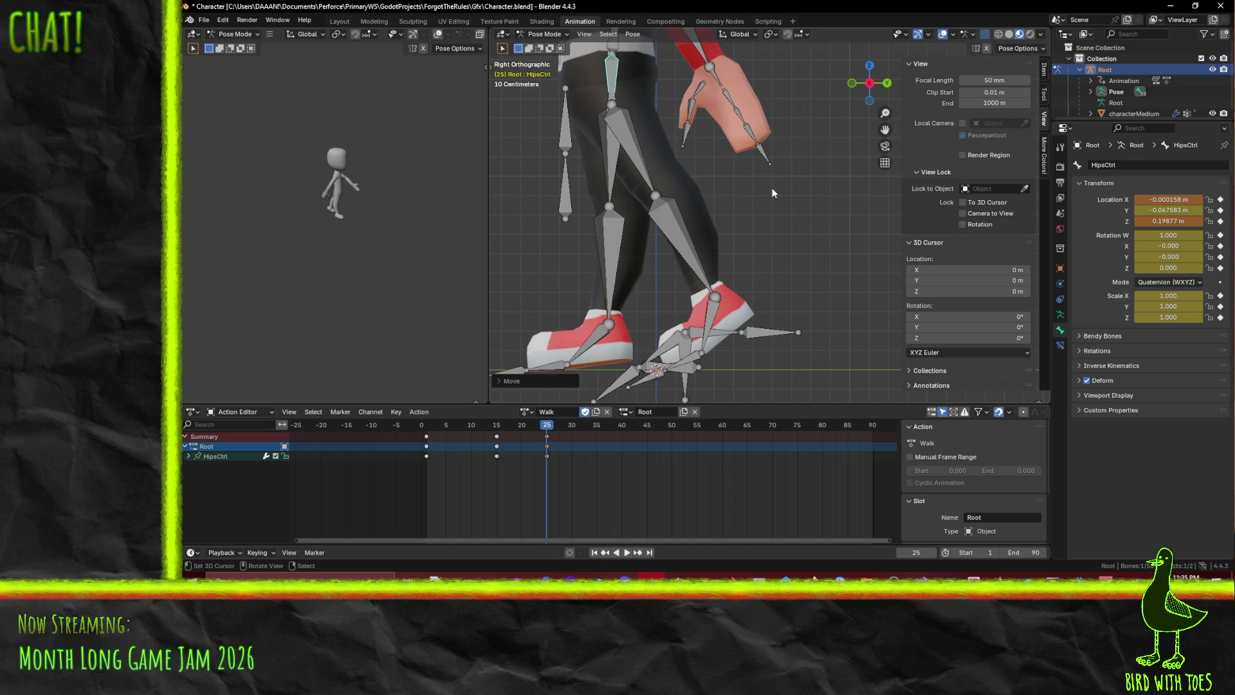
# Play the walk from the start, stop it, and return to frame 25 with the feet framed
pyautogui.moveTo(544, 433); pyautogui.dragTo(427, 433)
pyautogui.click(630, 553)
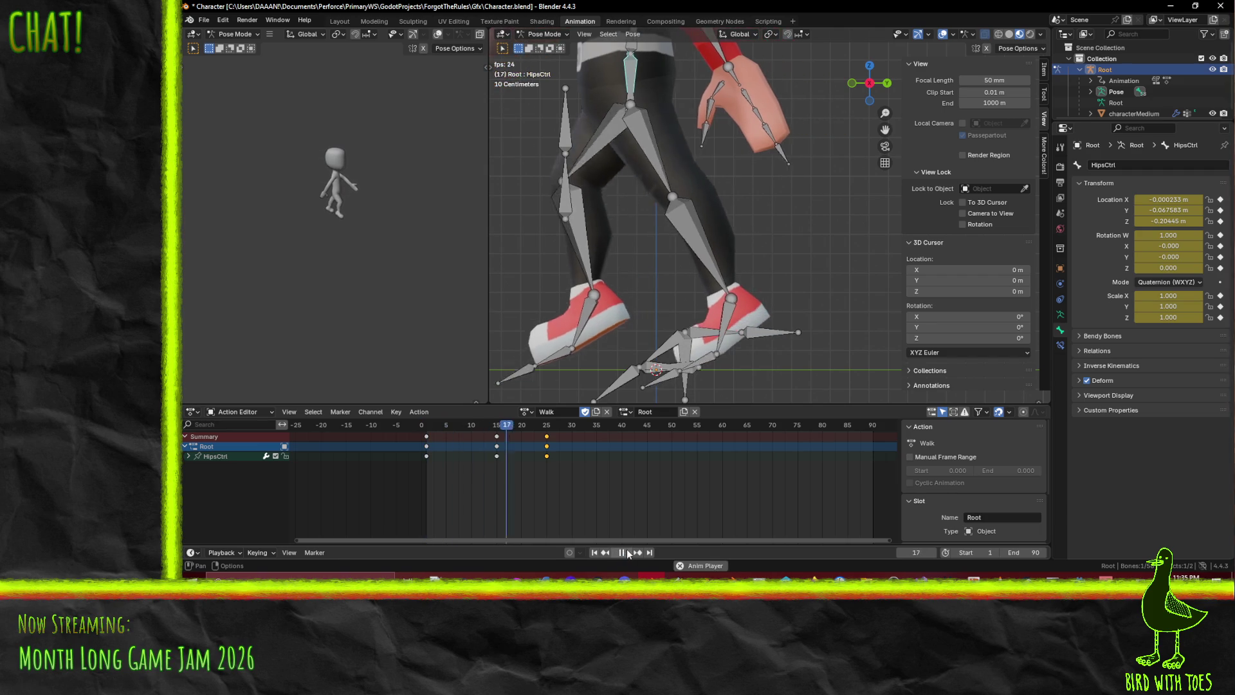
pyautogui.moveTo(653, 430)
pyautogui.mouseDown()
pyautogui.moveTo(428, 429)
pyautogui.moveTo(543, 434)
pyautogui.moveTo(518, 440)
pyautogui.moveTo(546, 457)
pyautogui.moveTo(403, 434)
pyautogui.moveTo(426, 444)
pyautogui.mouseUp()
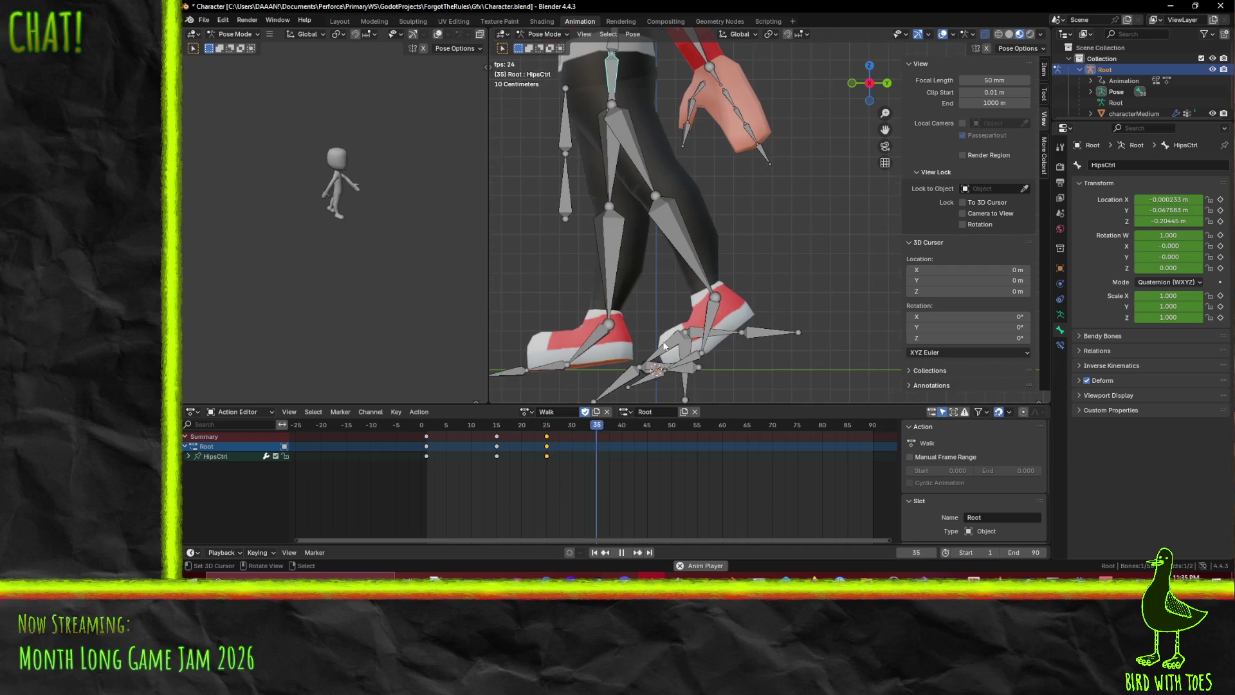
pyautogui.scroll(-3, 662, 337)
pyautogui.scroll(2, 664, 334)
pyautogui.scroll(1, 663, 338)
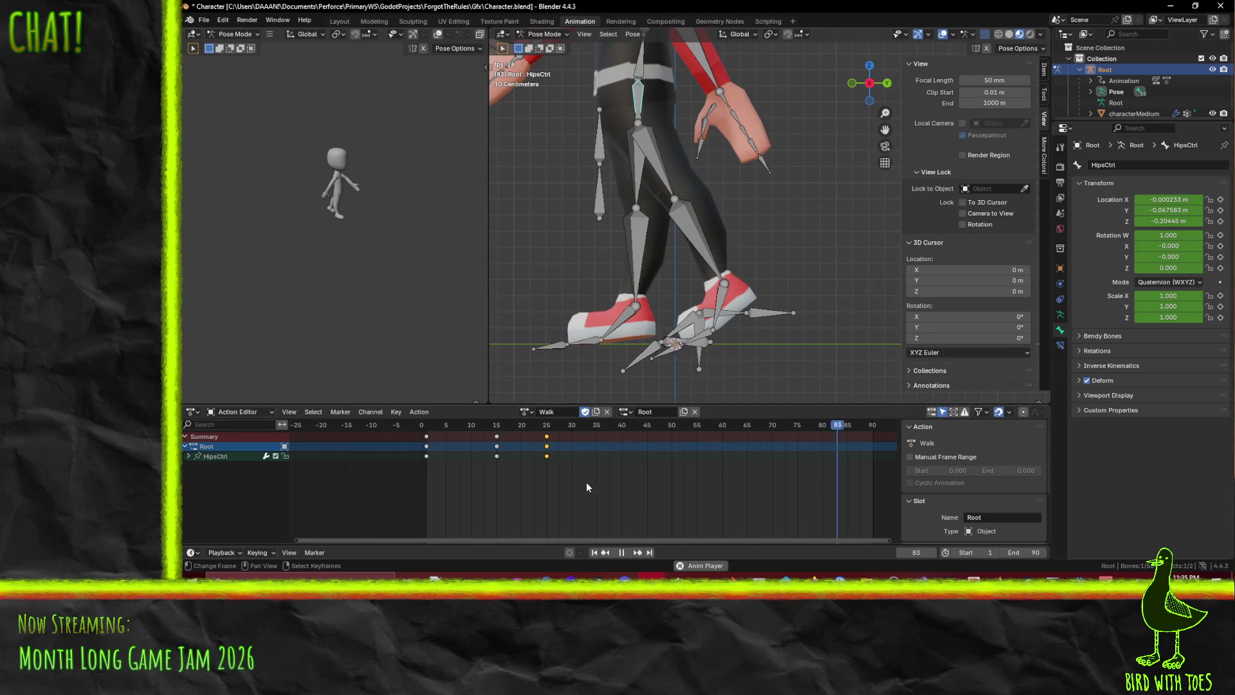
pyautogui.click(623, 553)
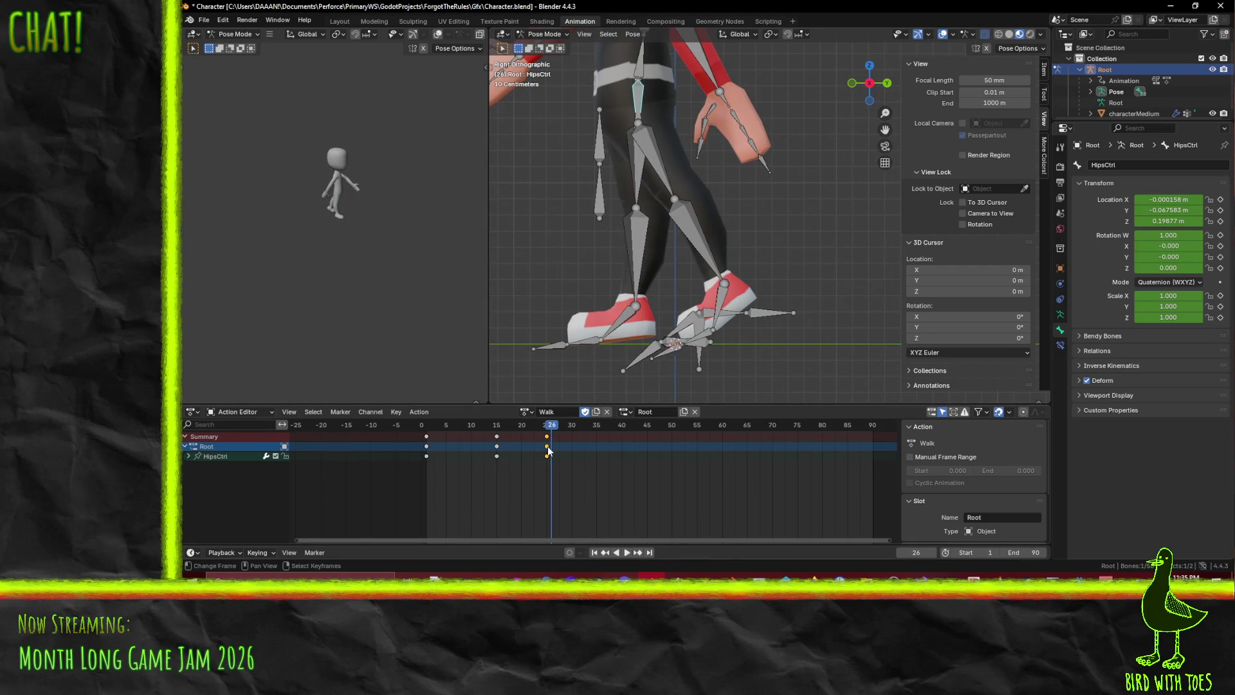
pyautogui.scroll(1, 548, 450)
pyautogui.moveTo(574, 454); pyautogui.dragTo(541, 434)
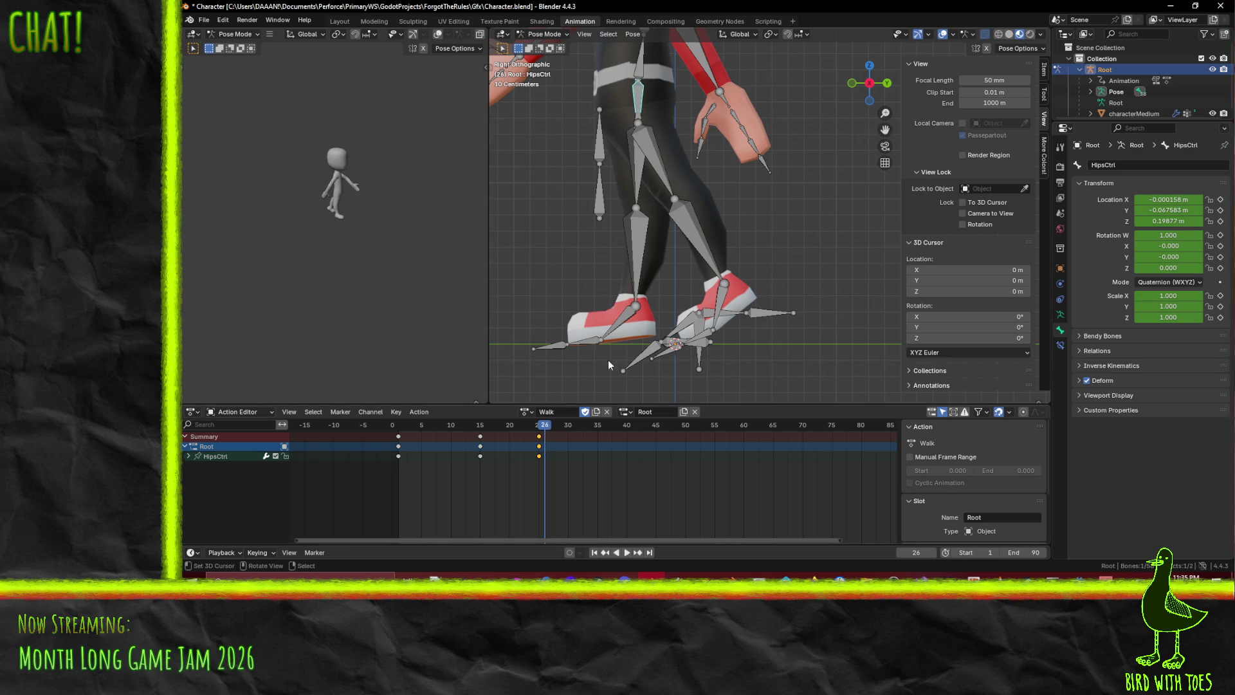
pyautogui.scroll(4, 612, 356)
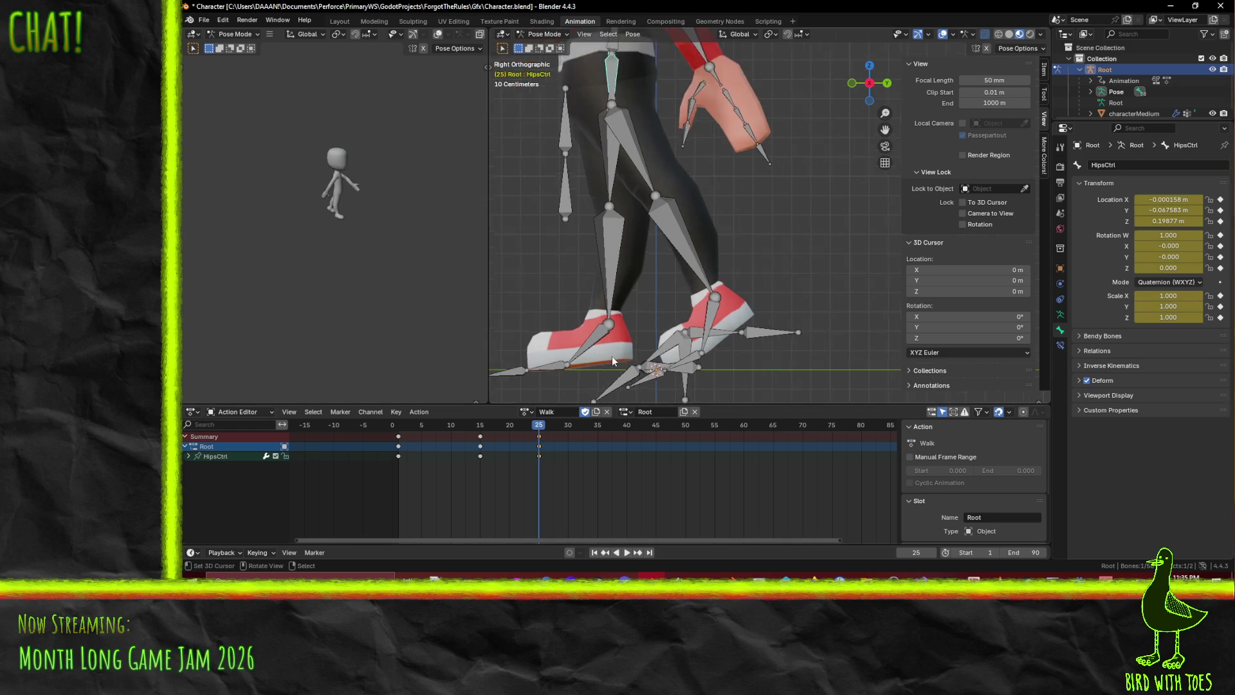
pyautogui.keyDown('shift'); pyautogui.moveTo(643, 319); pyautogui.dragTo(785, 245, button='middle'); pyautogui.keyUp('shift')
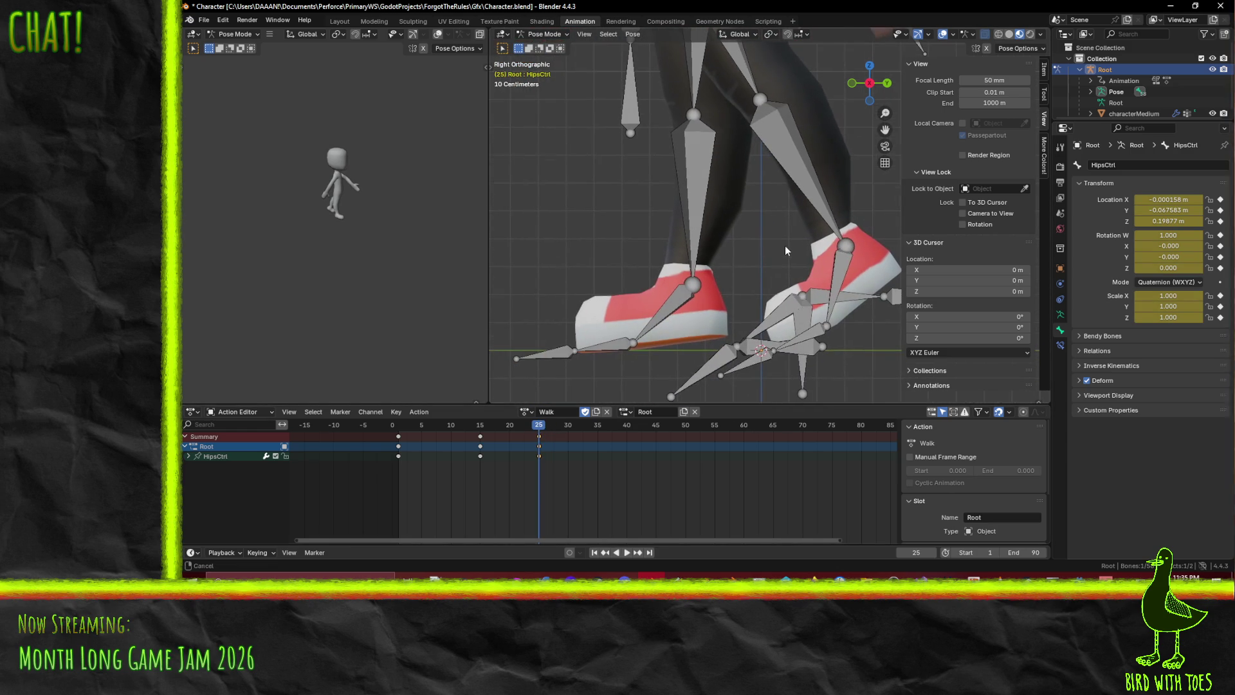
# At frame 30, rotate the right foot about X
pyautogui.click(675, 320)
pyautogui.click(565, 429)
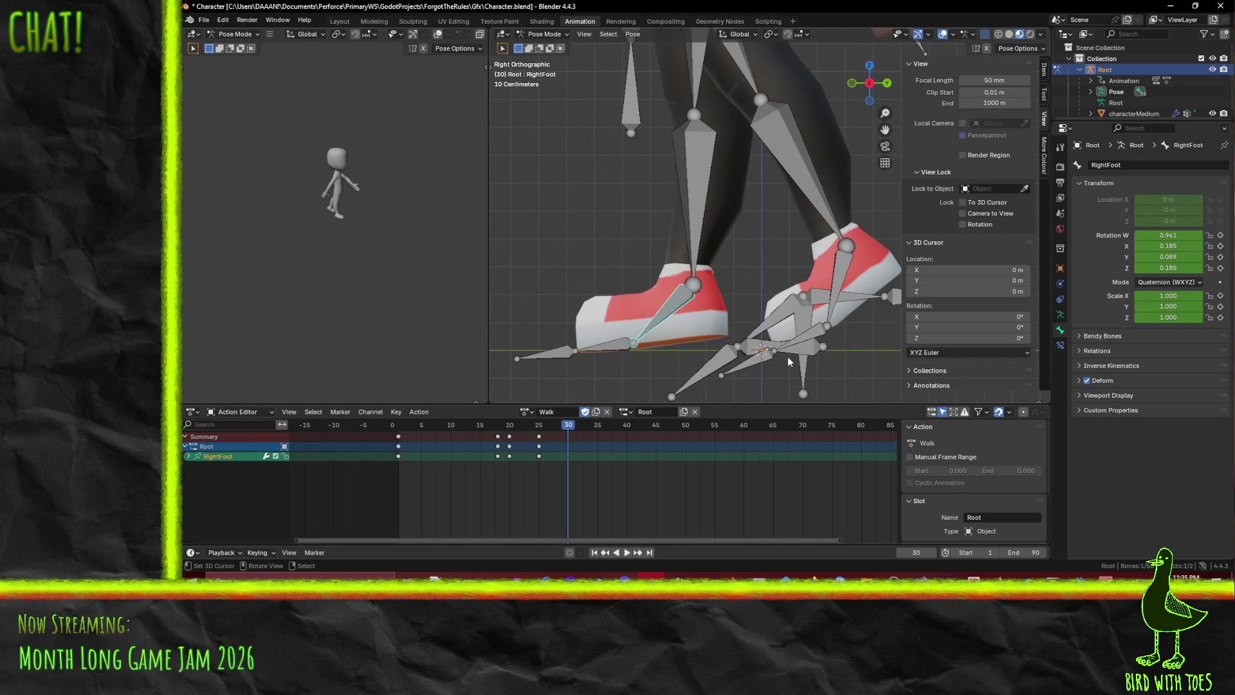
pyautogui.press('t')
pyautogui.press('r')
pyautogui.press('x')
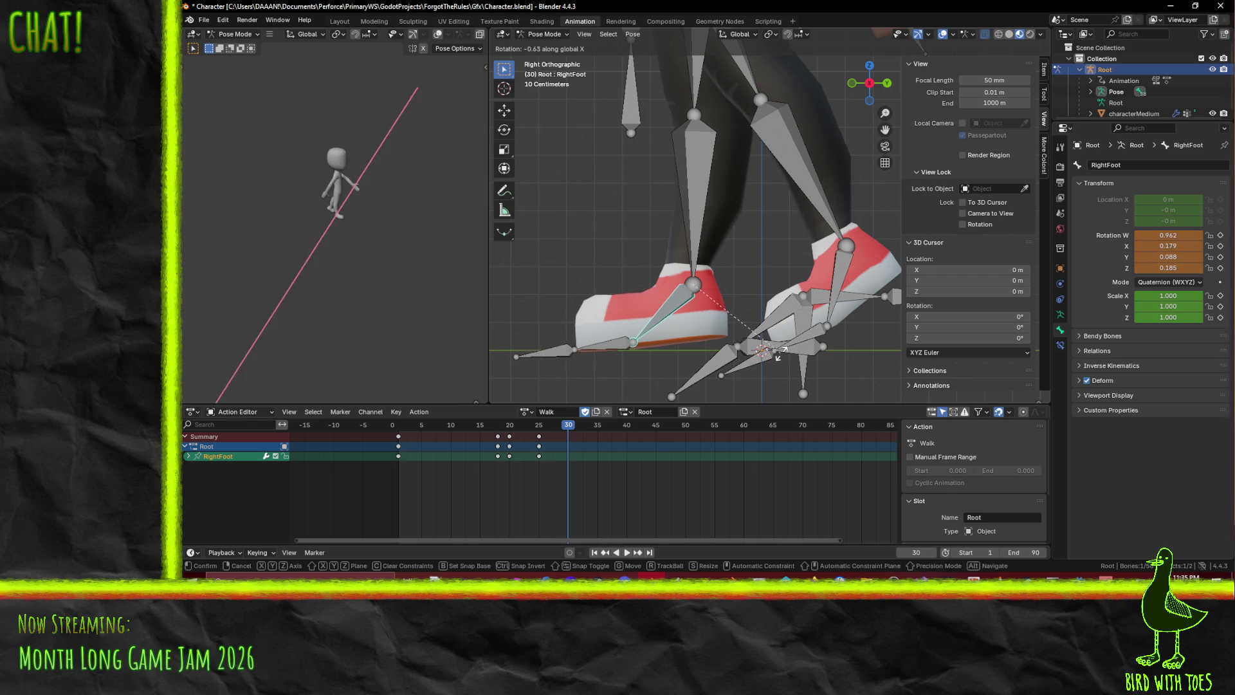
pyautogui.click(682, 341)
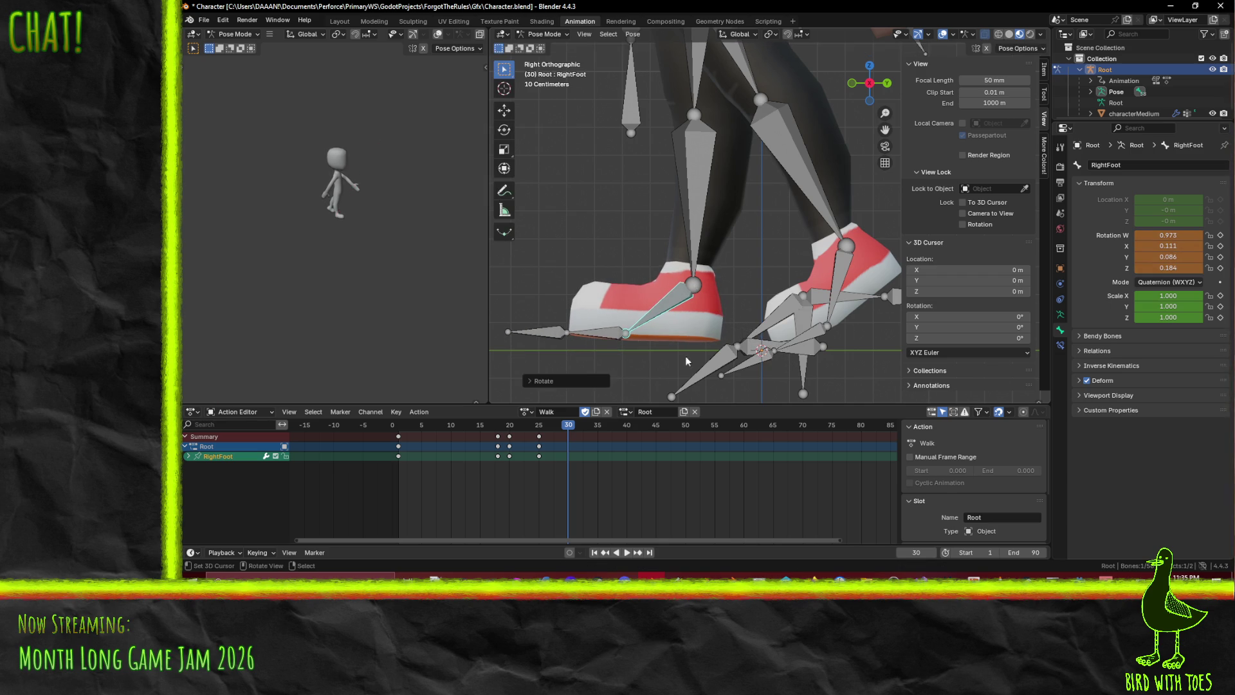
# Bend the right toes, rotate foot and toes together on X, and keyframe both at frame 30
pyautogui.click(602, 335)
pyautogui.press('r')
pyautogui.press('x')
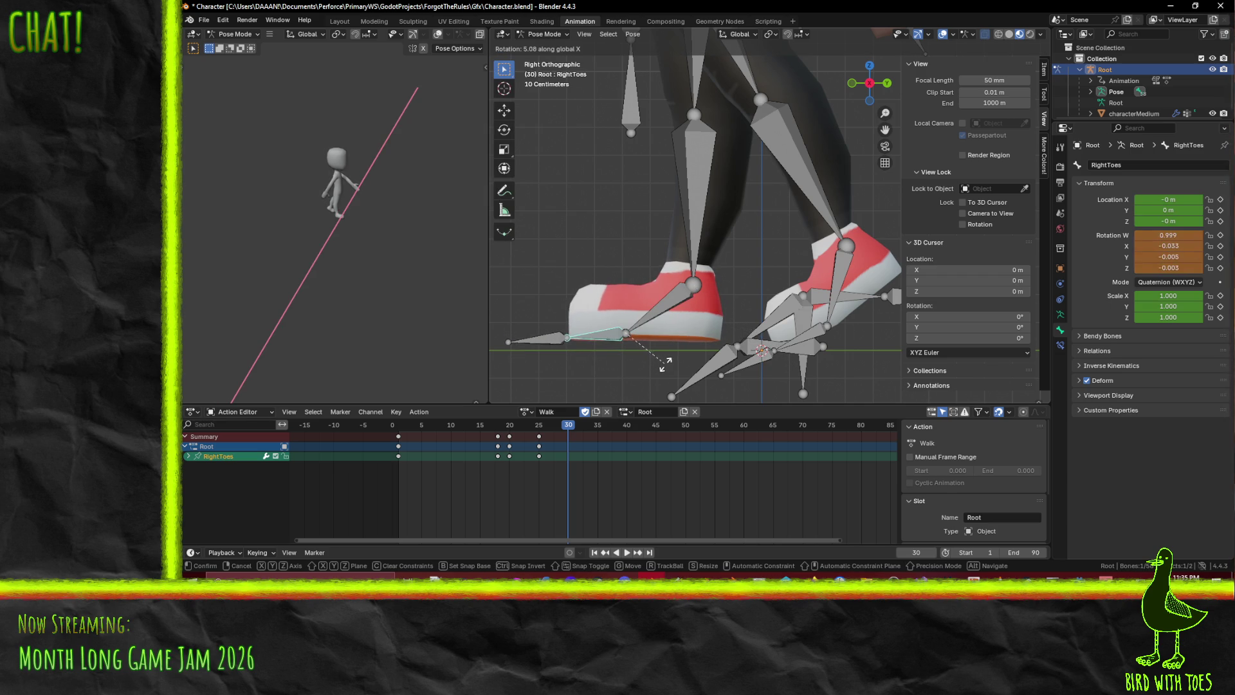
pyautogui.click(667, 362)
pyautogui.keyDown('shift'); pyautogui.click(694, 330); pyautogui.keyUp('shift')
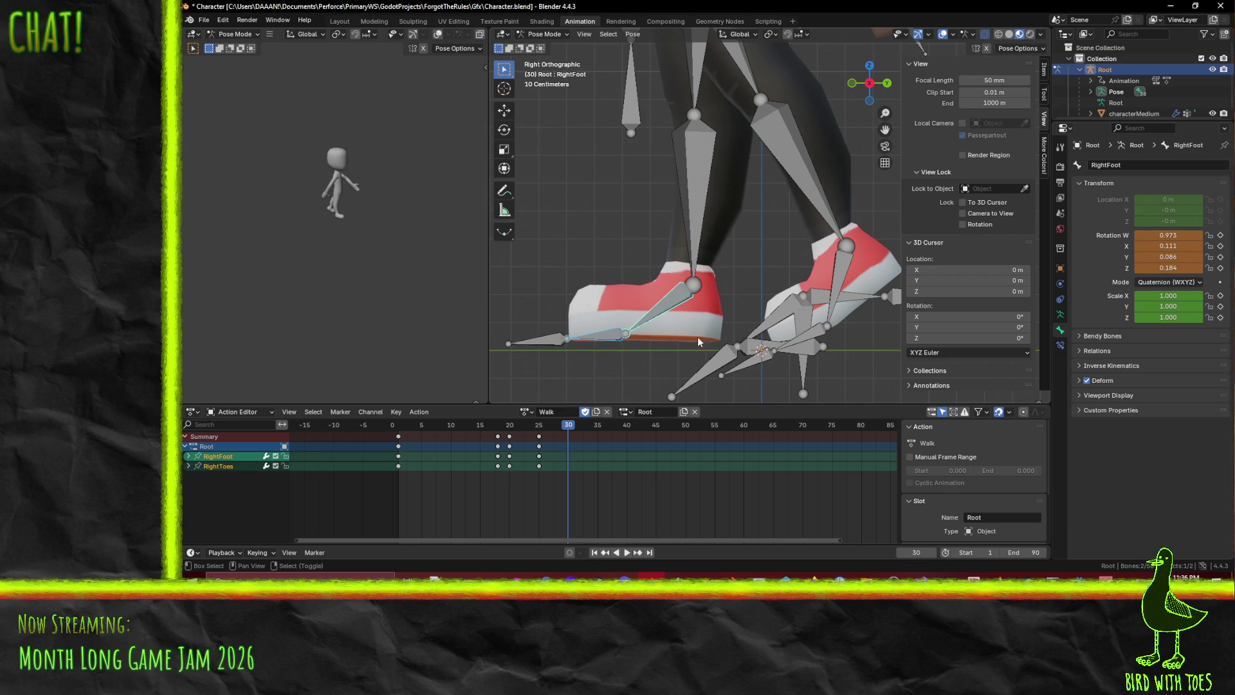
pyautogui.press('r')
pyautogui.press('x')
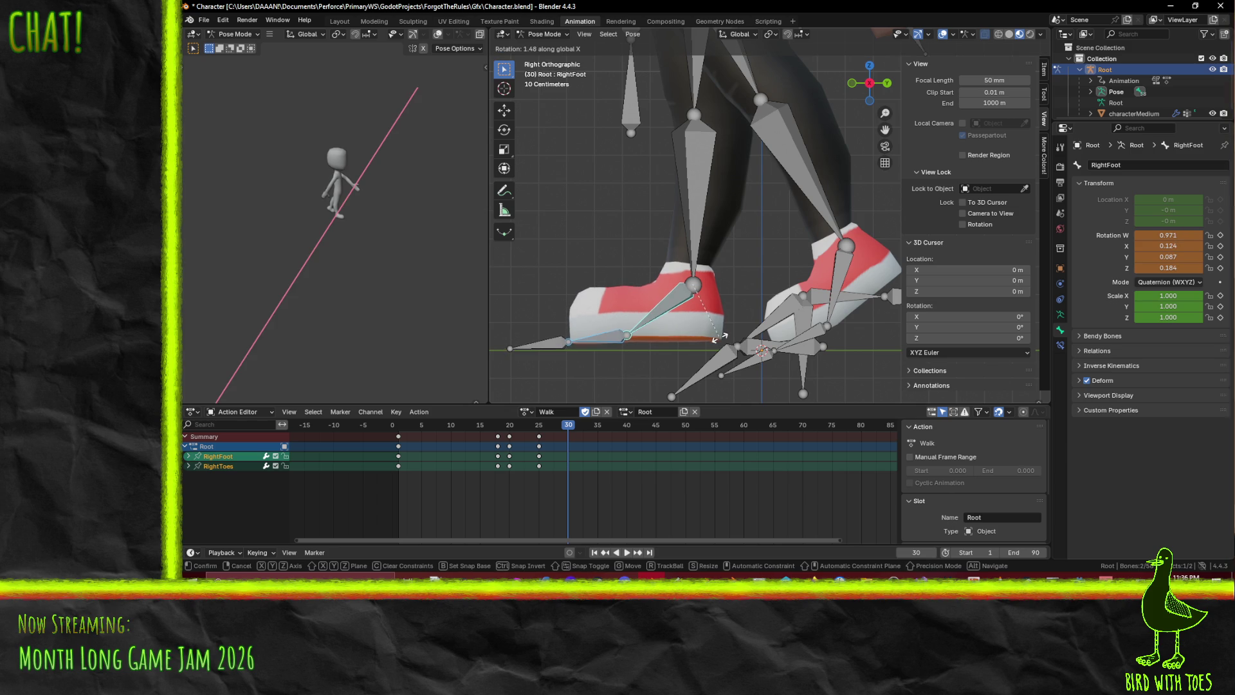
pyautogui.click(719, 336)
pyautogui.press('i')
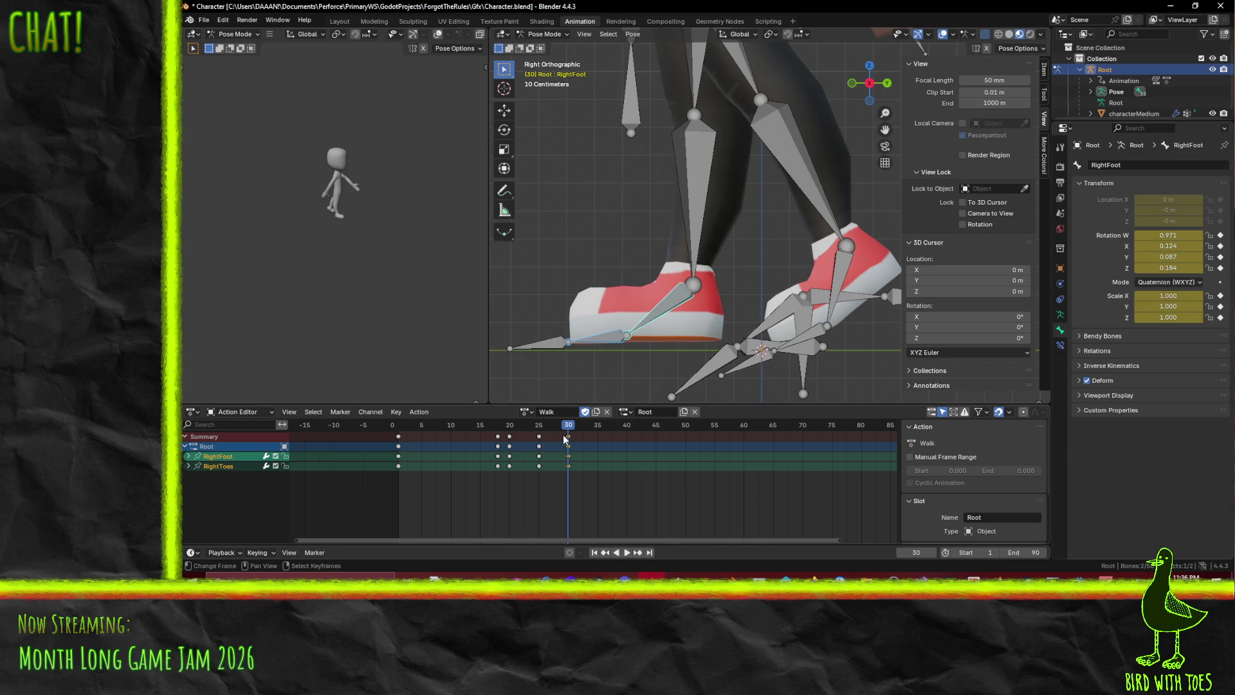
# Play and scrub the animation to review the right foot's step
pyautogui.press('space')
pyautogui.press('Escape')
pyautogui.scroll(-7, 781, 287)
pyautogui.keyDown('shift'); pyautogui.moveTo(781, 252); pyautogui.dragTo(749, 303, button='middle'); pyautogui.keyUp('shift')
pyautogui.click(456, 438)
pyautogui.press('space')
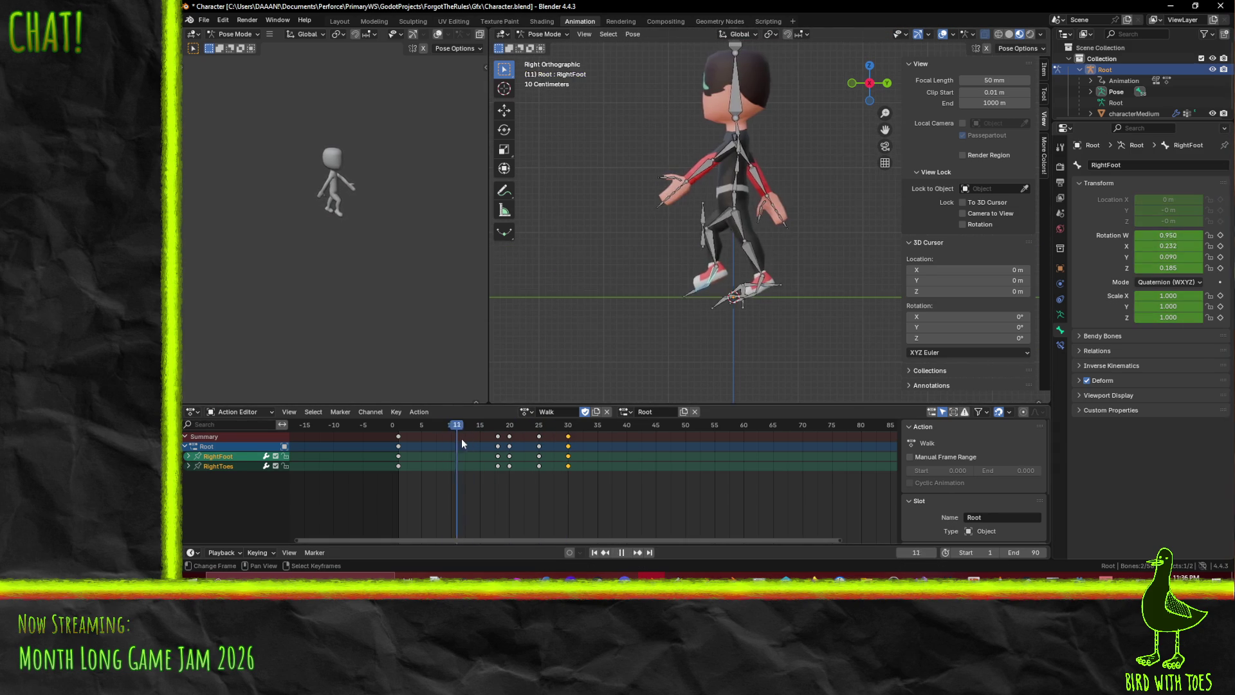
pyautogui.moveTo(543, 443); pyautogui.dragTo(570, 448)
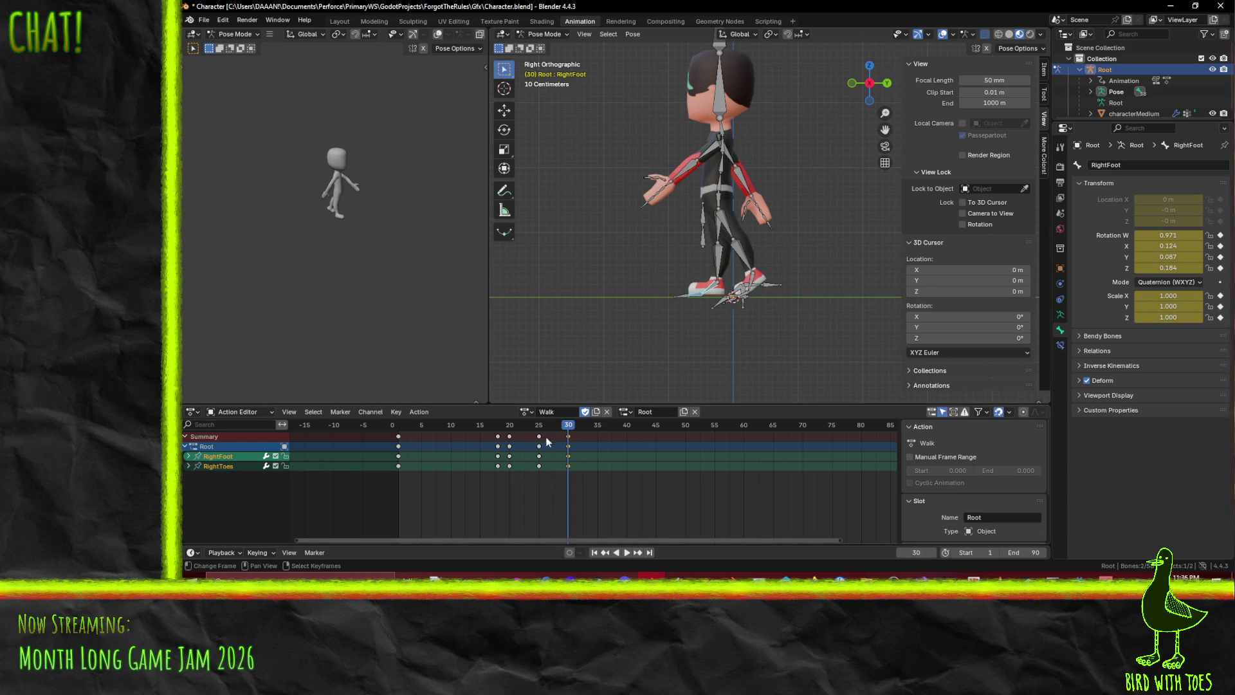
pyautogui.scroll(5, 558, 442)
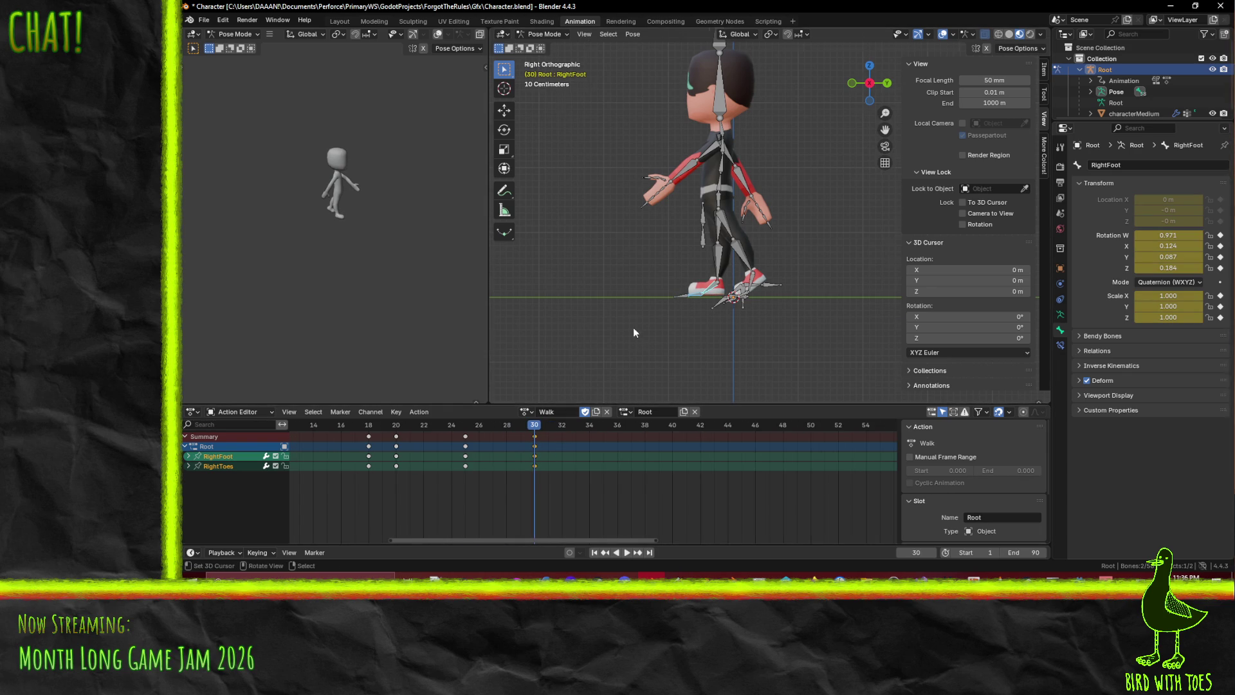
pyautogui.scroll(4, 633, 328)
pyautogui.moveTo(519, 437)
pyautogui.mouseDown()
pyautogui.moveTo(410, 439)
pyautogui.moveTo(503, 460)
pyautogui.moveTo(429, 459)
pyautogui.moveTo(482, 460)
pyautogui.moveTo(466, 459)
pyautogui.mouseUp()
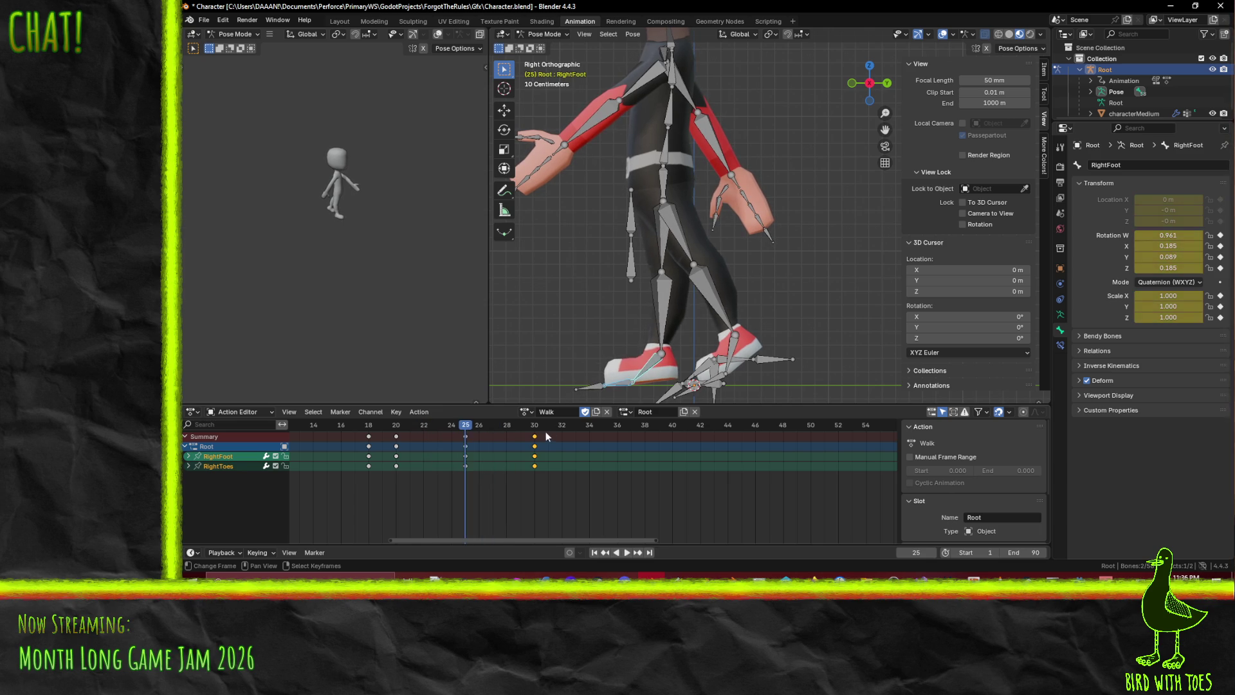
# Move the RightFoot and RightToes keys from frame 30 to 25 and preview the new timing
pyautogui.moveTo(539, 437); pyautogui.dragTo(470, 438)
pyautogui.press('space')
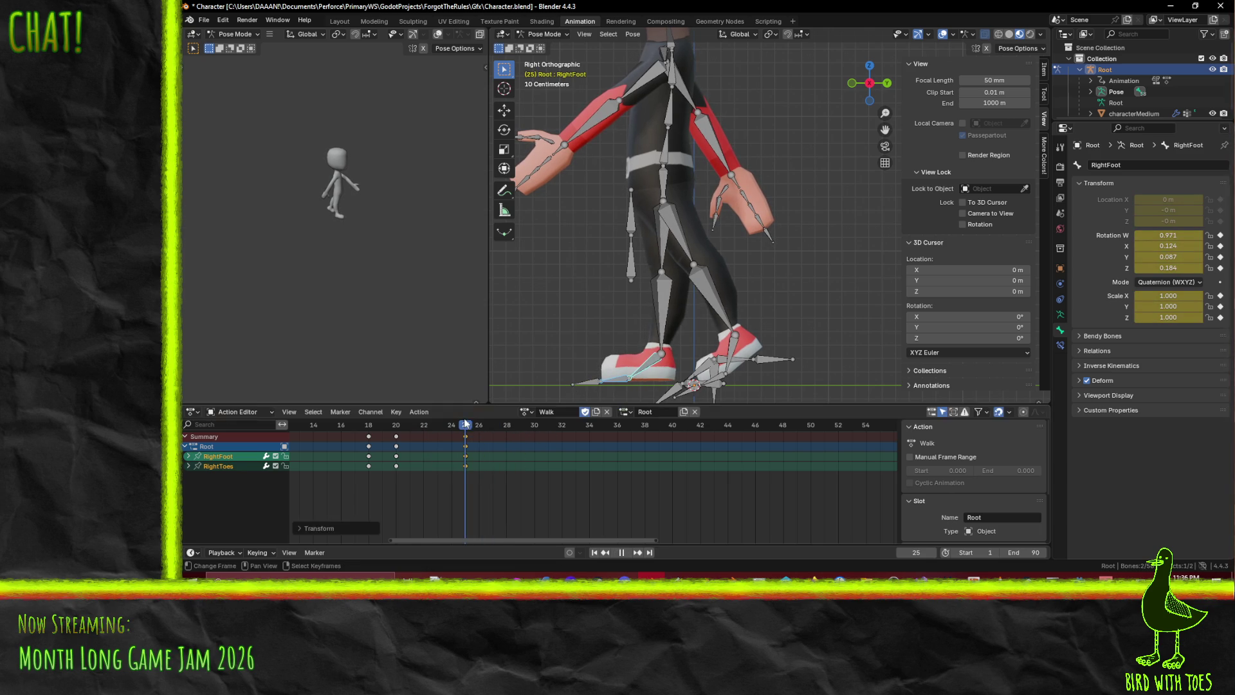
pyautogui.click(383, 428)
pyautogui.moveTo(383, 428)
pyautogui.mouseDown()
pyautogui.moveTo(451, 453)
pyautogui.moveTo(345, 454)
pyautogui.moveTo(460, 454)
pyautogui.moveTo(313, 456)
pyautogui.mouseUp()
pyautogui.press('space')
pyautogui.moveTo(429, 465); pyautogui.dragTo(549, 466, button='middle')
pyautogui.moveTo(433, 429)
pyautogui.mouseDown()
pyautogui.moveTo(337, 440)
pyautogui.moveTo(564, 447)
pyautogui.mouseUp()
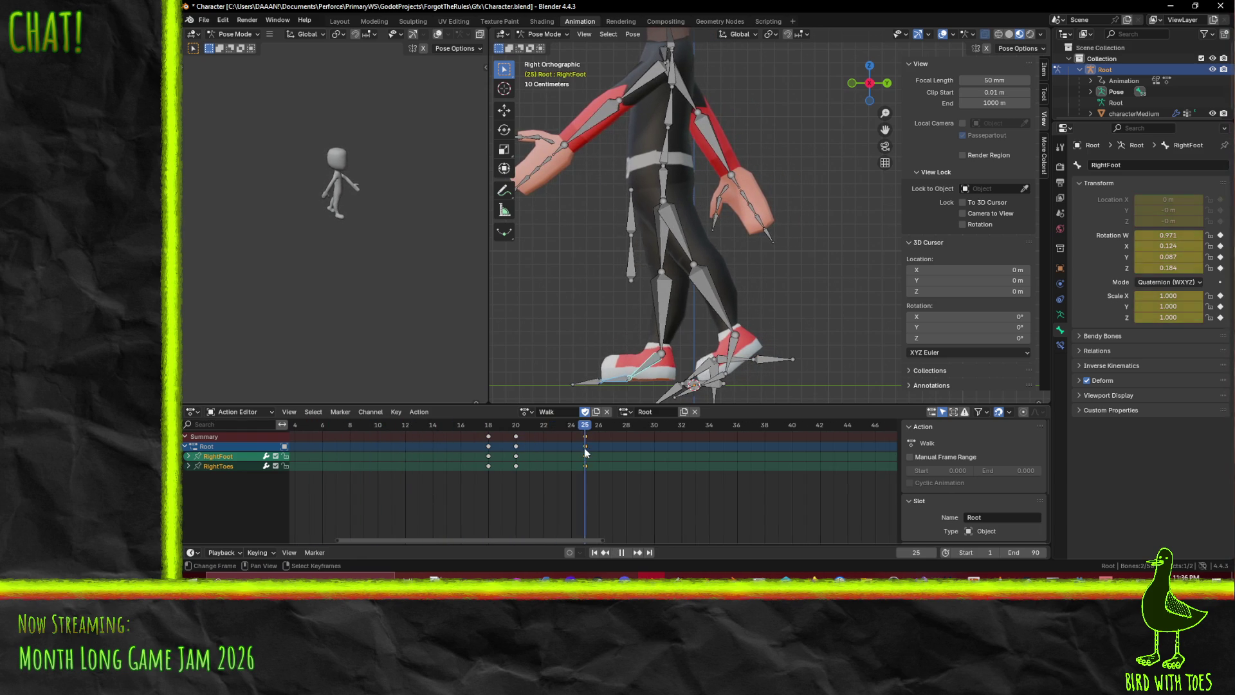
pyautogui.hotkey('shift', 'Left')
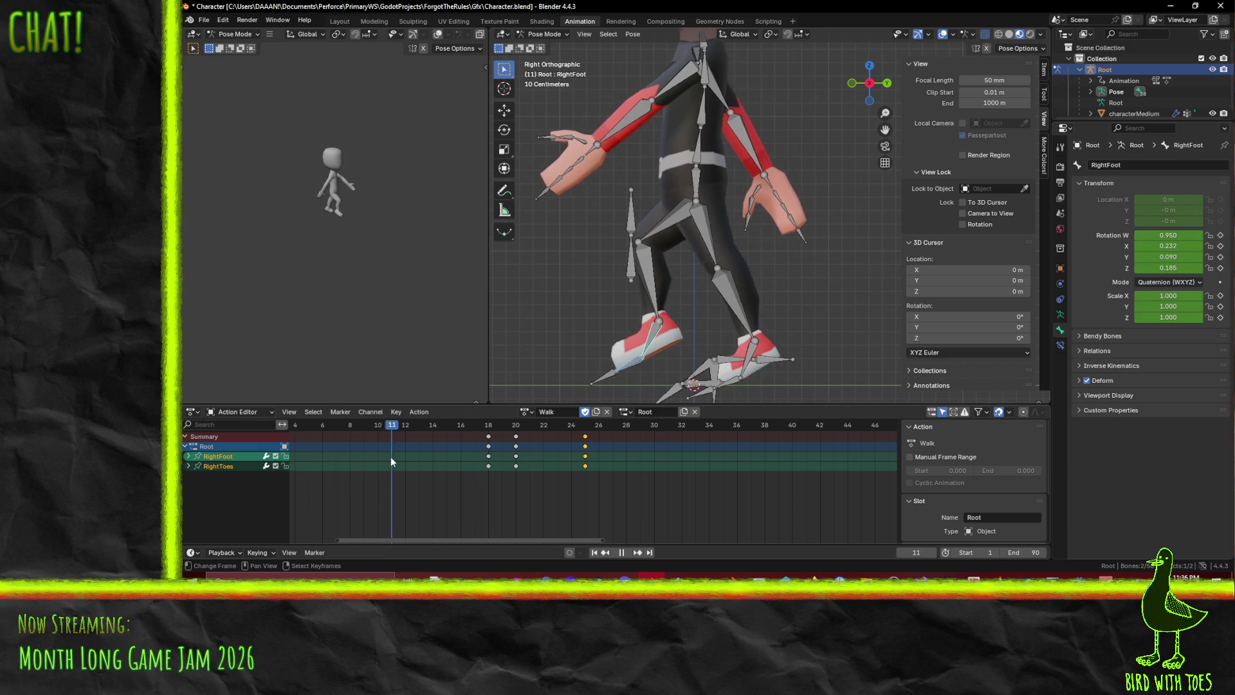
# At frame 18, select the left thigh and rotate the left shin
pyautogui.press('space')
pyautogui.click(688, 235)
pyautogui.click(732, 285)
pyautogui.press('r')
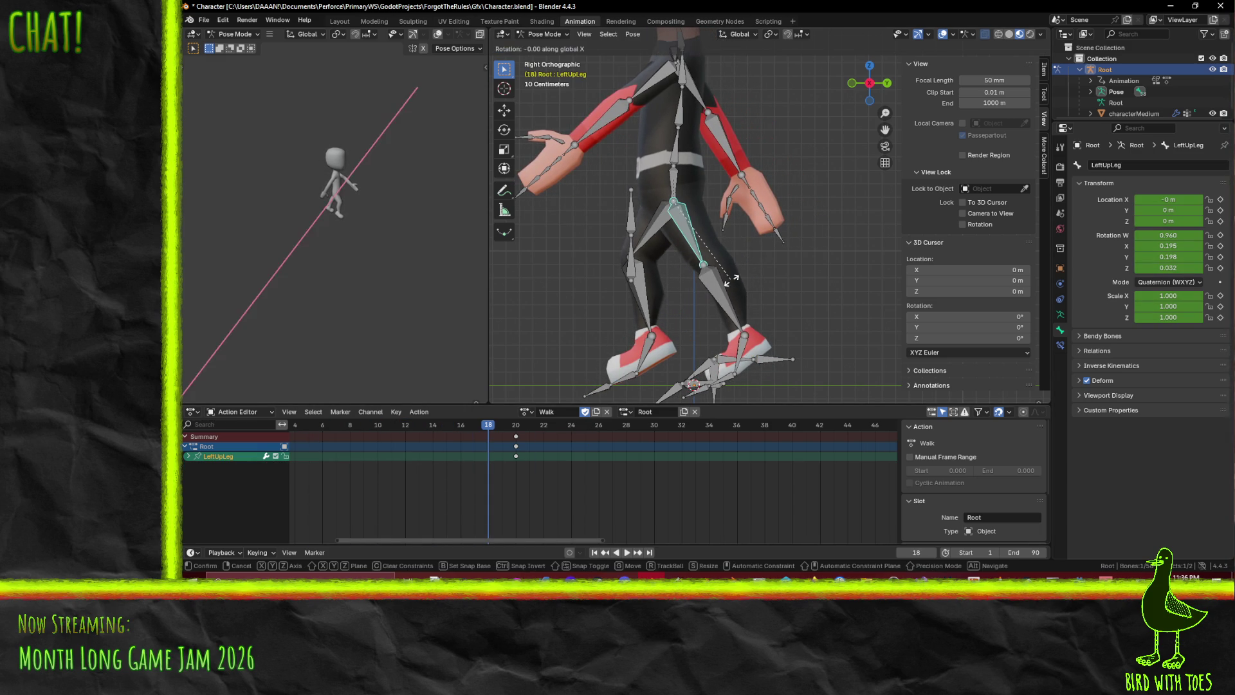
pyautogui.press('Escape')
pyautogui.press('r')
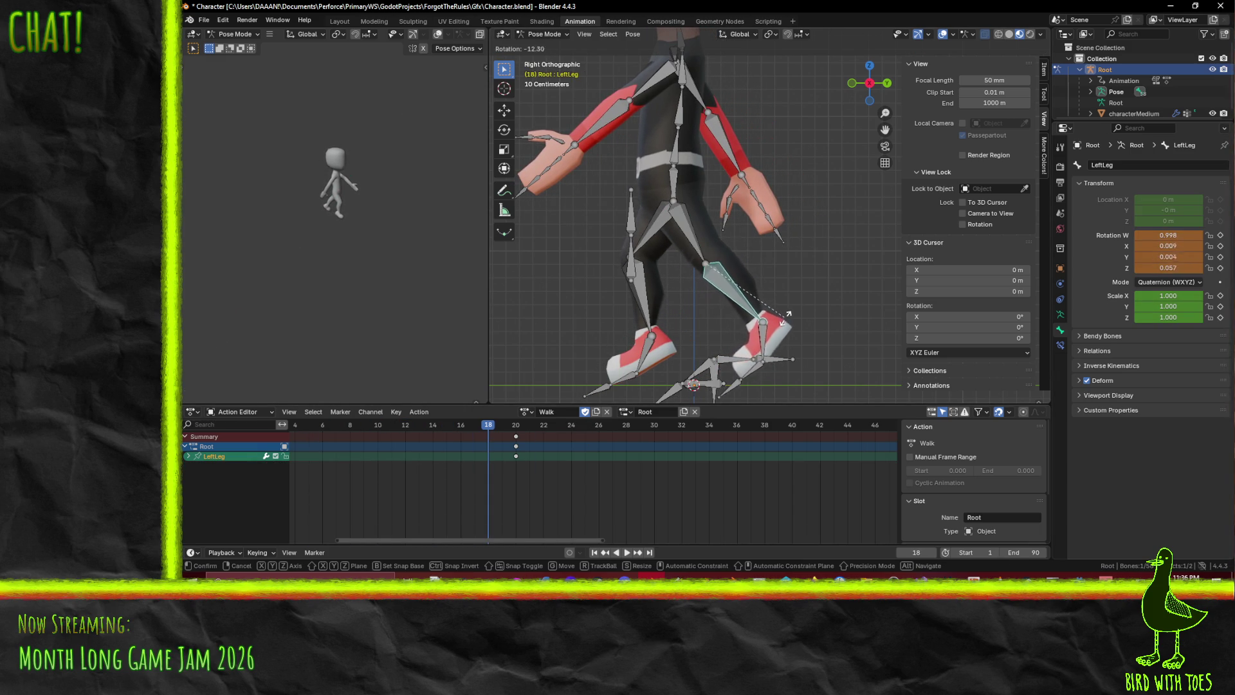
pyautogui.click(802, 298)
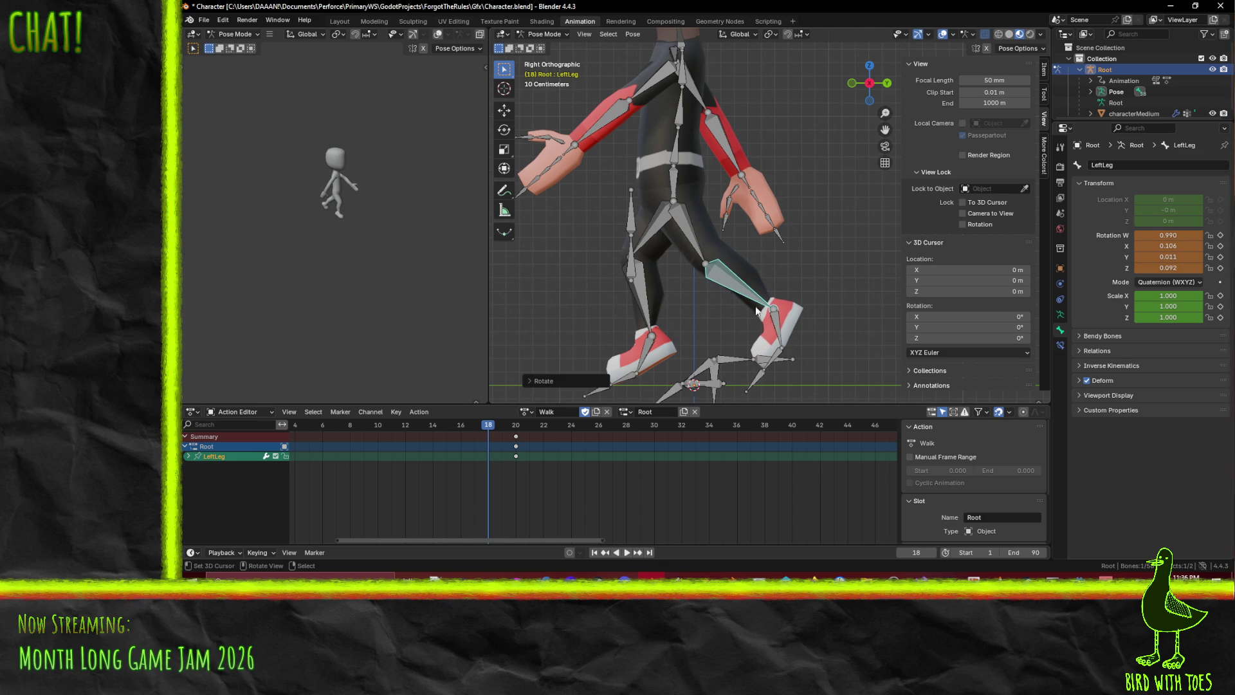
# Rotate the left toes and foot, then keyframe the left thigh, shin and foot at frame 18
pyautogui.click(778, 365)
pyautogui.press('r')
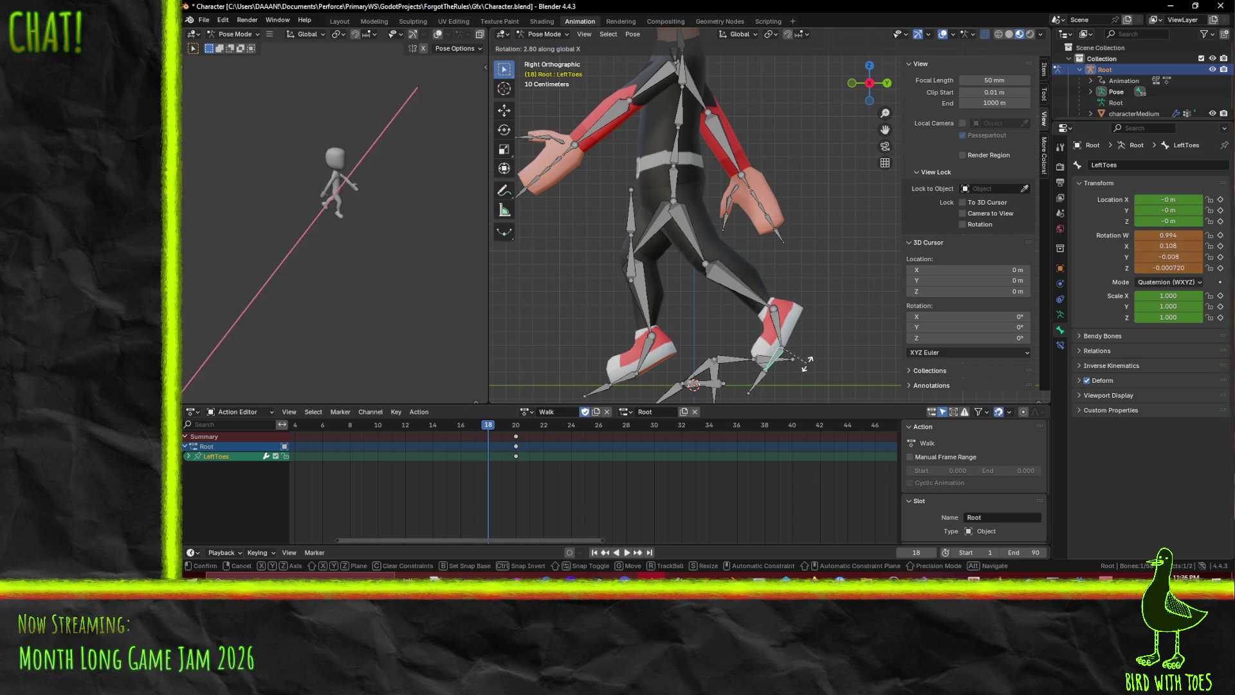
pyautogui.click(813, 364)
pyautogui.click(769, 325)
pyautogui.press('r')
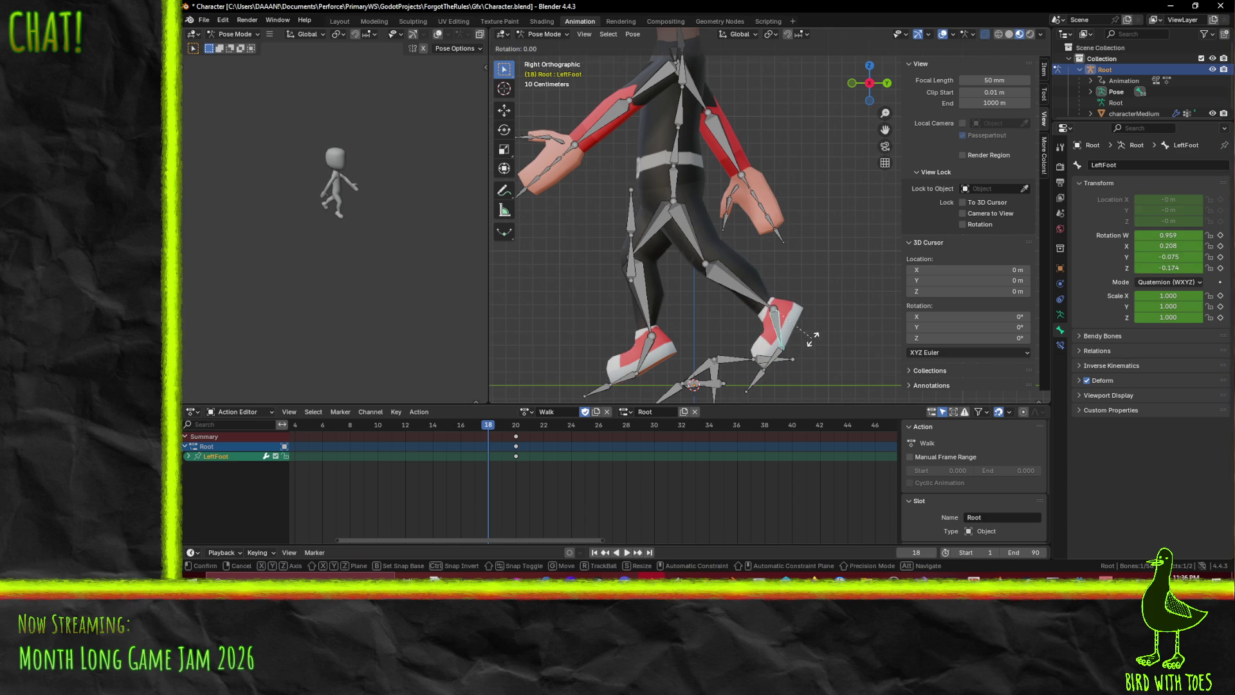
pyautogui.click(804, 331)
pyautogui.keyDown('shift'); pyautogui.click(733, 286); pyautogui.keyUp('shift')
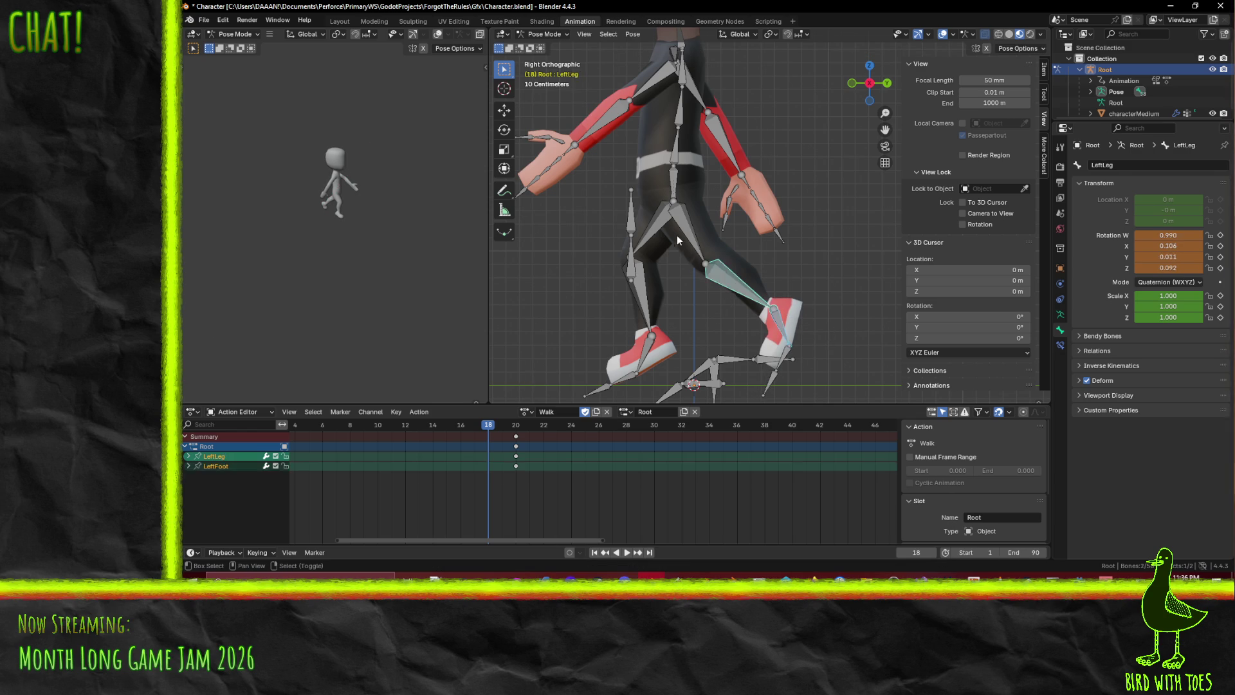
pyautogui.keyDown('shift'); pyautogui.click(688, 245); pyautogui.keyUp('shift')
pyautogui.press('i')
# Compare with frame 20 and delete the frame-18 left-leg keys
pyautogui.moveTo(508, 424)
pyautogui.mouseDown()
pyautogui.moveTo(533, 432)
pyautogui.moveTo(302, 434)
pyautogui.moveTo(515, 442)
pyautogui.mouseUp()
pyautogui.press('Delete')
pyautogui.scroll(4, 744, 310)
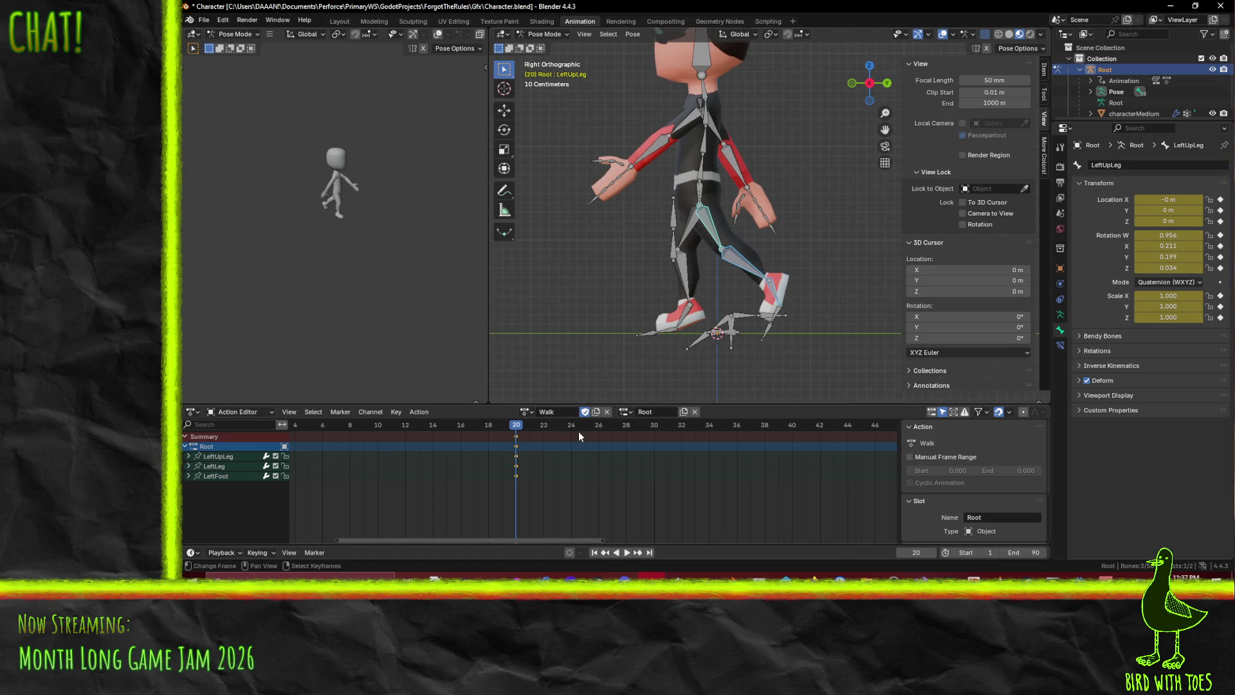
# At frame 30, bend the left shin and thigh with X-axis rotations
pyautogui.click(659, 430)
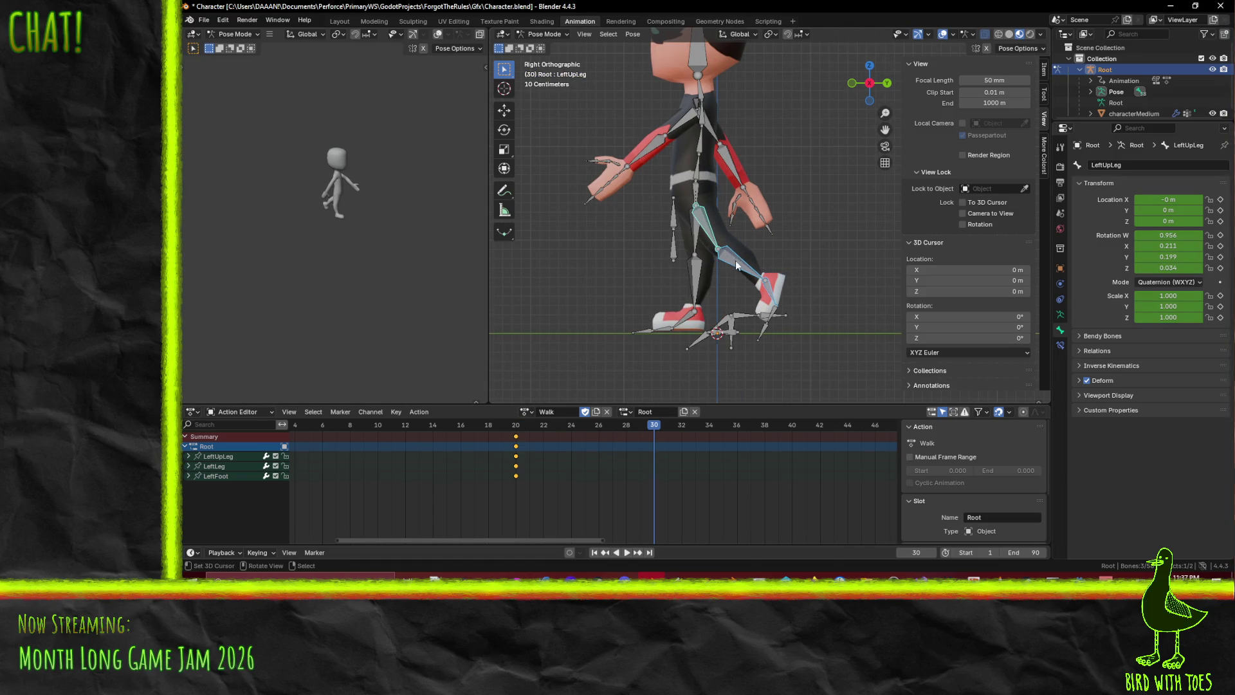
pyautogui.click(736, 260)
pyautogui.press('r')
pyautogui.press('x')
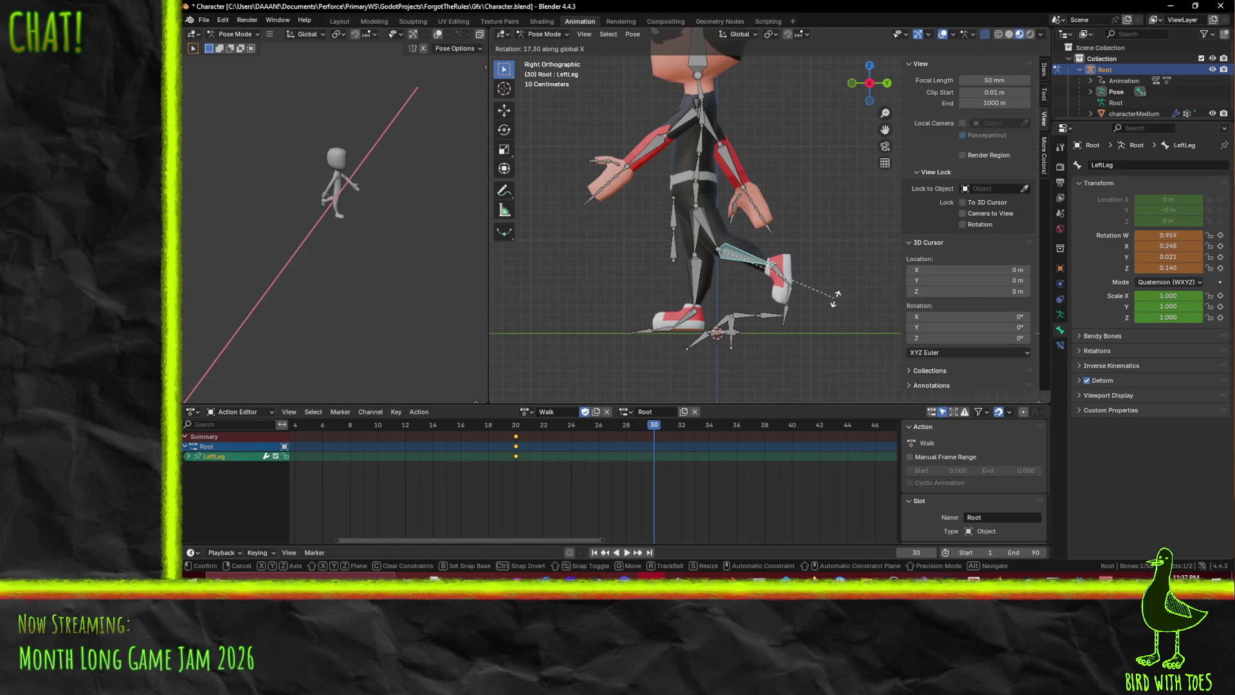
pyautogui.click(836, 303)
pyautogui.click(714, 244)
pyautogui.press('r')
pyautogui.press('x')
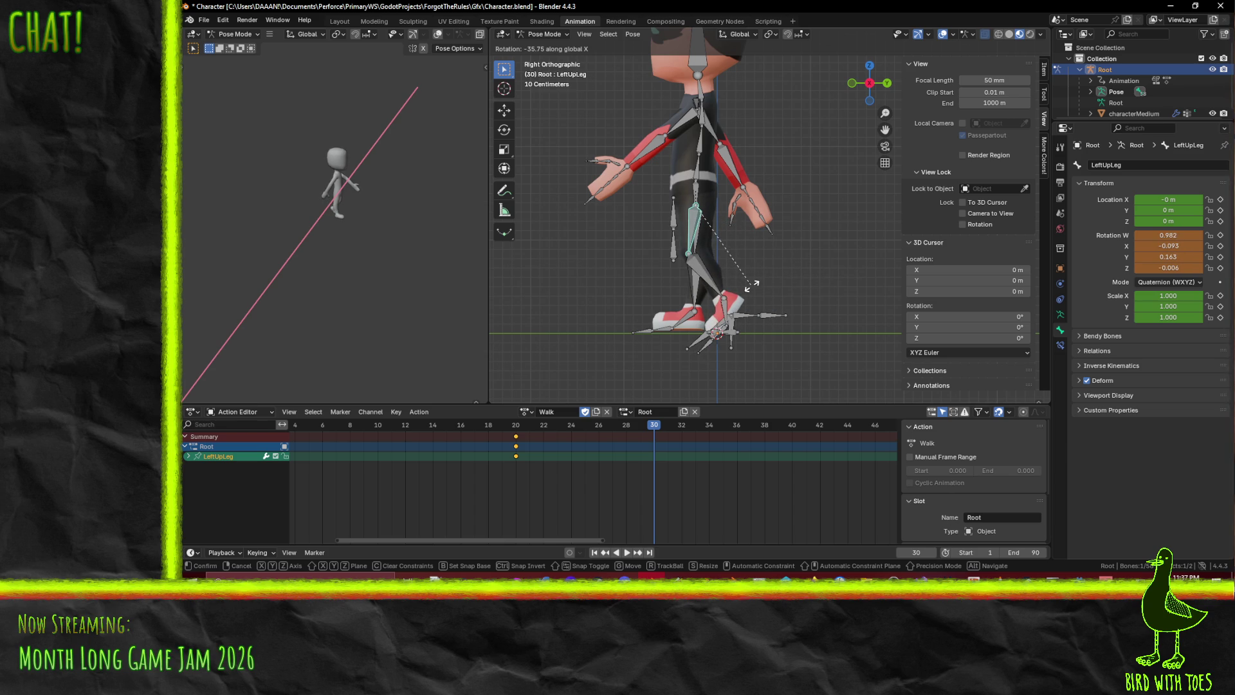
pyautogui.click(752, 285)
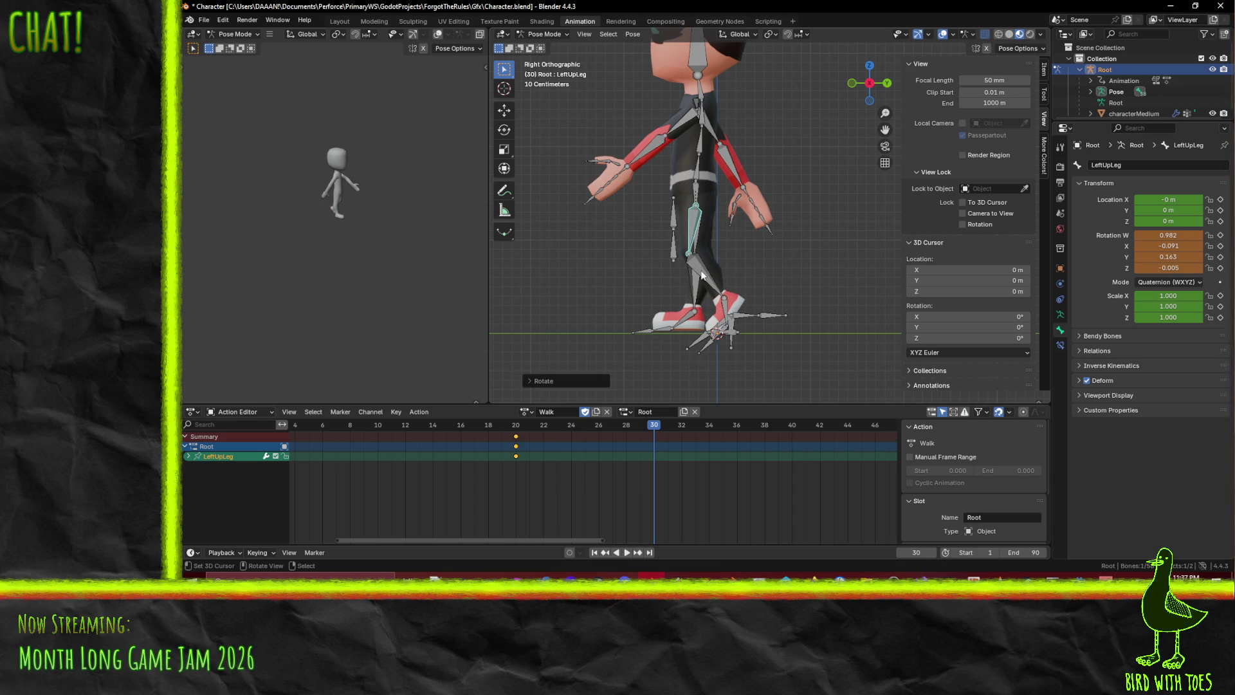
# Refine the left shin and thigh rotations
pyautogui.click(725, 303)
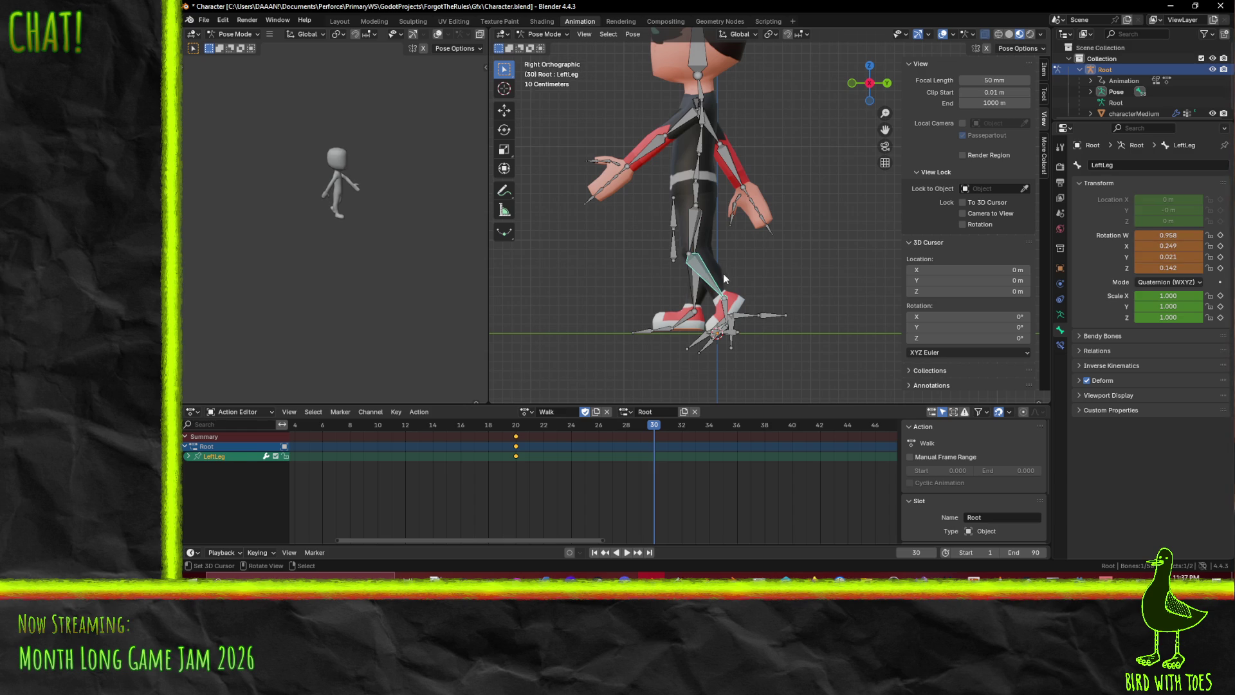
pyautogui.press('r')
pyautogui.click(745, 254)
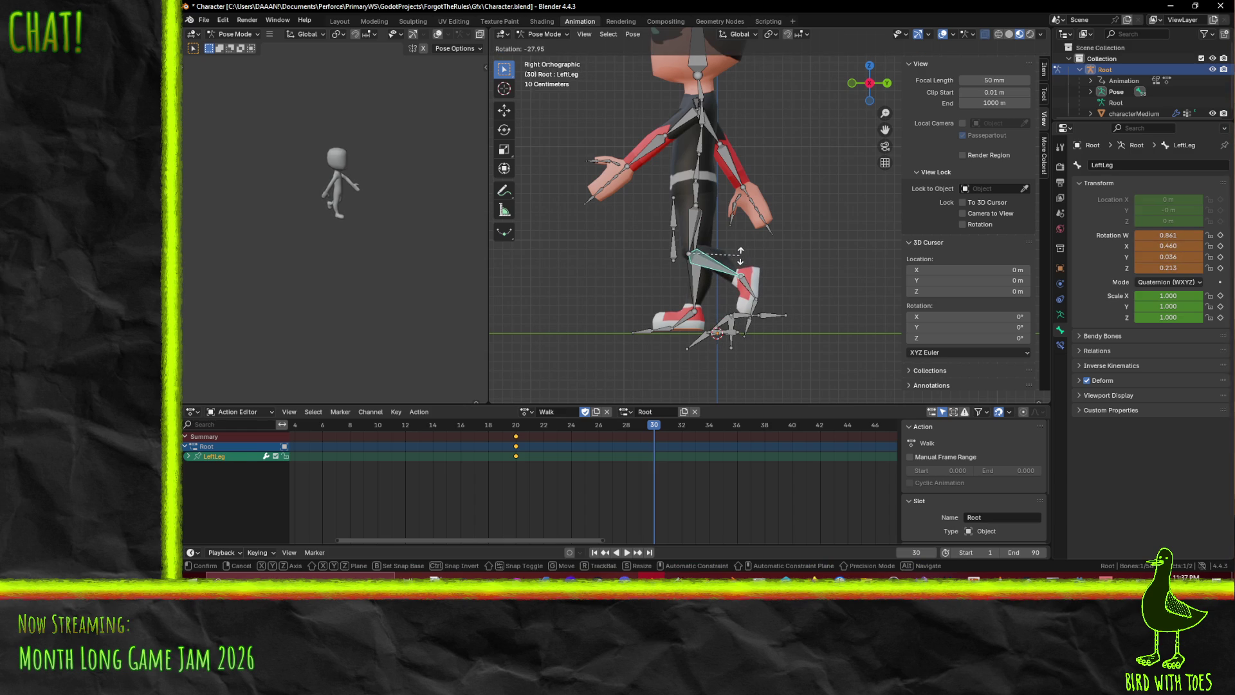
pyautogui.click(691, 244)
pyautogui.press('r')
pyautogui.click(703, 274)
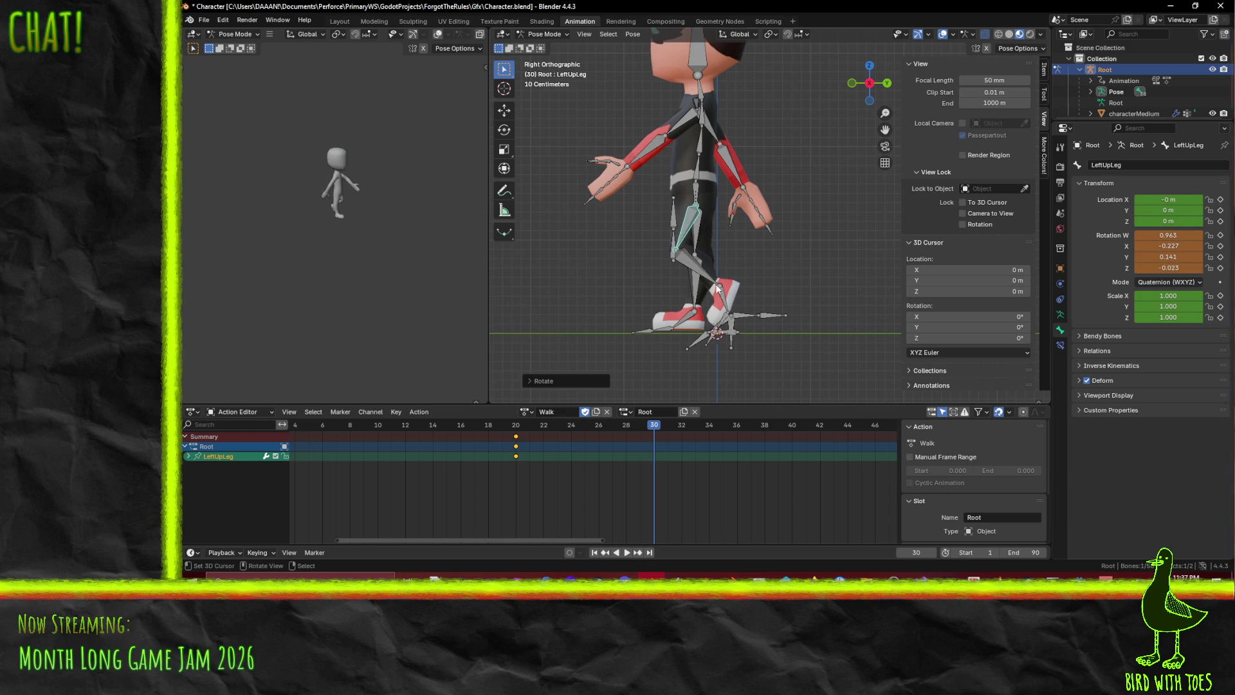
# Rotate the left foot, keyframe thigh, shin and foot at frame 30, and play backwards
pyautogui.click(715, 289)
pyautogui.press('r')
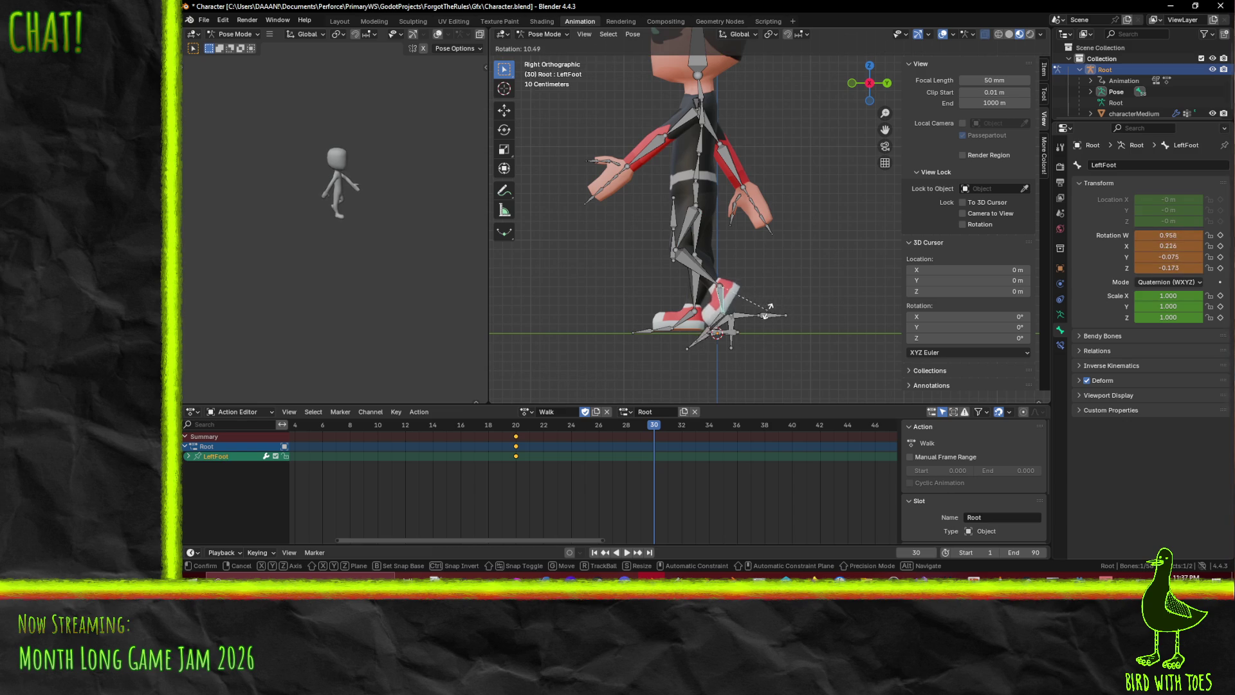
pyautogui.click(757, 315)
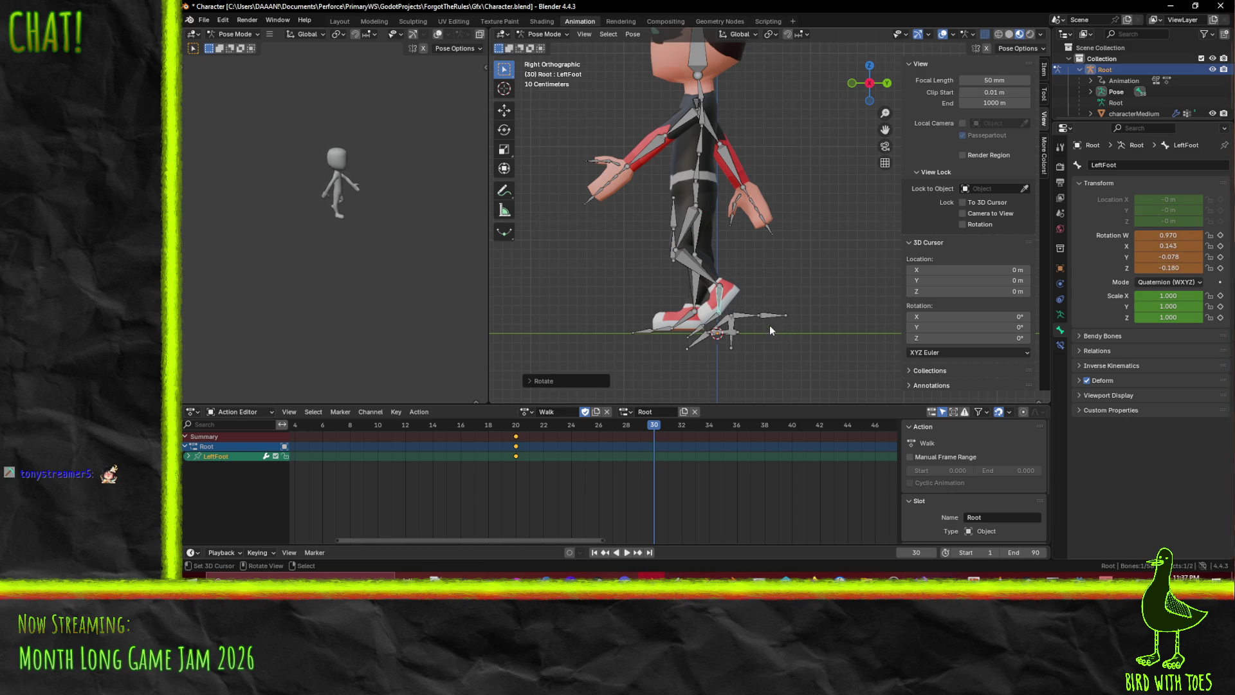
pyautogui.keyDown('shift'); pyautogui.click(696, 283); pyautogui.keyUp('shift')
pyautogui.keyDown('shift'); pyautogui.click(688, 222); pyautogui.keyUp('shift')
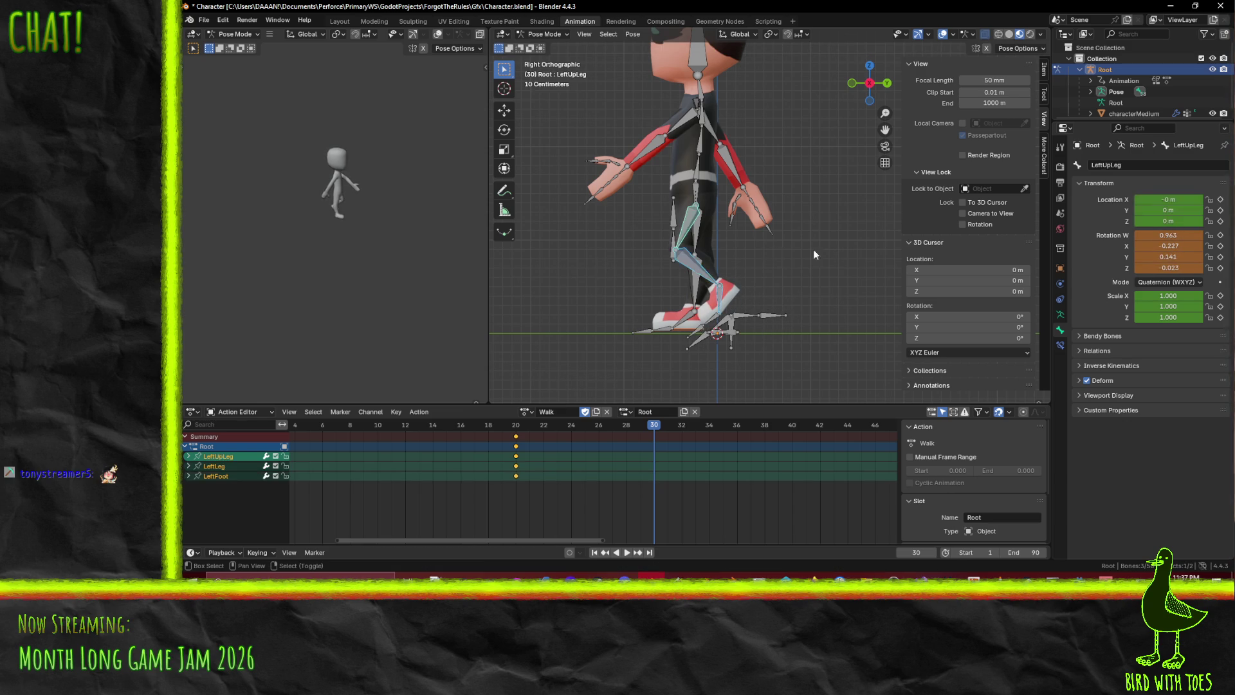
pyautogui.press('i')
pyautogui.hotkey('ctrl', 'shift', 'space')
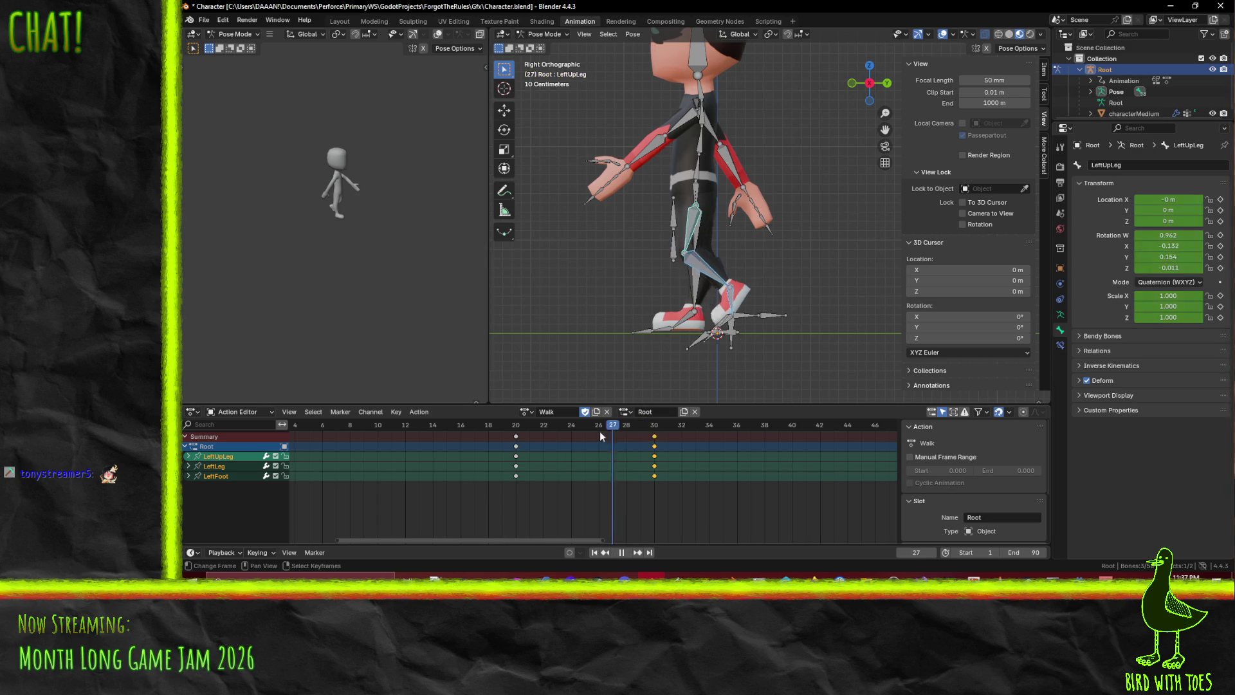
# Scrub and play the walk to review the left leg, then set the current frame to 36
pyautogui.moveTo(543, 446)
pyautogui.mouseDown()
pyautogui.moveTo(587, 441)
pyautogui.moveTo(395, 446)
pyautogui.moveTo(738, 427)
pyautogui.mouseUp()
pyautogui.scroll(-6, 778, 299)
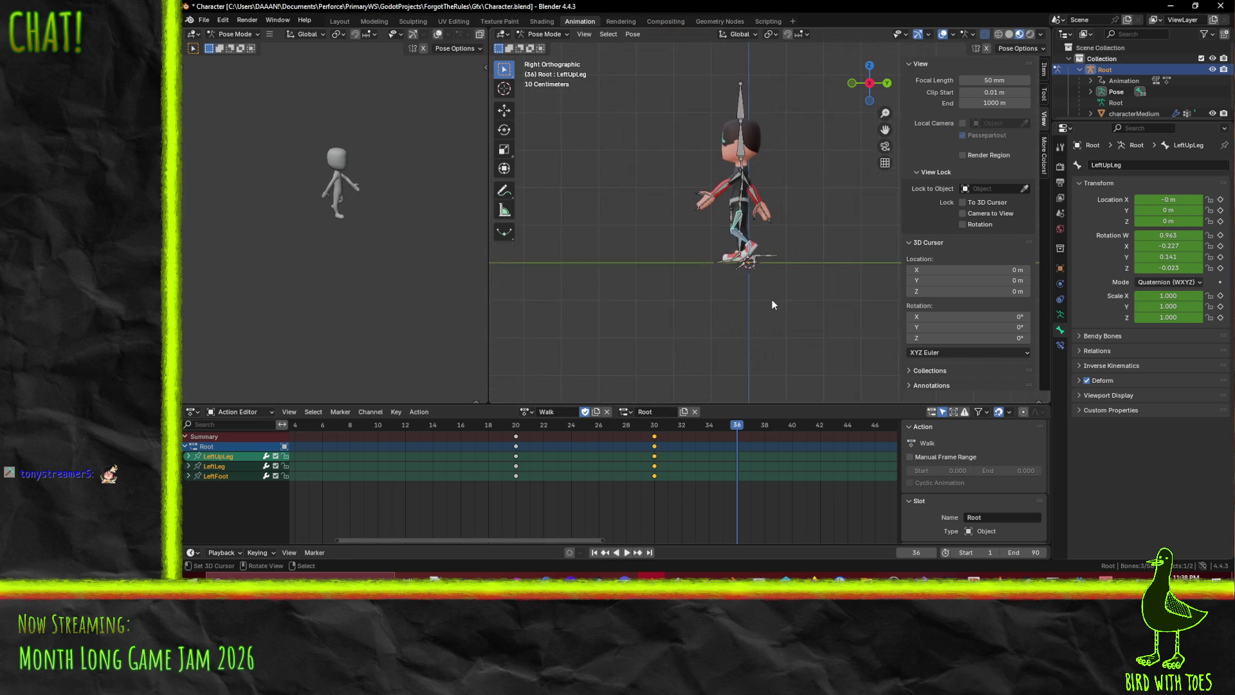
pyautogui.moveTo(663, 436); pyautogui.dragTo(281, 442)
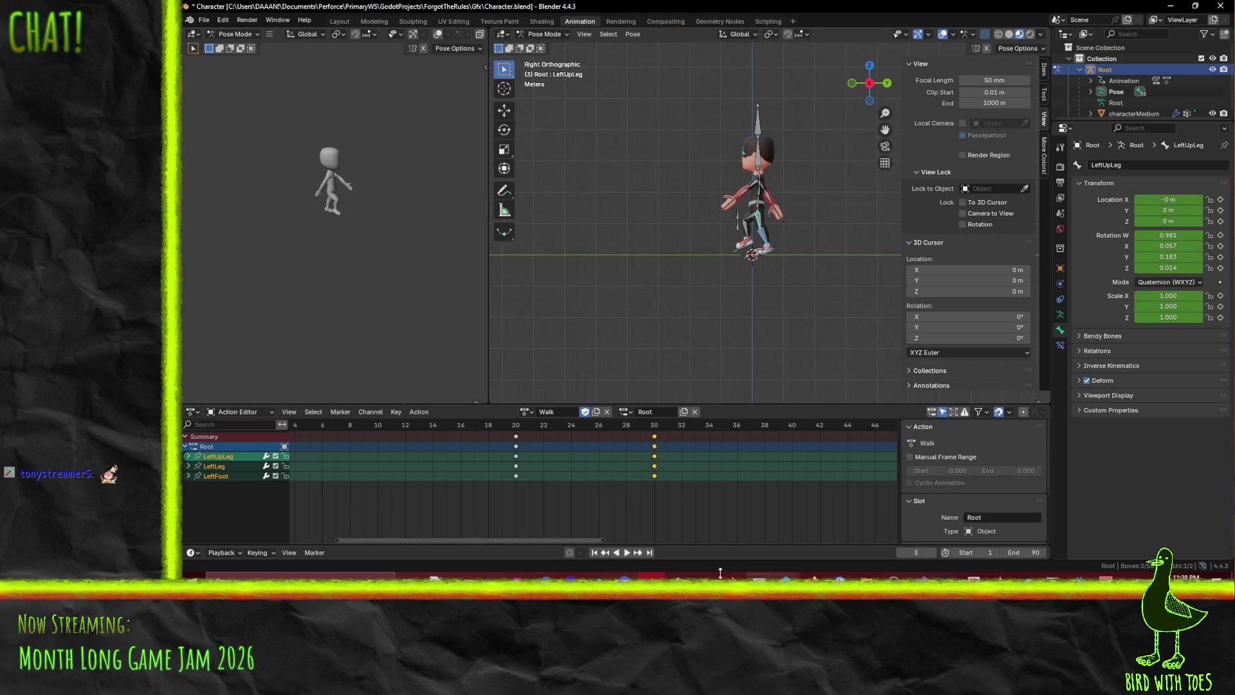
pyautogui.click(627, 552)
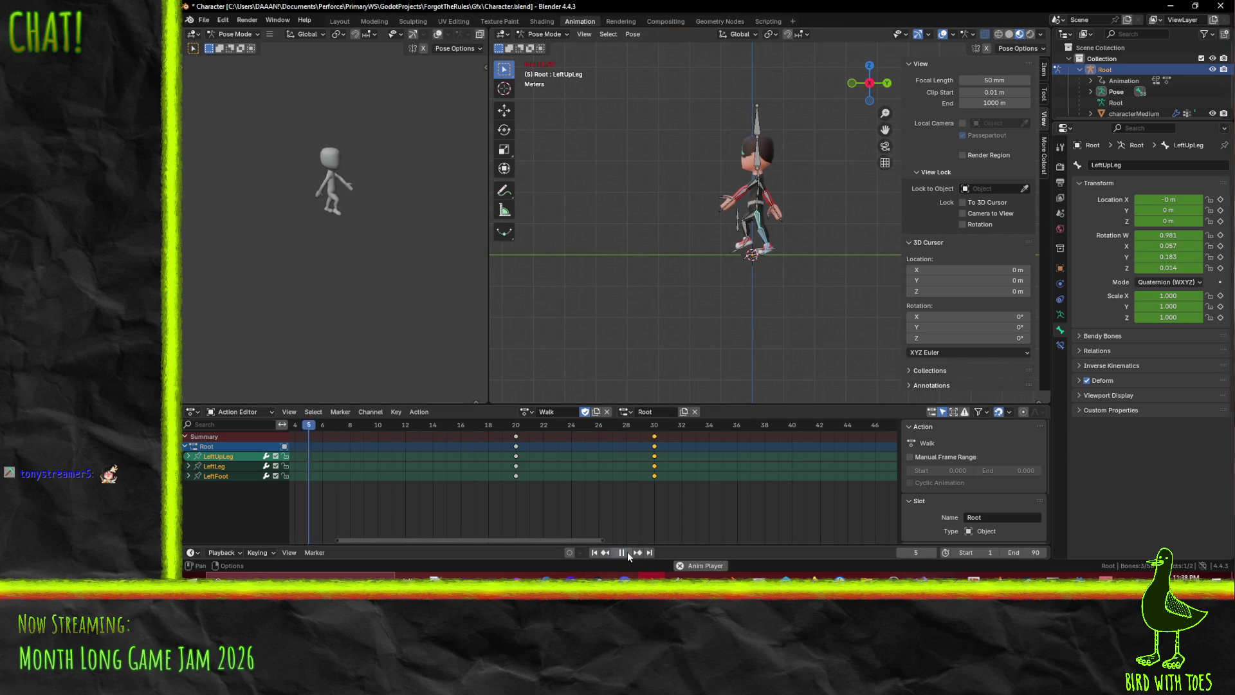
pyautogui.click(626, 552)
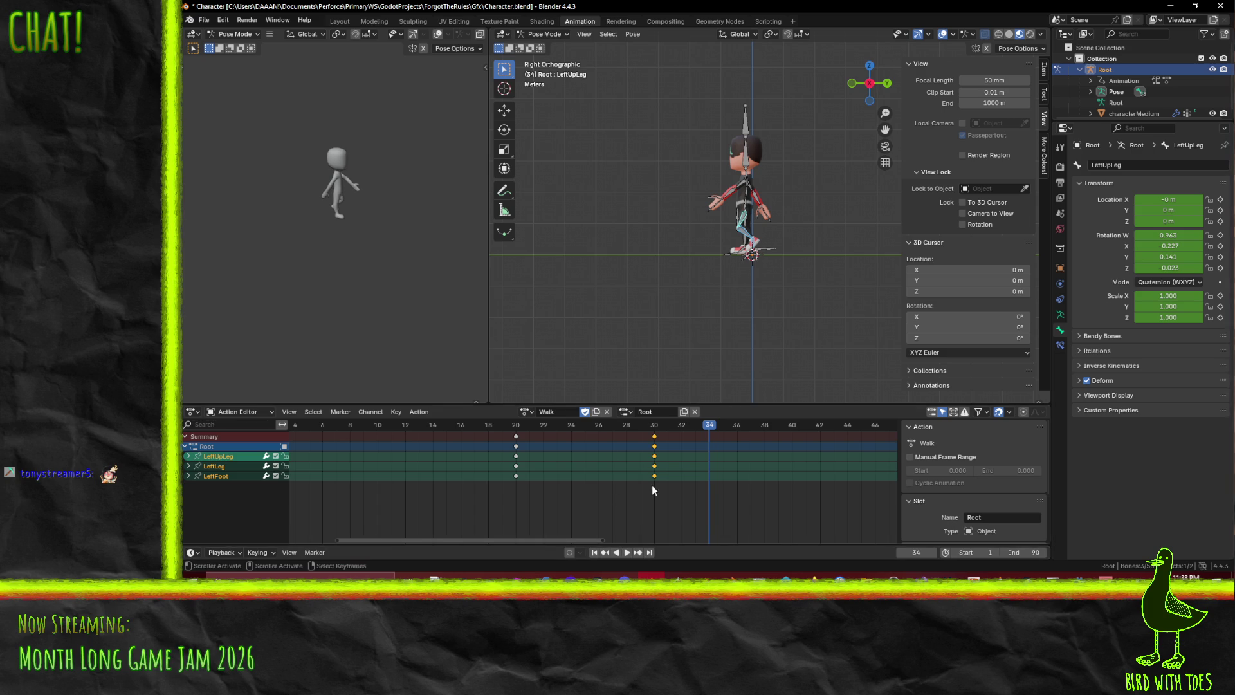
pyautogui.moveTo(596, 423)
pyautogui.mouseDown()
pyautogui.moveTo(344, 427)
pyautogui.moveTo(491, 438)
pyautogui.moveTo(389, 443)
pyautogui.moveTo(555, 461)
pyautogui.moveTo(654, 459)
pyautogui.mouseUp()
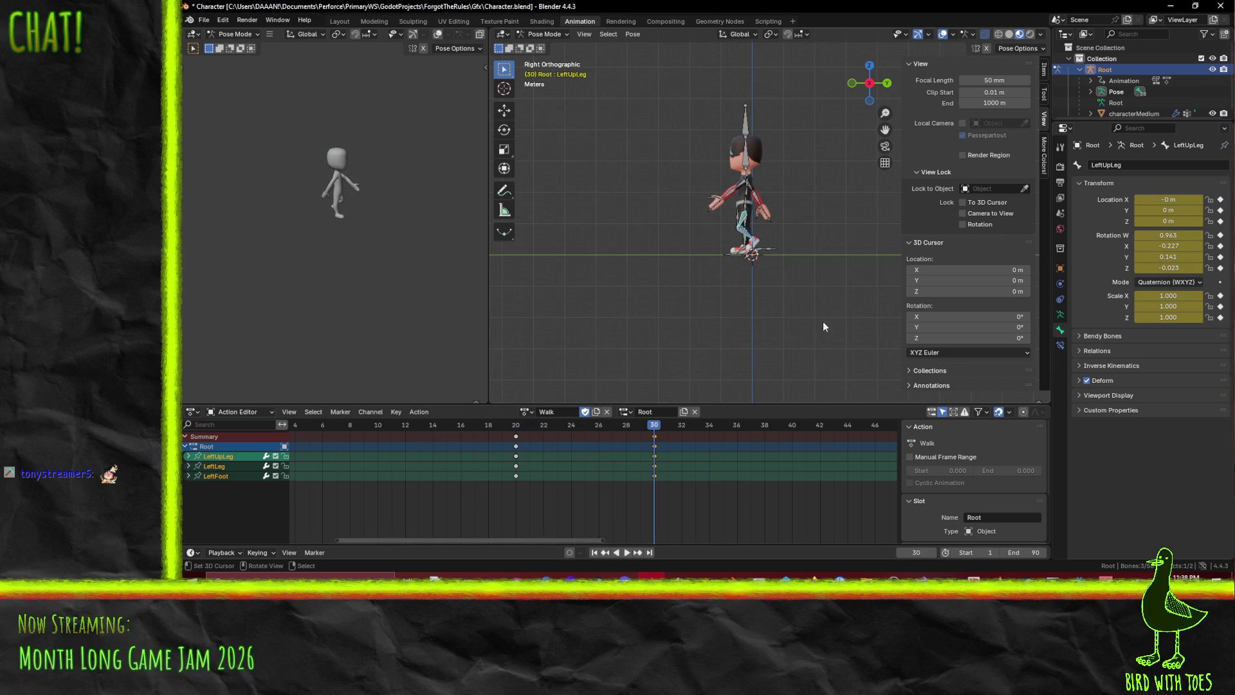
pyautogui.scroll(8, 852, 220)
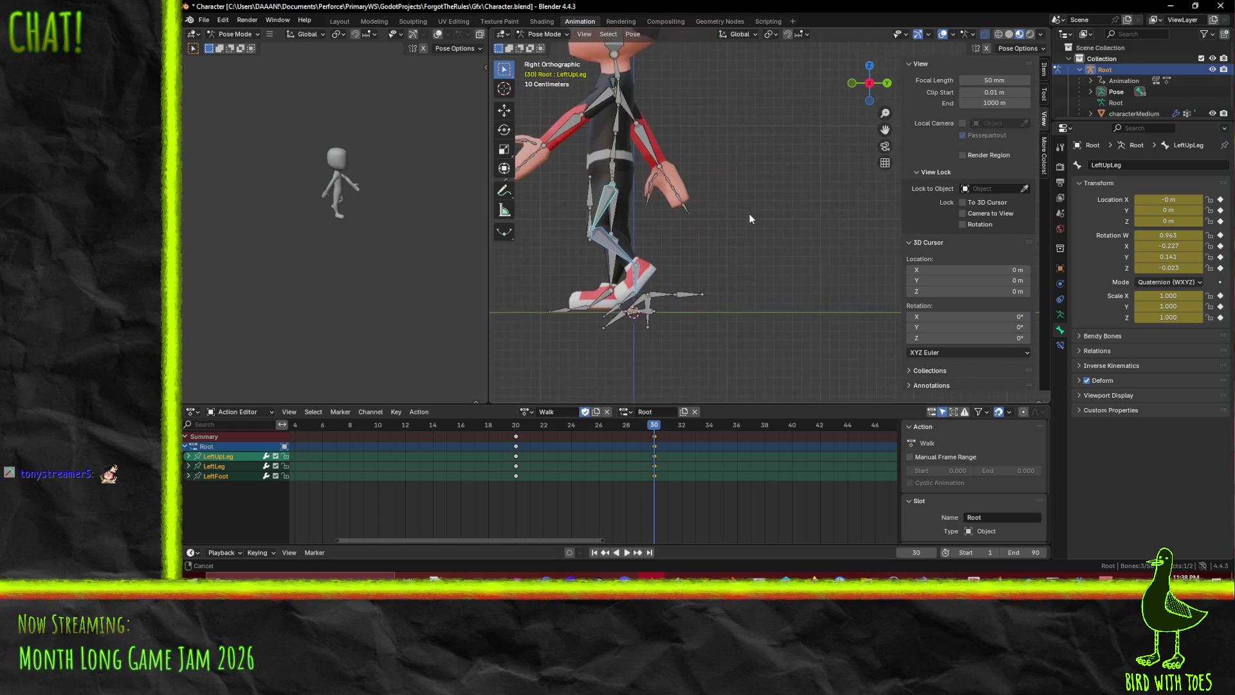
pyautogui.moveTo(664, 432)
pyautogui.mouseDown()
pyautogui.moveTo(751, 440)
pyautogui.moveTo(697, 430)
pyautogui.moveTo(710, 422)
pyautogui.mouseUp()
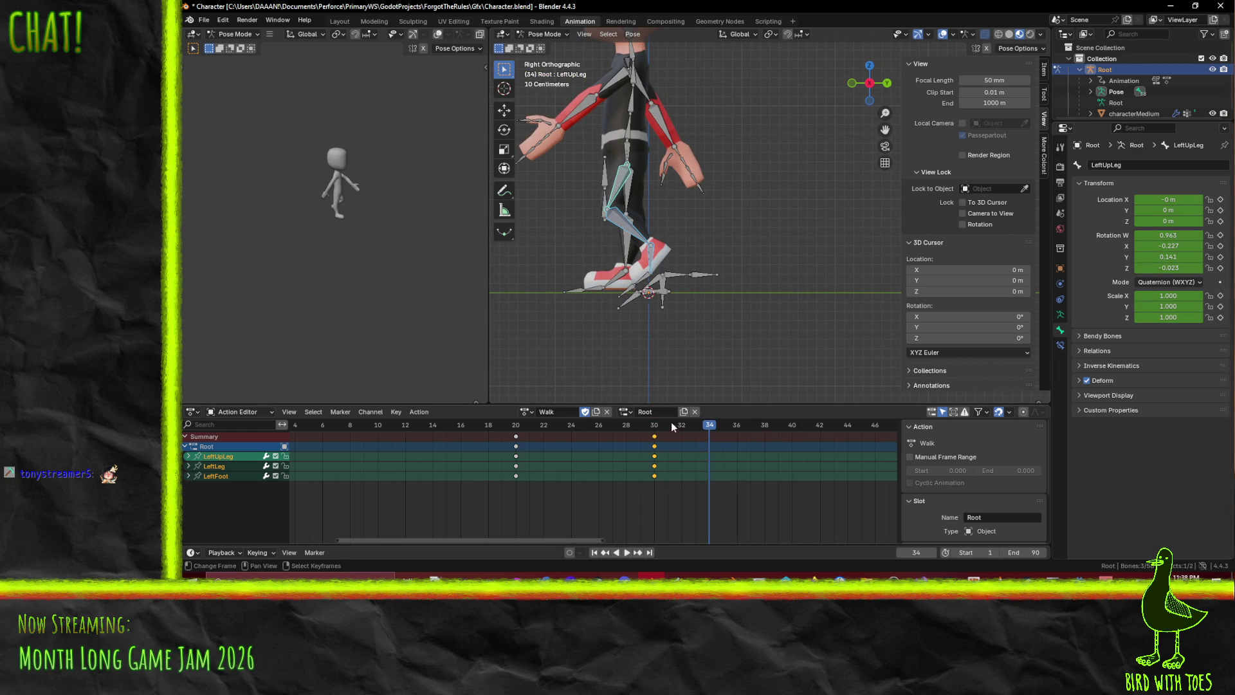
pyautogui.moveTo(706, 430)
pyautogui.mouseDown()
pyautogui.moveTo(556, 424)
pyautogui.moveTo(683, 428)
pyautogui.mouseUp()
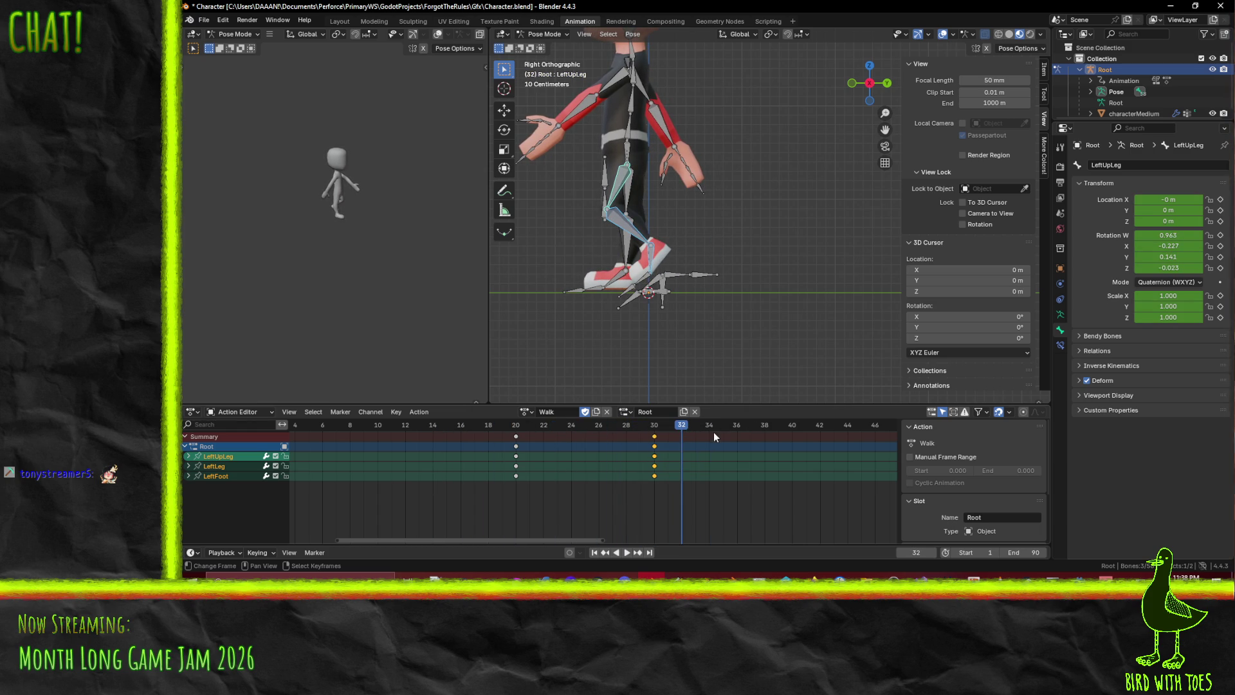
pyautogui.click(737, 427)
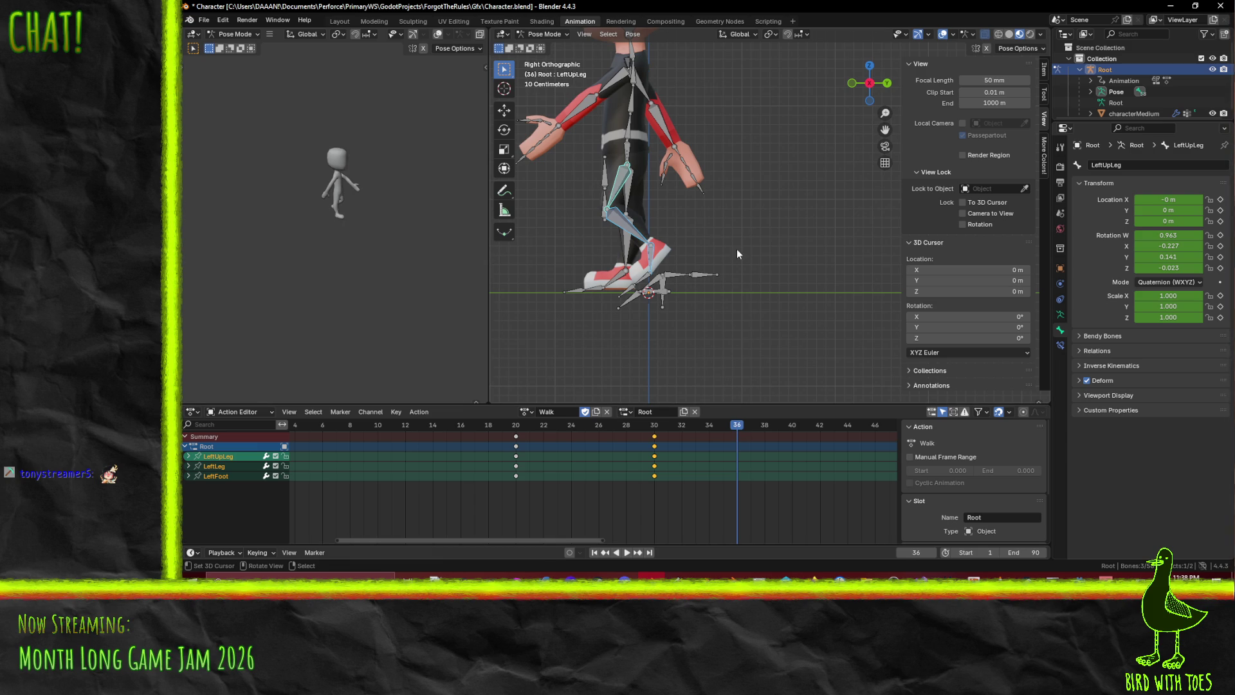
# Swing the left leg bones forward, keyframe them at frame 36, and play to check
pyautogui.press('r')
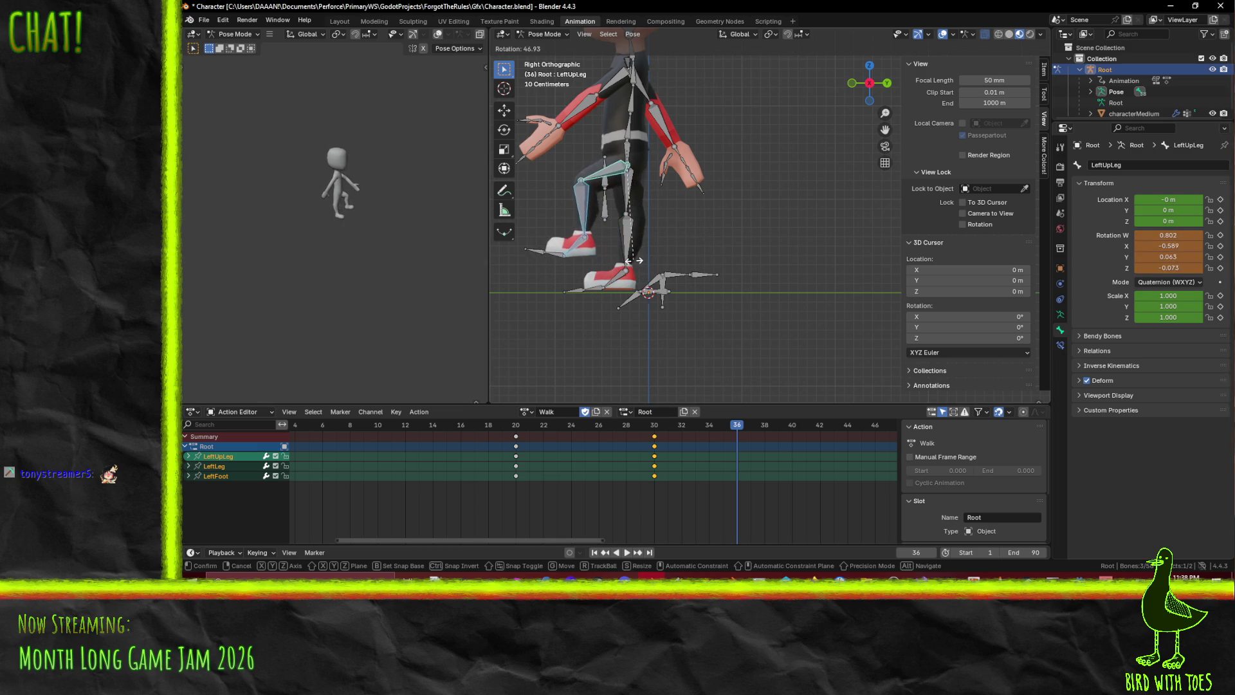
pyautogui.click(634, 264)
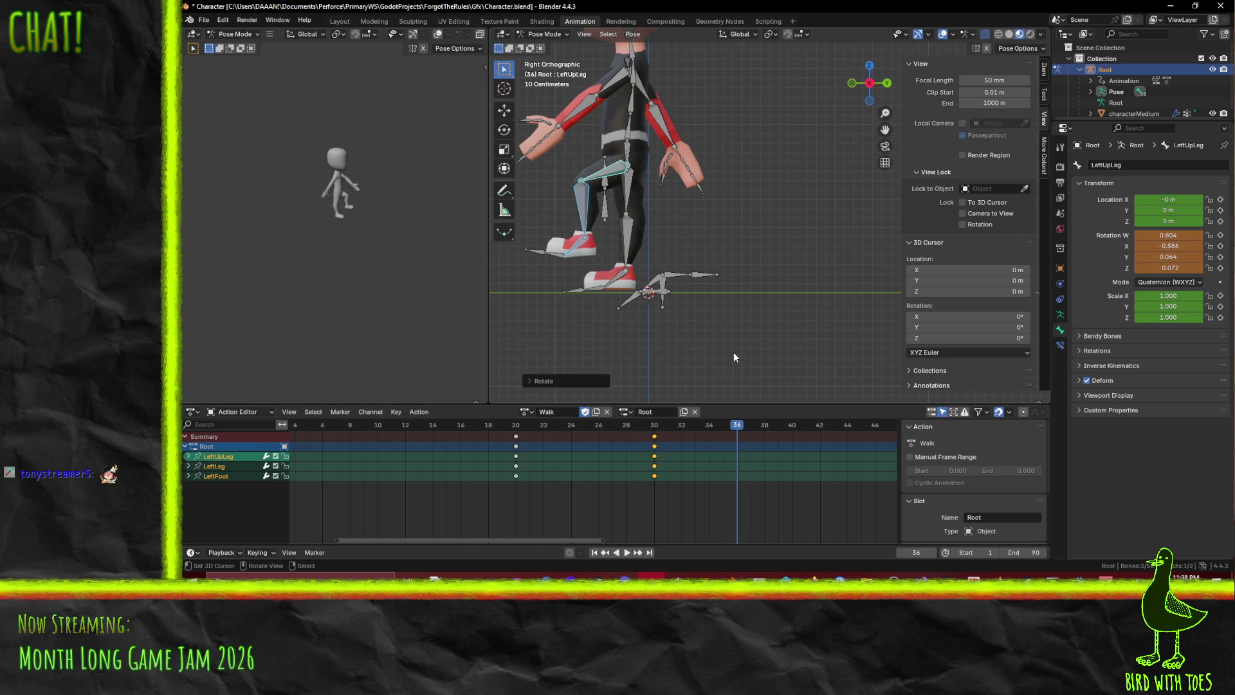
pyautogui.press('i')
pyautogui.keyDown('shift'); pyautogui.moveTo(664, 304); pyautogui.dragTo(723, 294, button='middle'); pyautogui.keyUp('shift')
pyautogui.hotkey('ctrl', 'shift', 'space')
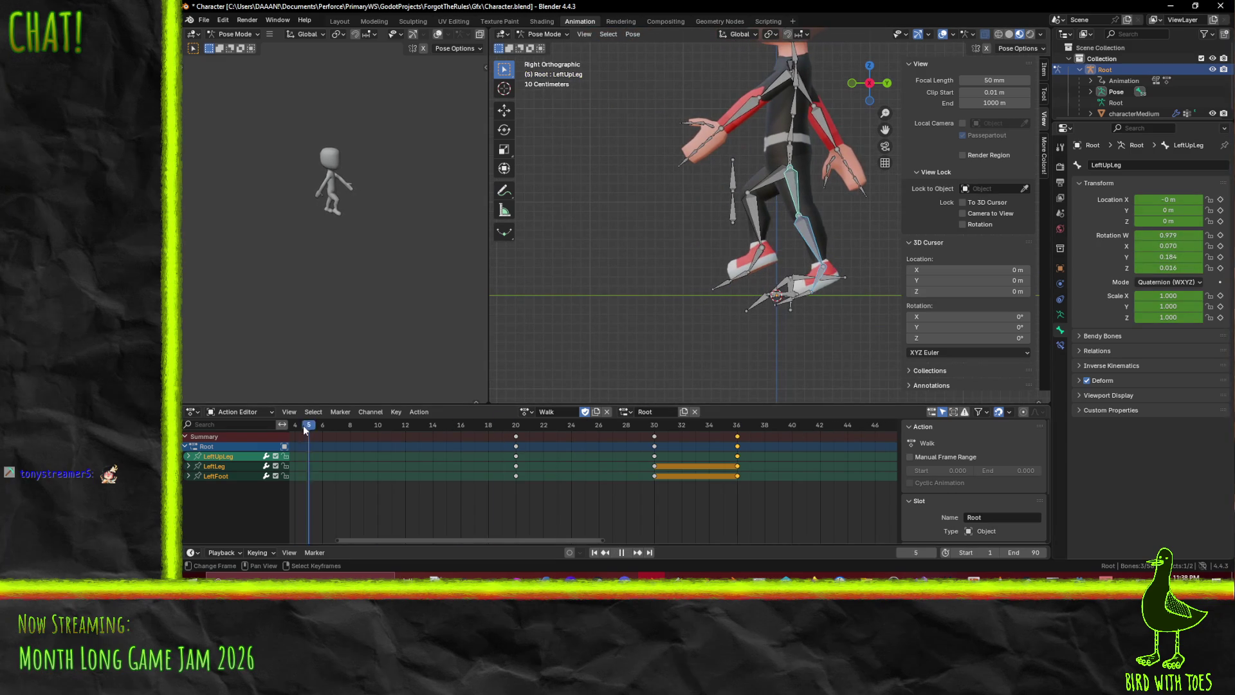
pyautogui.moveTo(542, 423); pyautogui.dragTo(737, 431)
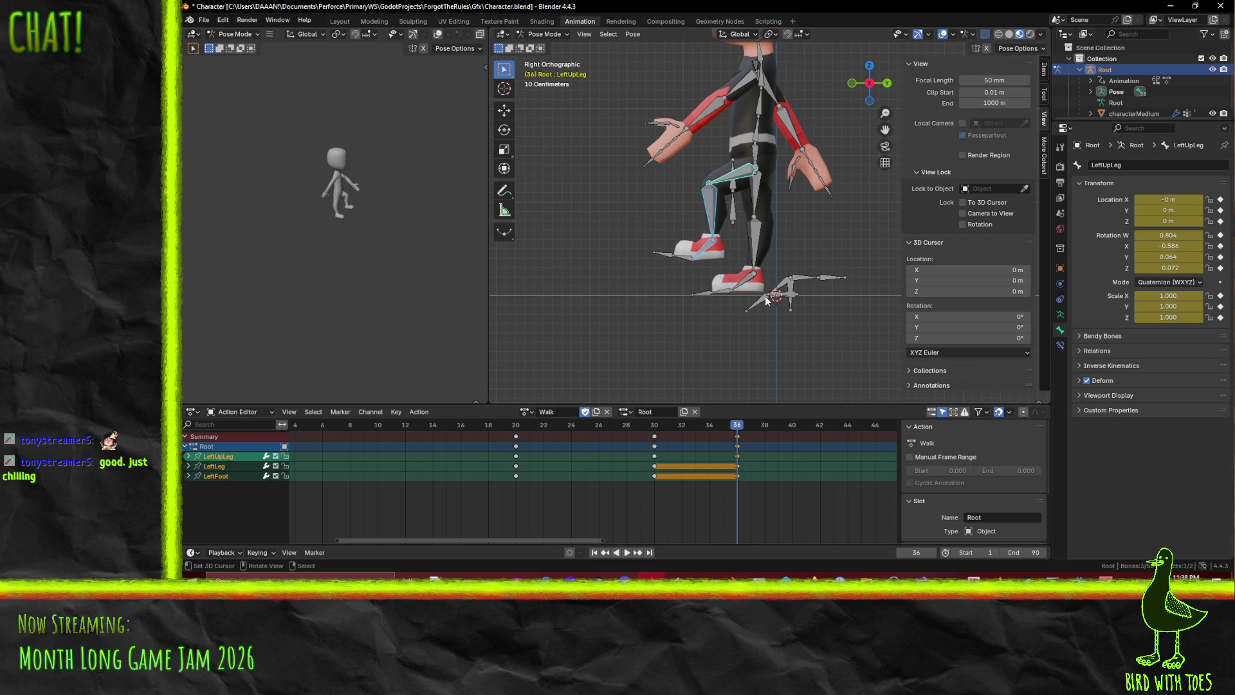
# Re-rotate LeftUpLeg to W 0.856, X −0.506 and rekey it at frame 36
pyautogui.press('r')
pyautogui.press('Return')
pyautogui.click(721, 226)
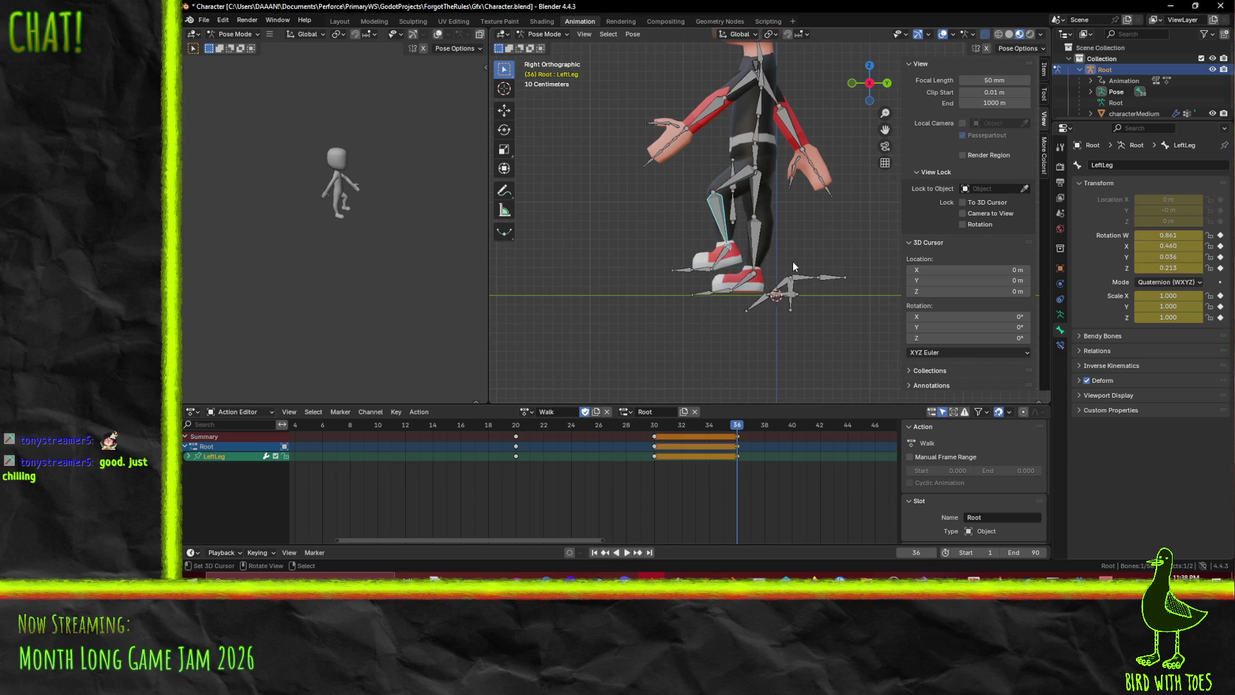
pyautogui.click(744, 183)
pyautogui.press('i')
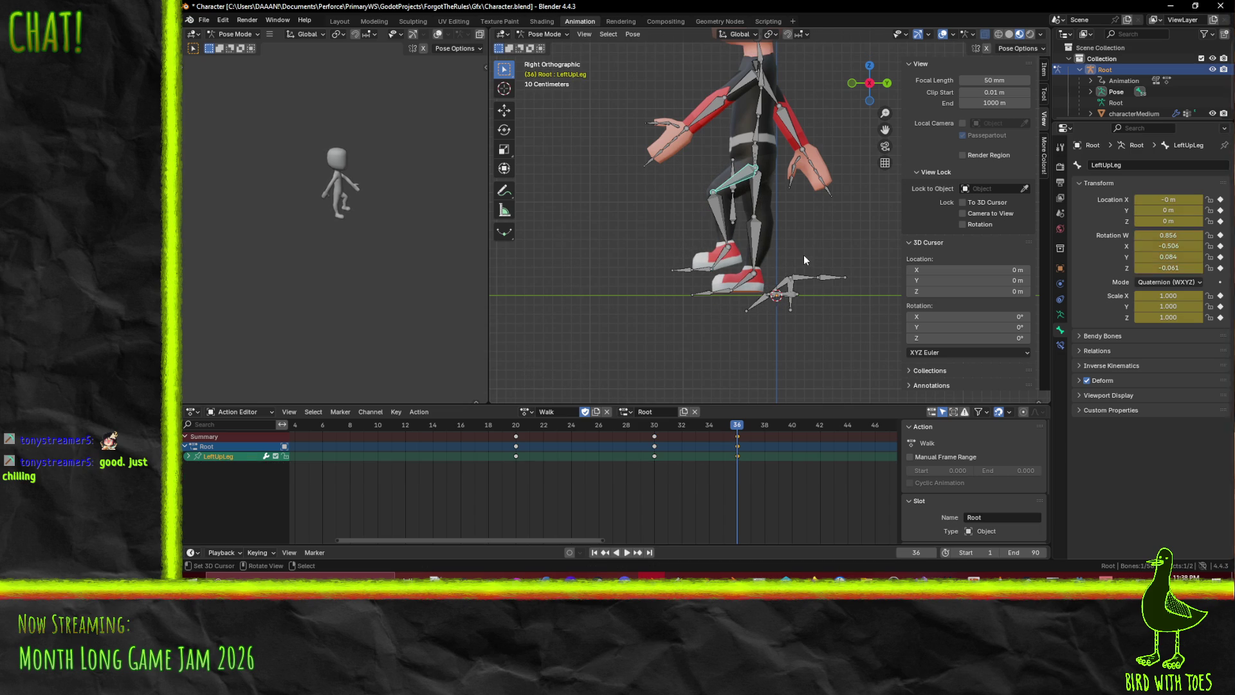
# Scrub frames 25 to 36, return to the right side view, and play the animation
pyautogui.moveTo(734, 428); pyautogui.dragTo(281, 425)
pyautogui.moveTo(734, 428)
pyautogui.mouseDown()
pyautogui.moveTo(541, 434)
pyautogui.moveTo(744, 437)
pyautogui.mouseUp()
pyautogui.moveTo(805, 334)
pyautogui.mouseDown(button='middle')
pyautogui.moveTo(863, 282)
pyautogui.moveTo(754, 292)
pyautogui.mouseUp(button='middle')
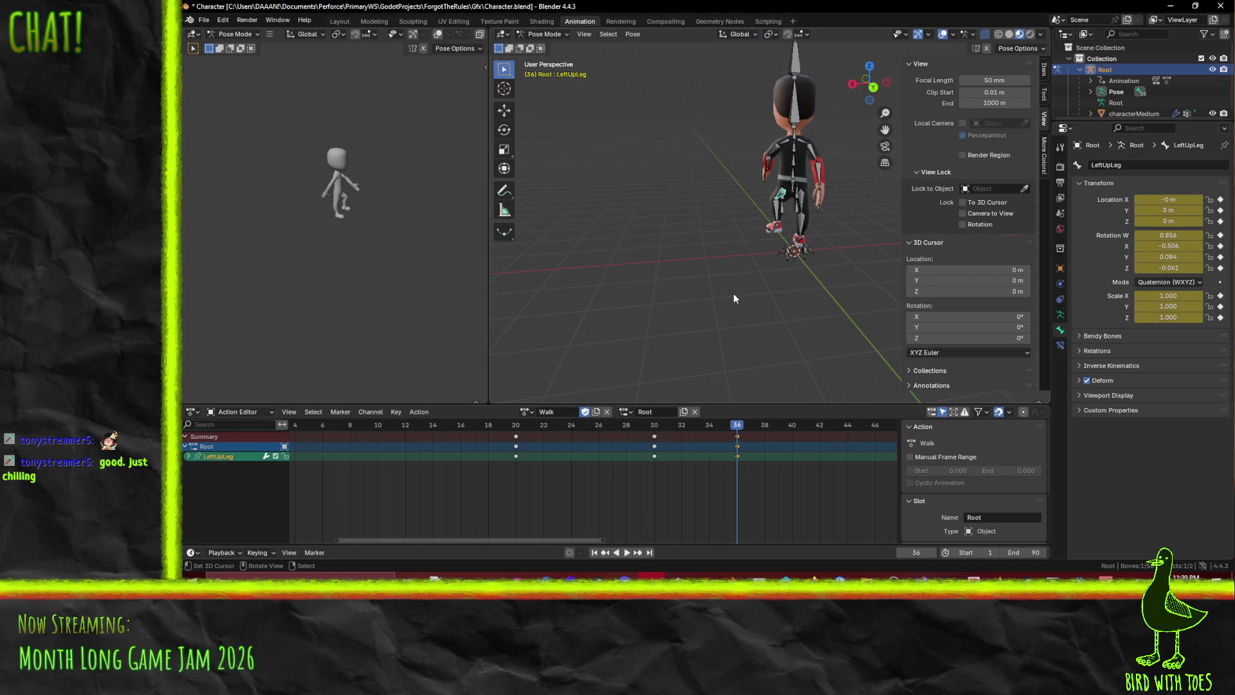
pyautogui.press('KP_1')
pyautogui.press('KP_3')
pyautogui.scroll(4, 733, 293)
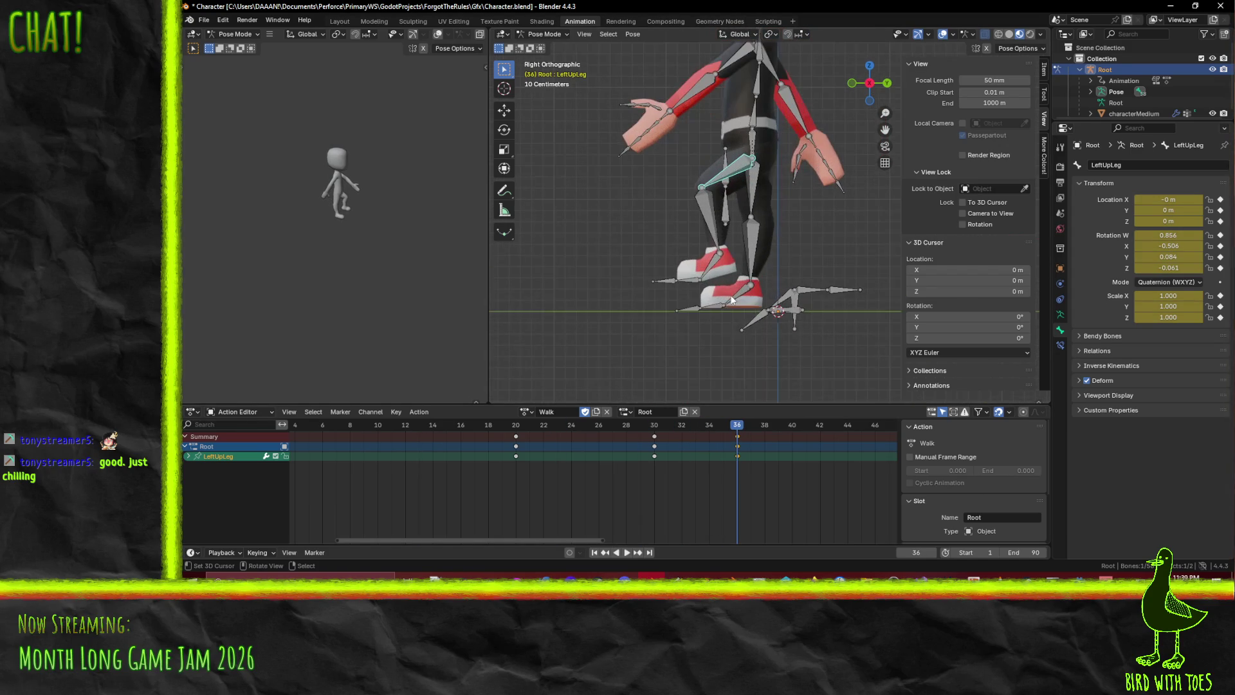
pyautogui.press('space')
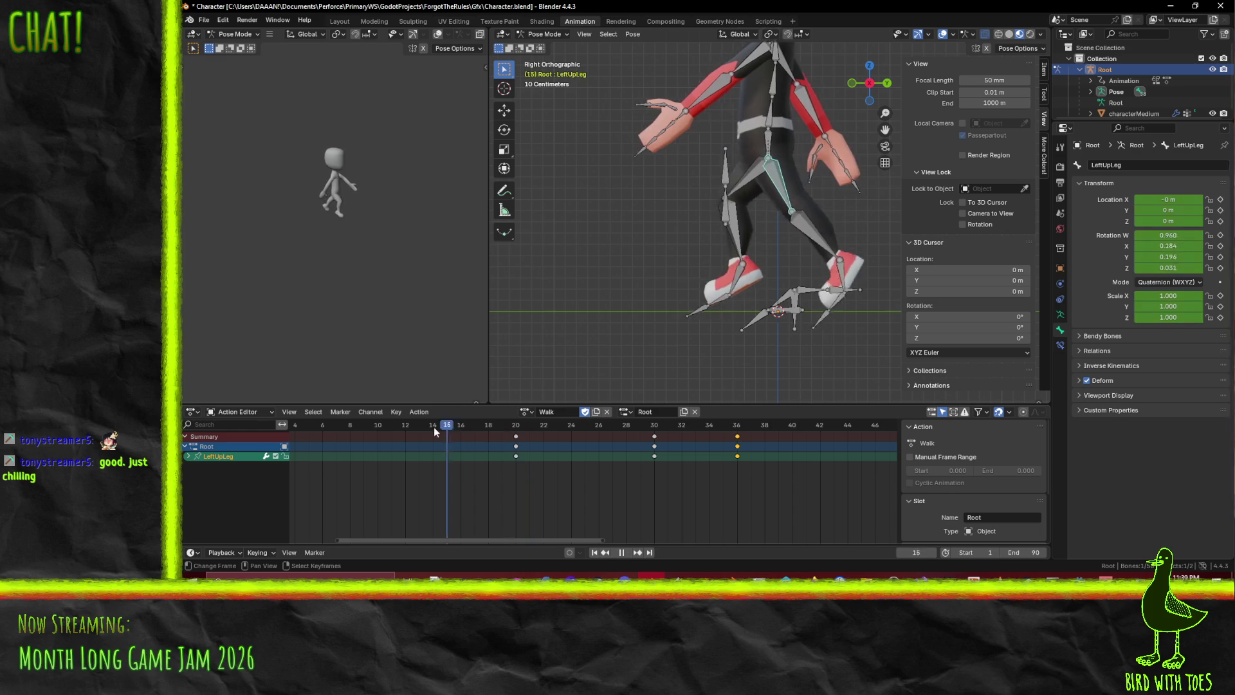
# Scrub through the opening frames to check the leg pose, then select the HipsCtrl bone
pyautogui.moveTo(309, 428)
pyautogui.mouseDown()
pyautogui.moveTo(503, 430)
pyautogui.moveTo(271, 430)
pyautogui.mouseUp()
pyautogui.moveTo(361, 427)
pyautogui.mouseDown()
pyautogui.moveTo(415, 427)
pyautogui.moveTo(339, 430)
pyautogui.moveTo(446, 427)
pyautogui.moveTo(320, 422)
pyautogui.moveTo(550, 415)
pyautogui.moveTo(268, 426)
pyautogui.mouseUp()
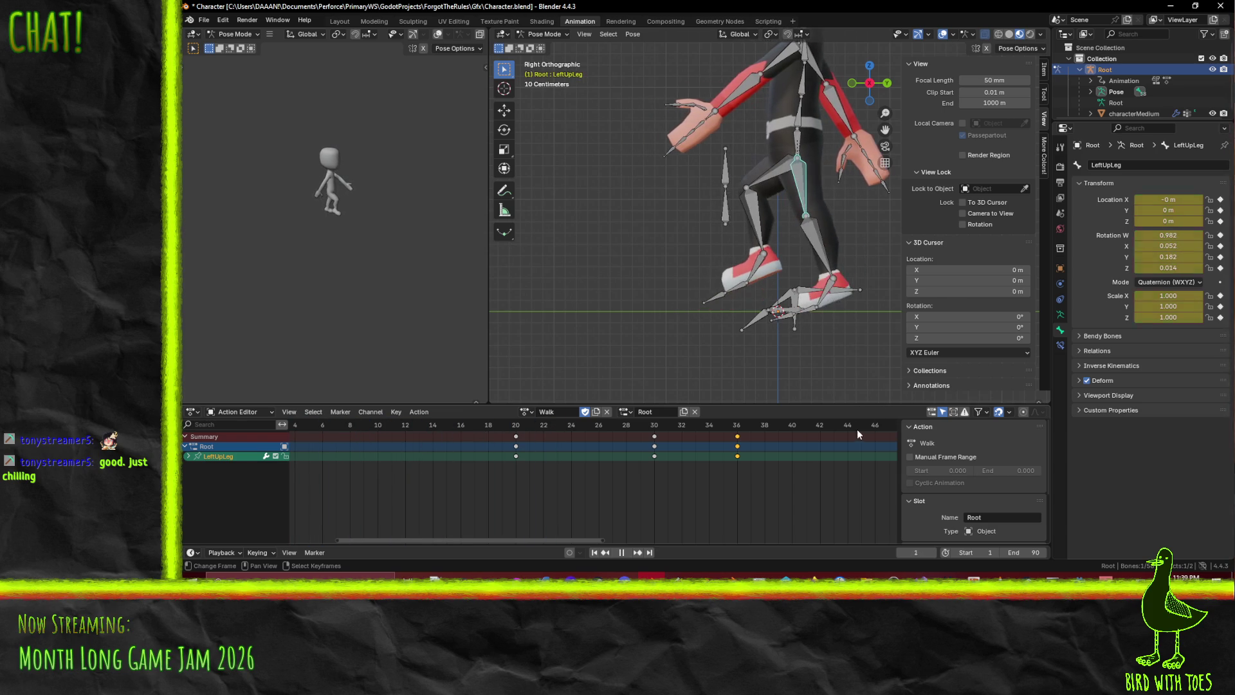
pyautogui.moveTo(857, 426)
pyautogui.mouseDown()
pyautogui.moveTo(311, 427)
pyautogui.moveTo(298, 438)
pyautogui.moveTo(519, 450)
pyautogui.mouseUp()
pyautogui.click(765, 146)
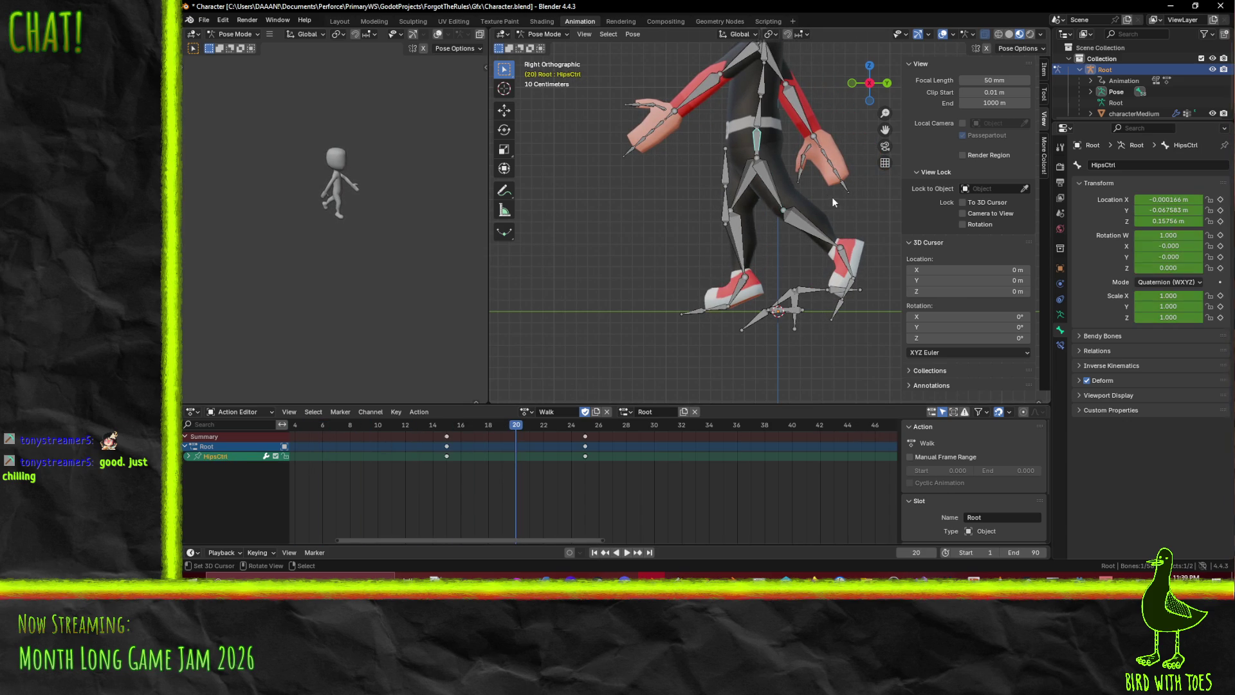
# Try moving and keying HipsCtrl along Y at frame 20, then undo that key
pyautogui.press('g')
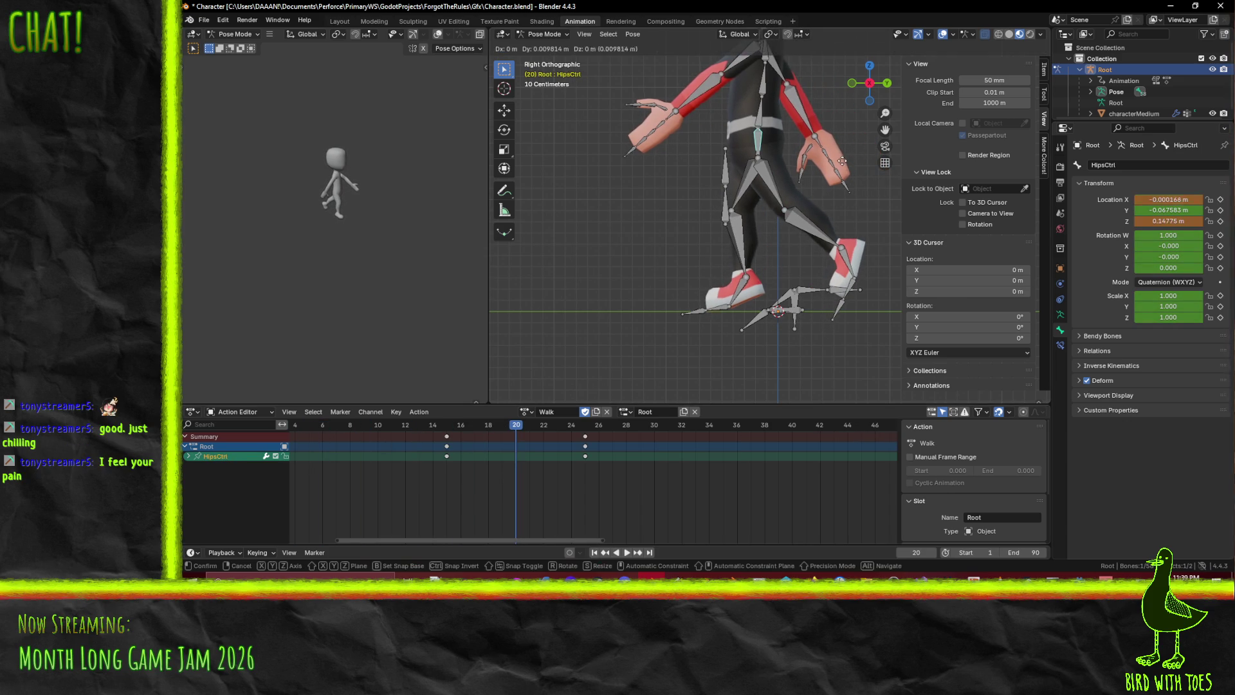
pyautogui.press('y')
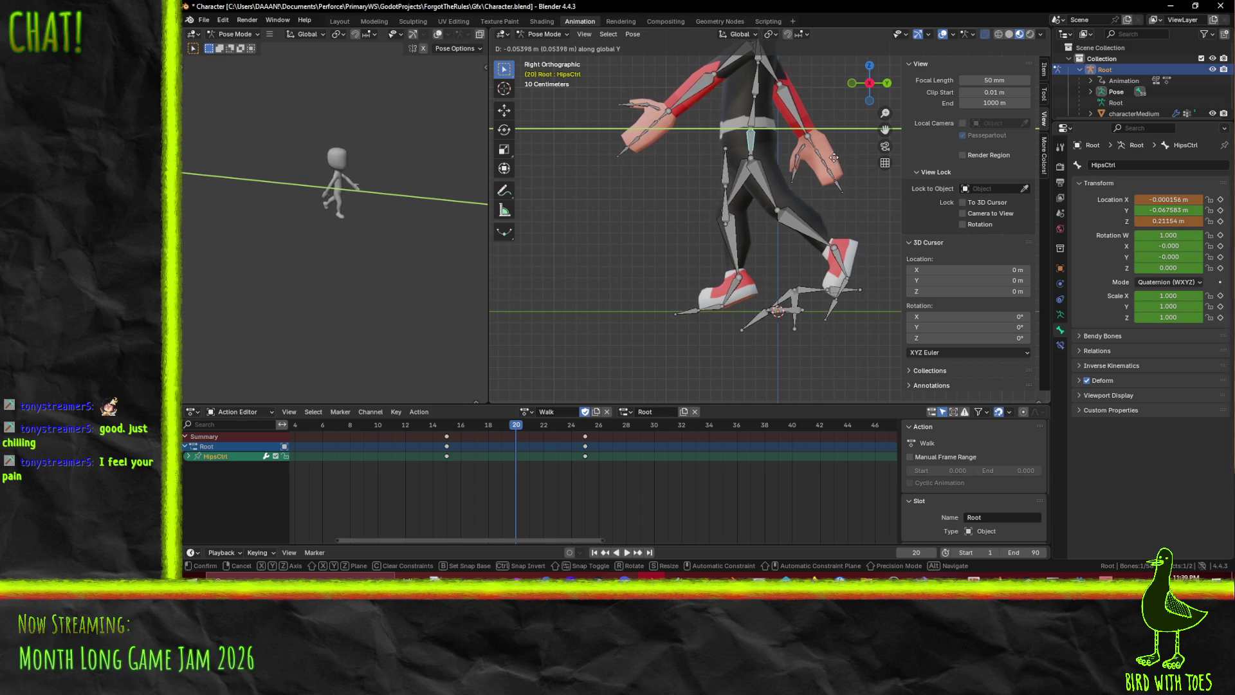
pyautogui.click(826, 157)
pyautogui.press('i')
pyautogui.hotkey('ctrl', 'z')
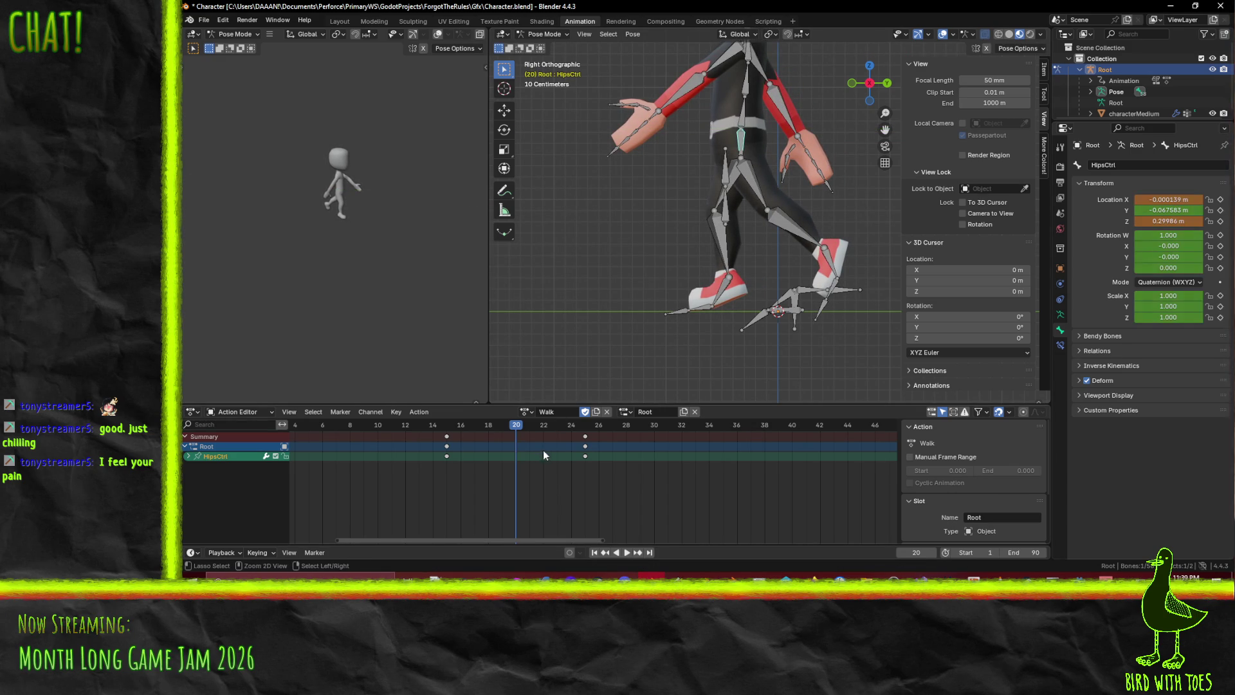
# Raise HipsCtrl to Z 0.20327 at frame 15, key it, and play back the hip motion
pyautogui.moveTo(499, 430); pyautogui.dragTo(449, 428)
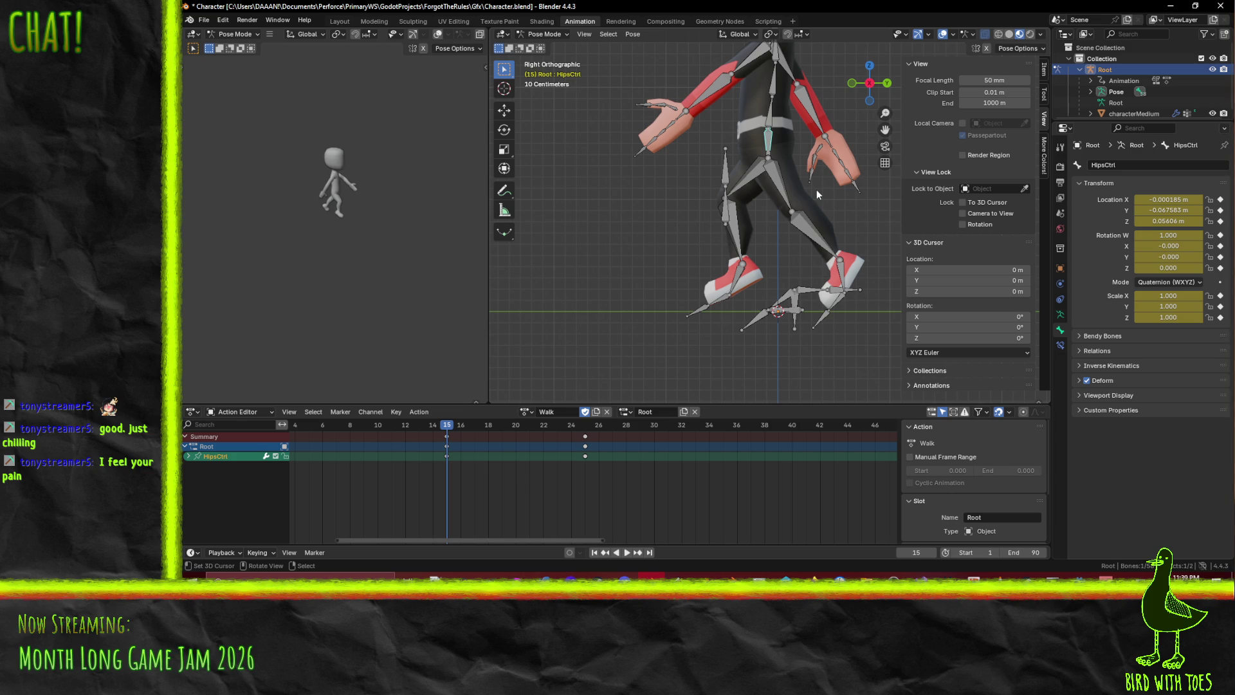
pyautogui.press('g')
pyautogui.press('y')
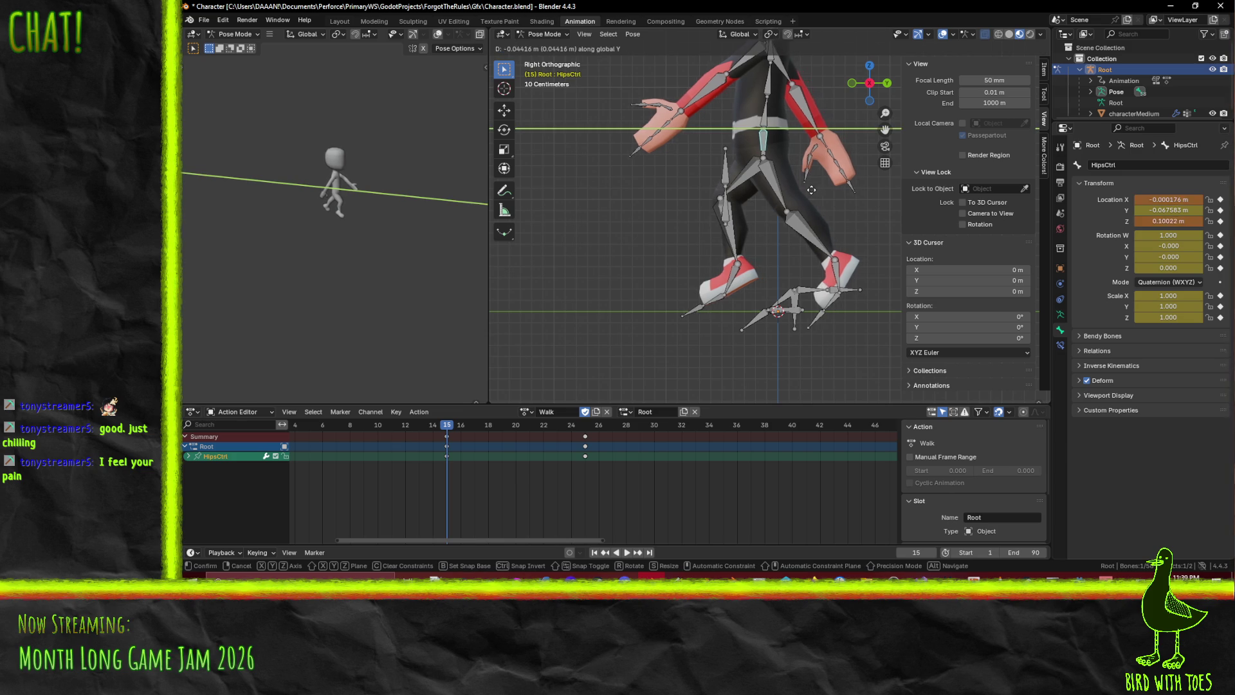
pyautogui.click(801, 191)
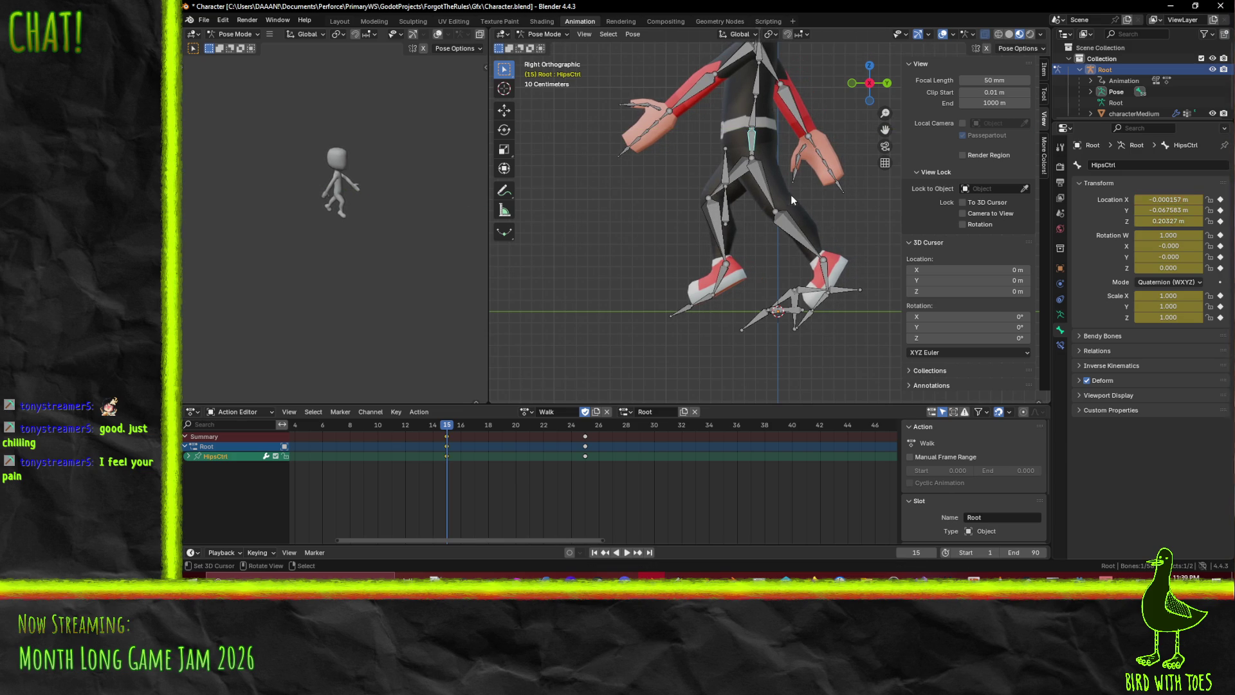
pyautogui.press('i')
pyautogui.press('space')
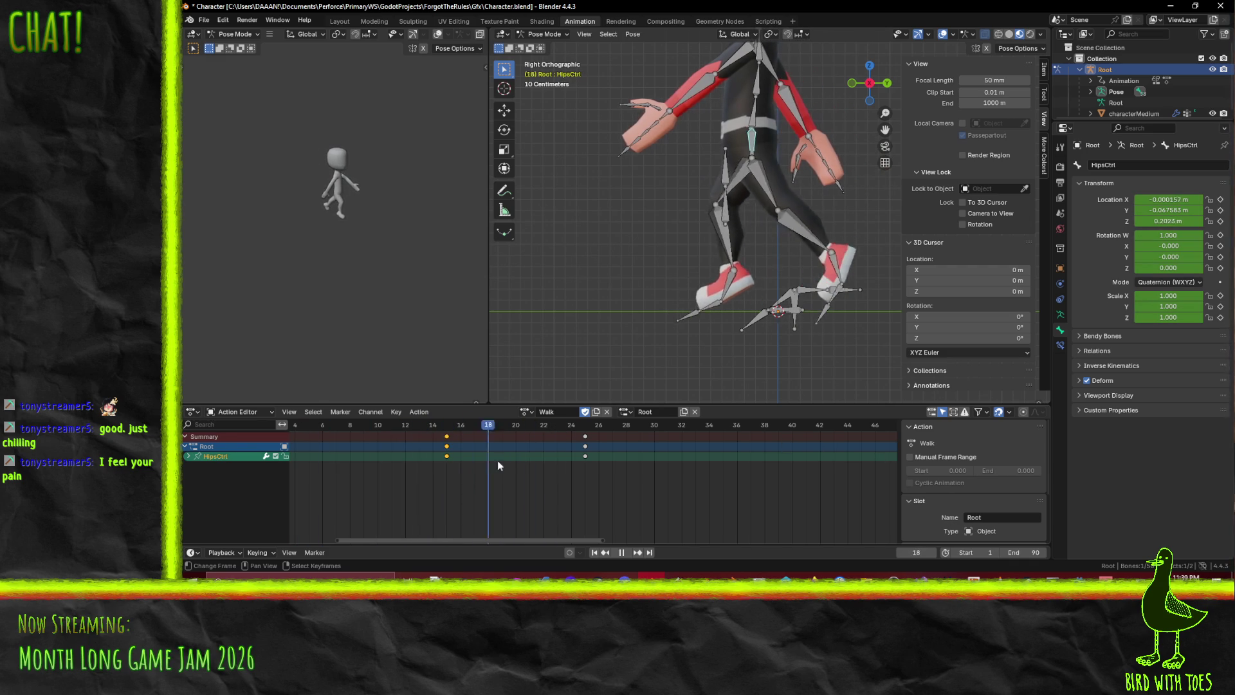
pyautogui.moveTo(582, 458)
pyautogui.mouseDown()
pyautogui.moveTo(311, 476)
pyautogui.moveTo(555, 487)
pyautogui.moveTo(441, 488)
pyautogui.moveTo(581, 492)
pyautogui.moveTo(443, 477)
pyautogui.moveTo(581, 500)
pyautogui.mouseUp()
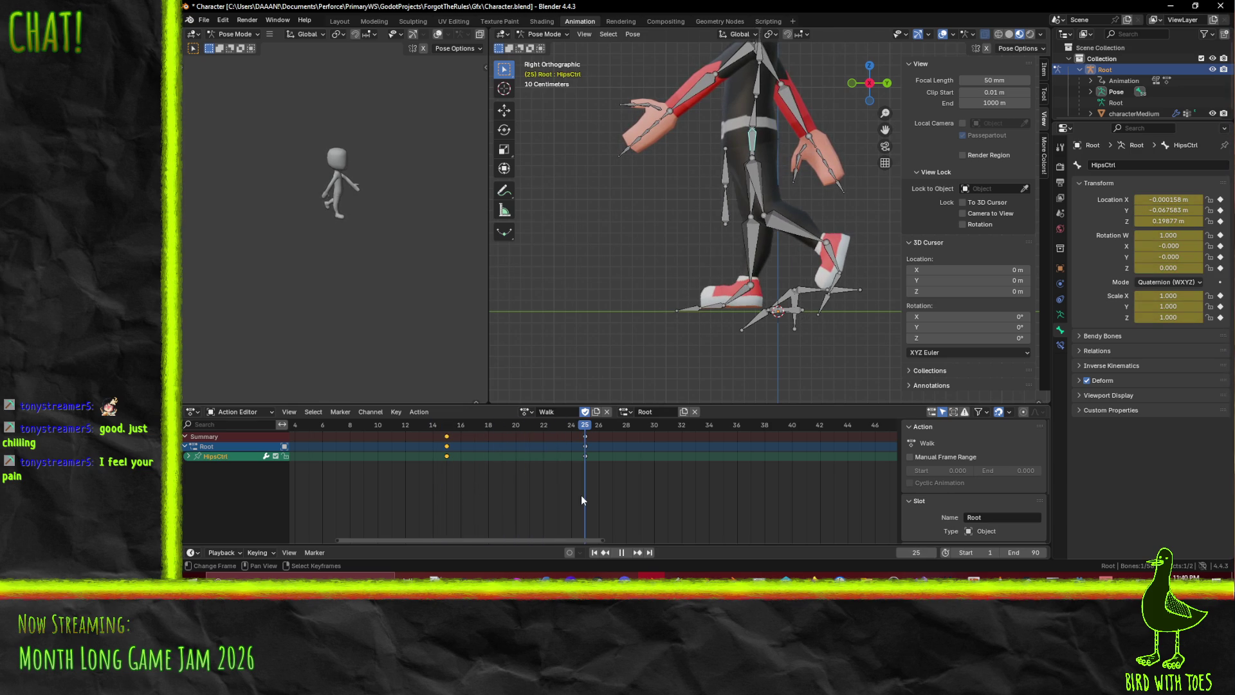
# Raise HipsCtrl to Z 0.39996 at frame 25 and scrub to review the bob
pyautogui.click(583, 440)
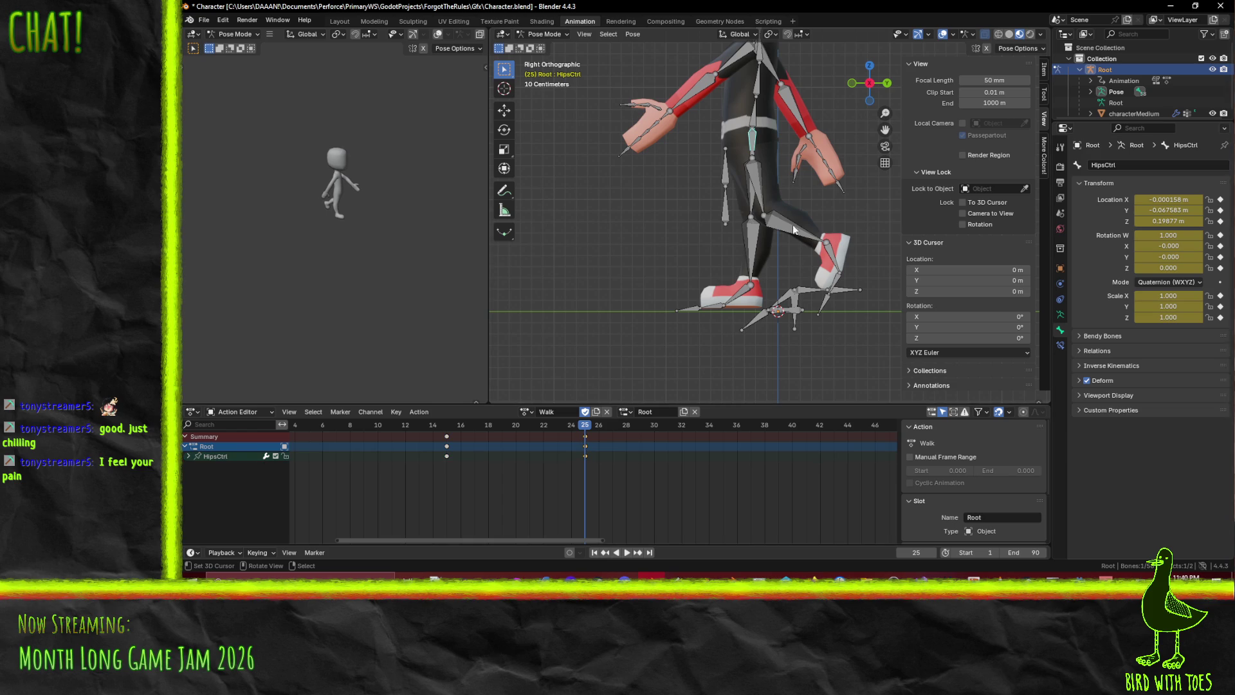
pyautogui.press('g')
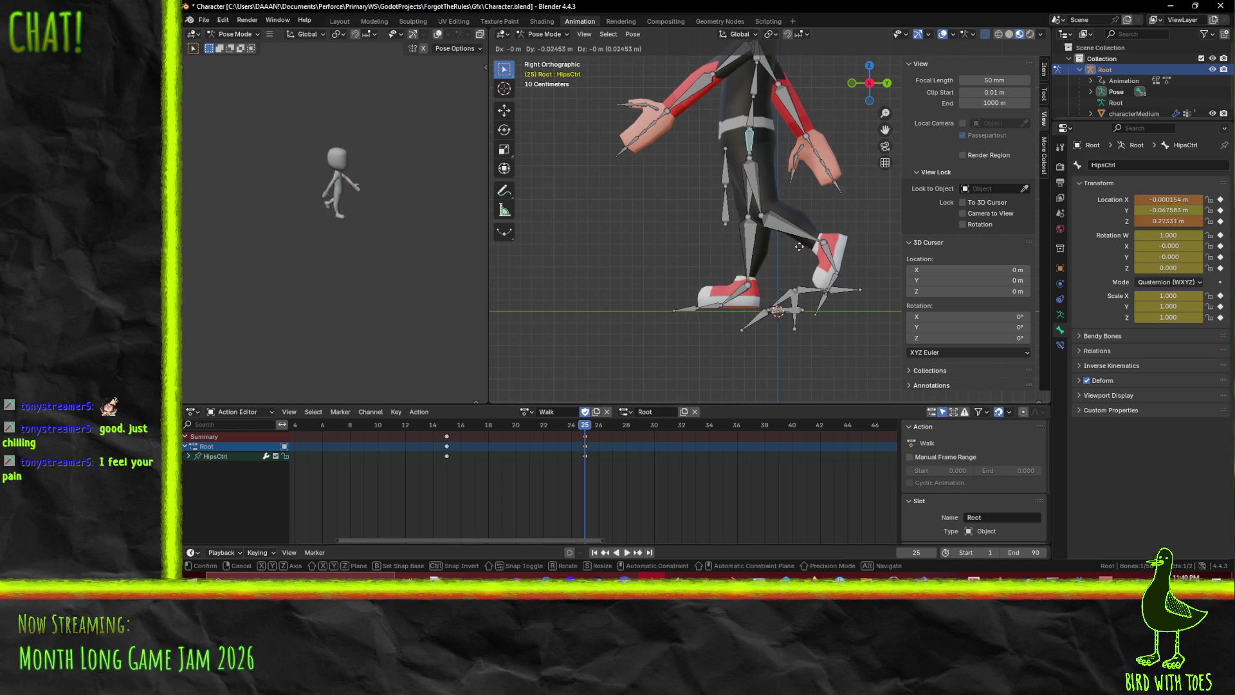
pyautogui.click(779, 246)
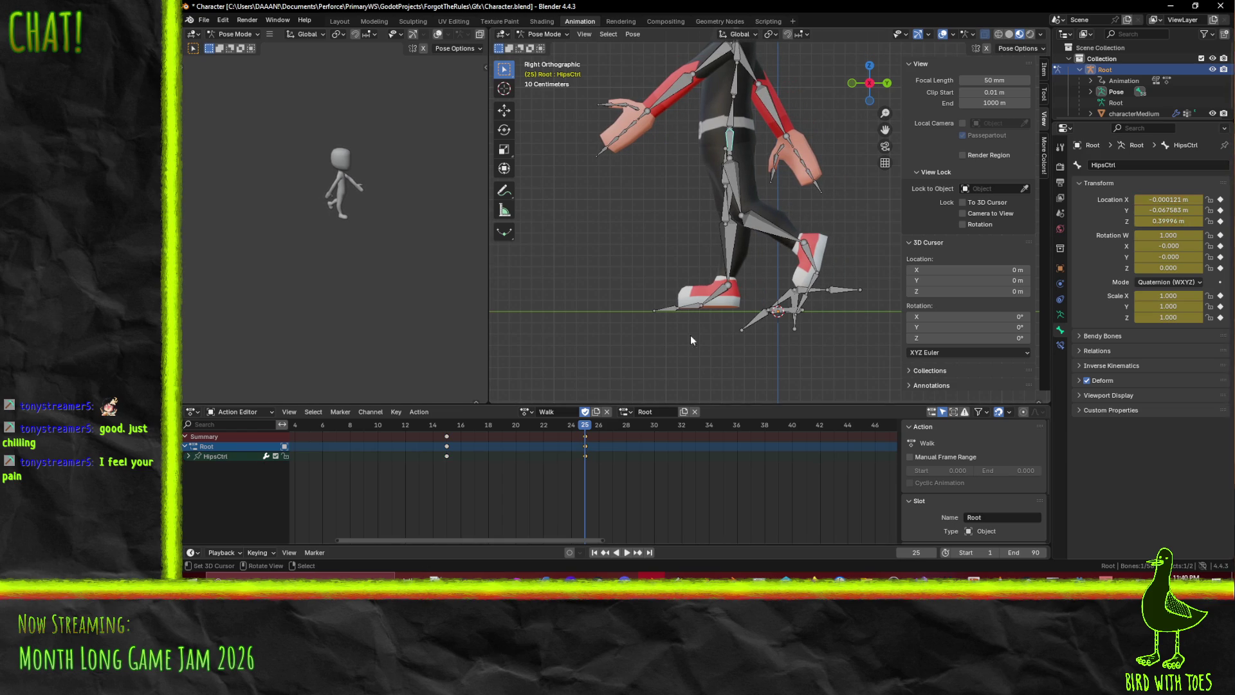
pyautogui.moveTo(585, 429)
pyautogui.mouseDown()
pyautogui.moveTo(461, 433)
pyautogui.moveTo(571, 435)
pyautogui.mouseUp()
pyautogui.moveTo(444, 444)
pyautogui.mouseDown()
pyautogui.moveTo(369, 446)
pyautogui.moveTo(582, 460)
pyautogui.moveTo(240, 451)
pyautogui.mouseUp()
pyautogui.click(620, 552)
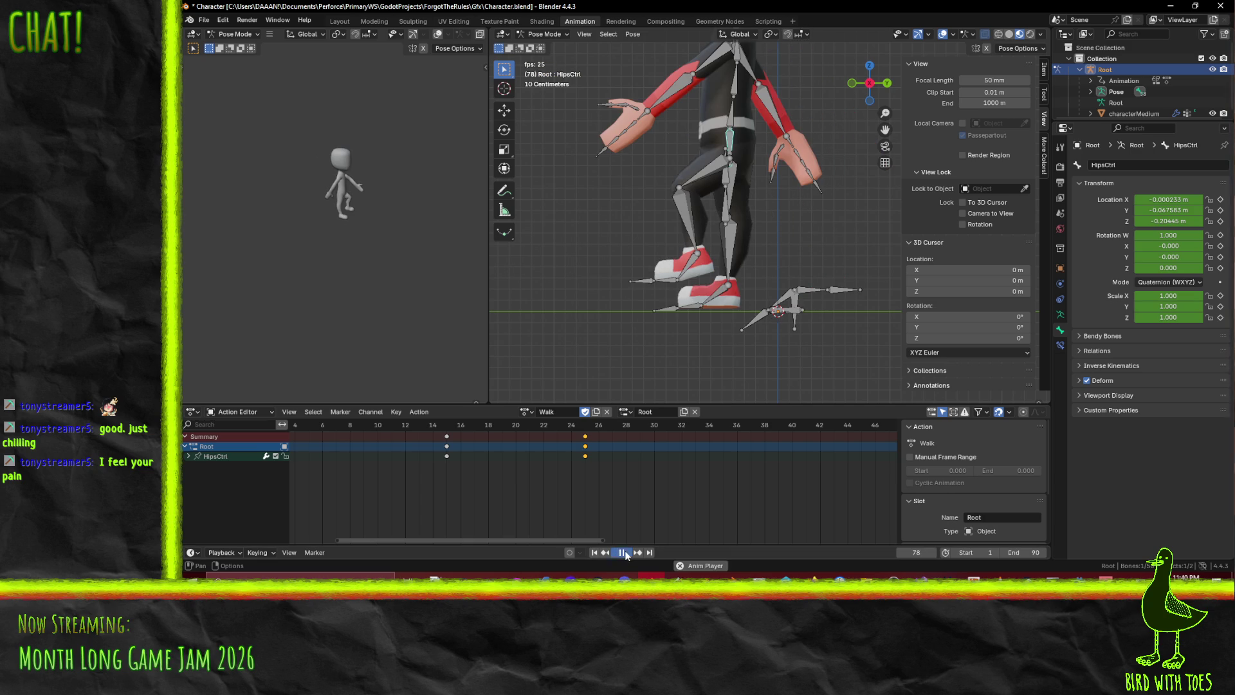
pyautogui.click(624, 553)
pyautogui.click(628, 552)
pyautogui.click(621, 556)
pyautogui.click(587, 501)
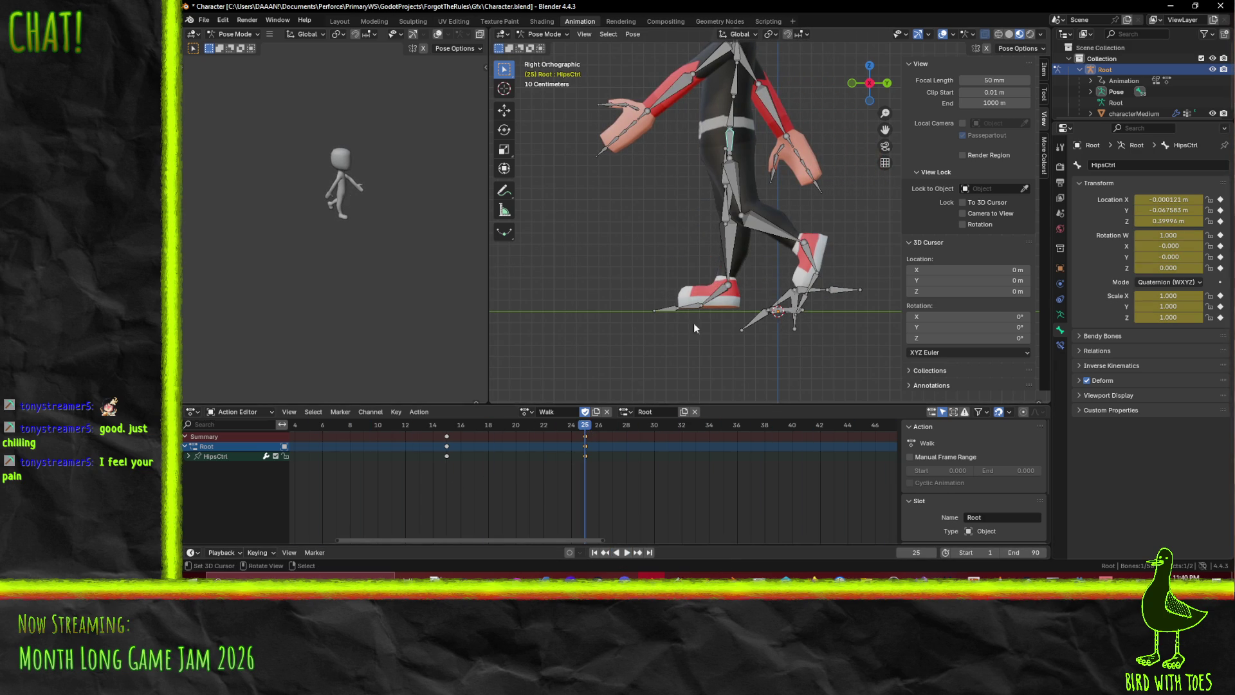
pyautogui.moveTo(449, 439)
pyautogui.mouseDown()
pyautogui.moveTo(419, 438)
pyautogui.moveTo(461, 431)
pyautogui.moveTo(447, 430)
pyautogui.mouseUp()
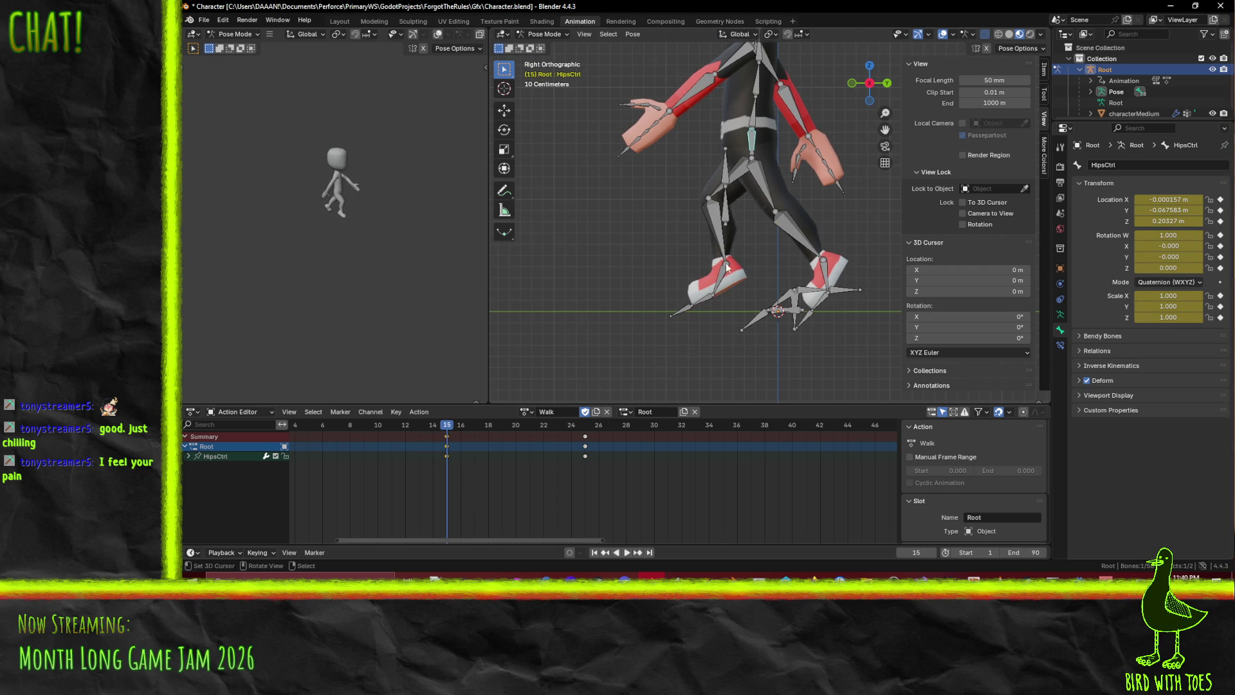
pyautogui.press('g')
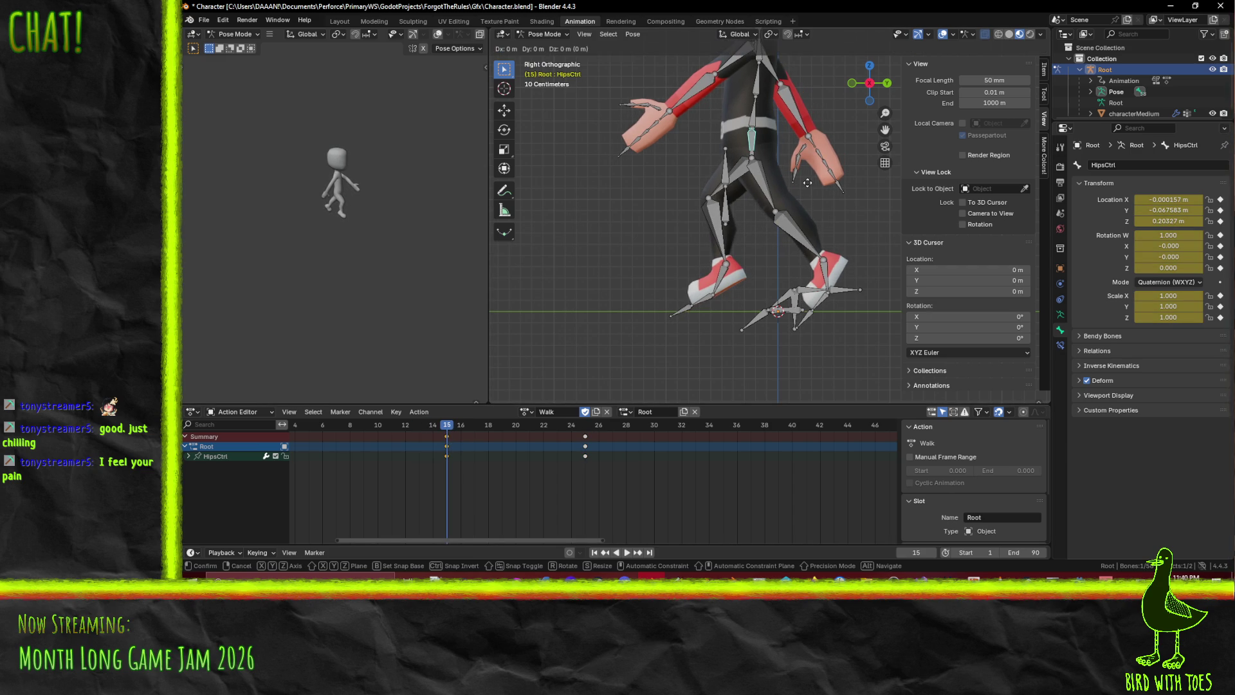
pyautogui.click(798, 184)
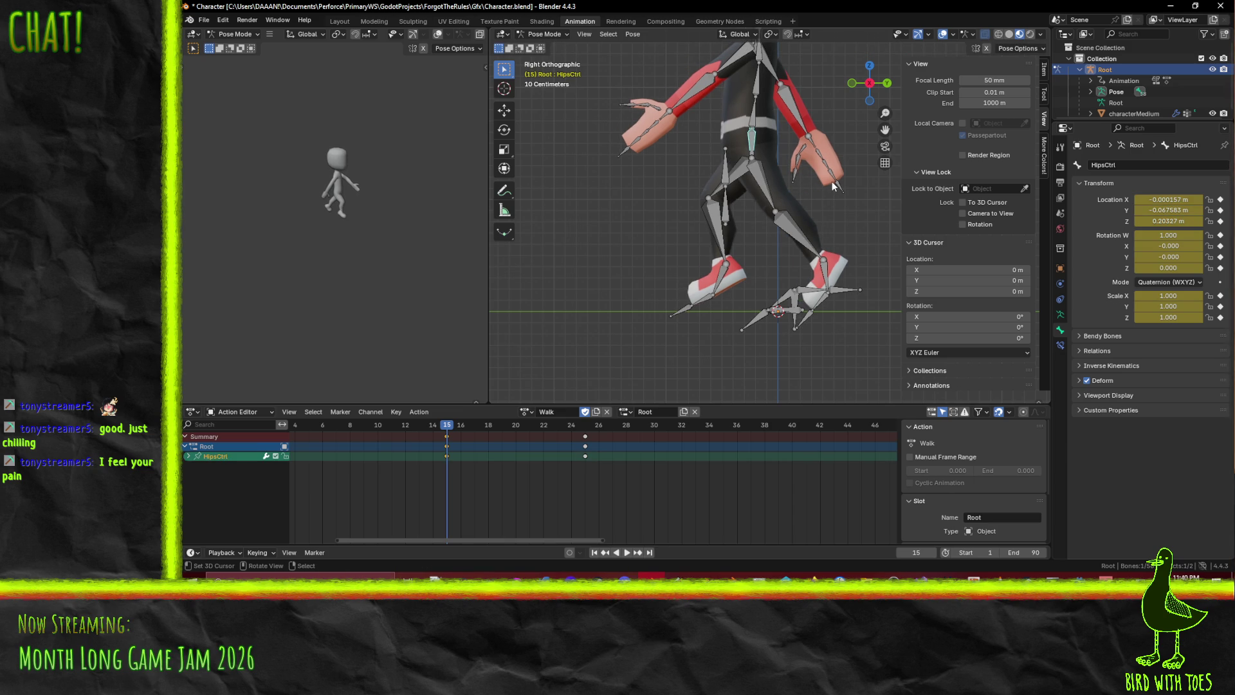
pyautogui.press('g')
pyautogui.press('y')
pyautogui.rightClick(821, 180)
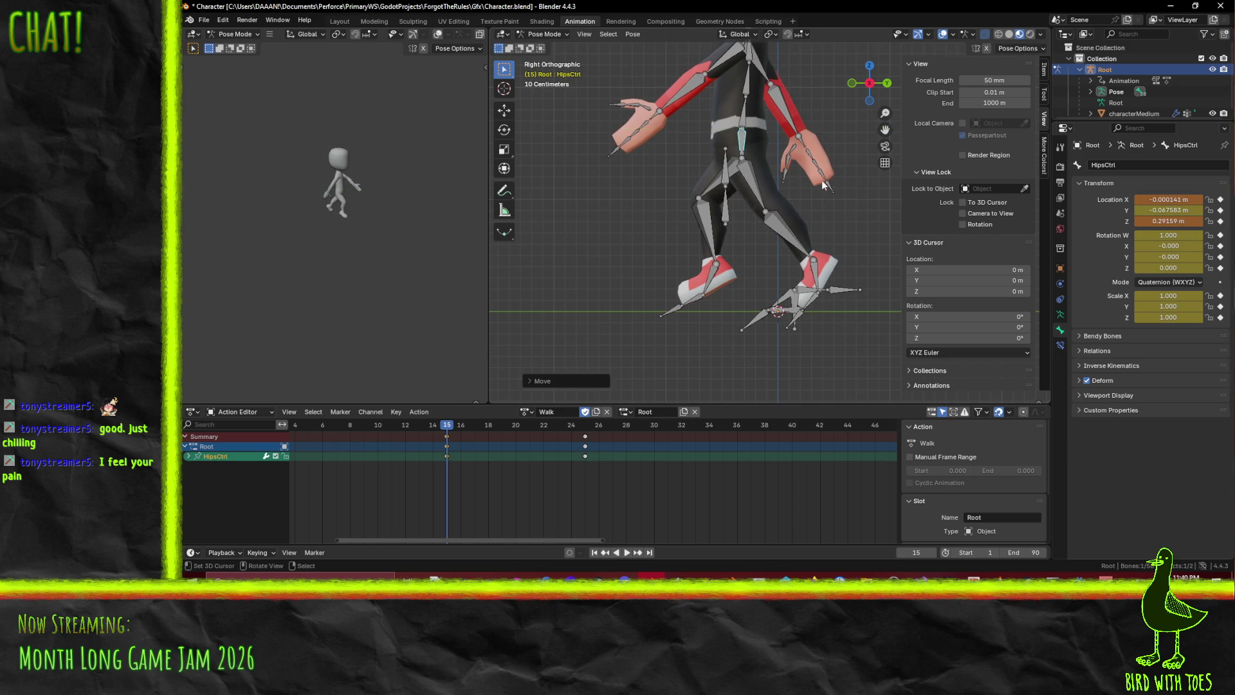
pyautogui.press('space')
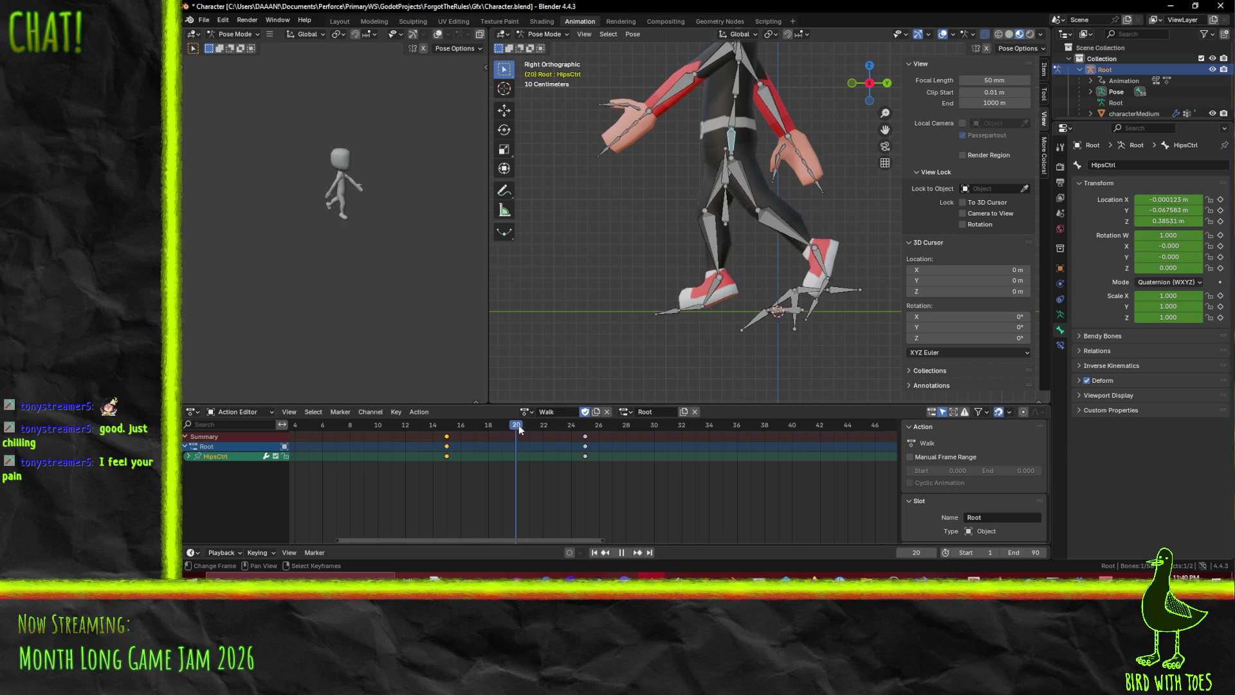
pyautogui.click(434, 427)
pyautogui.moveTo(434, 427)
pyautogui.mouseDown()
pyautogui.moveTo(839, 435)
pyautogui.moveTo(336, 450)
pyautogui.moveTo(585, 452)
pyautogui.moveTo(465, 452)
pyautogui.moveTo(493, 458)
pyautogui.moveTo(670, 444)
pyautogui.moveTo(406, 458)
pyautogui.moveTo(585, 458)
pyautogui.mouseUp()
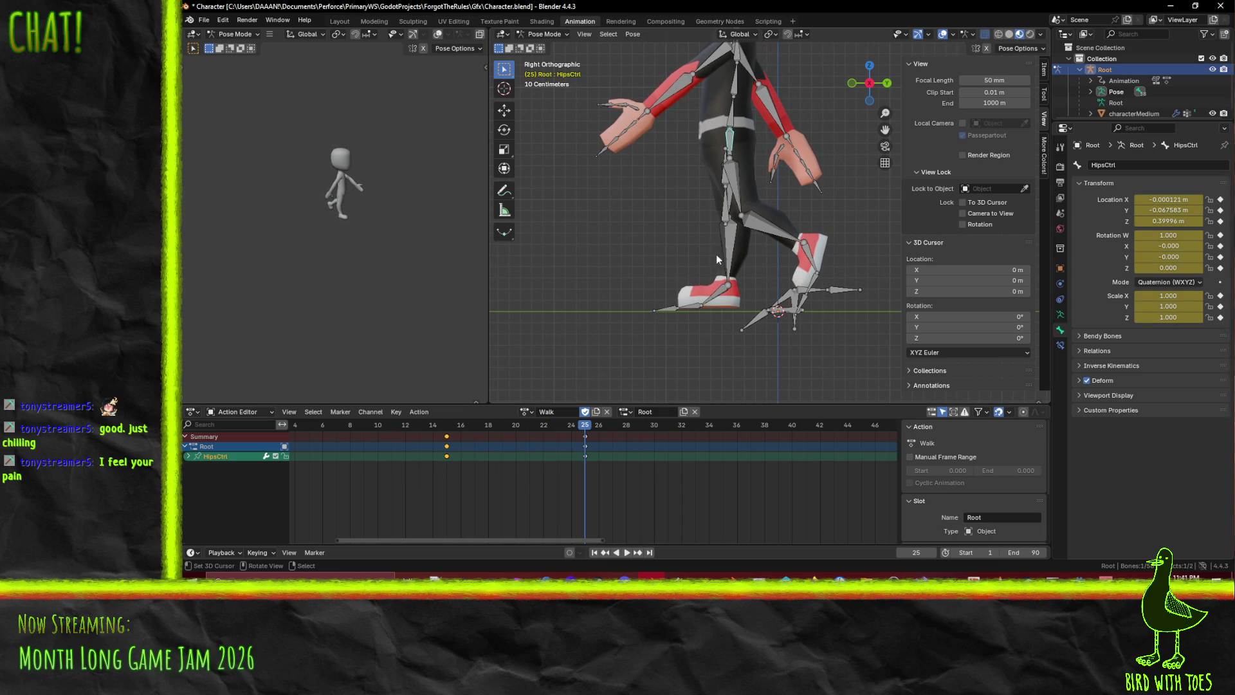
pyautogui.moveTo(633, 245)
pyautogui.mouseDown(button='middle')
pyautogui.moveTo(674, 245)
pyautogui.moveTo(589, 241)
pyautogui.moveTo(696, 214)
pyautogui.mouseUp(button='middle')
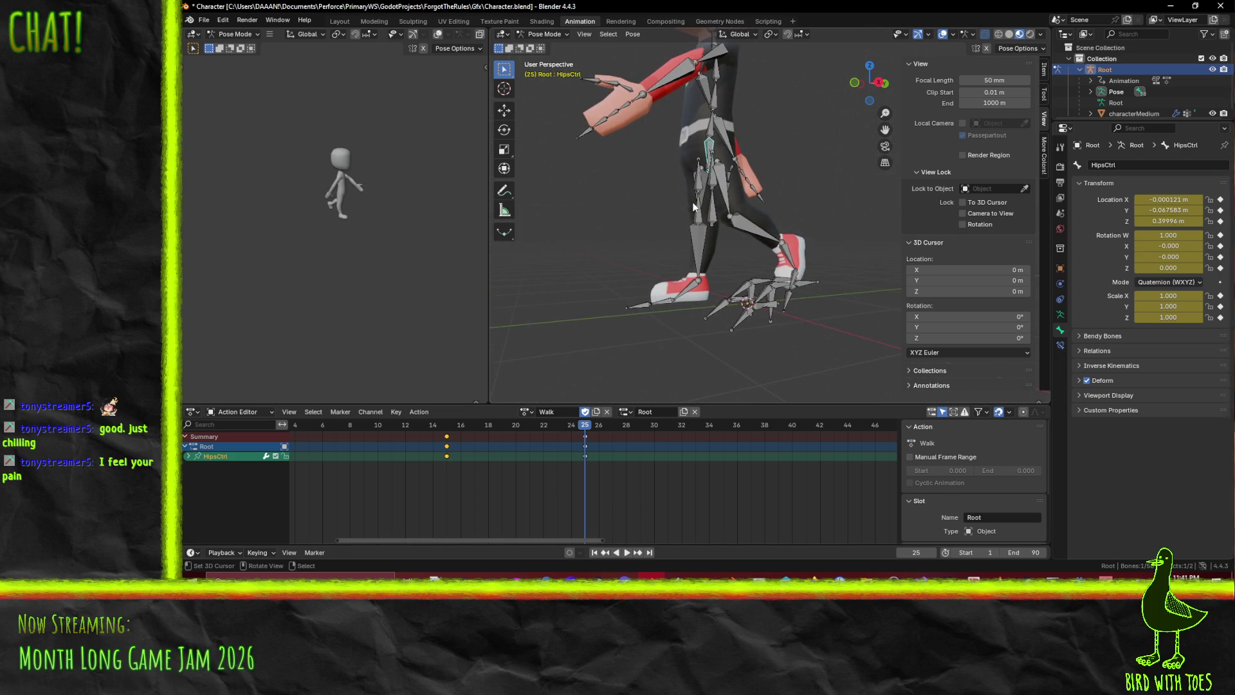
pyautogui.press('KP_1')
pyautogui.press('KP_3')
pyautogui.click(730, 203)
pyautogui.press('space')
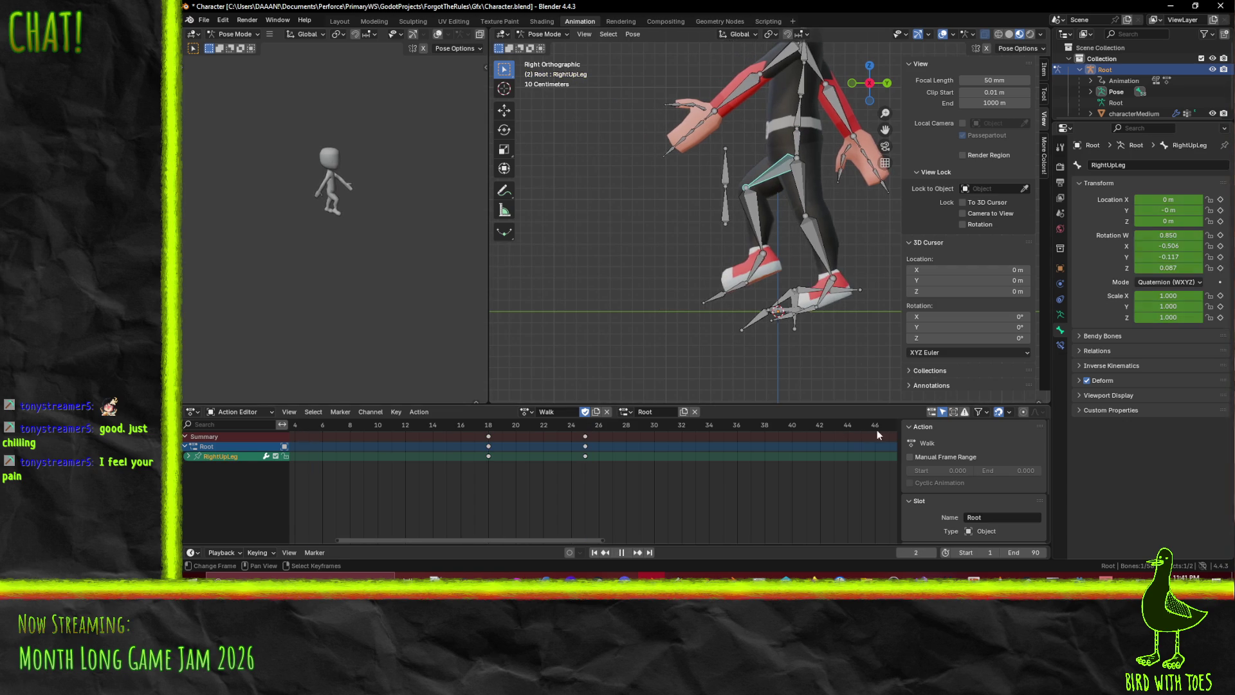
pyautogui.moveTo(415, 431); pyautogui.dragTo(581, 441)
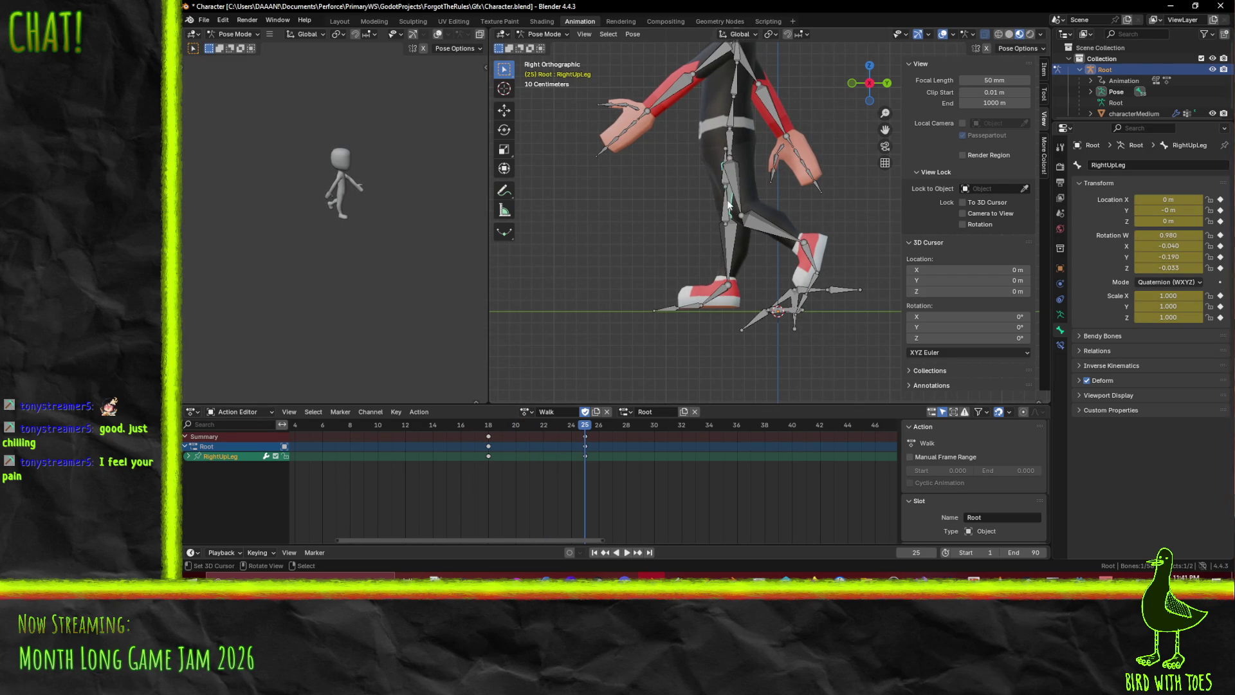
pyautogui.press('r')
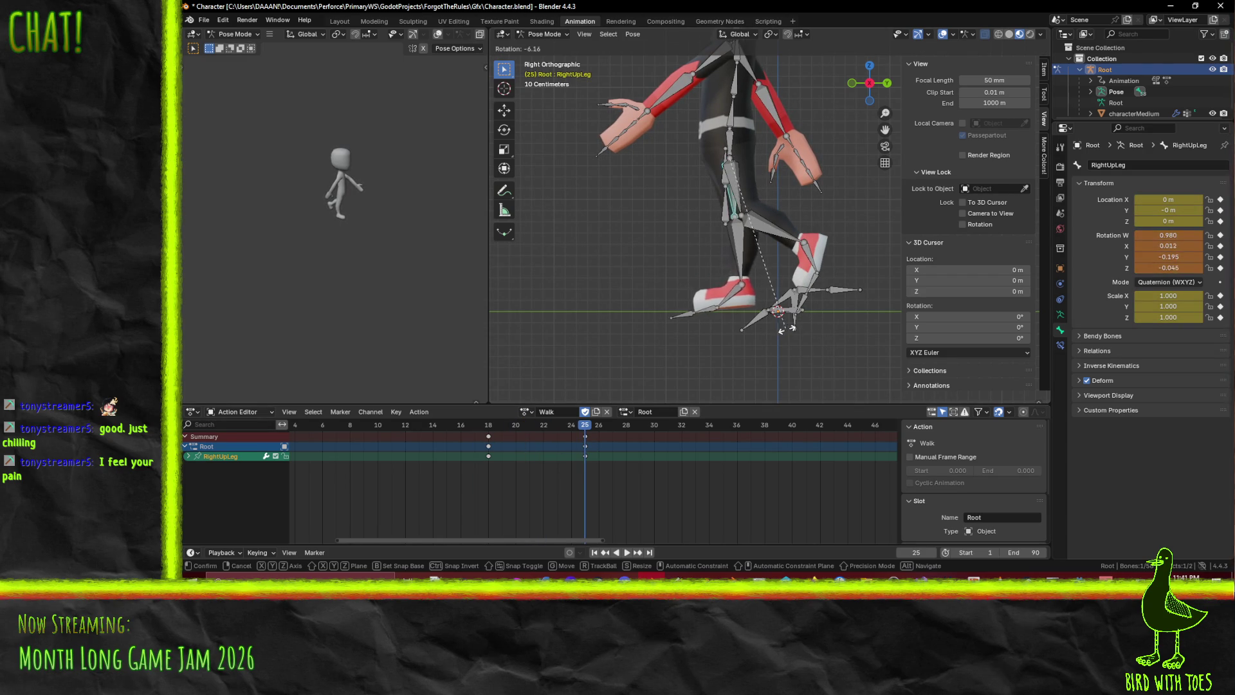
pyautogui.click(840, 323)
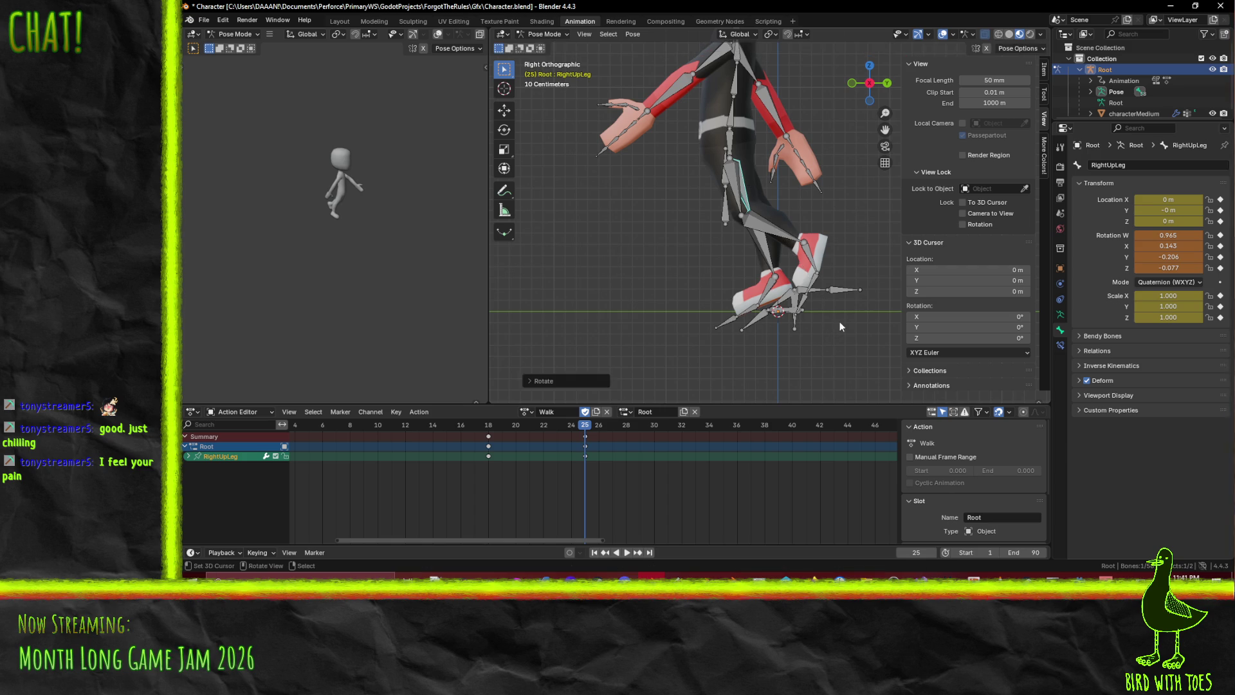
pyautogui.click(769, 245)
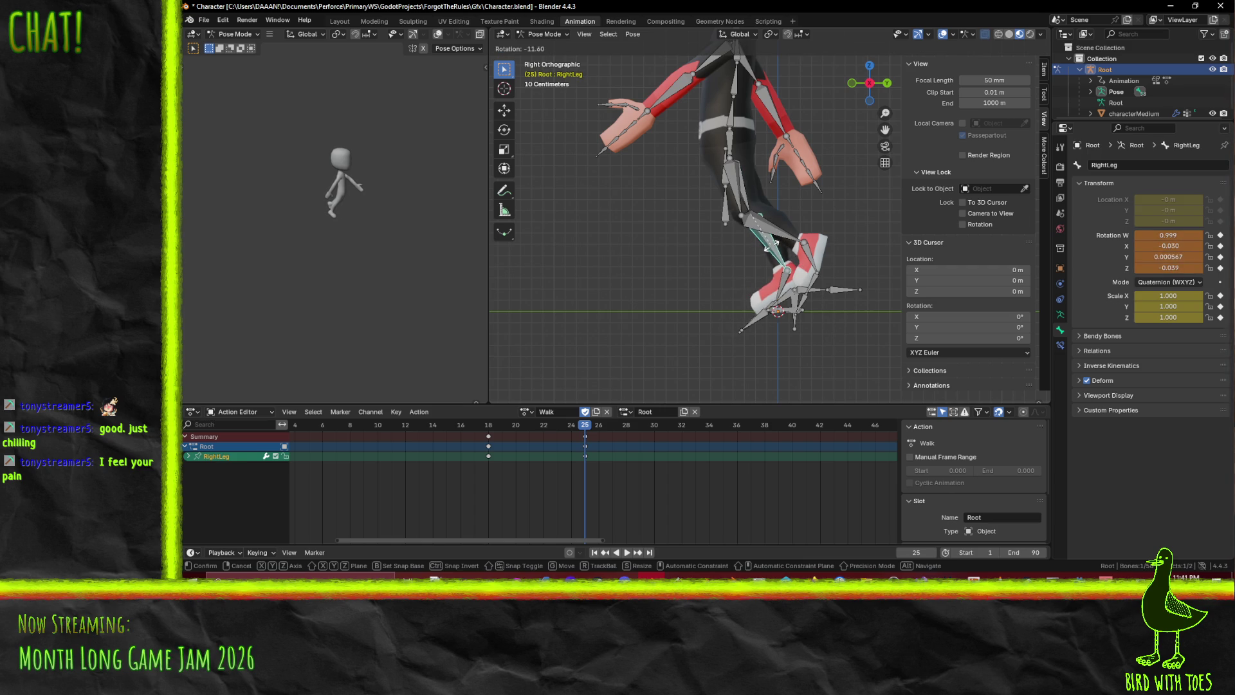
pyautogui.keyDown('shift'); pyautogui.click(754, 193); pyautogui.keyUp('shift')
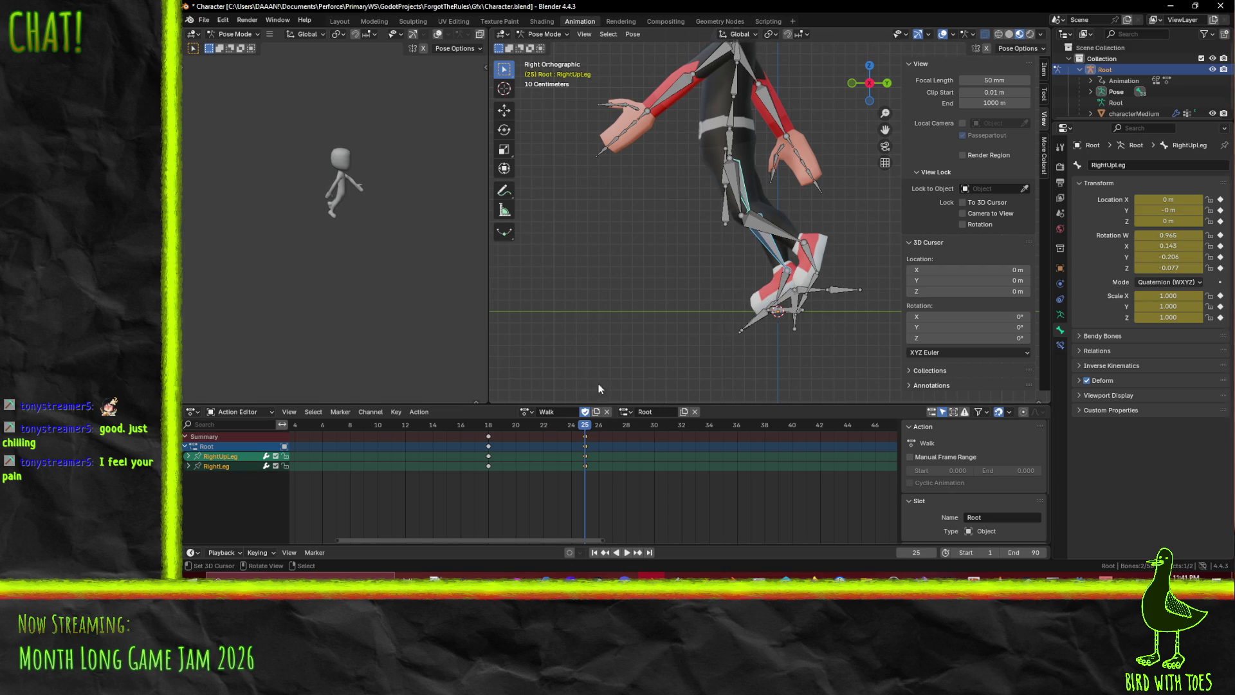
pyautogui.moveTo(579, 429)
pyautogui.mouseDown()
pyautogui.moveTo(408, 430)
pyautogui.moveTo(586, 432)
pyautogui.moveTo(434, 437)
pyautogui.moveTo(577, 445)
pyautogui.mouseUp()
pyautogui.hotkey('ctrl', 'z')
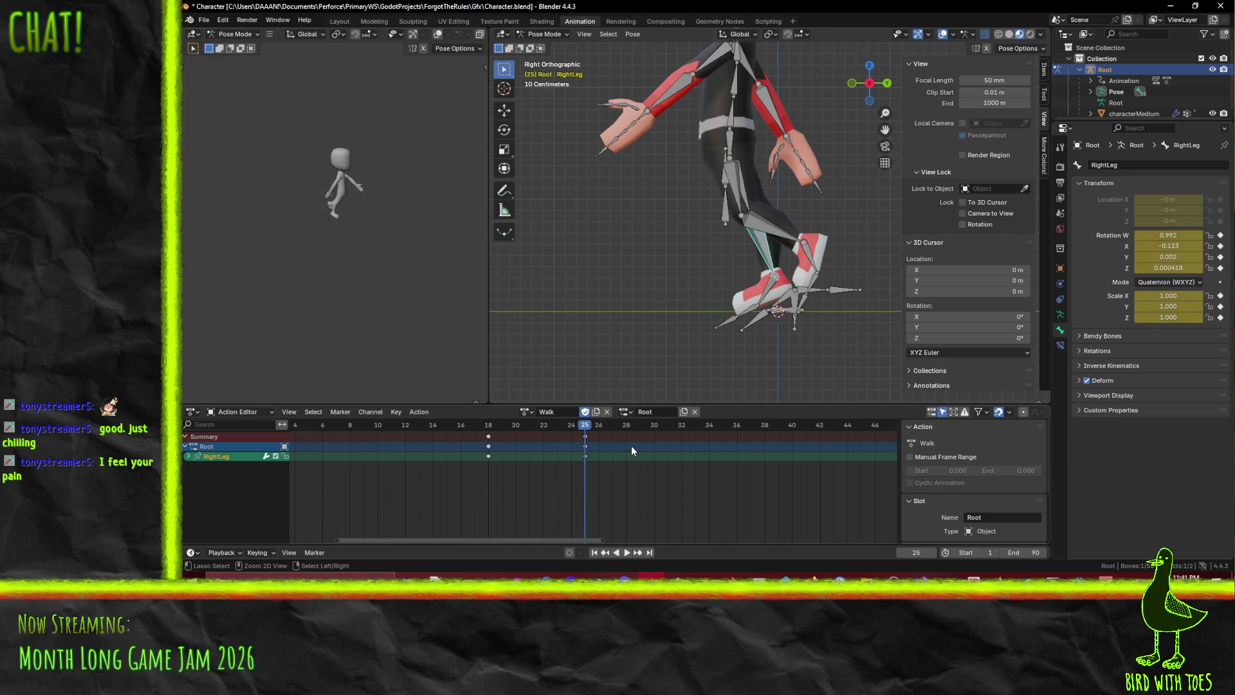
pyautogui.hotkey('ctrl', 'shift', 'z')
pyautogui.moveTo(583, 426)
pyautogui.mouseDown()
pyautogui.moveTo(456, 427)
pyautogui.moveTo(740, 441)
pyautogui.mouseUp()
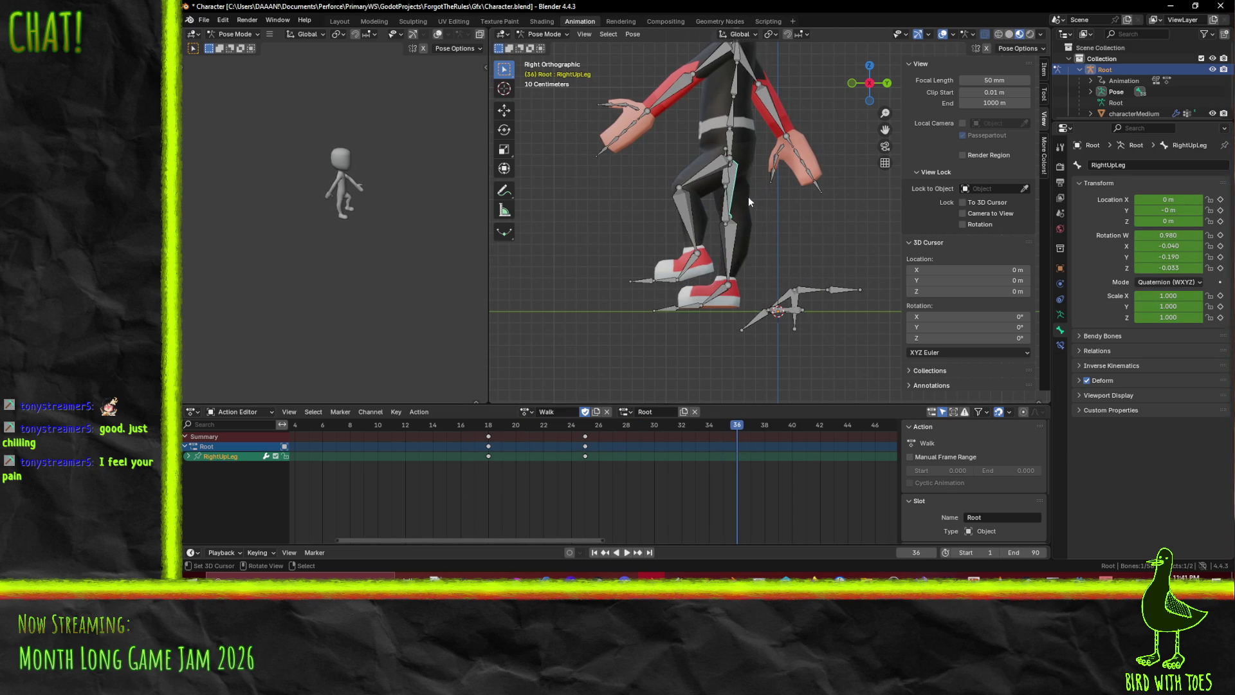
# Swing the right thigh and shin forward and keyframe both at frame 36
pyautogui.press('t')
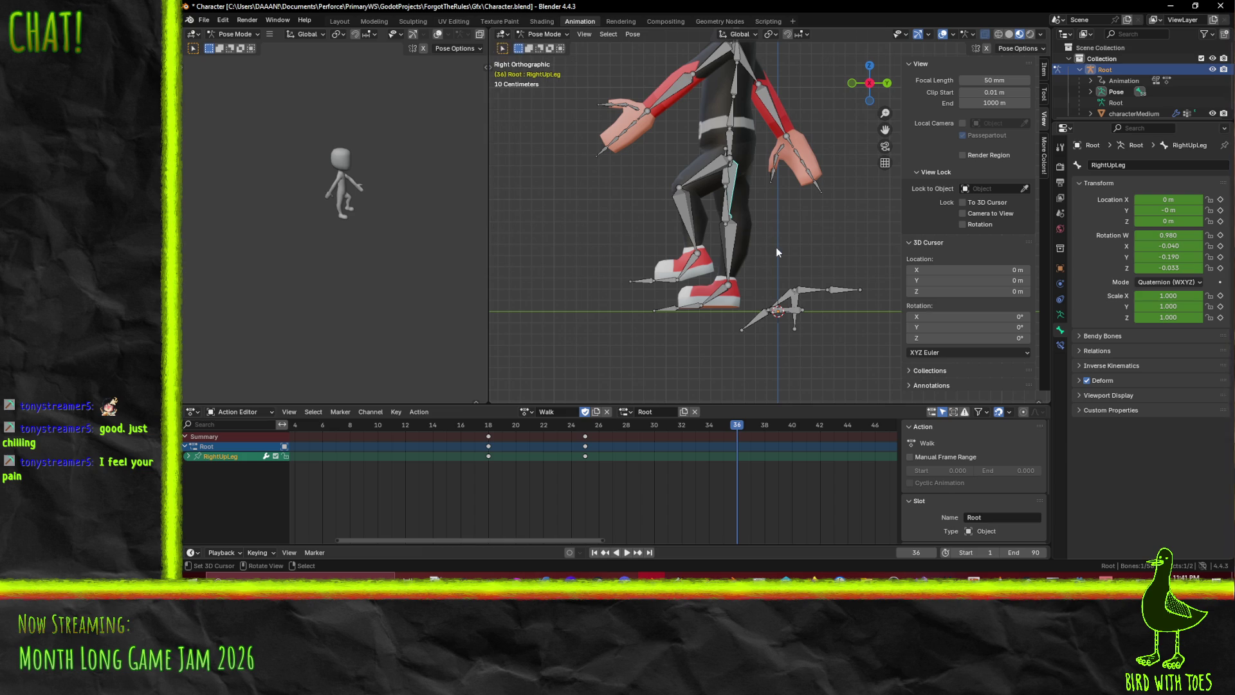
pyautogui.press('r')
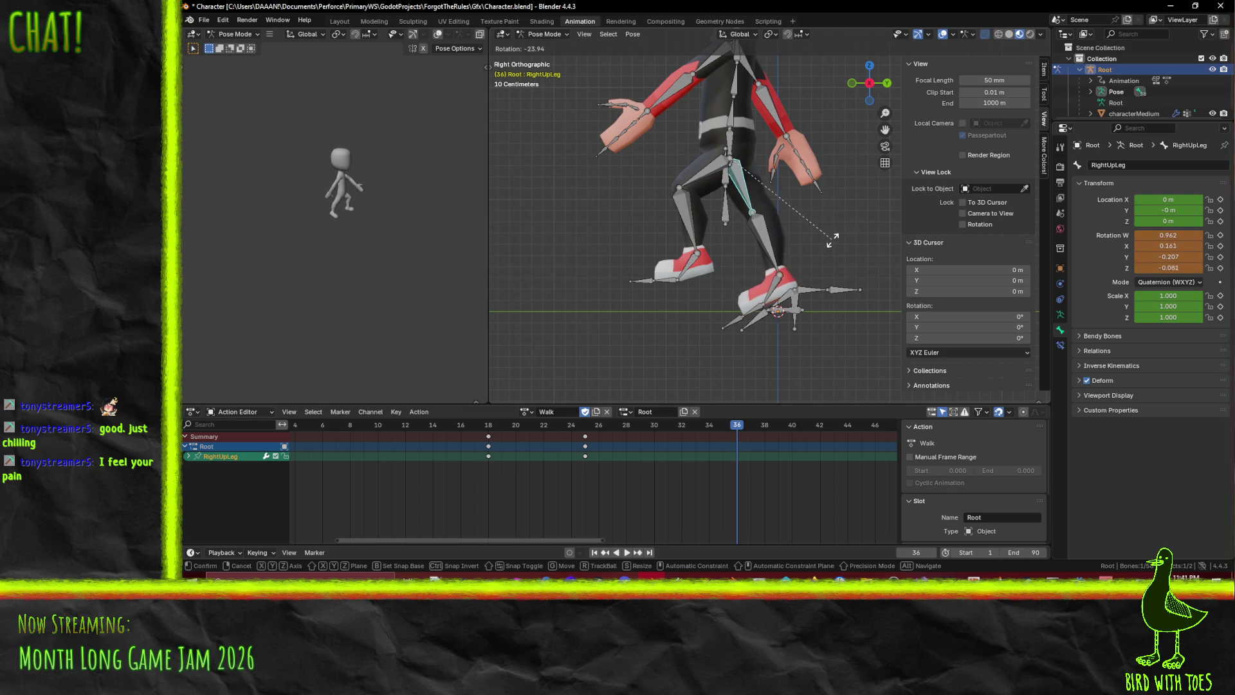
pyautogui.click(774, 249)
pyautogui.click(774, 250)
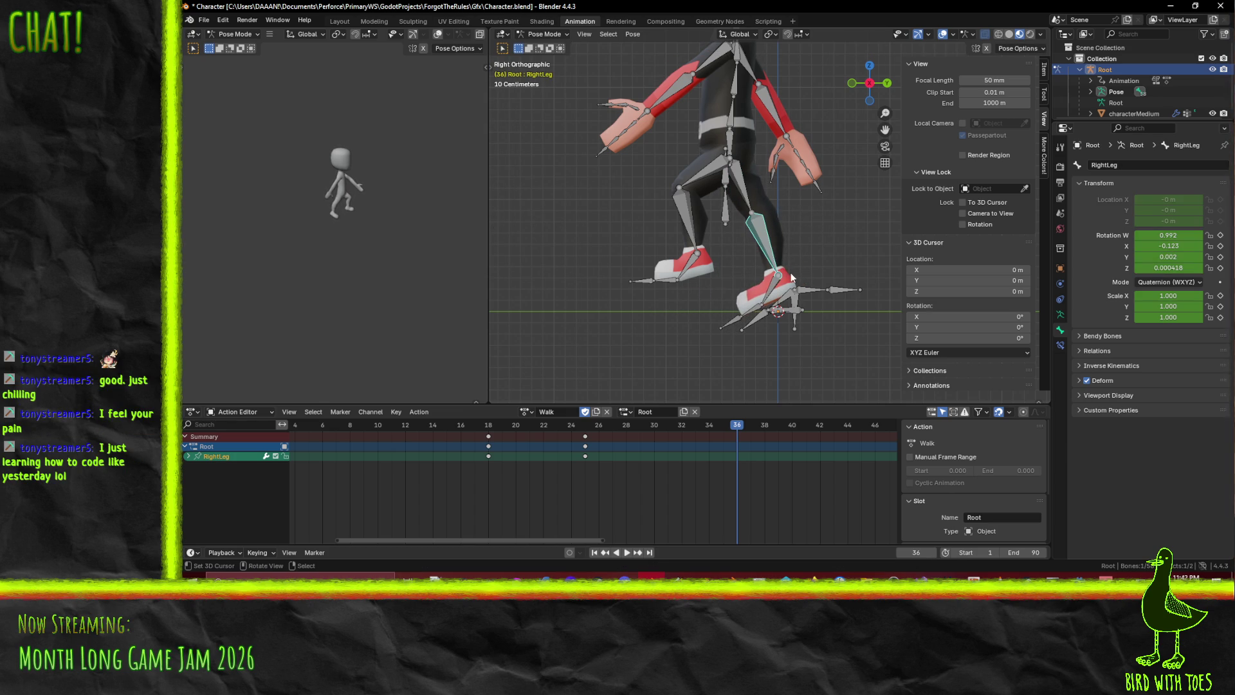
pyautogui.press('r')
pyautogui.click(798, 266)
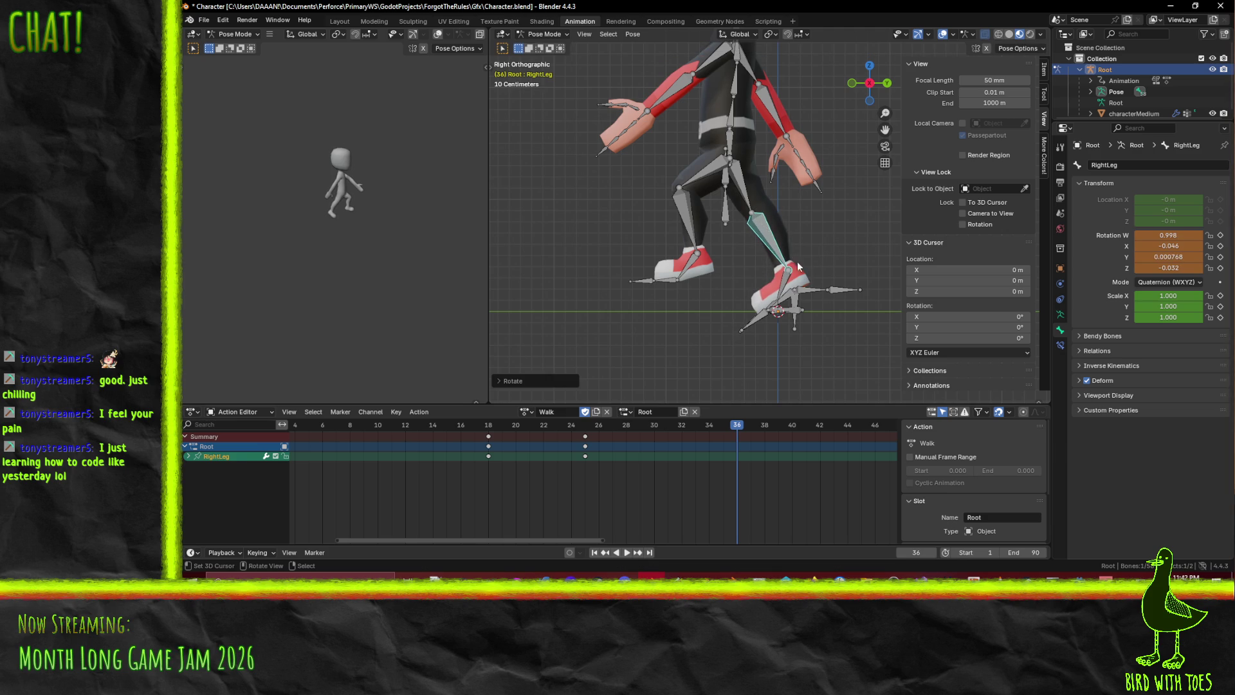
pyautogui.keyDown('shift'); pyautogui.click(741, 188); pyautogui.keyUp('shift')
pyautogui.press('i')
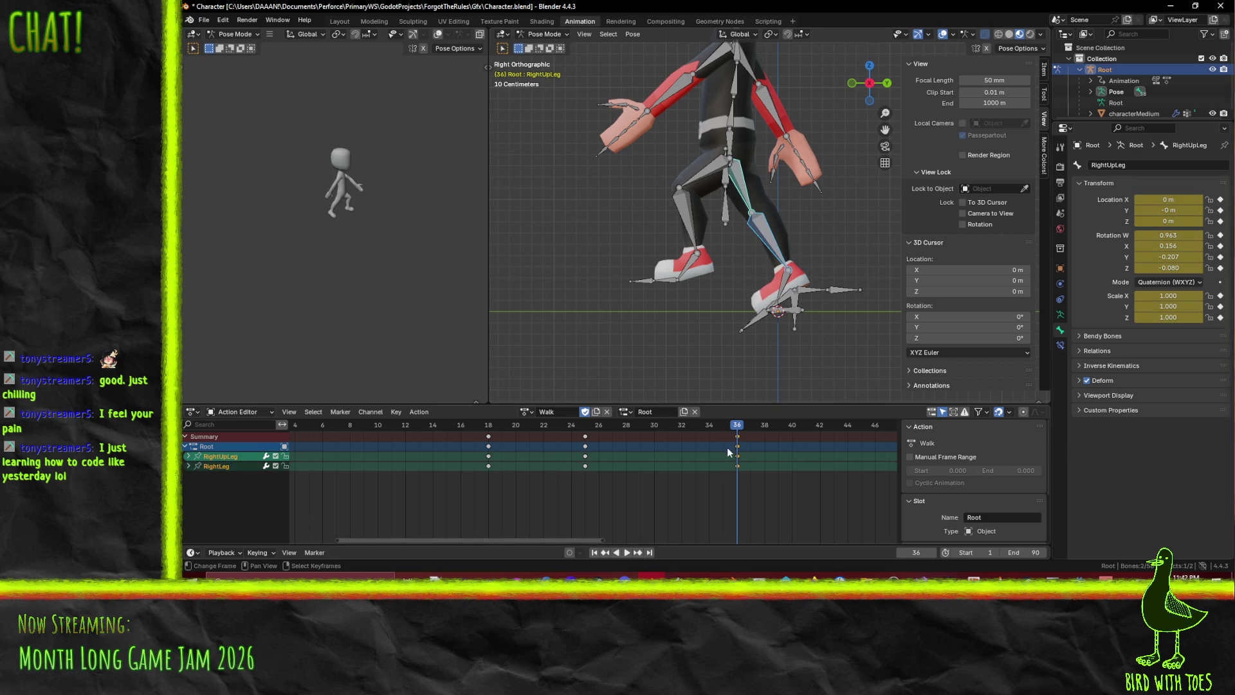
# Slide the new right thigh and shin keys back to frame 35
pyautogui.press('g')
pyautogui.click(746, 441)
pyautogui.moveTo(738, 427)
pyautogui.mouseDown()
pyautogui.moveTo(304, 436)
pyautogui.moveTo(733, 462)
pyautogui.moveTo(334, 461)
pyautogui.moveTo(710, 457)
pyautogui.mouseUp()
# Refine the right thigh rotation at frame 35 to W 0.967, X 0.134, Y −0.205, Z −0.075
pyautogui.hotkey('shift', 'Left')
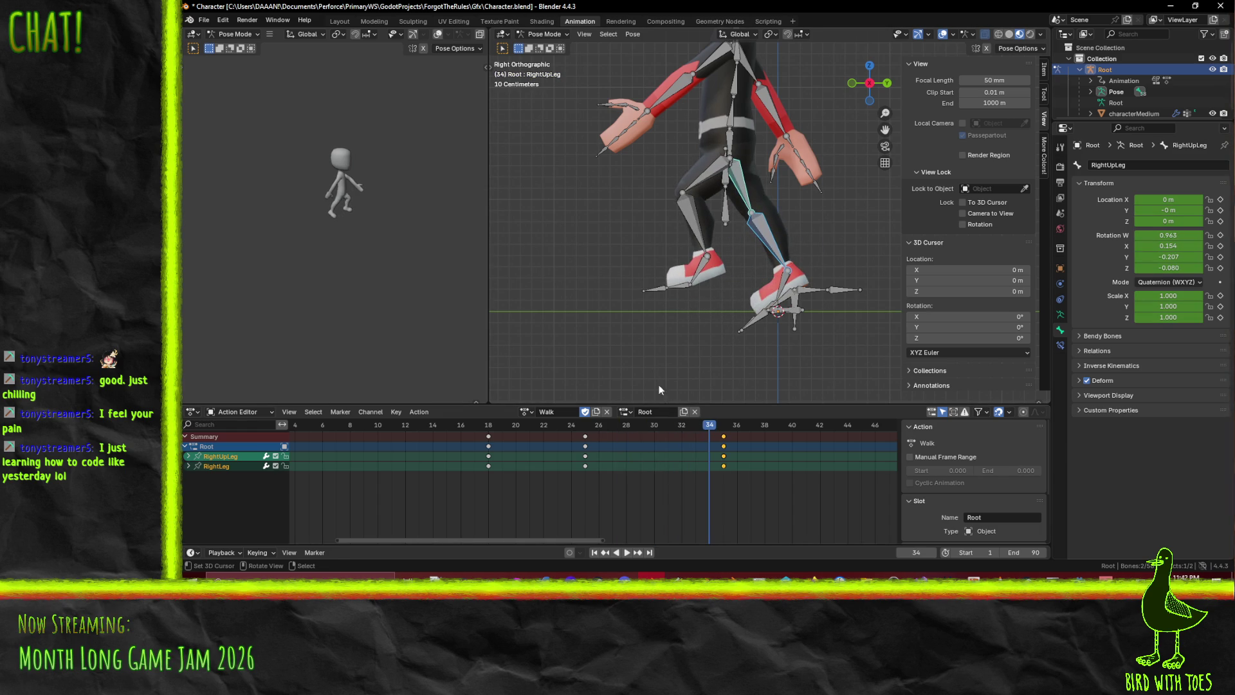
pyautogui.click(722, 433)
pyautogui.press('r')
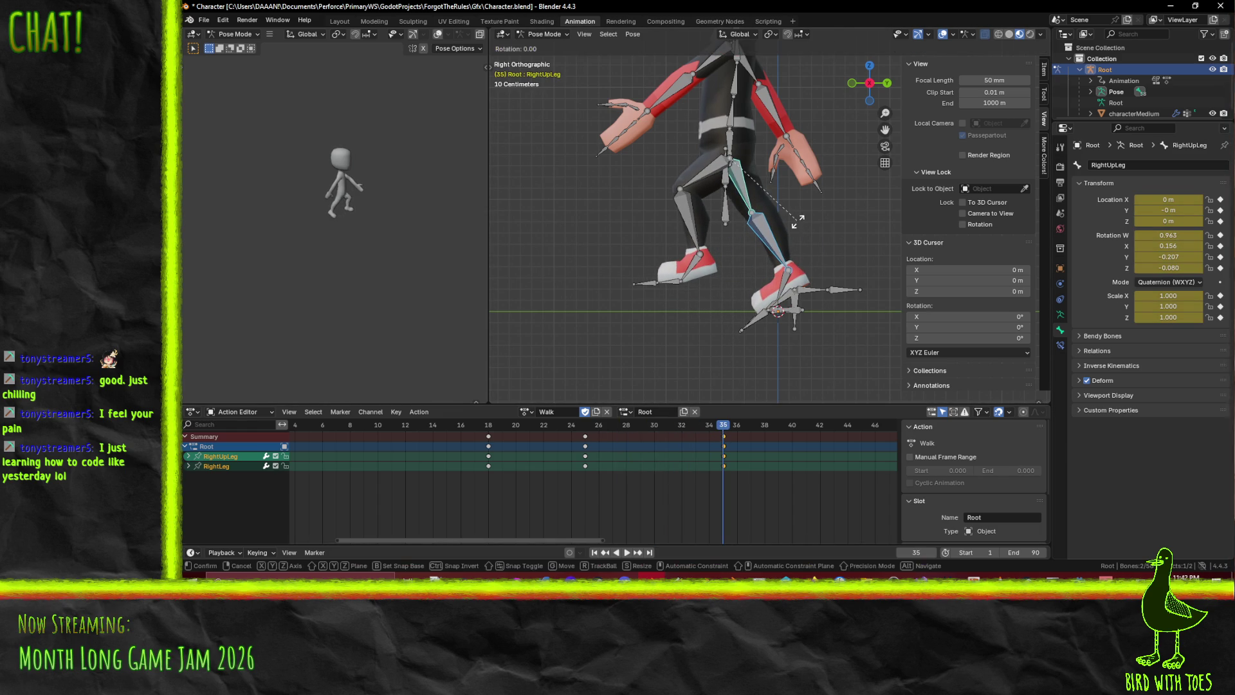
pyautogui.click(795, 225)
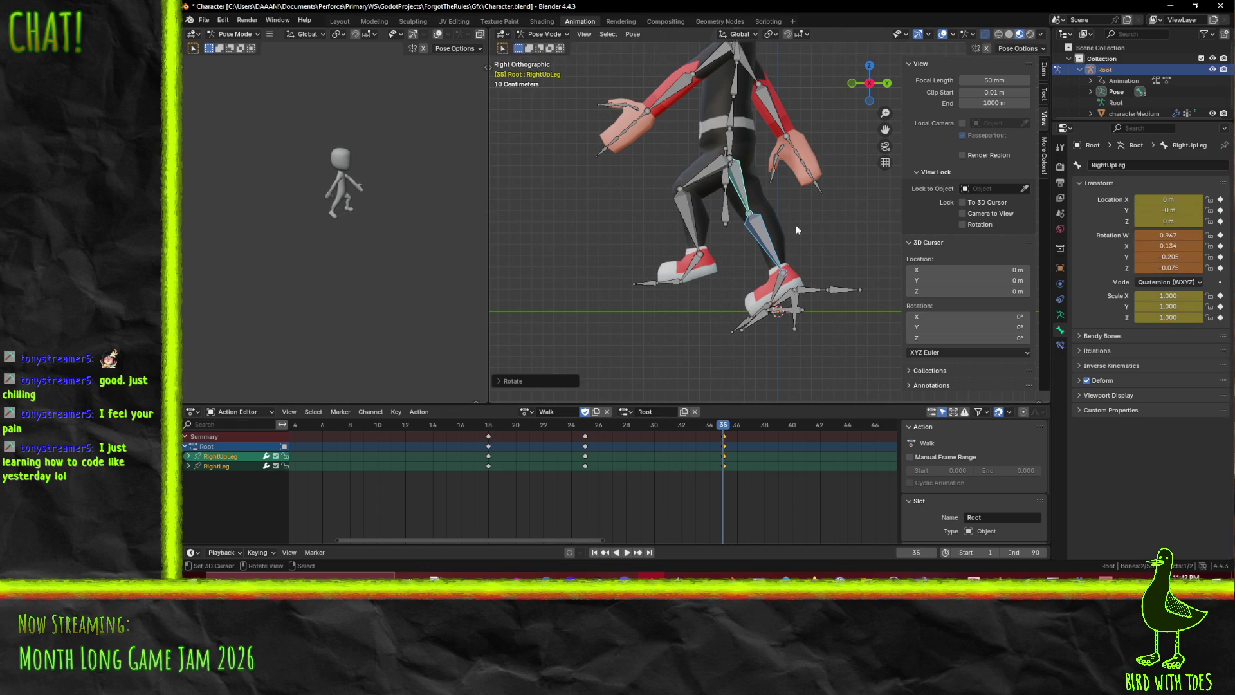
pyautogui.click(781, 290)
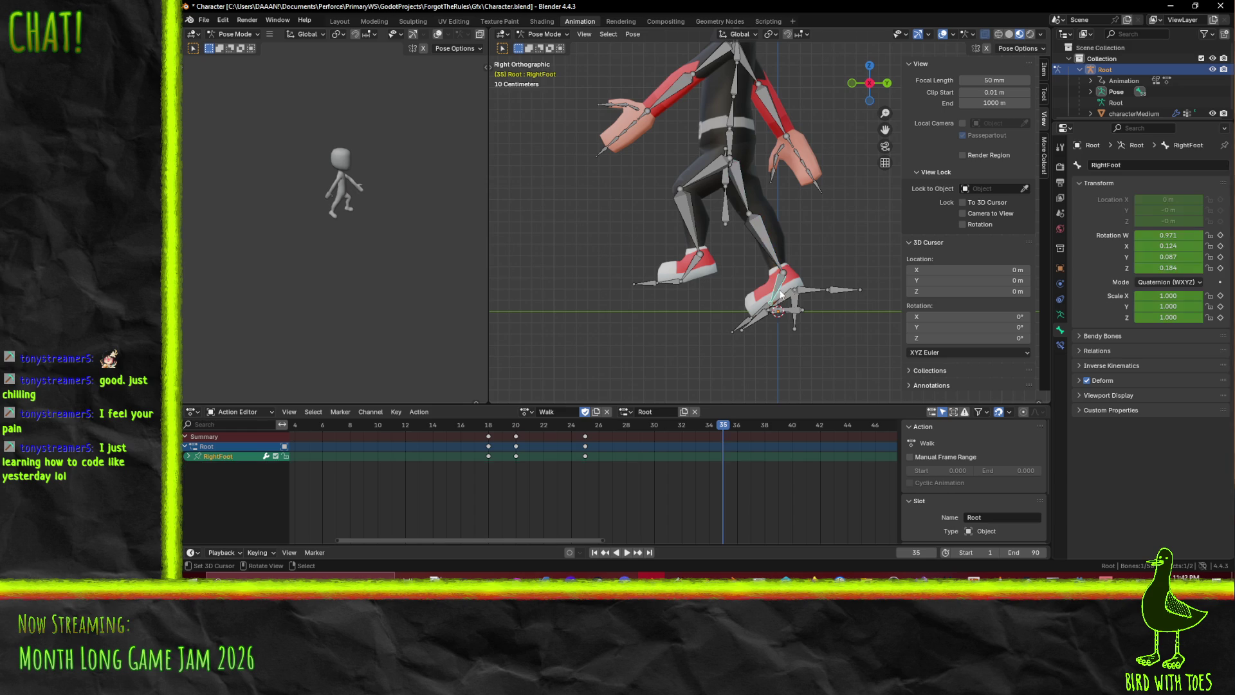
# Tilt the right foot and right toes to new angles at frame 35
pyautogui.press('r')
pyautogui.click(786, 318)
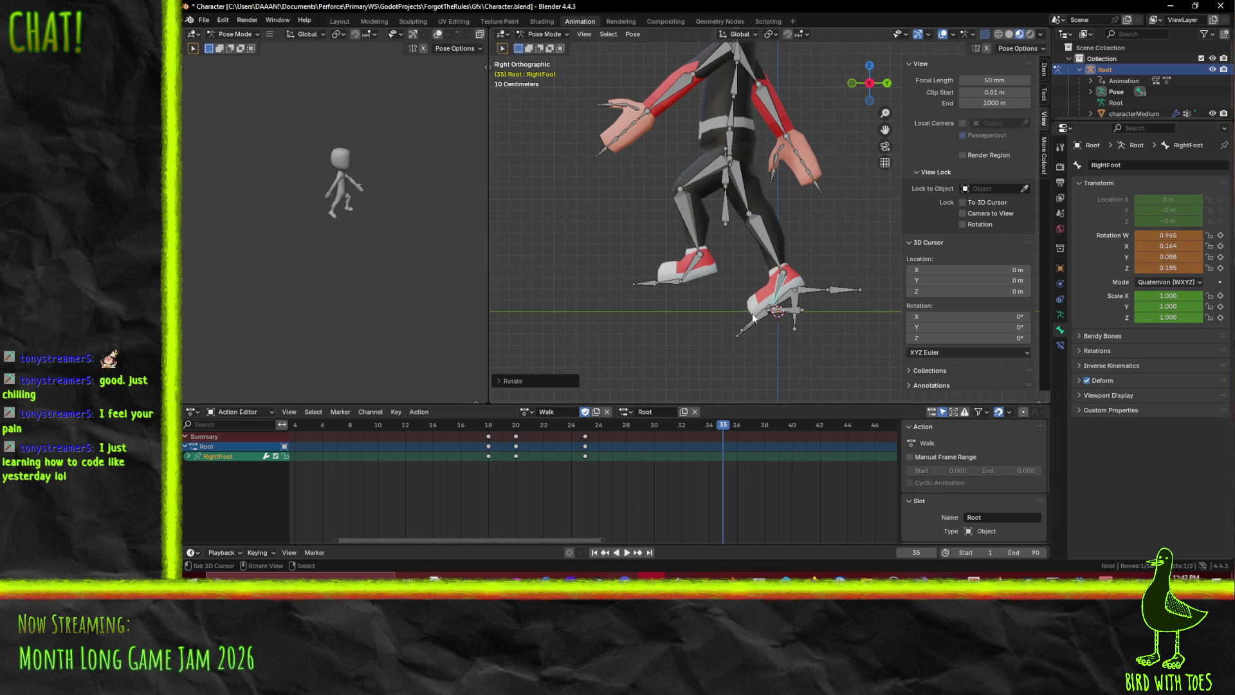
pyautogui.scroll(2, 772, 352)
pyautogui.click(769, 351)
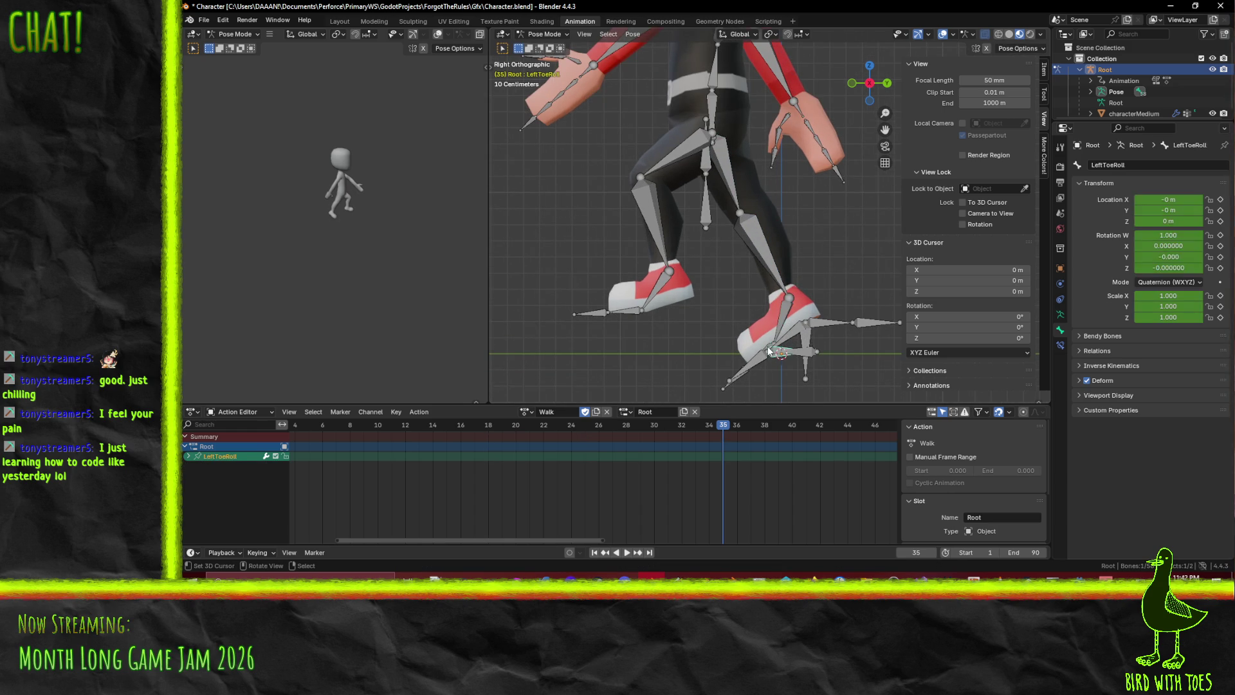
pyautogui.press('r')
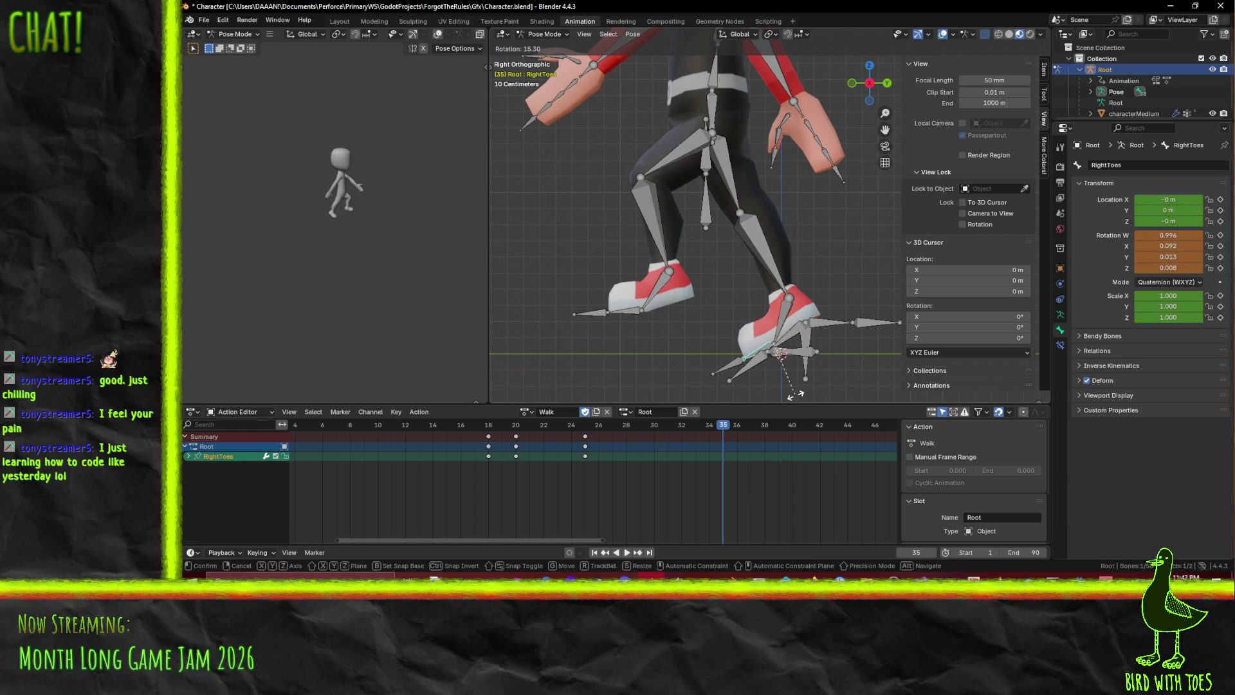
pyautogui.click(797, 394)
# Keyframe the right foot, shin and thigh together at frame 35
pyautogui.click(781, 320)
pyautogui.click(772, 278)
pyautogui.press('i')
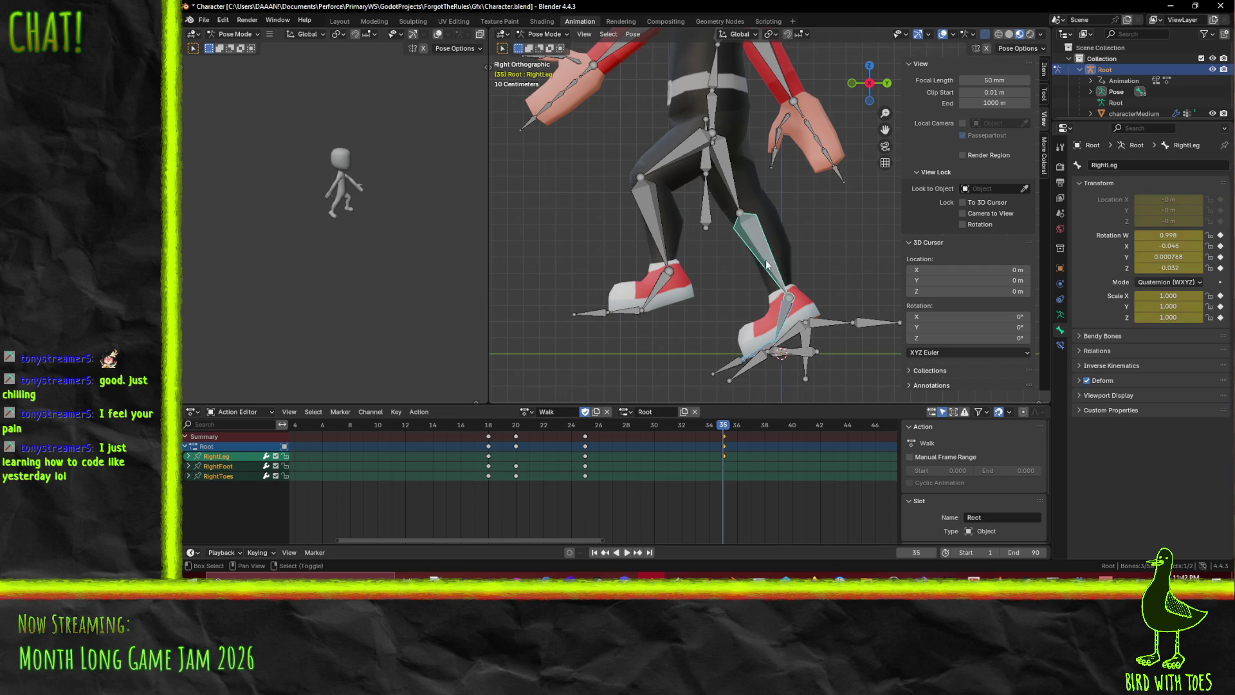
pyautogui.keyDown('shift'); pyautogui.click(747, 201); pyautogui.keyUp('shift')
pyautogui.press('i')
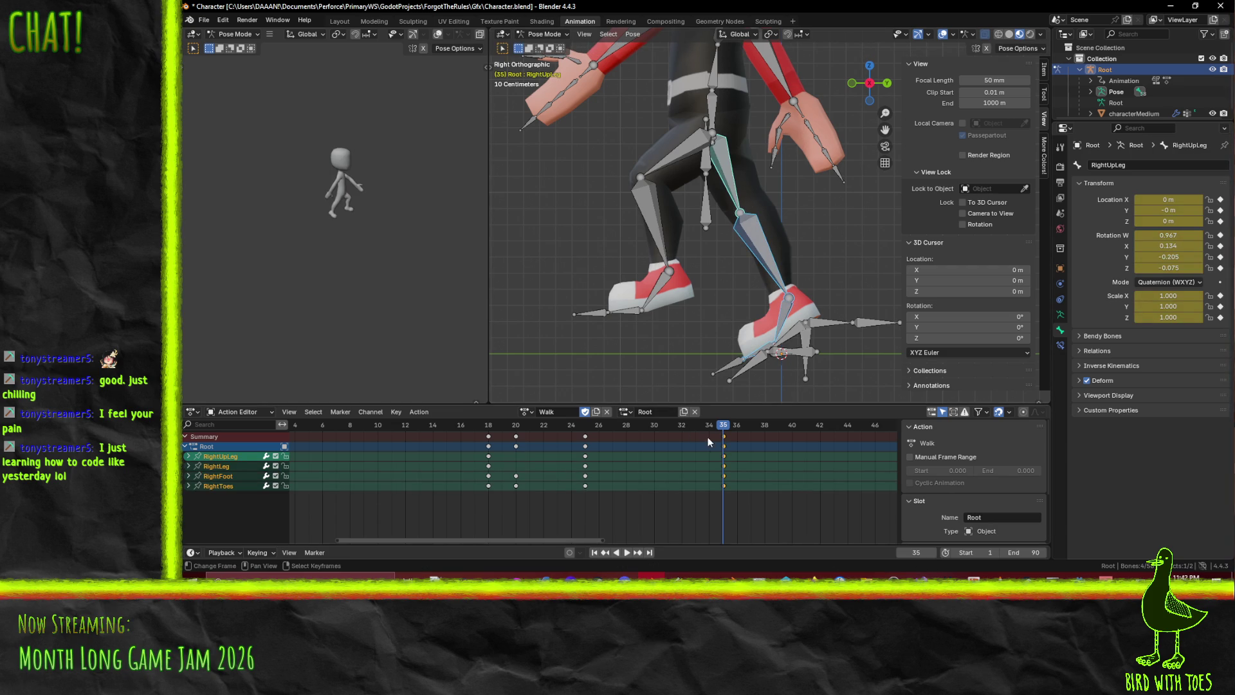
# Play the walk and scrub from frame 11 through frame 20 to review it
pyautogui.press('space')
pyautogui.click(387, 435)
pyautogui.moveTo(388, 435)
pyautogui.mouseDown()
pyautogui.moveTo(337, 435)
pyautogui.moveTo(598, 435)
pyautogui.moveTo(361, 438)
pyautogui.mouseUp()
pyautogui.moveTo(468, 447)
pyautogui.mouseDown()
pyautogui.moveTo(575, 447)
pyautogui.moveTo(512, 458)
pyautogui.moveTo(591, 460)
pyautogui.moveTo(479, 470)
pyautogui.mouseUp()
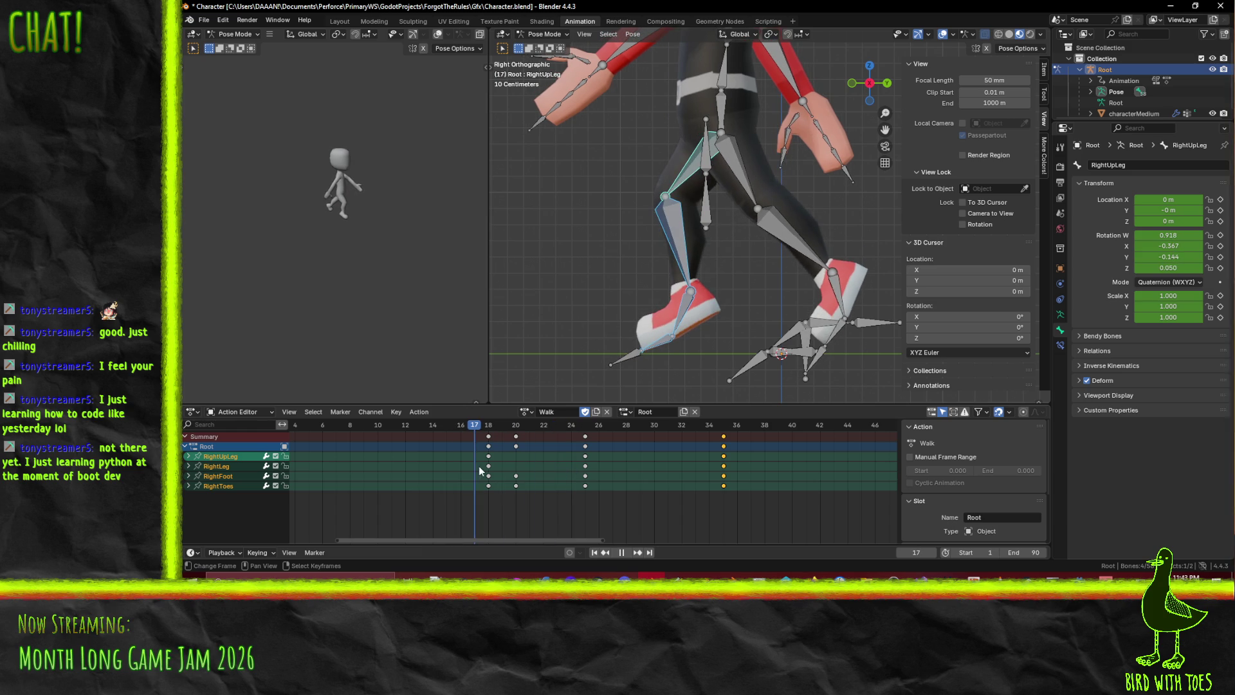
pyautogui.click(726, 116)
pyautogui.press('space')
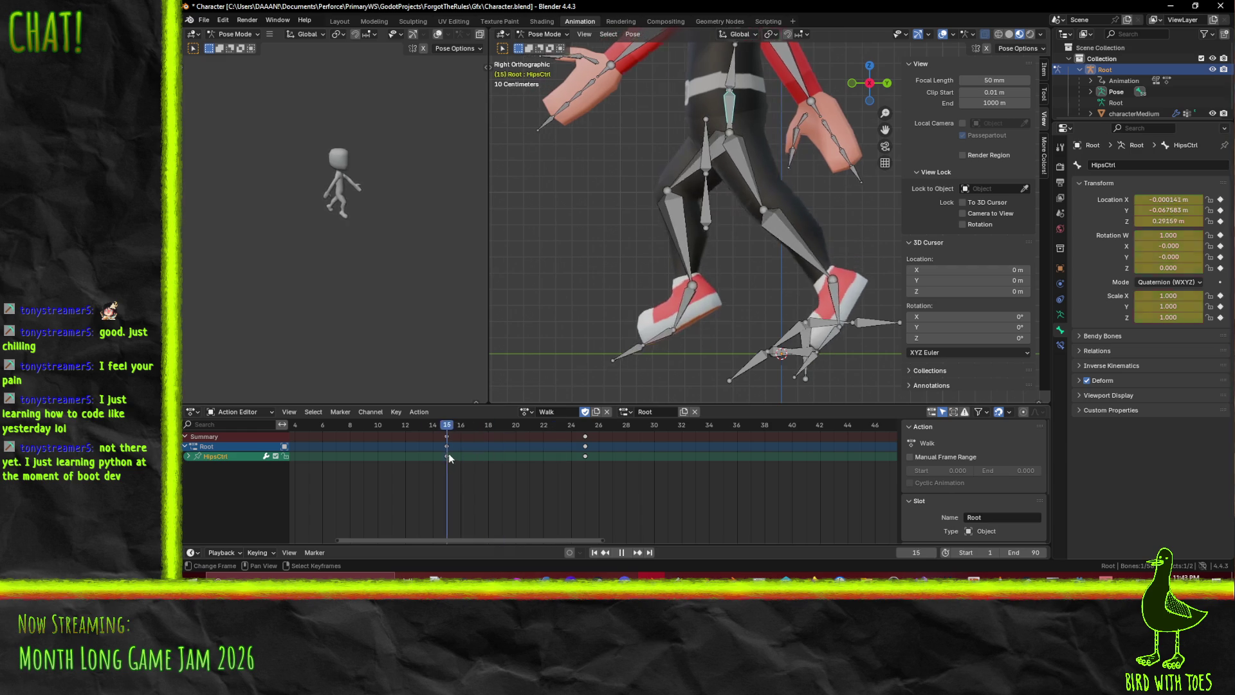
pyautogui.press('space')
pyautogui.press('a')
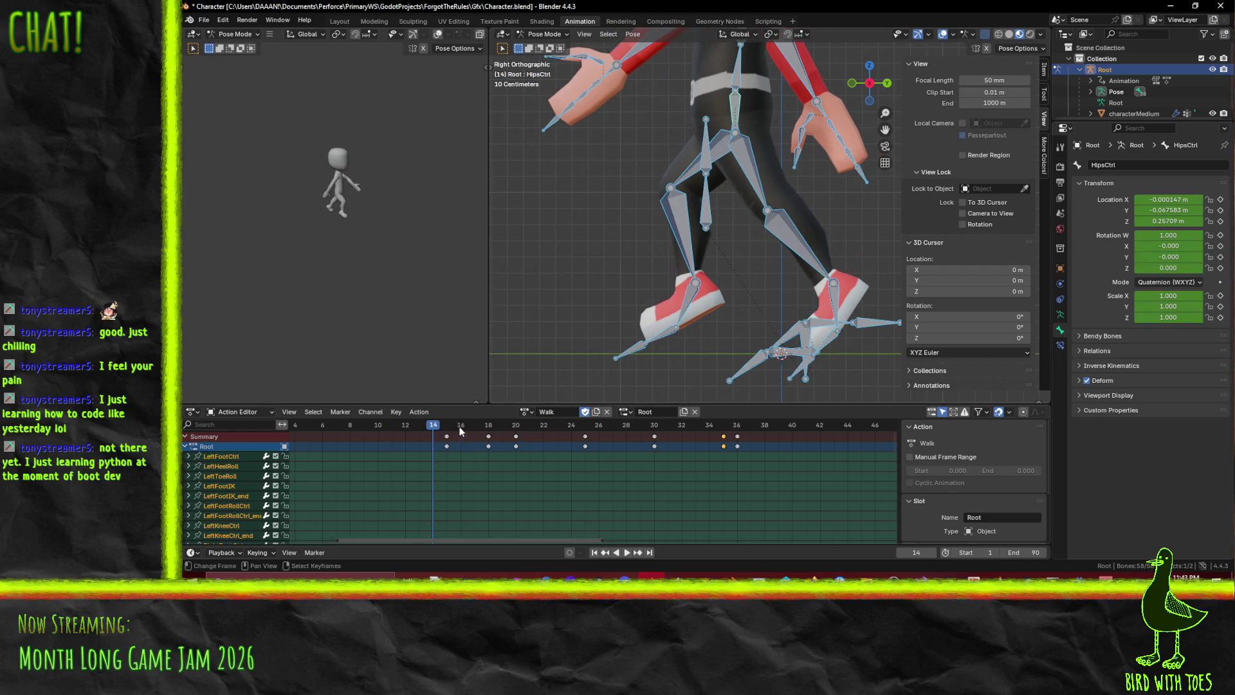
pyautogui.press('space')
pyautogui.click(737, 152)
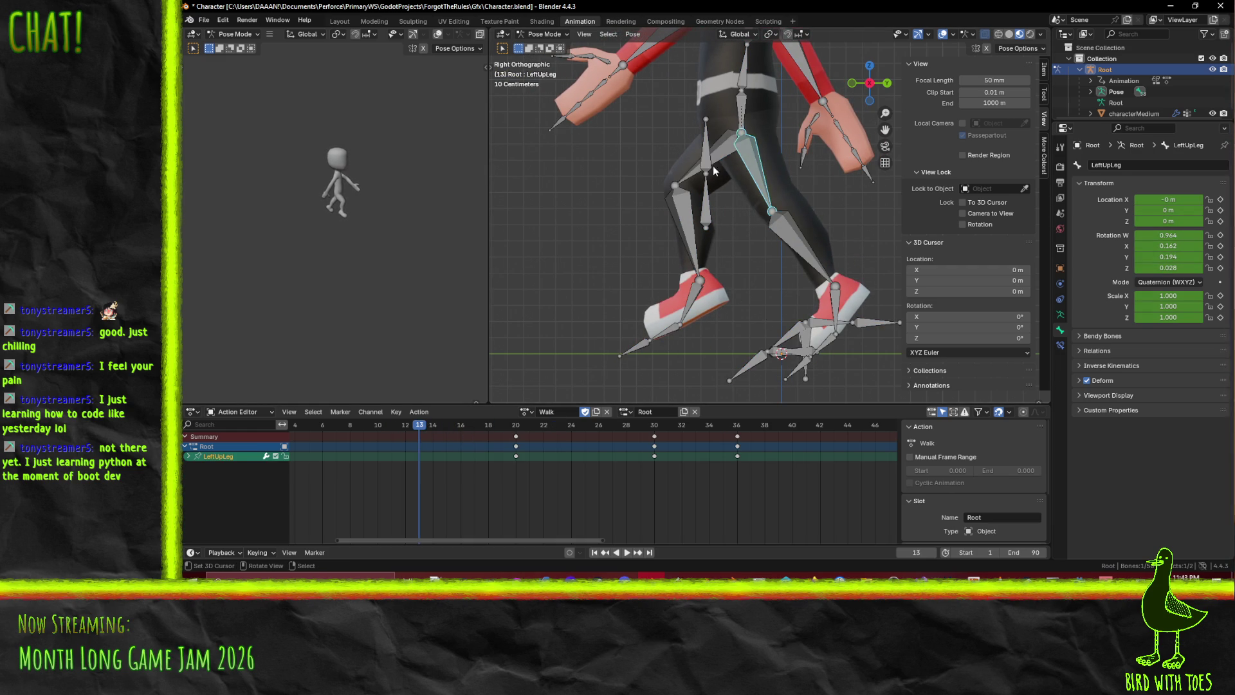
pyautogui.keyDown('shift'); pyautogui.click(677, 216); pyautogui.keyUp('shift')
pyautogui.moveTo(423, 429); pyautogui.dragTo(291, 430)
pyautogui.press('space')
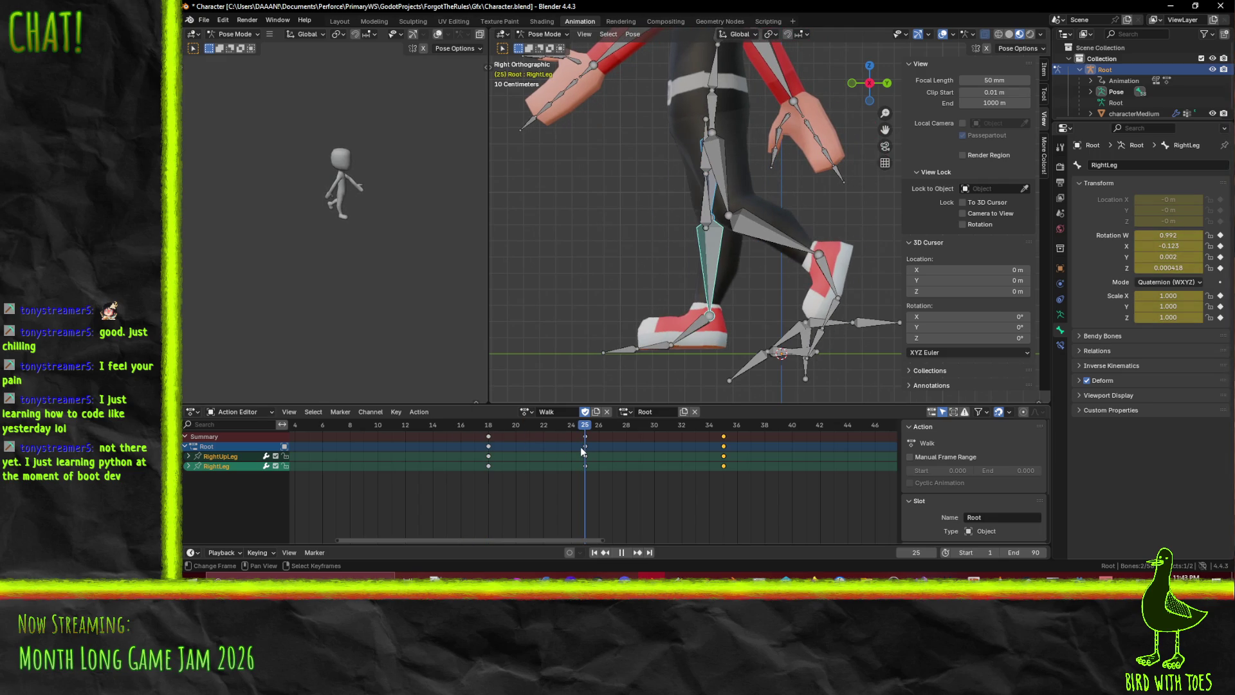
# At frame 35, select the right thigh, shin, foot and toe bones in side view
pyautogui.moveTo(581, 446)
pyautogui.mouseDown()
pyautogui.moveTo(482, 435)
pyautogui.moveTo(587, 452)
pyautogui.mouseUp()
pyautogui.moveTo(673, 376)
pyautogui.mouseDown(button='middle')
pyautogui.moveTo(727, 333)
pyautogui.moveTo(713, 280)
pyautogui.moveTo(663, 282)
pyautogui.moveTo(673, 283)
pyautogui.mouseUp(button='middle')
pyautogui.press('KP_3')
pyautogui.scroll(5, 673, 283)
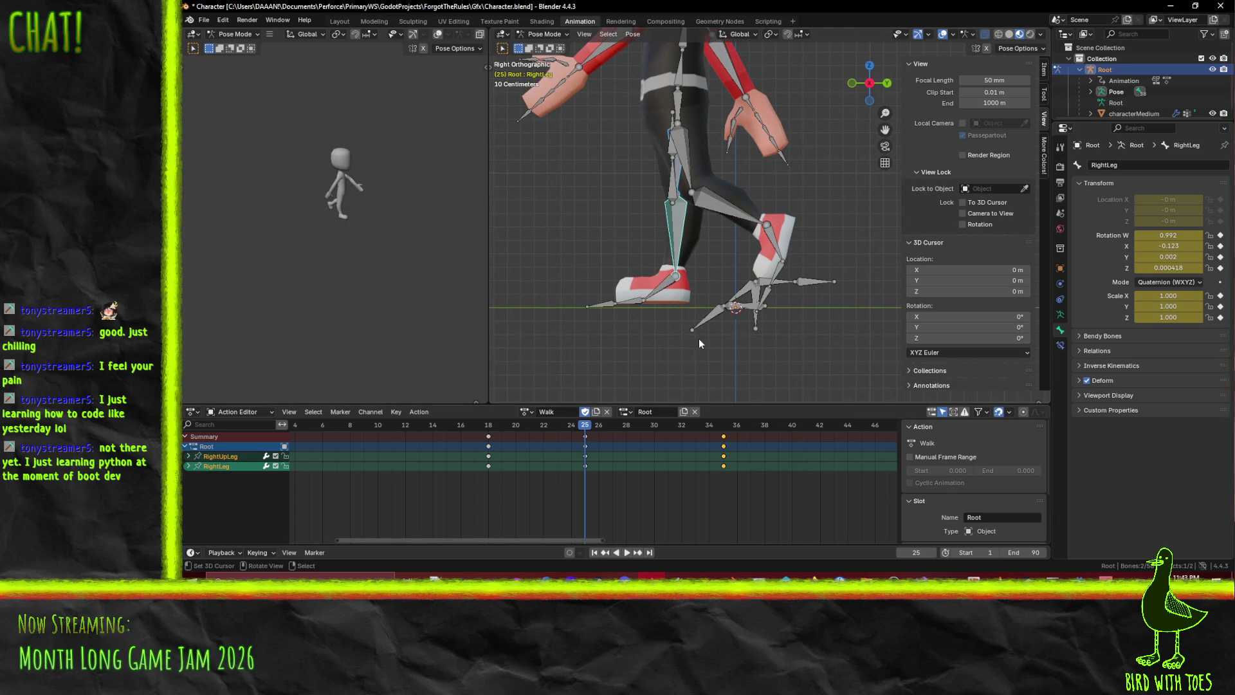
pyautogui.click(726, 433)
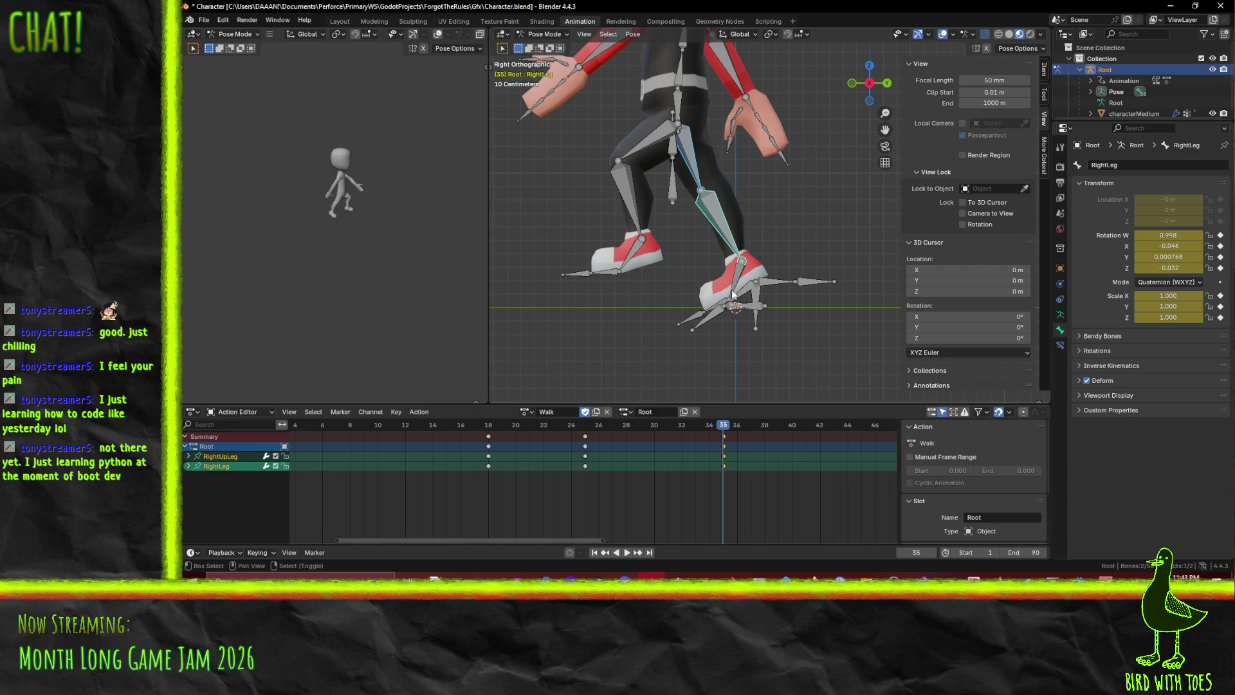
pyautogui.click(640, 150)
pyautogui.moveTo(643, 154)
pyautogui.mouseDown(button='middle')
pyautogui.moveTo(660, 221)
pyautogui.moveTo(672, 187)
pyautogui.mouseUp(button='middle')
pyautogui.click(687, 149)
pyautogui.keyDown('shift'); pyautogui.click(714, 202); pyautogui.keyUp('shift')
pyautogui.keyDown('shift'); pyautogui.click(707, 264); pyautogui.keyUp('shift')
pyautogui.keyDown('shift'); pyautogui.click(707, 263); pyautogui.keyUp('shift')
pyautogui.moveTo(707, 263)
pyautogui.mouseDown(button='middle')
pyautogui.moveTo(774, 306)
pyautogui.moveTo(804, 364)
pyautogui.mouseUp(button='middle')
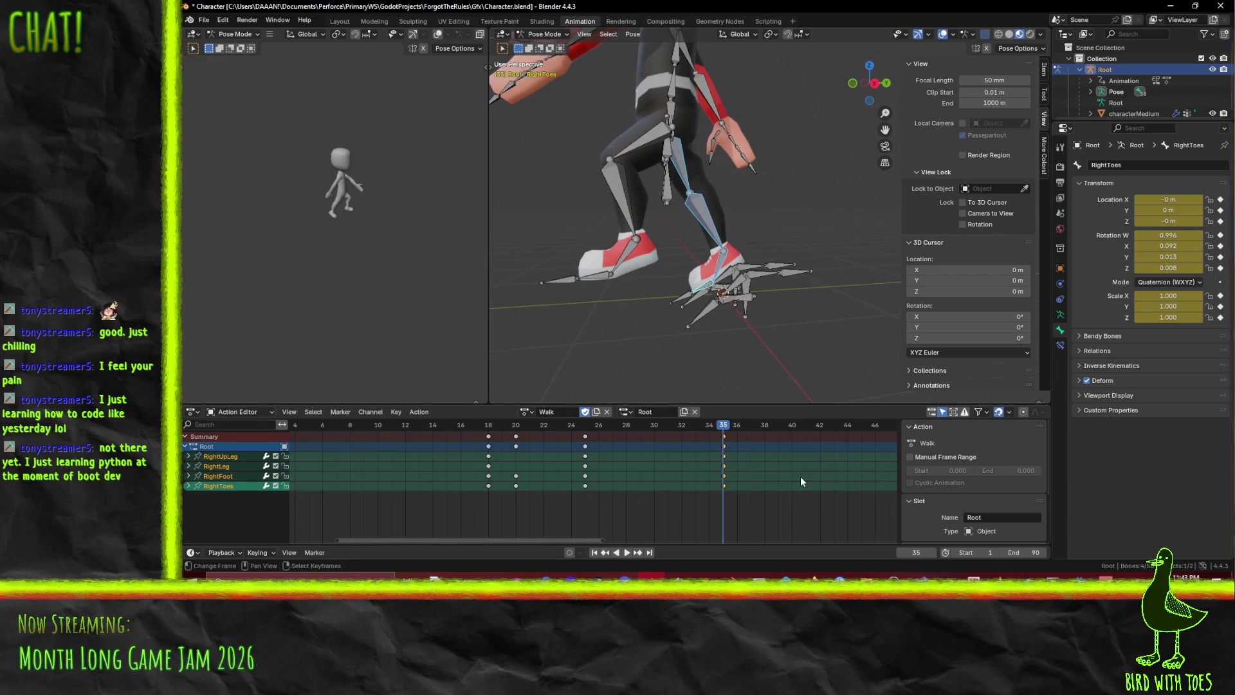
# Undo and redo recent changes to remove the frame-35 leg keys, then scrub the walk
pyautogui.hotkey('ctrl', 'z')
pyautogui.hotkey('ctrl', 'z')
pyautogui.hotkey('ctrl', 'z')
pyautogui.hotkey('ctrl', 'z')
pyautogui.hotkey('ctrl', 'z')
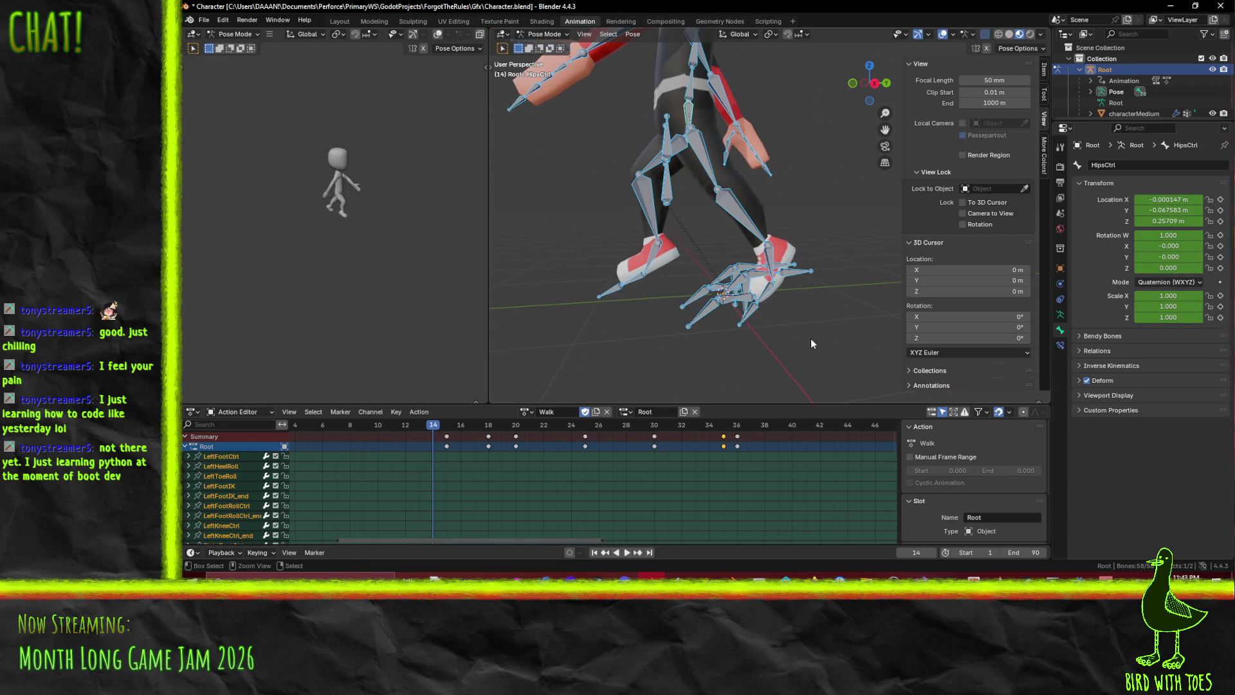
pyautogui.hotkey('ctrl', 'z')
pyautogui.hotkey('ctrl', 'z')
pyautogui.hotkey('ctrl', 'z')
pyautogui.hotkey('ctrl', 'shift', 'z')
pyautogui.hotkey('ctrl', 'shift', 'z')
pyautogui.hotkey('ctrl', 'shift', 'z')
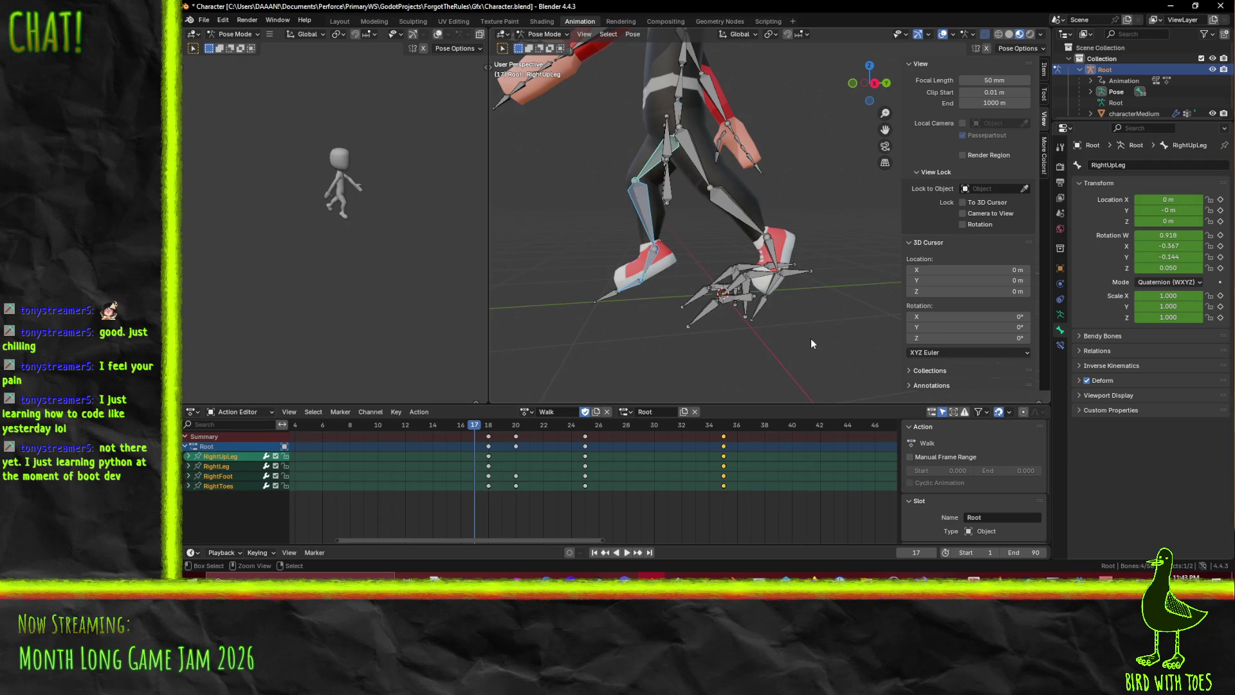
pyautogui.hotkey('ctrl', 'z')
pyautogui.hotkey('ctrl', 'z')
pyautogui.hotkey('ctrl', 'z')
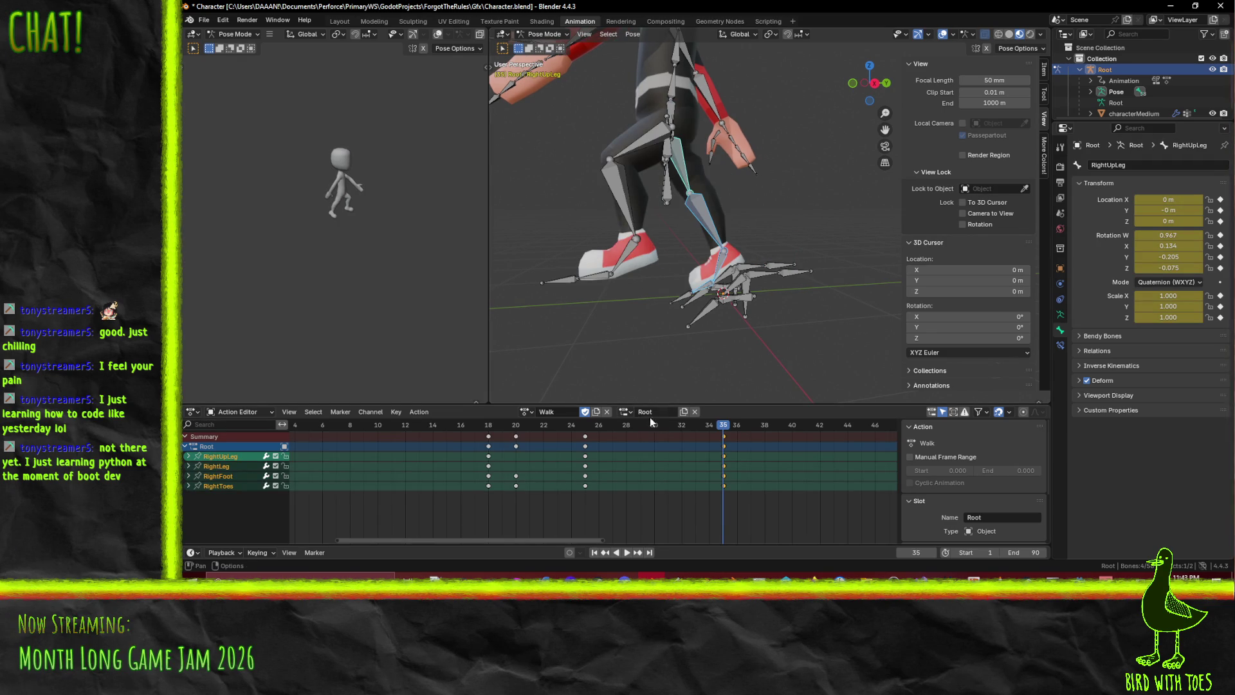
pyautogui.moveTo(567, 426)
pyautogui.mouseDown()
pyautogui.moveTo(494, 433)
pyautogui.moveTo(635, 431)
pyautogui.moveTo(491, 430)
pyautogui.moveTo(854, 440)
pyautogui.mouseUp()
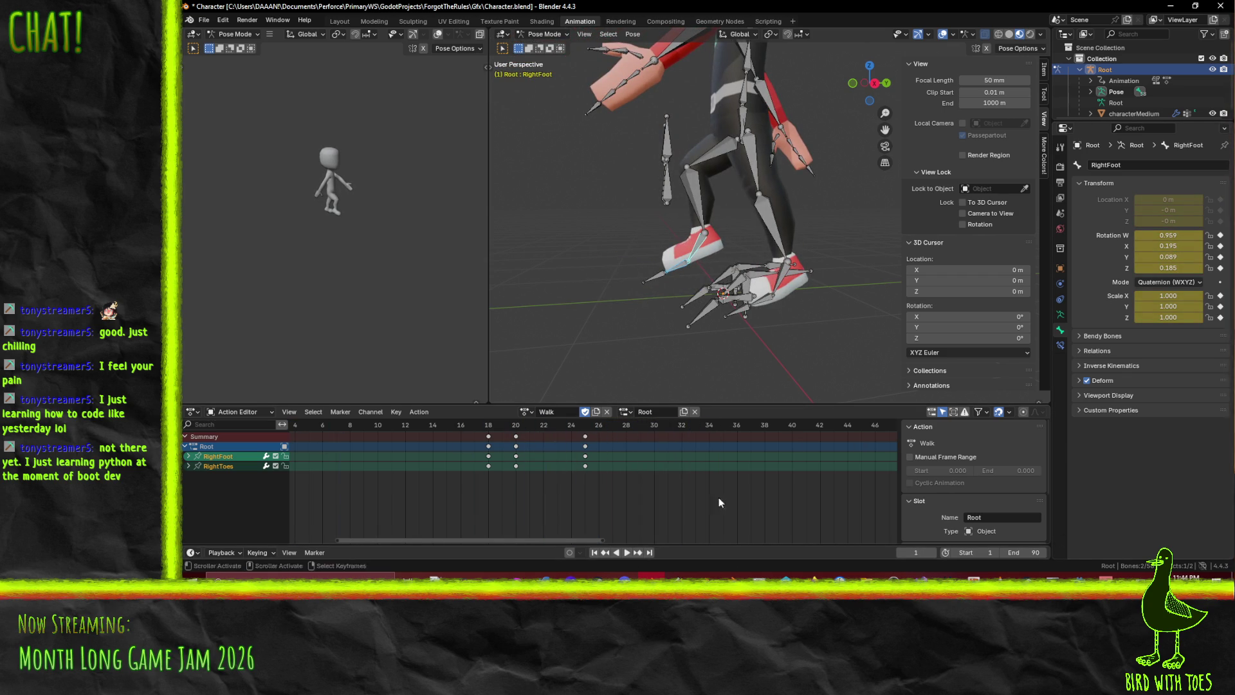
pyautogui.press('space')
# Undo the frame-35 right thigh keys and leg rotation, then play the walk
pyautogui.hotkey('ctrl', 'z')
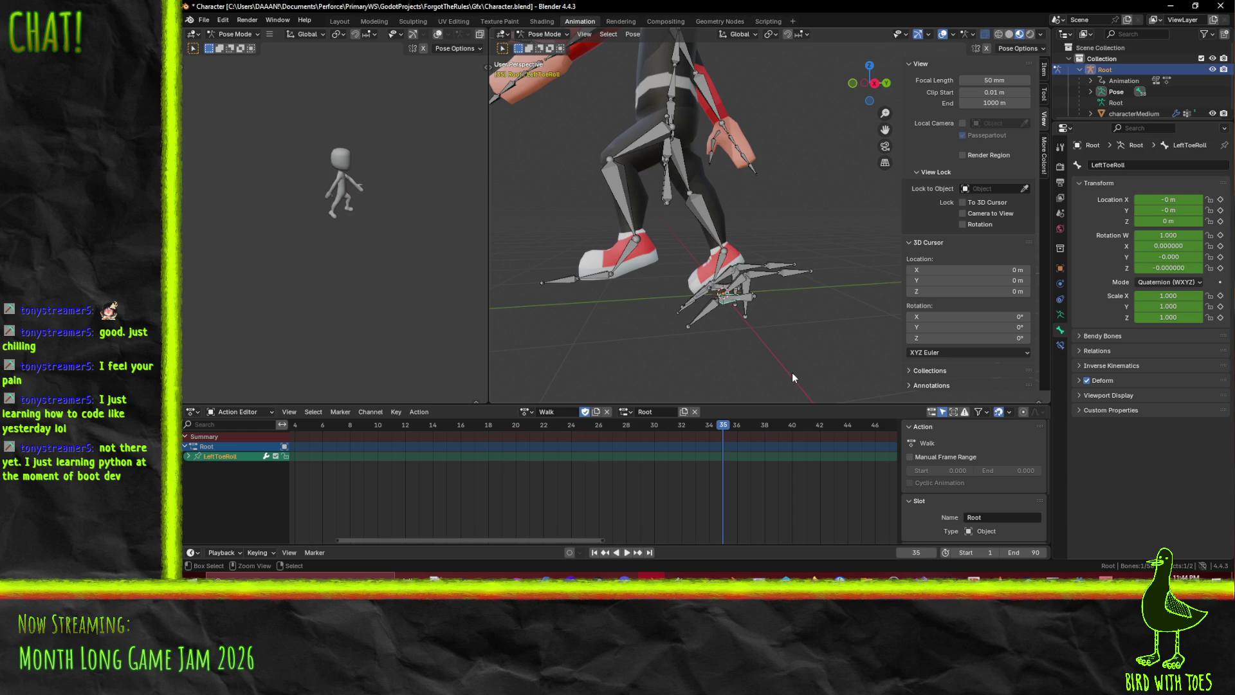
pyautogui.hotkey('ctrl', 'z')
pyautogui.hotkey('ctrl', 'z')
pyautogui.hotkey('ctrl', 'z')
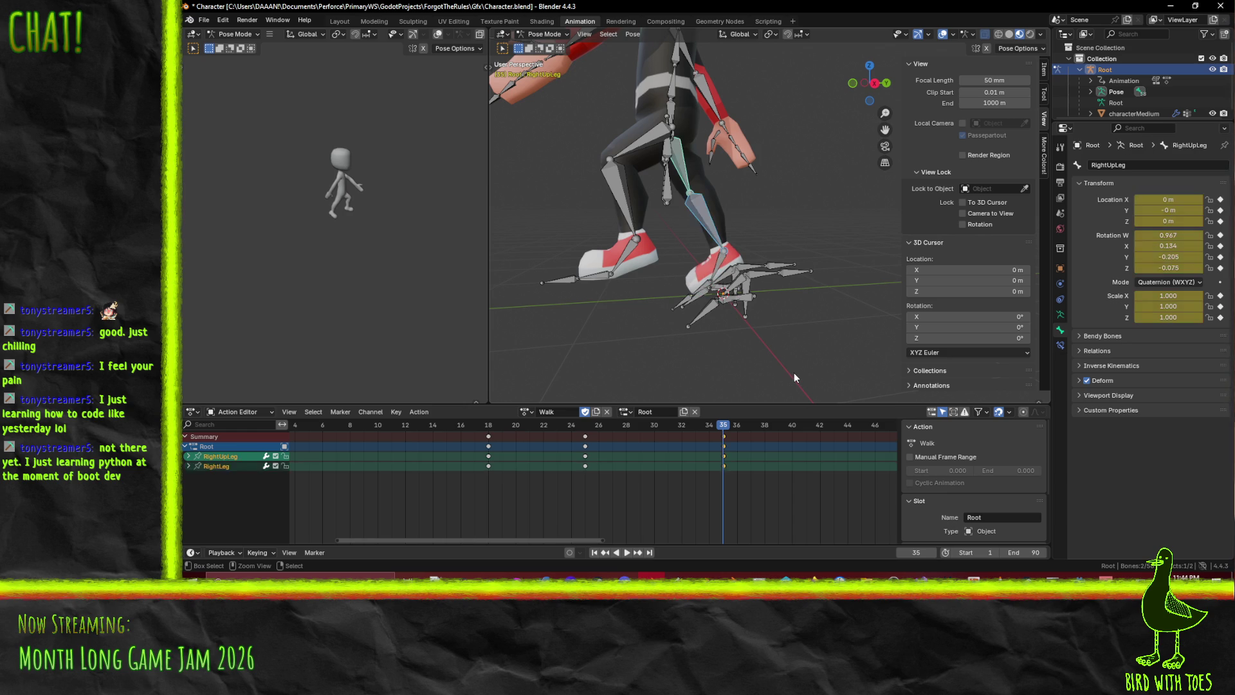
pyautogui.hotkey('ctrl', 'z')
pyautogui.hotkey('ctrl', 'z')
pyautogui.hotkey('ctrl', 'z')
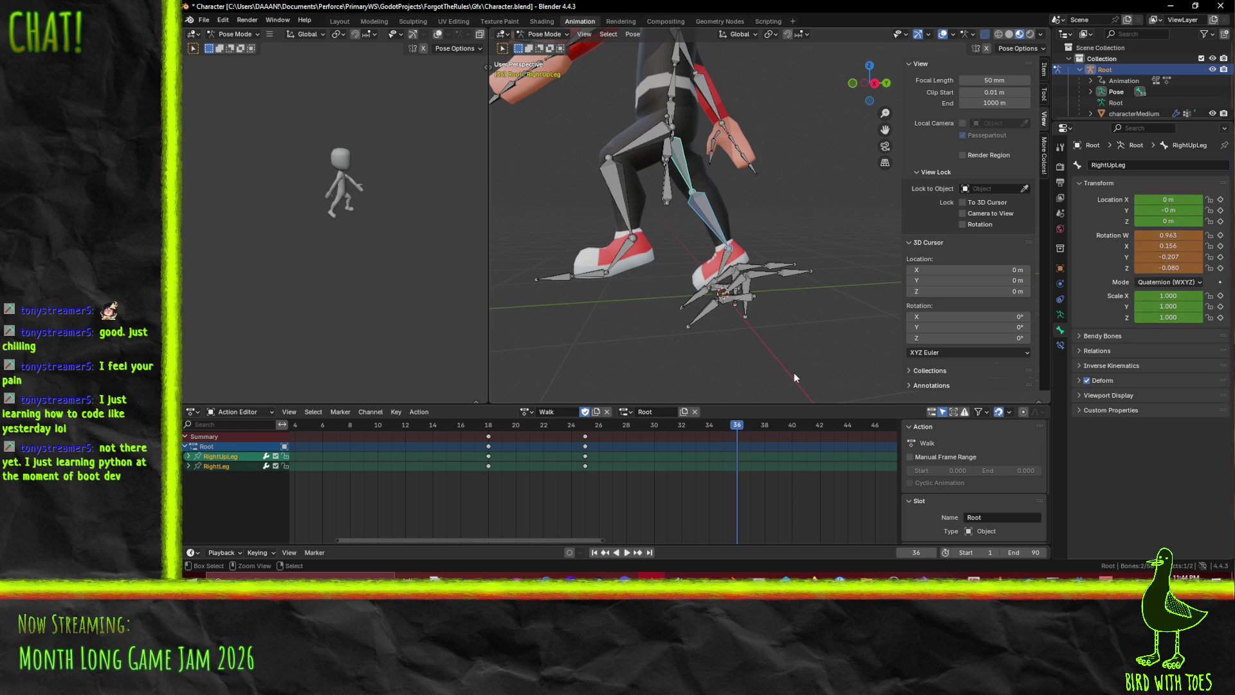
pyautogui.hotkey('ctrl', 'z')
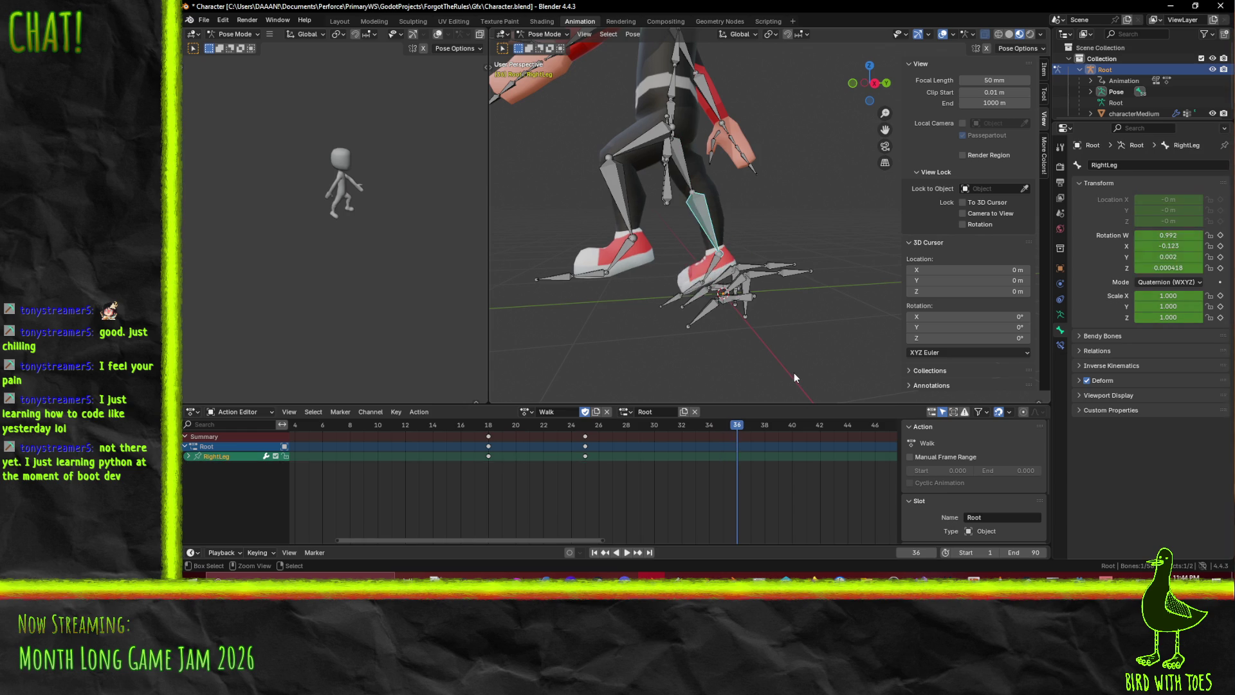
pyautogui.hotkey('ctrl', 'shift', 'space')
# At frame 25, select the right thigh, lower leg, foot and toe bones
pyautogui.moveTo(427, 445); pyautogui.dragTo(581, 457)
pyautogui.moveTo(689, 322); pyautogui.dragTo(723, 283, button='middle')
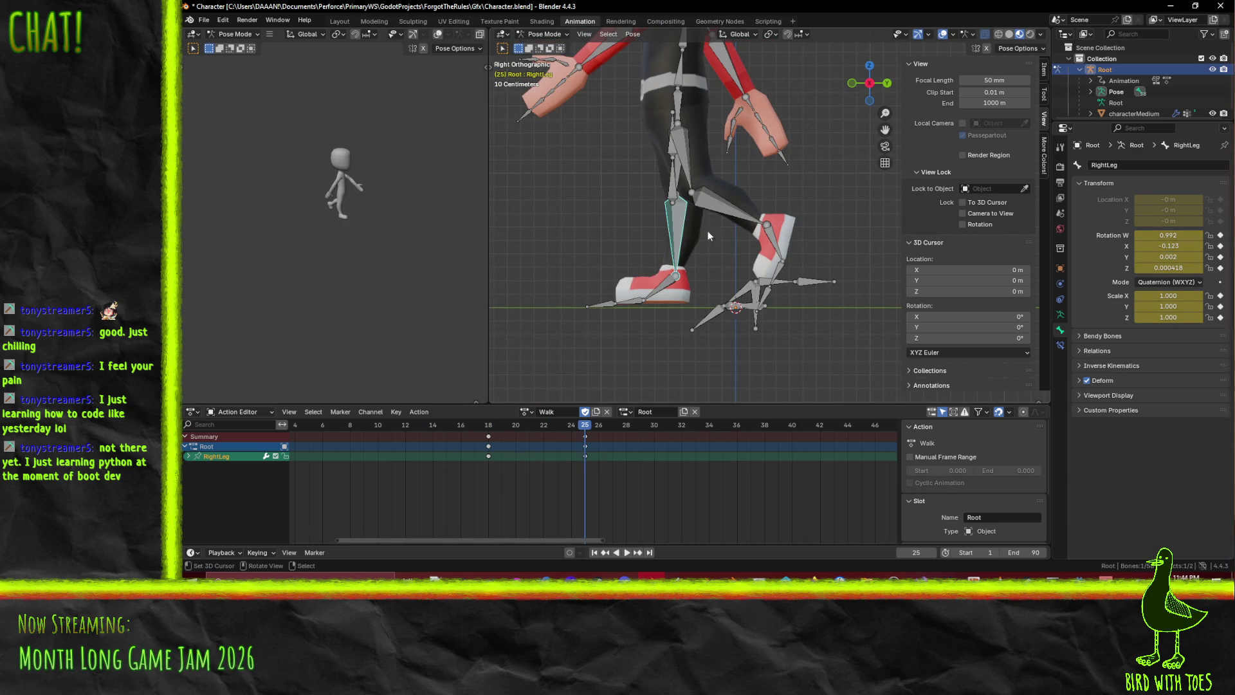
pyautogui.keyDown('shift'); pyautogui.click(677, 172); pyautogui.keyUp('shift')
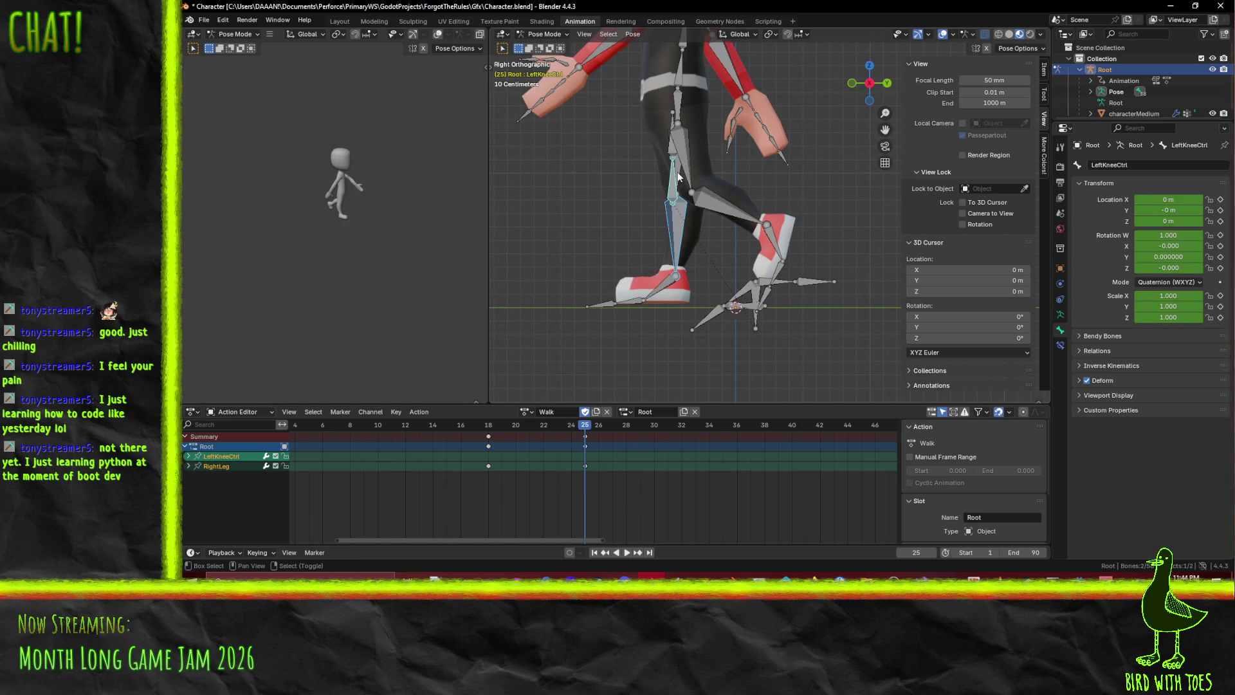
pyautogui.keyDown('shift'); pyautogui.click(682, 177); pyautogui.keyUp('shift')
pyautogui.keyDown('shift'); pyautogui.click(683, 178); pyautogui.keyUp('shift')
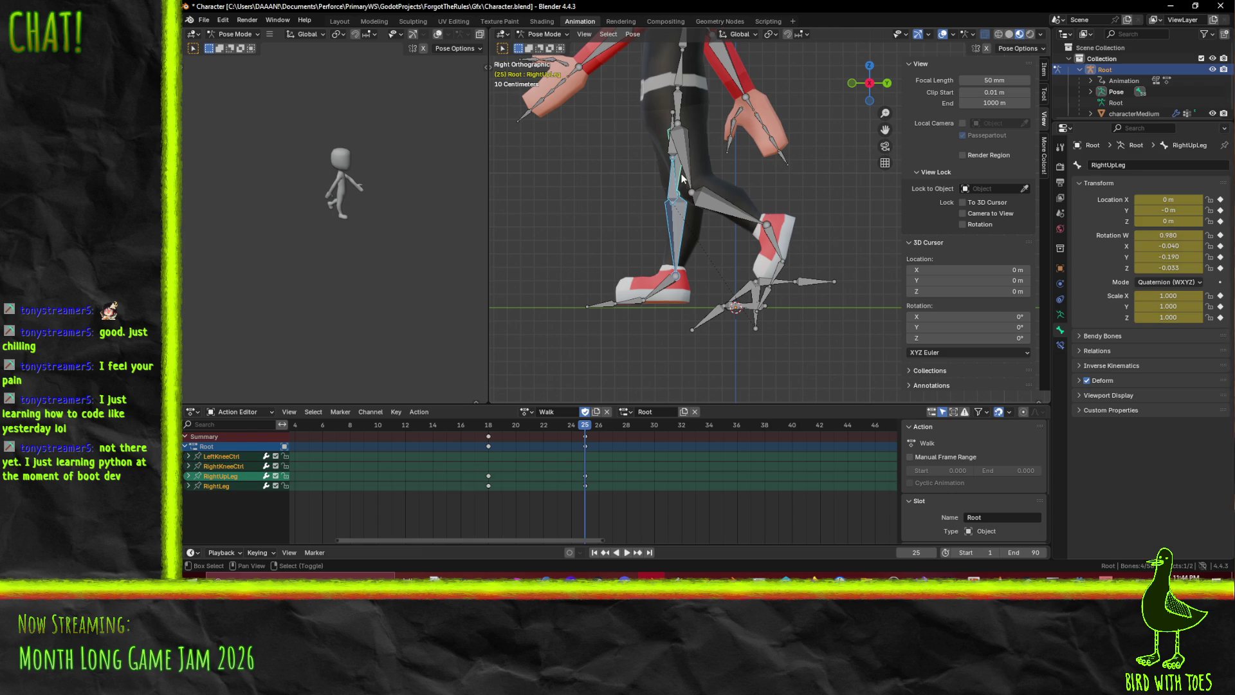
pyautogui.moveTo(591, 242)
pyautogui.mouseDown(button='middle')
pyautogui.moveTo(598, 230)
pyautogui.moveTo(718, 246)
pyautogui.mouseUp(button='middle')
pyautogui.click(642, 201)
pyautogui.keyDown('shift'); pyautogui.click(640, 257); pyautogui.keyUp('shift')
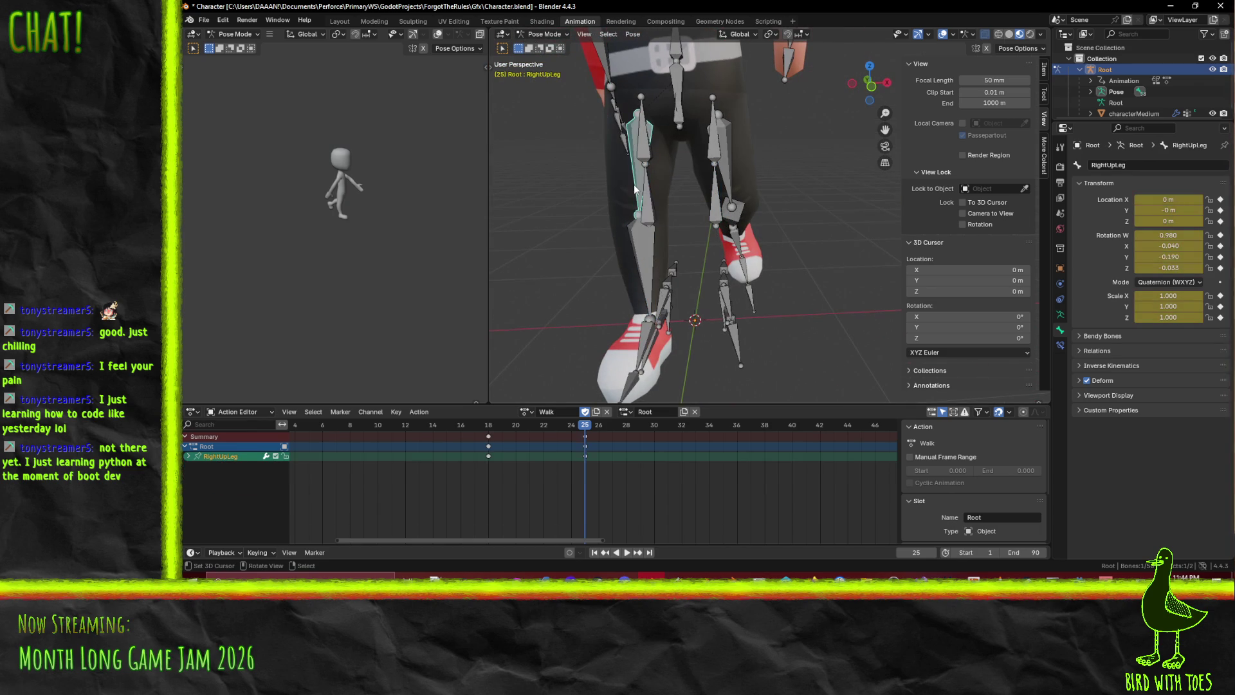
pyautogui.moveTo(641, 263)
pyautogui.mouseDown(button='middle')
pyautogui.moveTo(693, 299)
pyautogui.moveTo(629, 292)
pyautogui.moveTo(663, 322)
pyautogui.moveTo(594, 313)
pyautogui.moveTo(635, 296)
pyautogui.moveTo(741, 384)
pyautogui.mouseUp(button='middle')
pyautogui.keyDown('shift'); pyautogui.click(621, 291); pyautogui.keyUp('shift')
pyautogui.keyDown('shift'); pyautogui.click(582, 315); pyautogui.keyUp('shift')
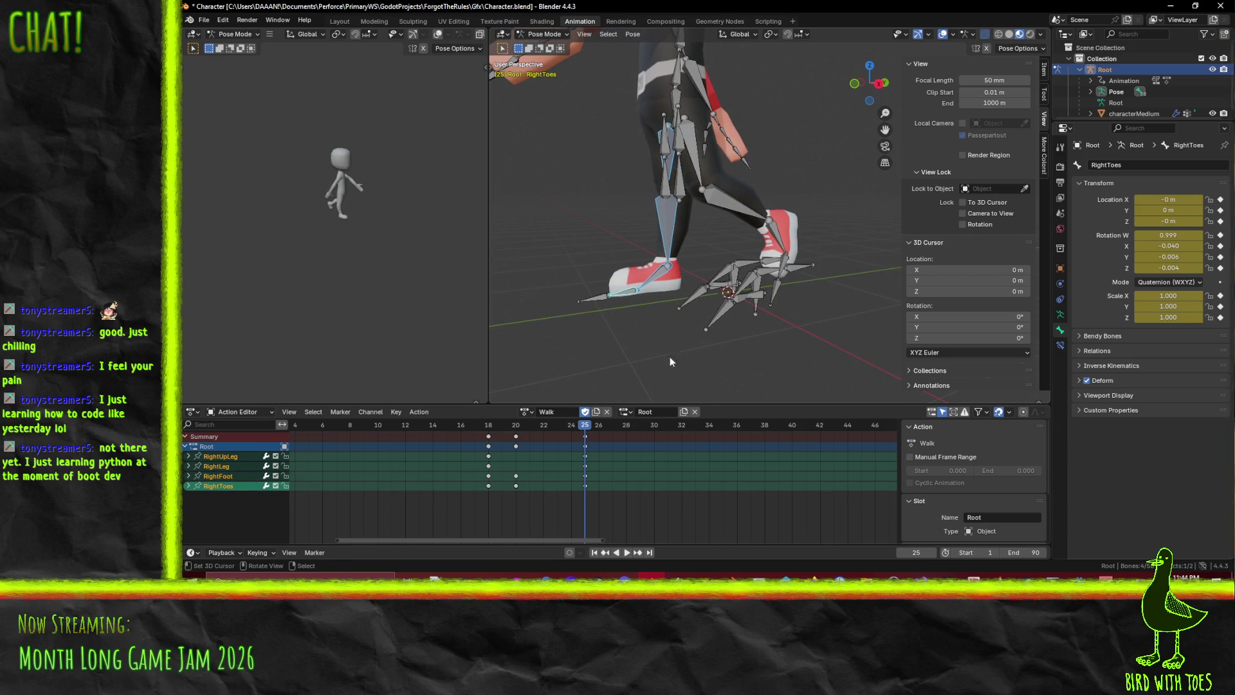
# Paste the copied pose onto the selected right leg bones at frame 35
pyautogui.rightClick(632, 442)
pyautogui.press('space')
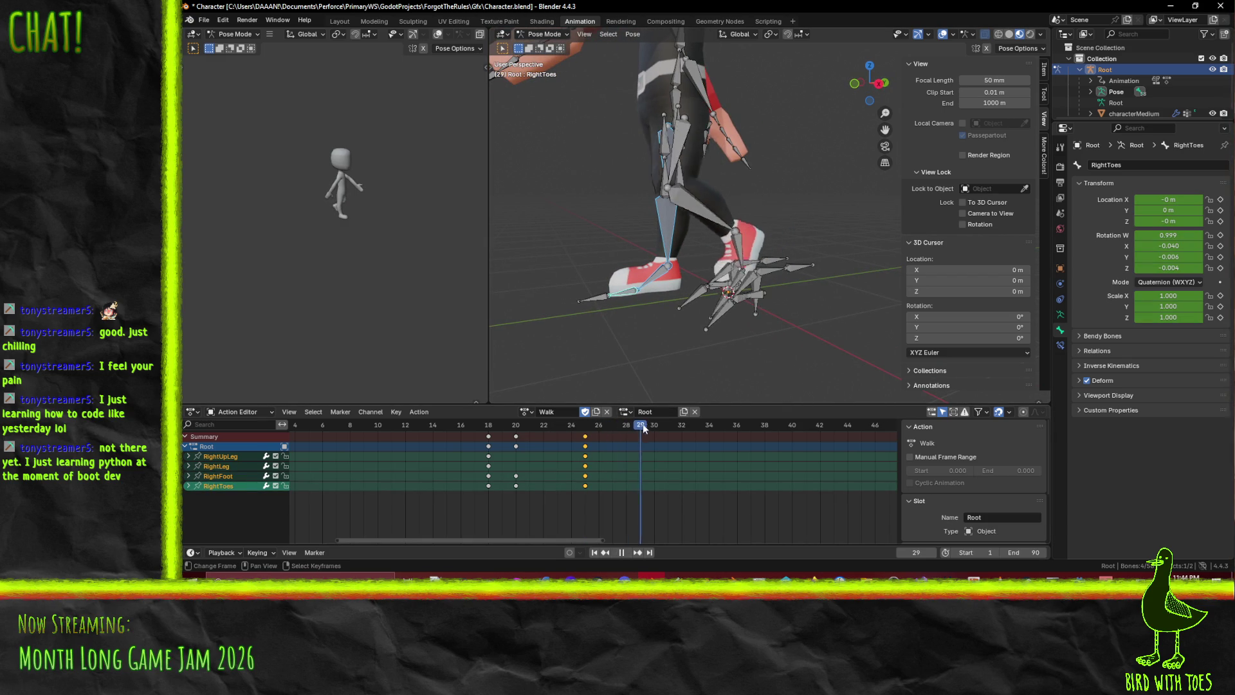
pyautogui.moveTo(687, 427)
pyautogui.mouseDown()
pyautogui.moveTo(738, 427)
pyautogui.moveTo(723, 426)
pyautogui.mouseUp()
pyautogui.hotkey('ctrl', 'v')
# Key the selected right leg bones at frame 26 from the straight side view
pyautogui.moveTo(782, 290); pyautogui.dragTo(712, 277, button='middle')
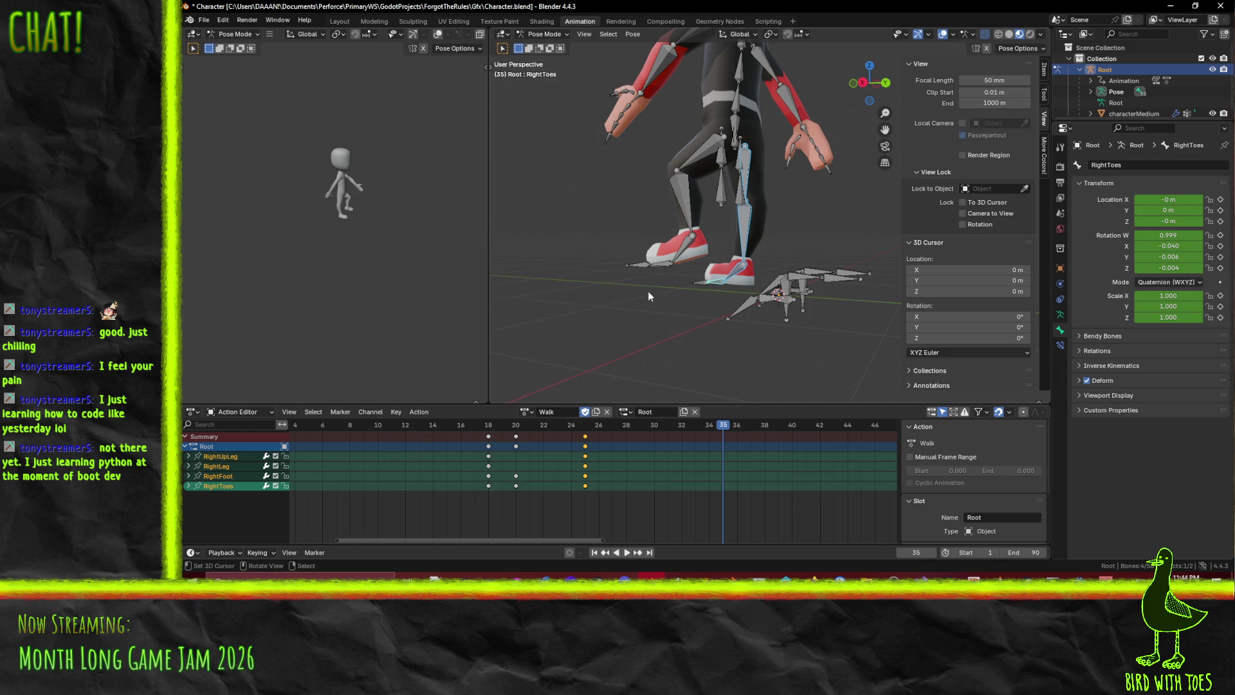
pyautogui.moveTo(633, 318); pyautogui.dragTo(705, 284, button='middle')
pyautogui.press('KP_3')
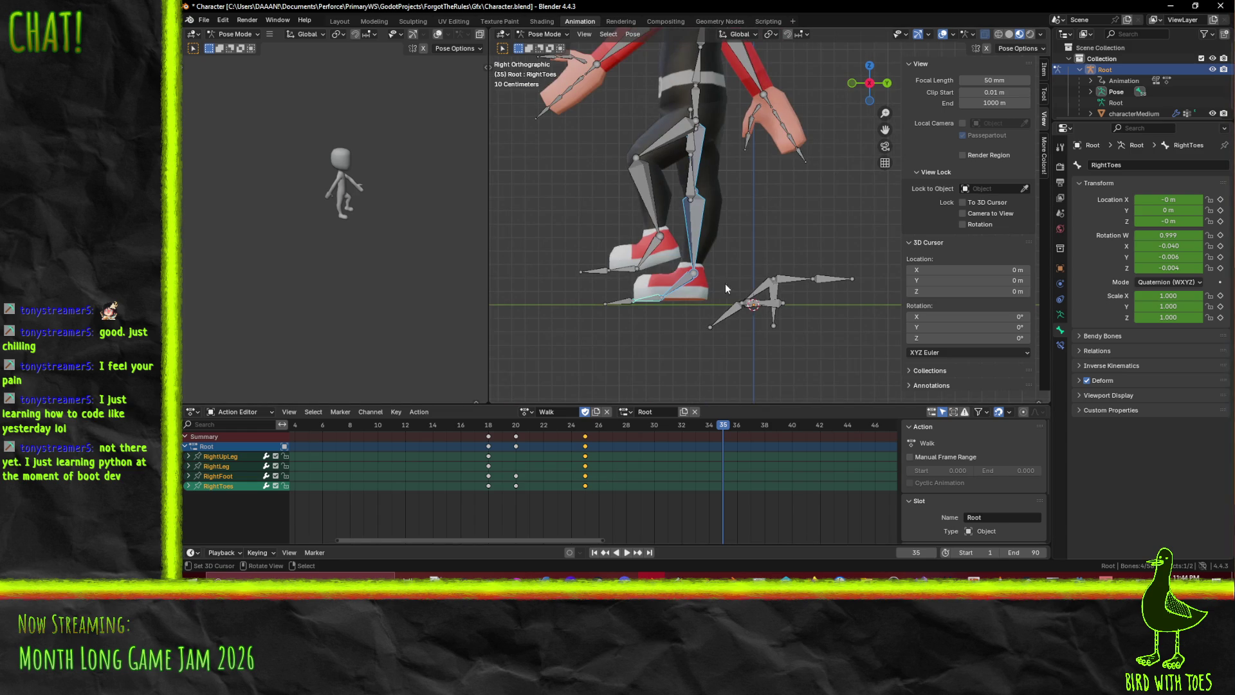
pyautogui.moveTo(585, 429)
pyautogui.mouseDown()
pyautogui.moveTo(567, 427)
pyautogui.moveTo(651, 430)
pyautogui.moveTo(558, 435)
pyautogui.moveTo(739, 431)
pyautogui.moveTo(727, 431)
pyautogui.mouseUp()
pyautogui.press('i')
# Rotate RightUpLeg about X to W 0.958, X 0.176, Y −0.208, Z −0.085, key it at frame 35
pyautogui.click(704, 157)
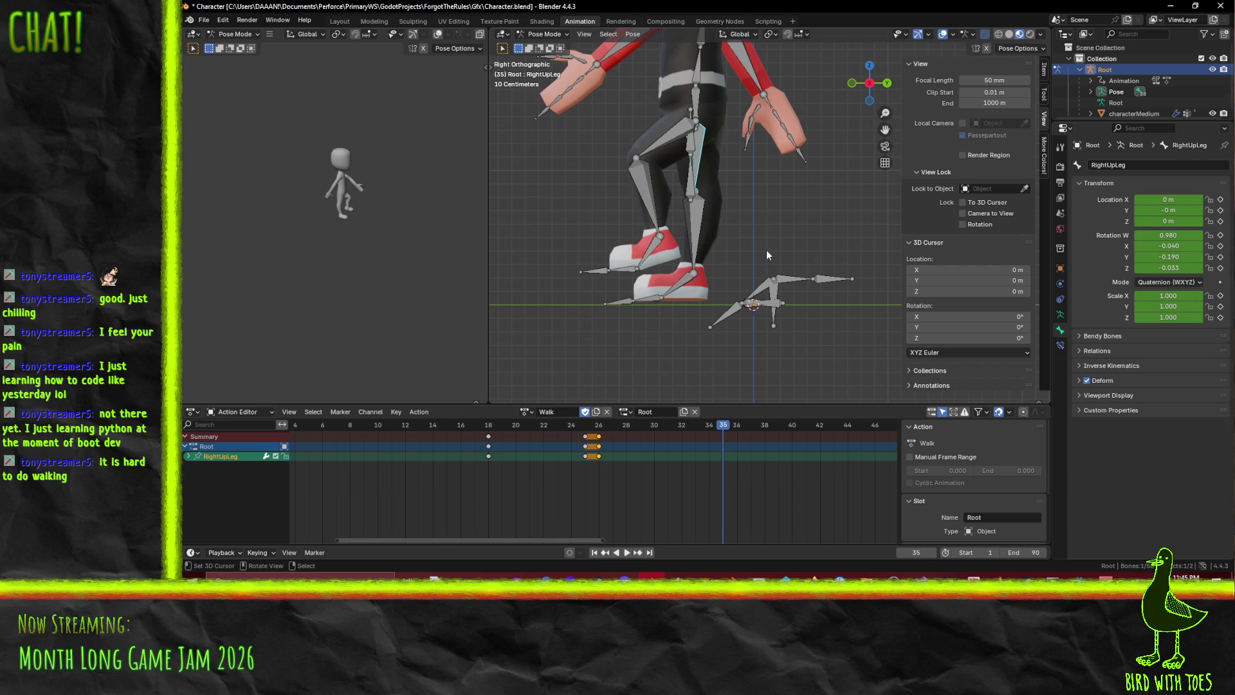
pyautogui.press('r')
pyautogui.press('x')
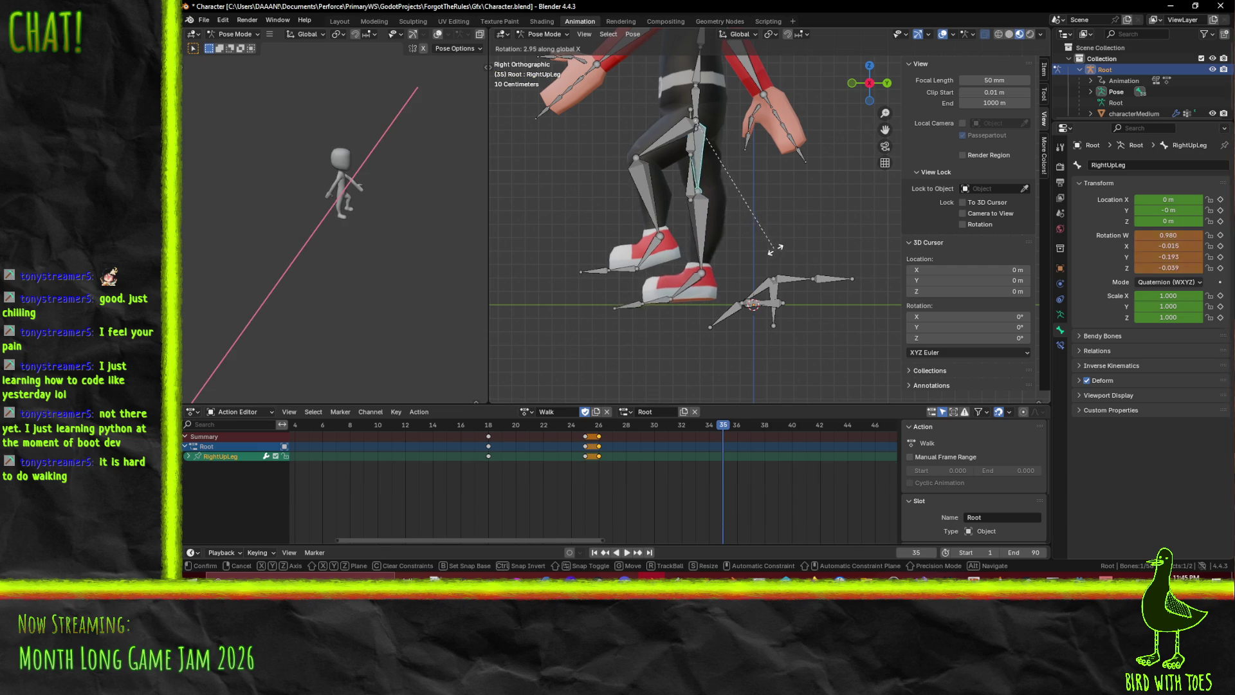
pyautogui.click(852, 234)
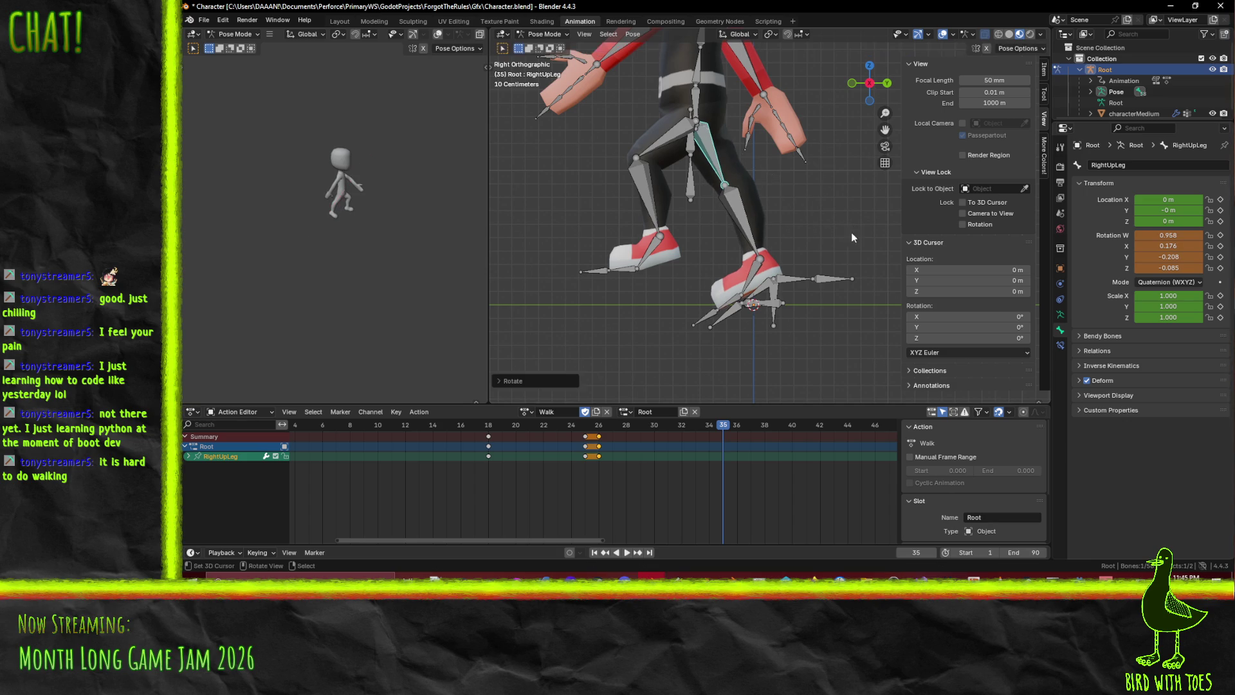
pyautogui.press('i')
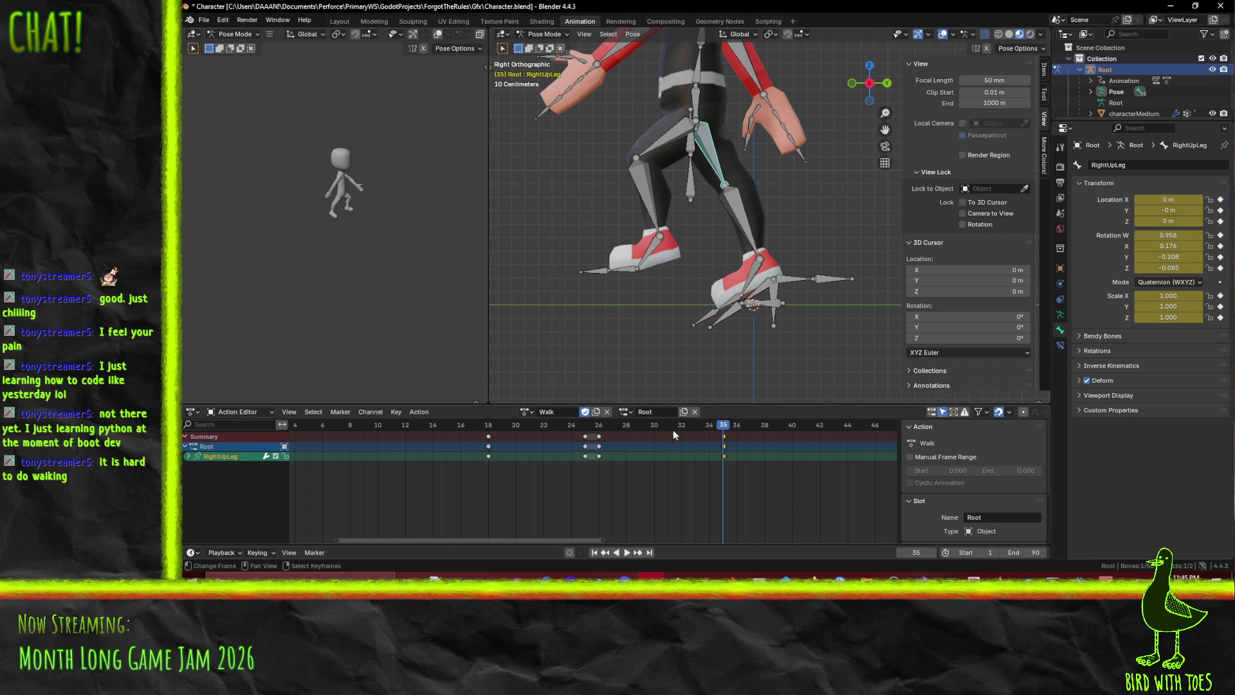
pyautogui.press('space')
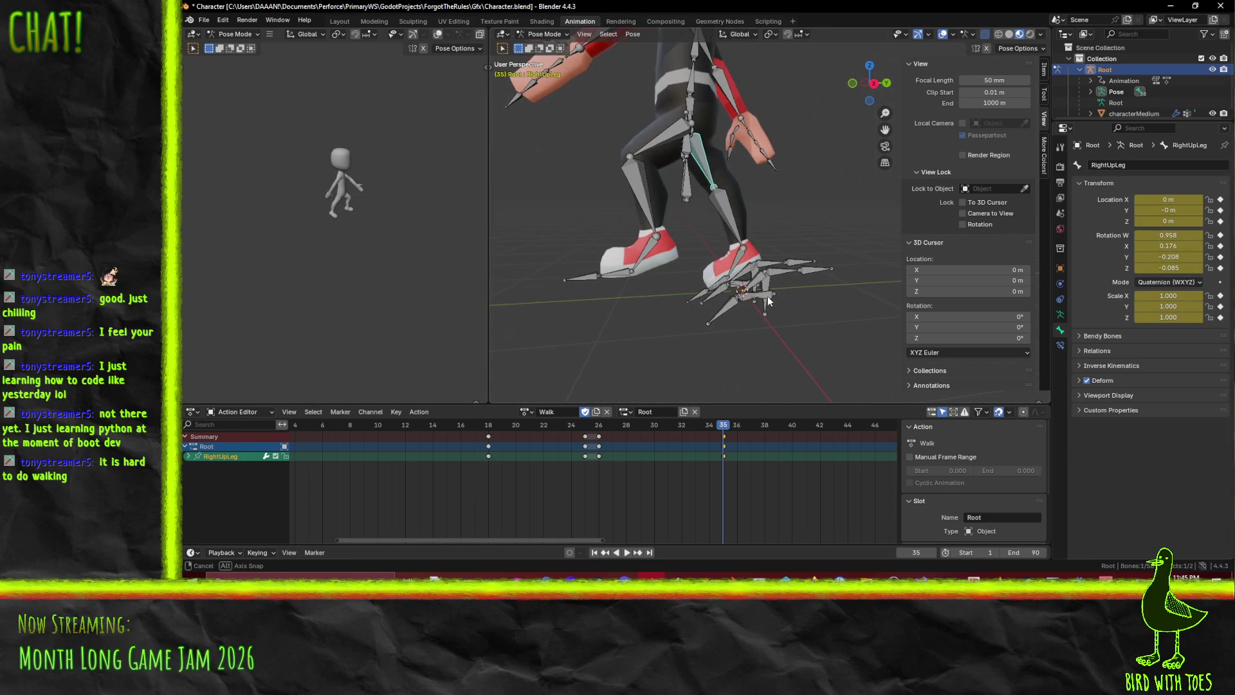
pyautogui.press('Escape')
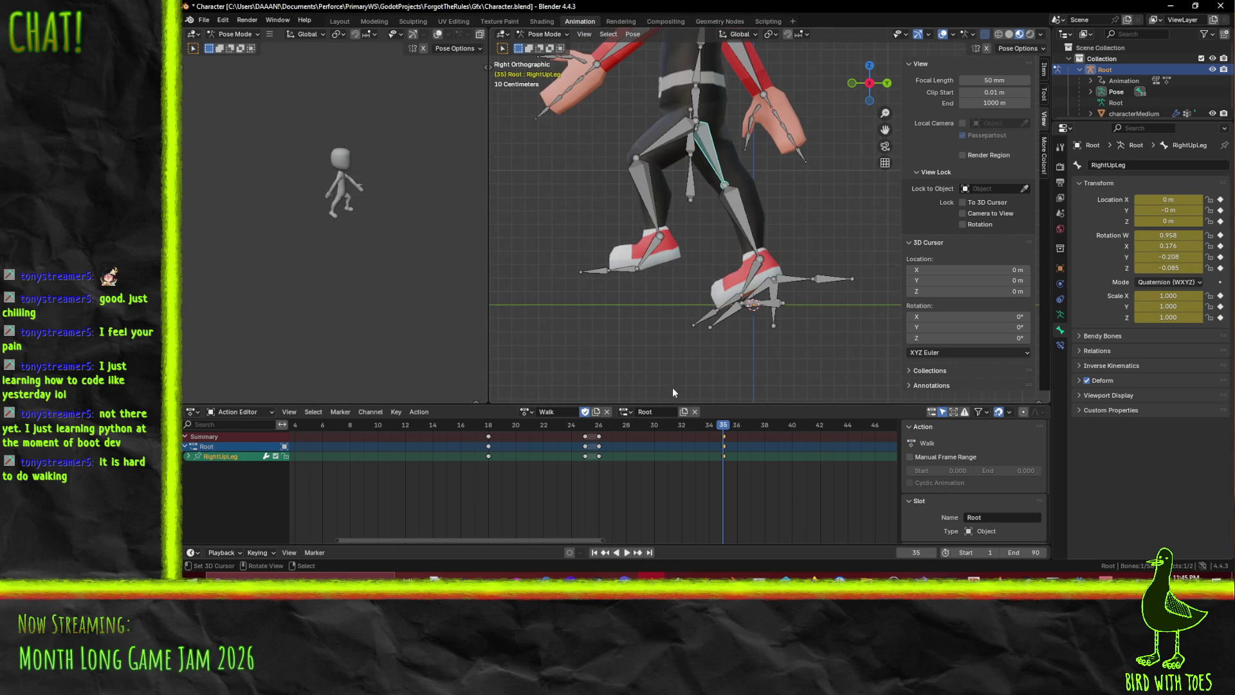
pyautogui.moveTo(708, 427); pyautogui.dragTo(588, 437)
# Move HipsCtrl along Z at frame 25 and re-key its location
pyautogui.moveTo(665, 240)
pyautogui.keyDown('shift'); pyautogui.mouseDown(button='middle')
pyautogui.moveTo(711, 254)
pyautogui.moveTo(726, 282)
pyautogui.mouseUp(button='middle'); pyautogui.keyUp('shift')
pyautogui.click(753, 151)
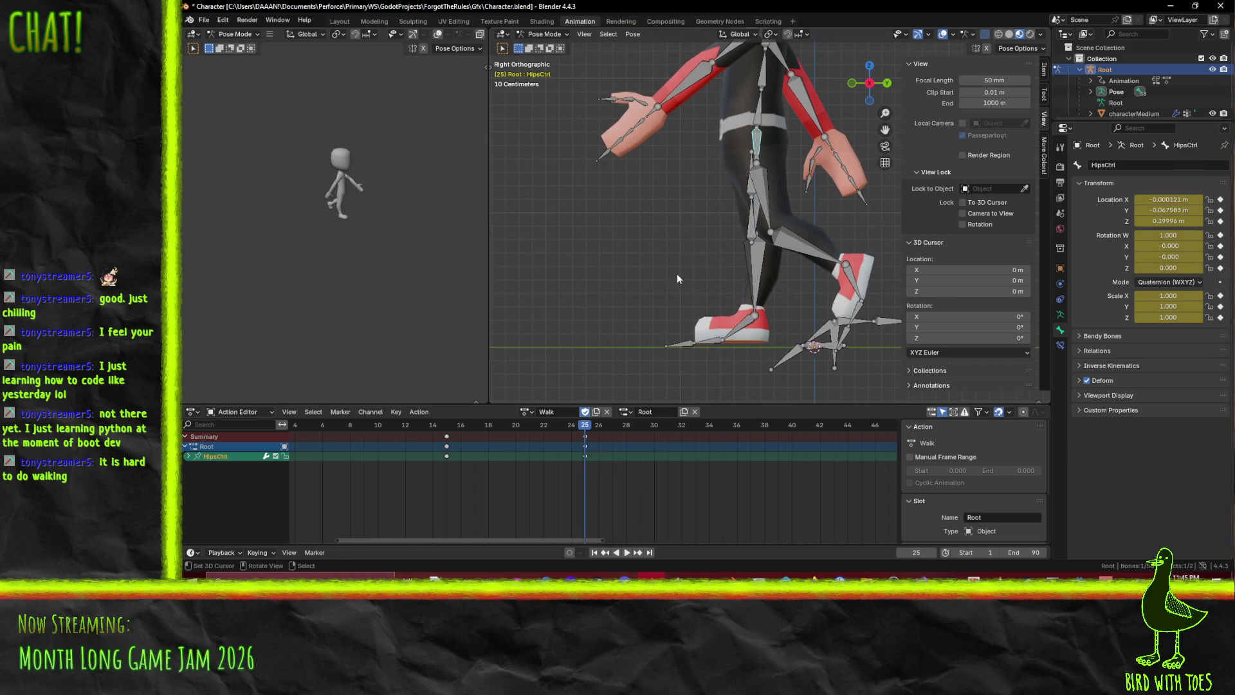
pyautogui.hotkey('shift', 'ctrl', 'space')
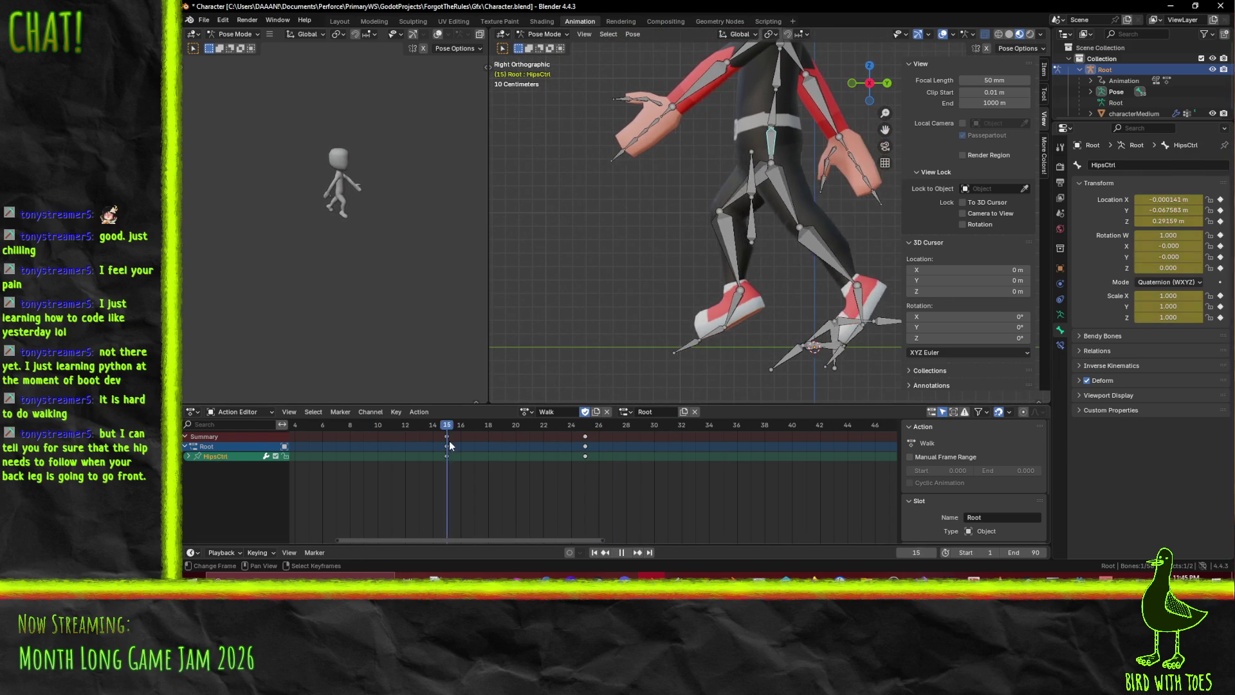
pyautogui.press('space')
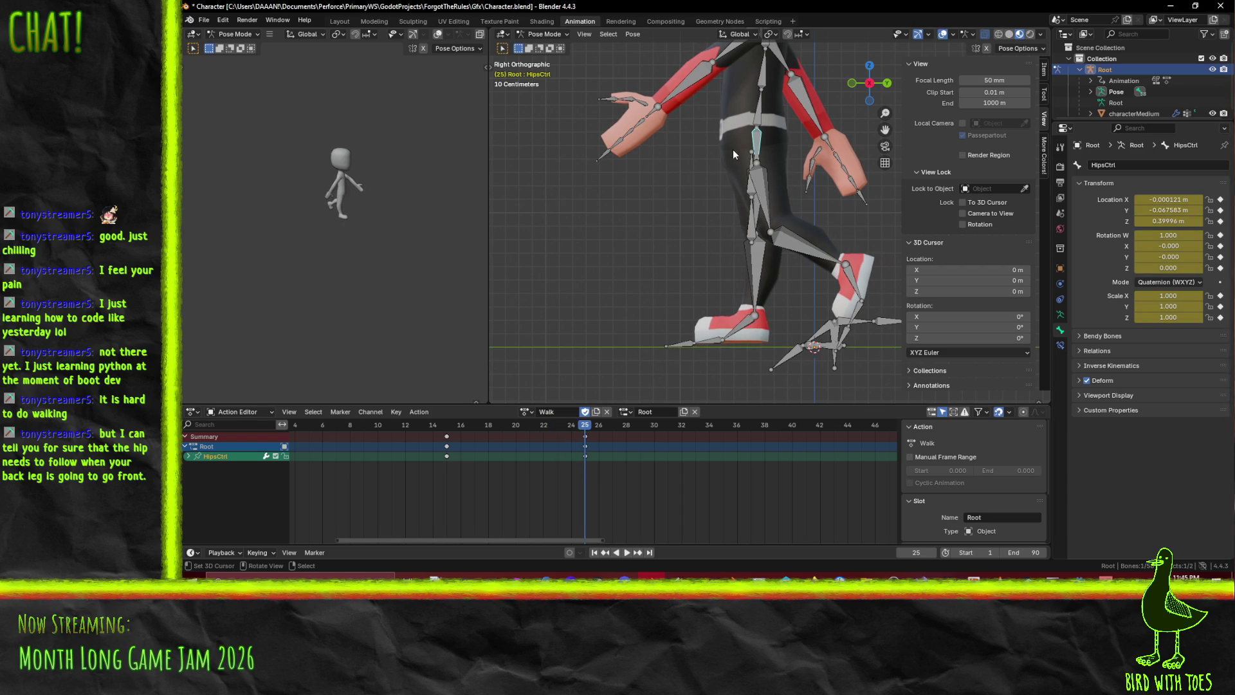
pyautogui.press('g')
pyautogui.press('z')
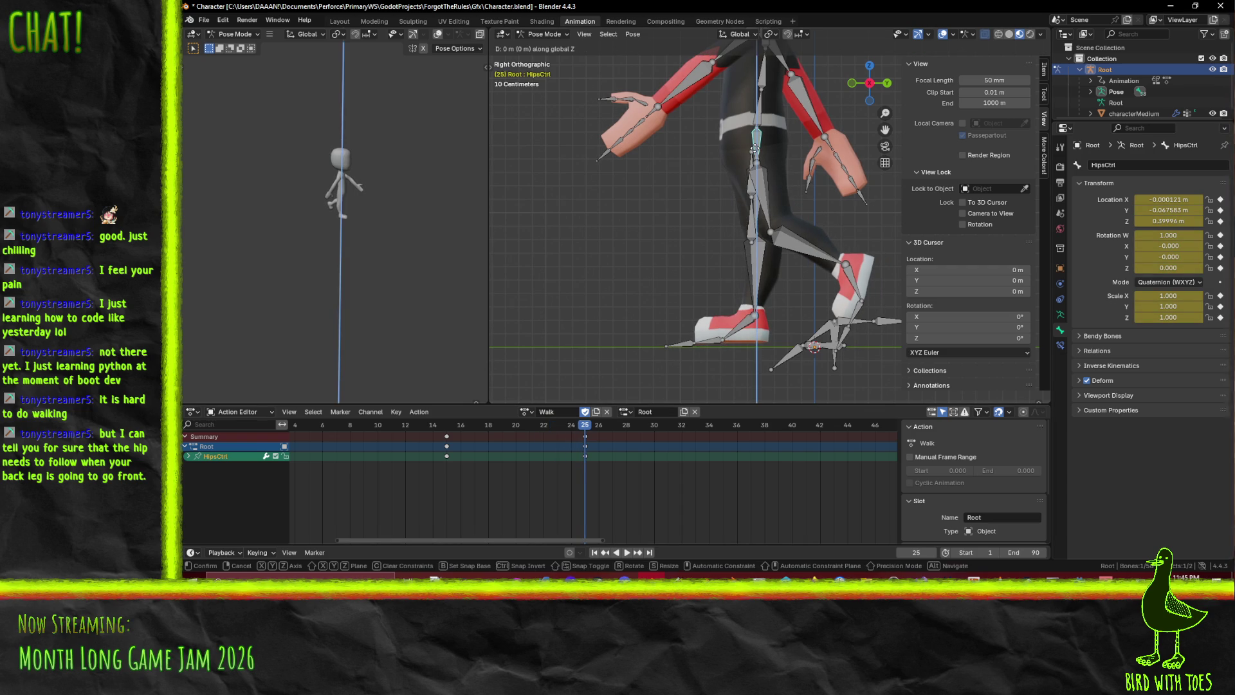
pyautogui.click(756, 152)
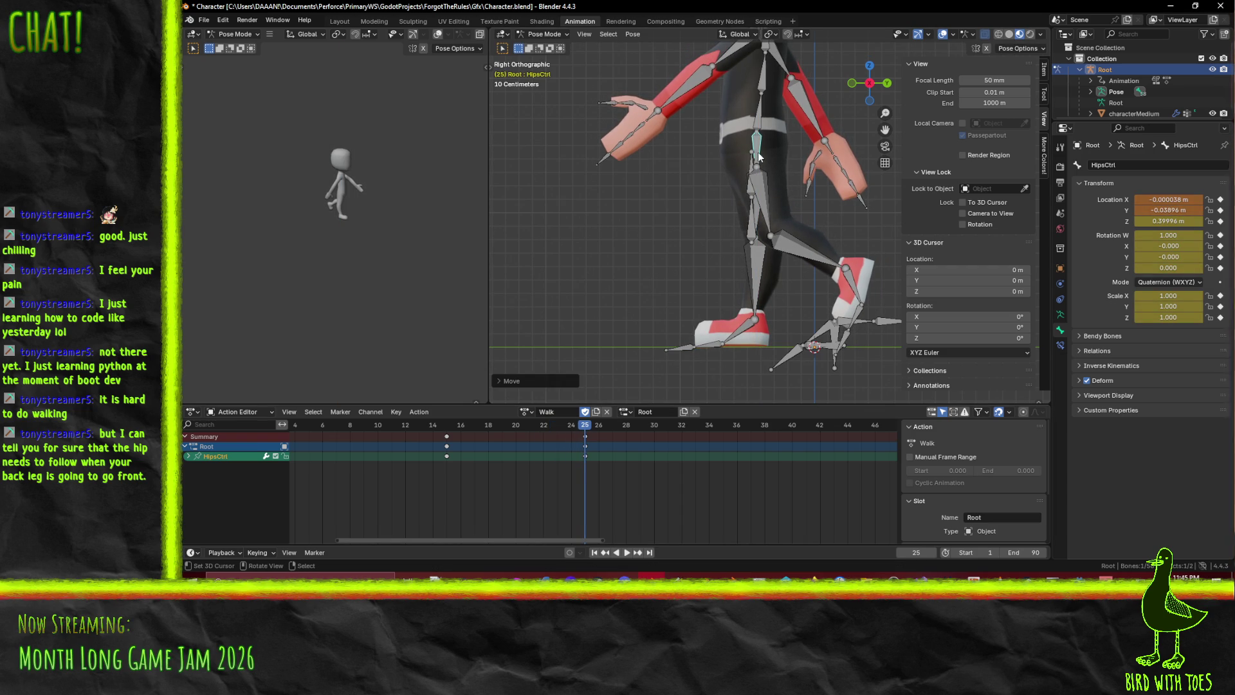
pyautogui.press('i')
# At frame 35, shift HipsCtrl along Z so its Y location reads −0.1003 m
pyautogui.moveTo(585, 428)
pyautogui.mouseDown()
pyautogui.moveTo(359, 440)
pyautogui.moveTo(738, 449)
pyautogui.moveTo(708, 449)
pyautogui.moveTo(721, 449)
pyautogui.mouseUp()
pyautogui.press('g')
pyautogui.press('z')
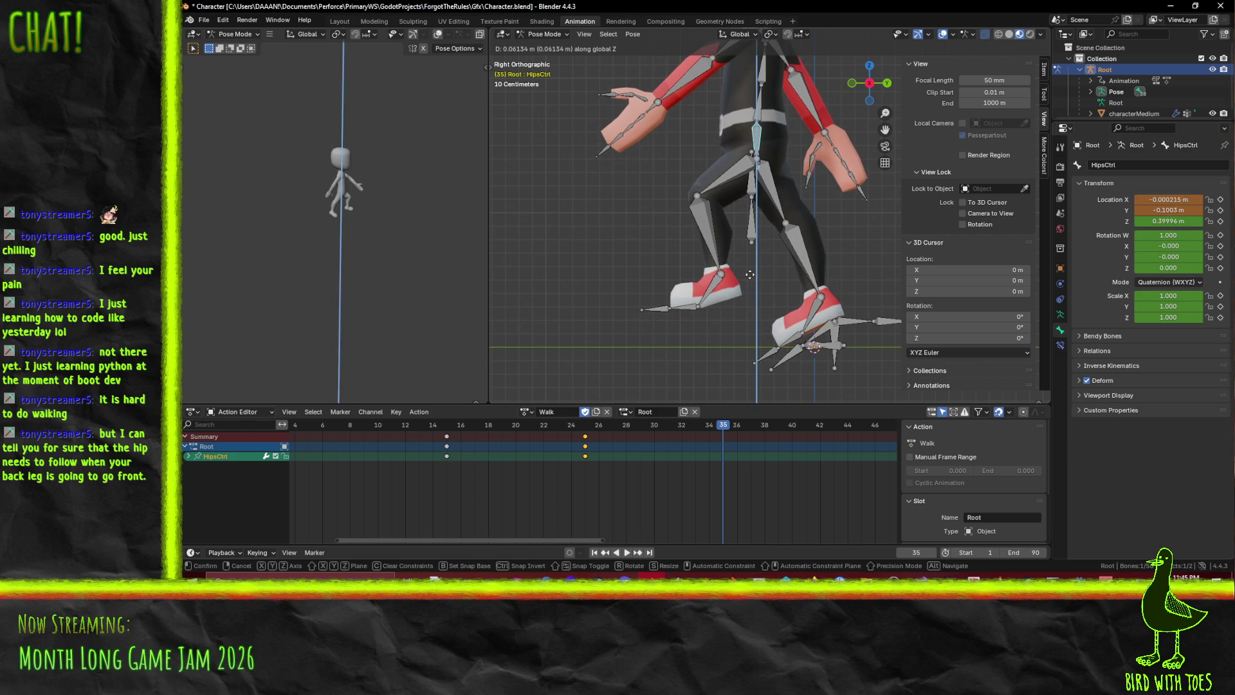
pyautogui.click(751, 274)
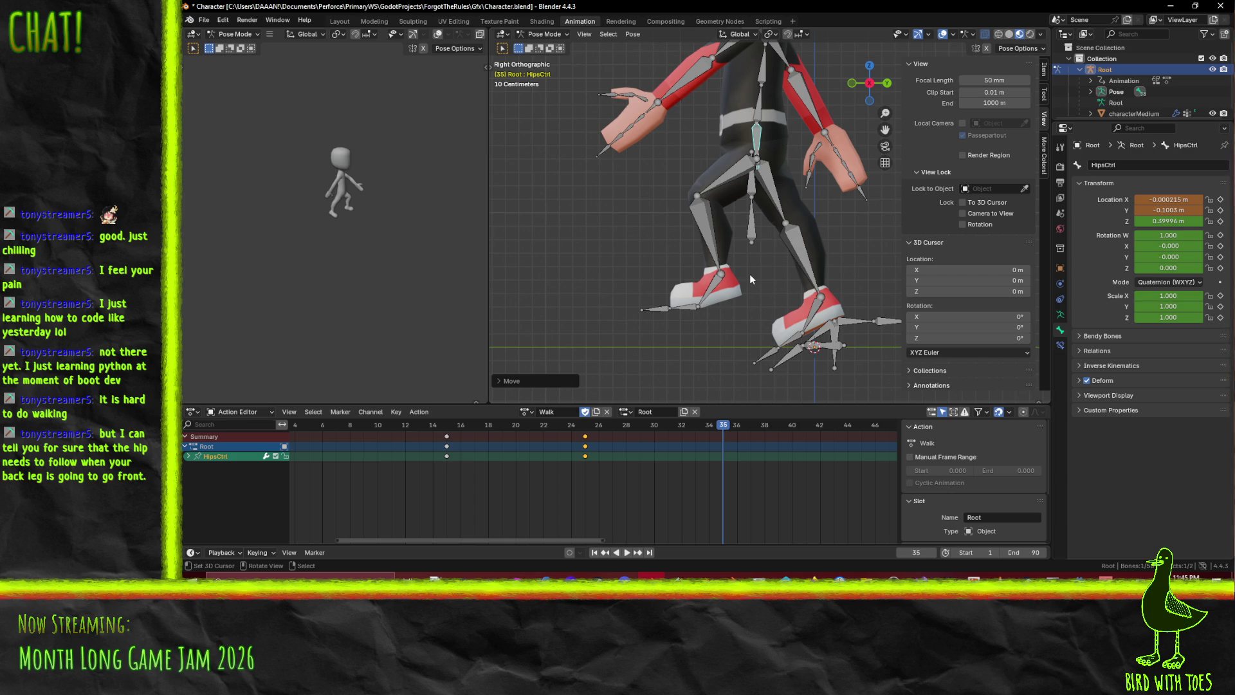
# Key the HipsCtrl pose at frame 35 and start the Walk playback in right side view
pyautogui.press('i')
pyautogui.moveTo(705, 426)
pyautogui.mouseDown()
pyautogui.moveTo(408, 436)
pyautogui.moveTo(512, 443)
pyautogui.moveTo(719, 423)
pyautogui.mouseUp()
pyautogui.press('space')
pyautogui.press('space')
pyautogui.moveTo(617, 251)
pyautogui.mouseDown(button='middle')
pyautogui.moveTo(601, 245)
pyautogui.moveTo(743, 269)
pyautogui.moveTo(539, 256)
pyautogui.moveTo(635, 253)
pyautogui.moveTo(573, 261)
pyautogui.mouseUp(button='middle')
pyautogui.press('KP_1')
pyautogui.press('KP_3')
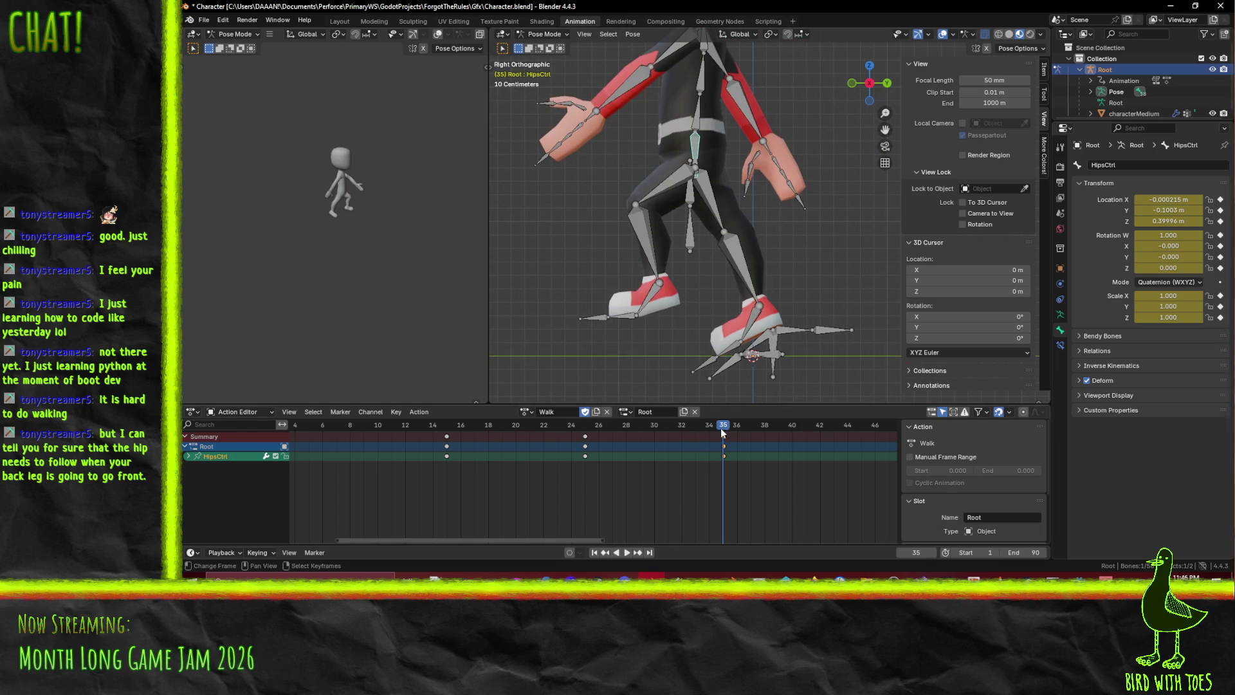
# Replay the Walk action several times to review the hop, scrubbing back near the start
pyautogui.press('space')
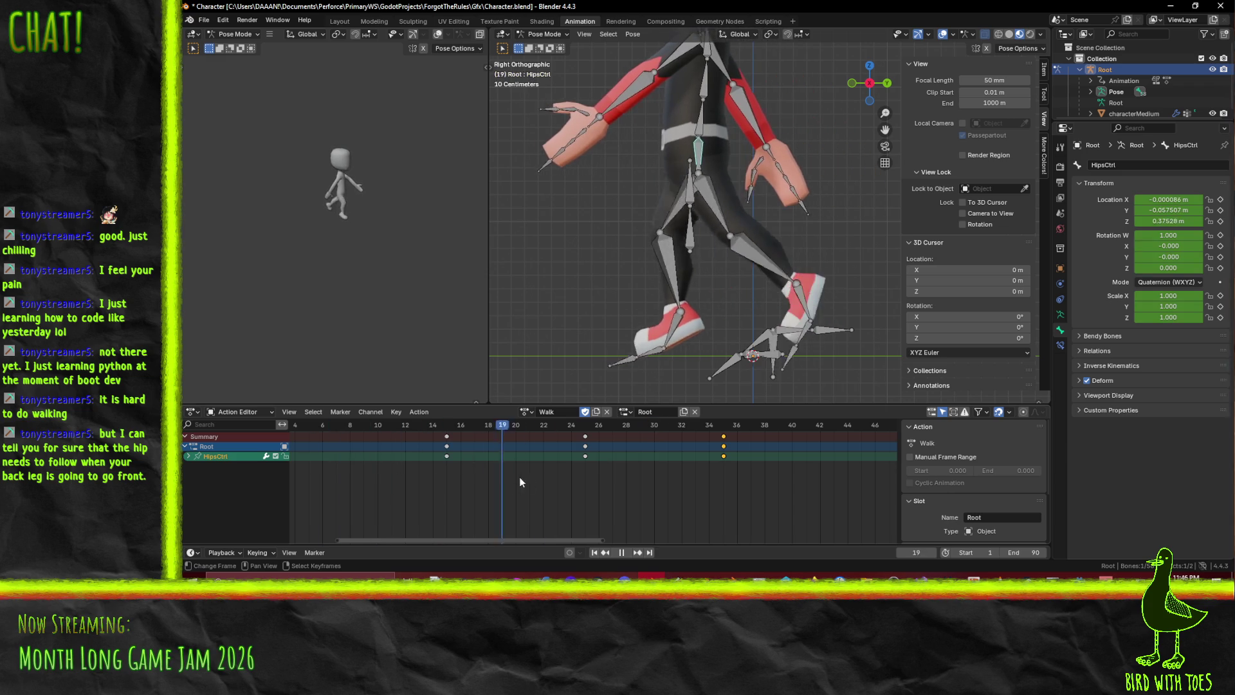
pyautogui.press('Escape')
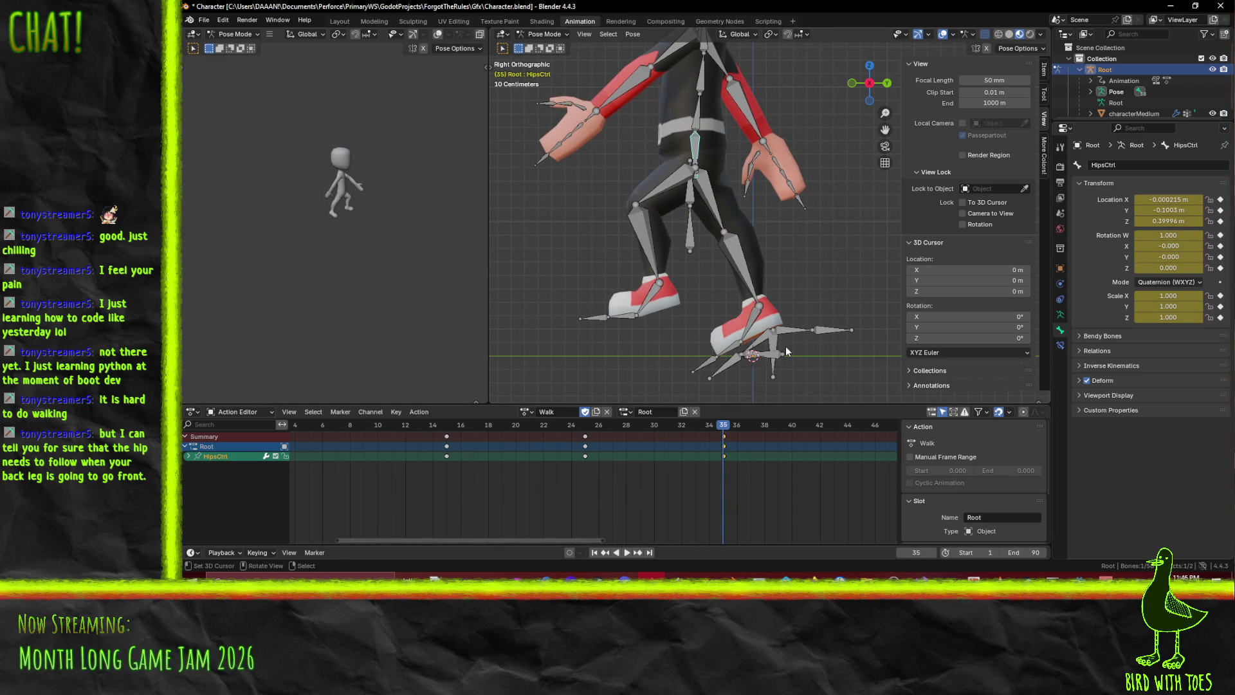
pyautogui.press('space')
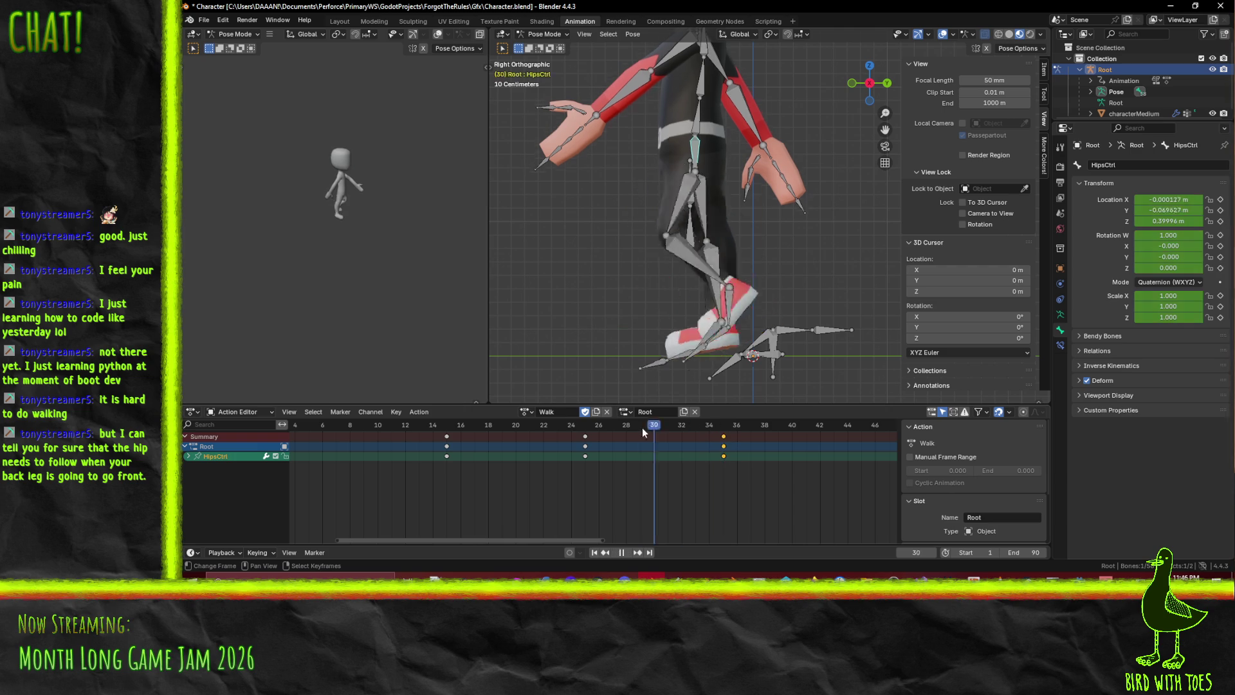
pyautogui.moveTo(684, 452)
pyautogui.mouseDown()
pyautogui.moveTo(724, 455)
pyautogui.moveTo(461, 435)
pyautogui.moveTo(728, 453)
pyautogui.mouseUp()
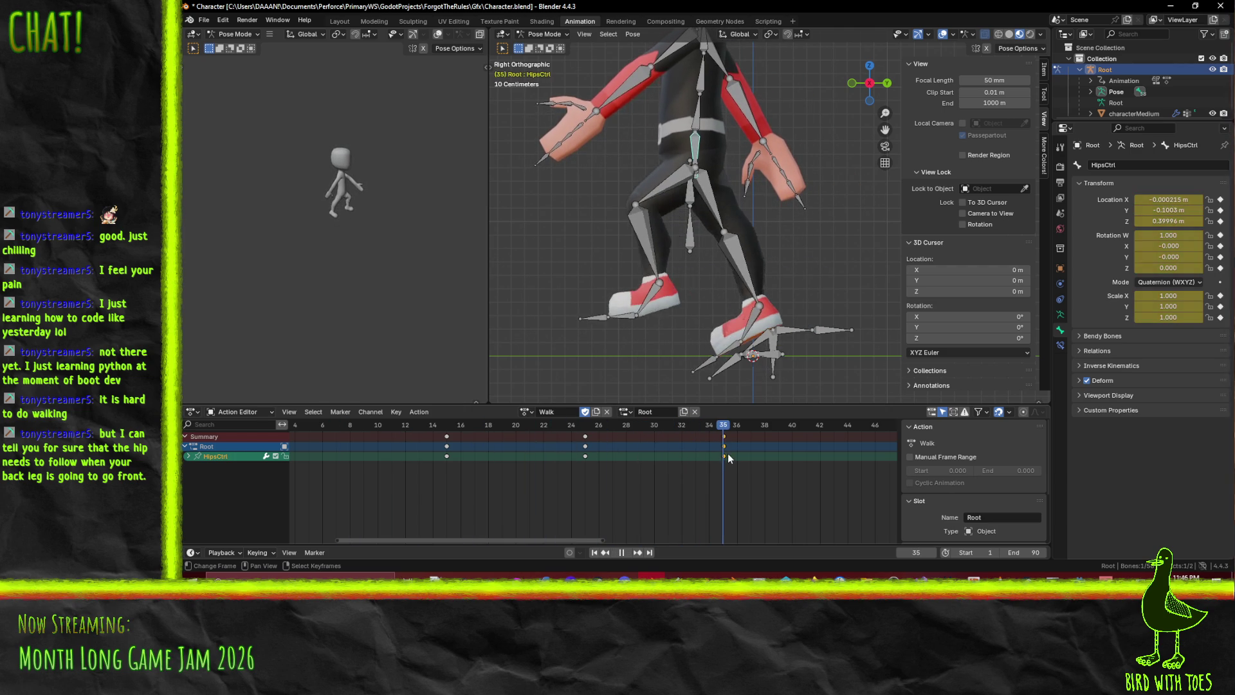
pyautogui.press('space')
pyautogui.moveTo(816, 339)
pyautogui.keyDown('shift'); pyautogui.mouseDown(button='middle')
pyautogui.moveTo(732, 322)
pyautogui.moveTo(754, 323)
pyautogui.mouseUp(button='middle'); pyautogui.keyUp('shift')
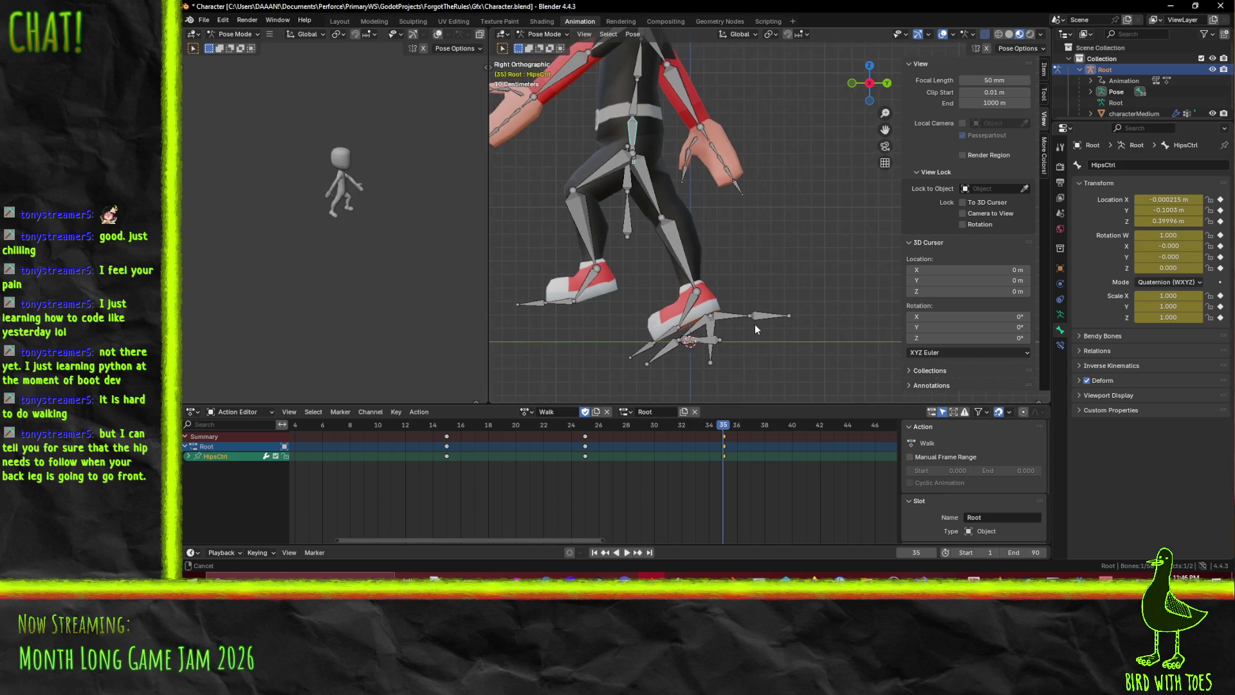
pyautogui.keyDown('shift'); pyautogui.moveTo(711, 368); pyautogui.dragTo(781, 382, button='middle'); pyautogui.keyUp('shift')
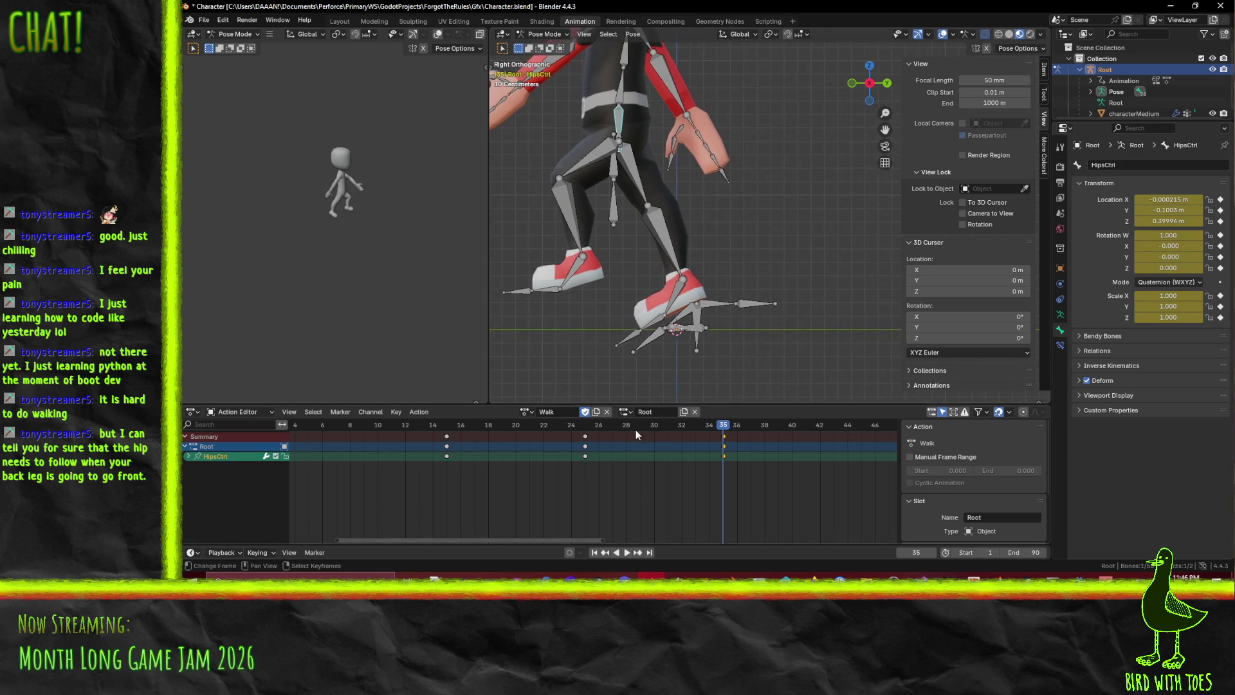
pyautogui.moveTo(552, 425); pyautogui.dragTo(339, 424)
pyautogui.scroll(-3, 354, 437)
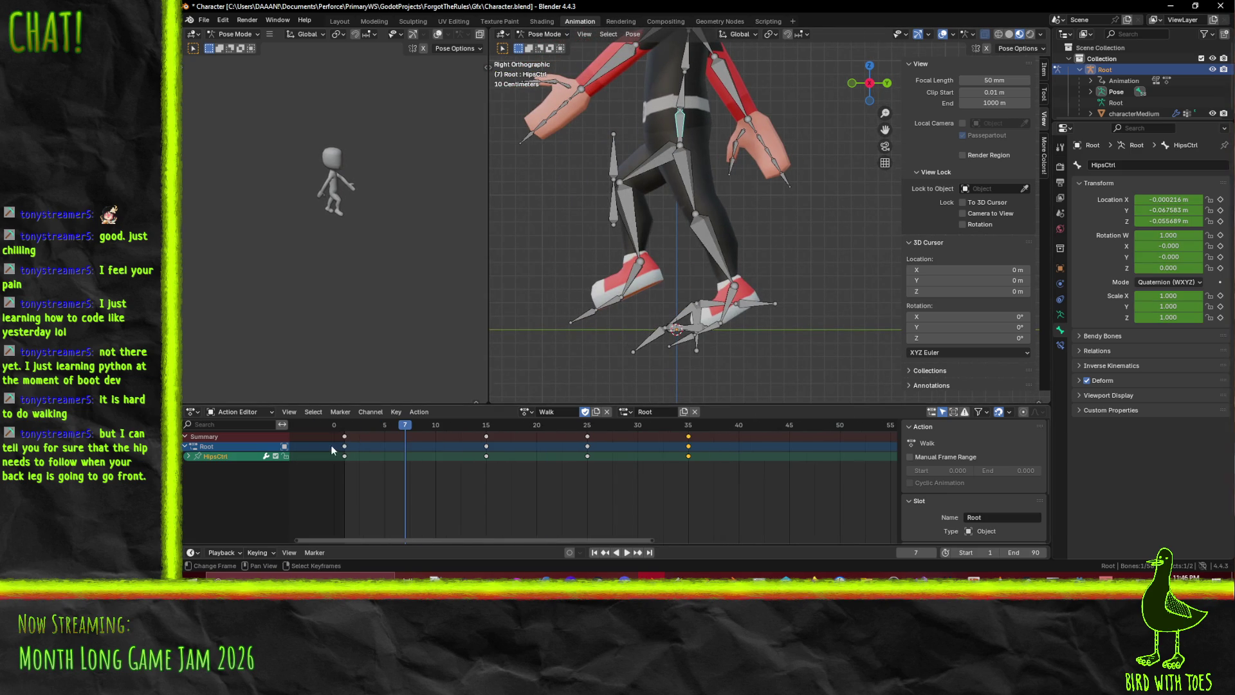
# Trial-duplicate the frame-1 keys to frame 55, play it, then undo the duplicate
pyautogui.click(345, 446)
pyautogui.hotkey('shift', 'd')
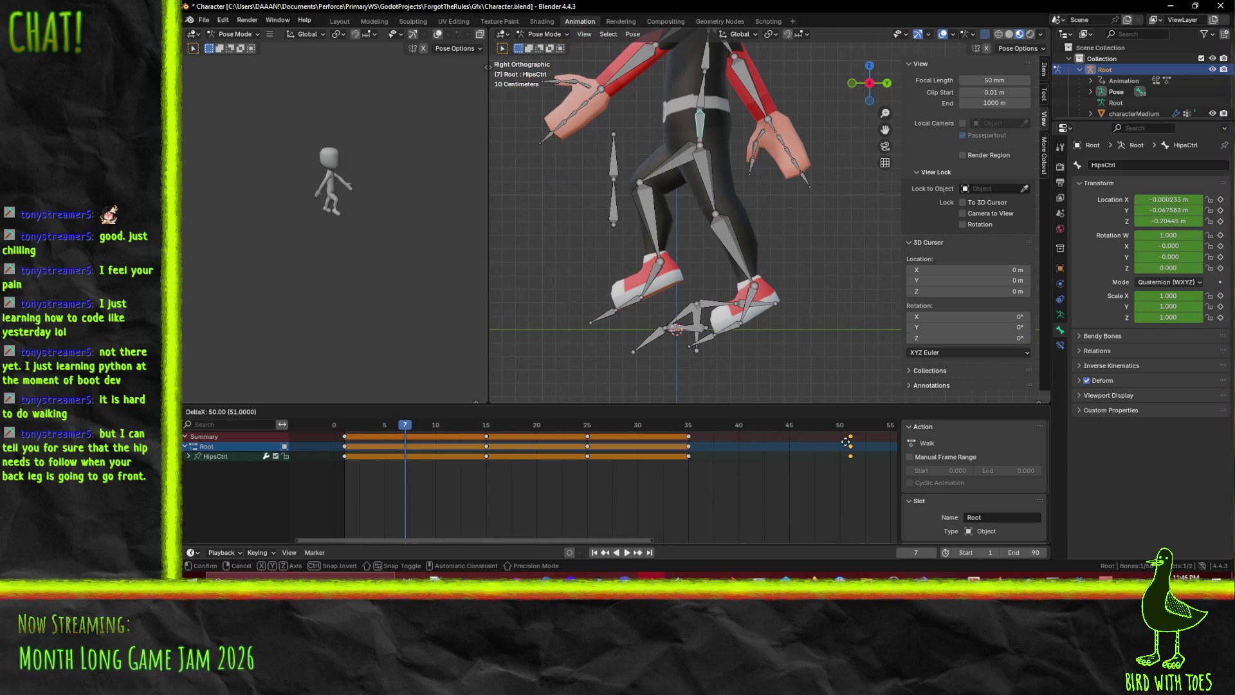
pyautogui.click(889, 438)
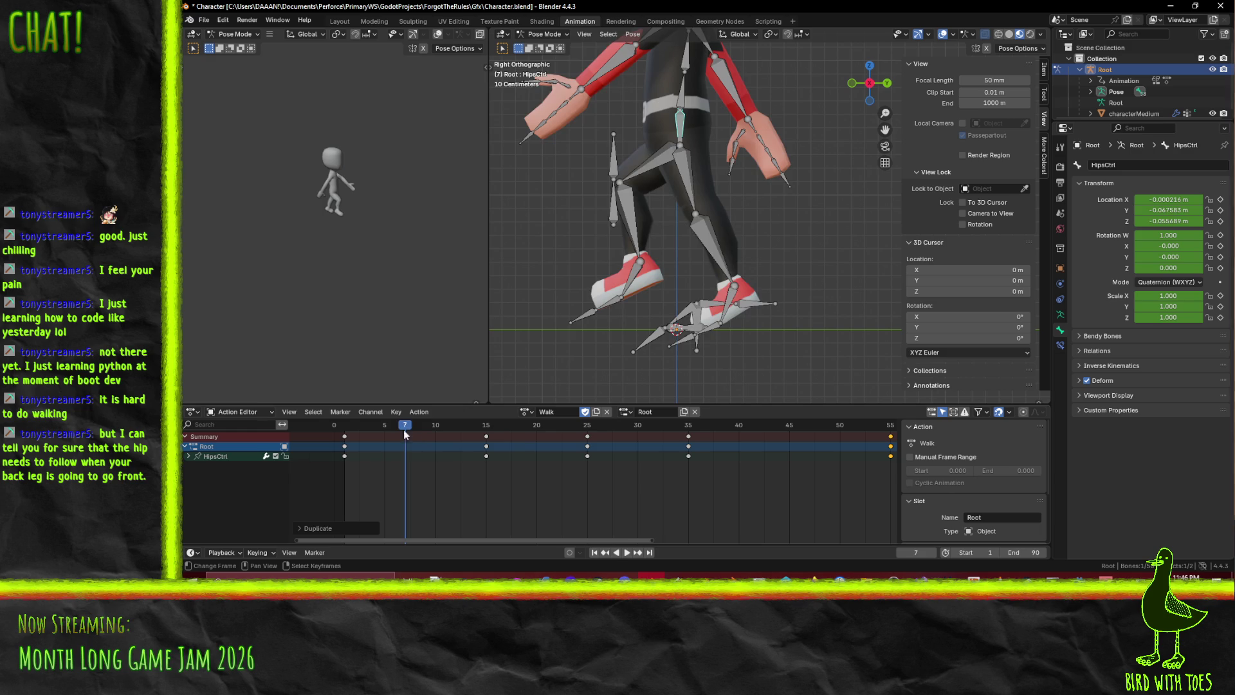
pyautogui.press('space')
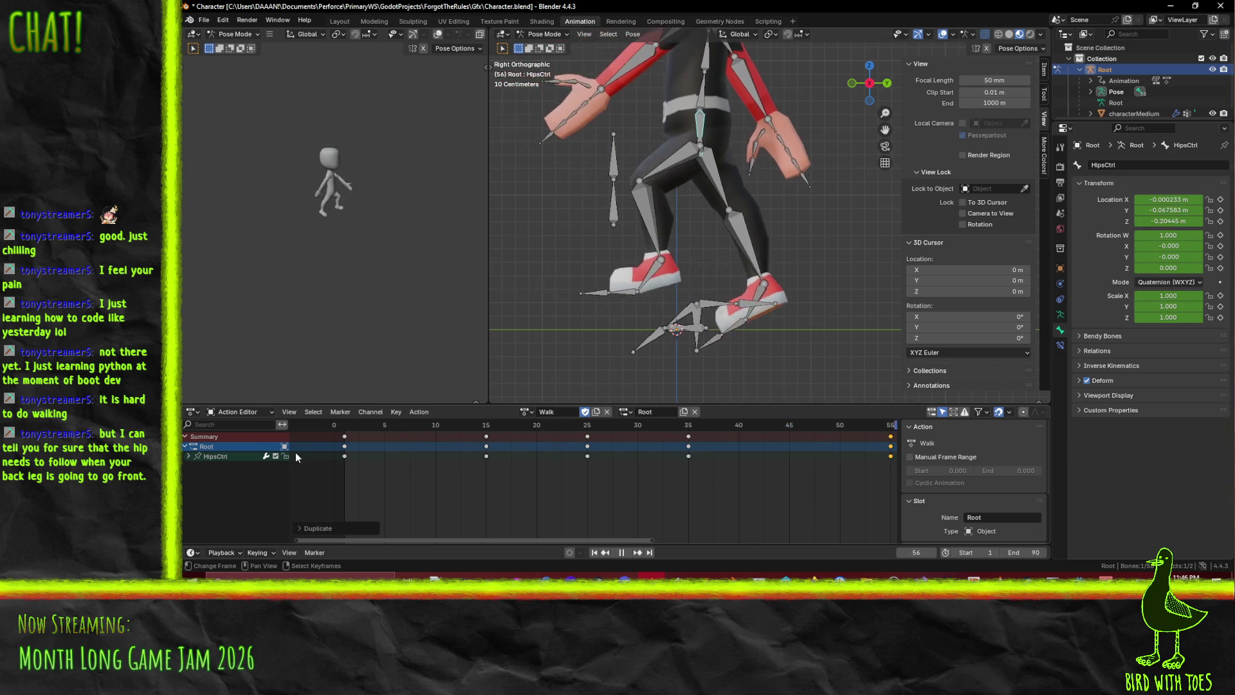
pyautogui.press('Escape')
pyautogui.hotkey('ctrl', 'z')
# Select the frame-35 keyframes and move them to frame 36
pyautogui.press('space')
pyautogui.moveTo(384, 429)
pyautogui.mouseDown()
pyautogui.moveTo(330, 424)
pyautogui.moveTo(688, 435)
pyautogui.mouseUp()
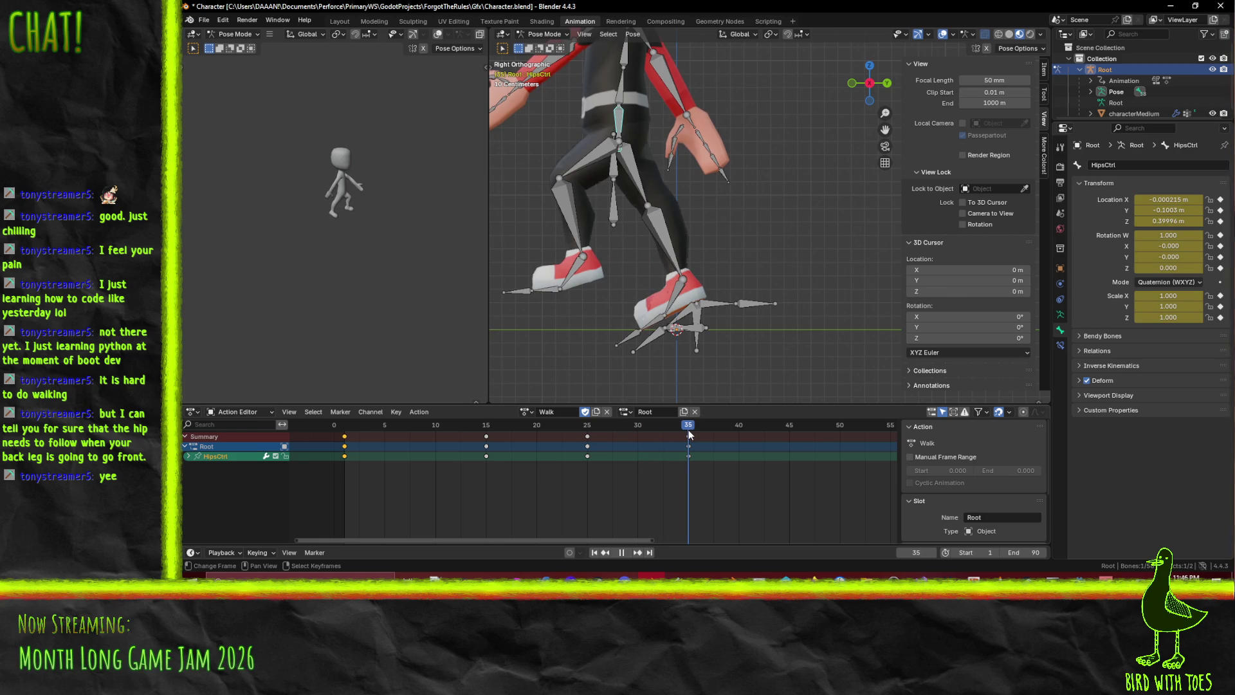
pyautogui.moveTo(692, 435)
pyautogui.mouseDown()
pyautogui.moveTo(723, 435)
pyautogui.moveTo(620, 427)
pyautogui.mouseUp()
pyautogui.click(689, 437)
pyautogui.press('space')
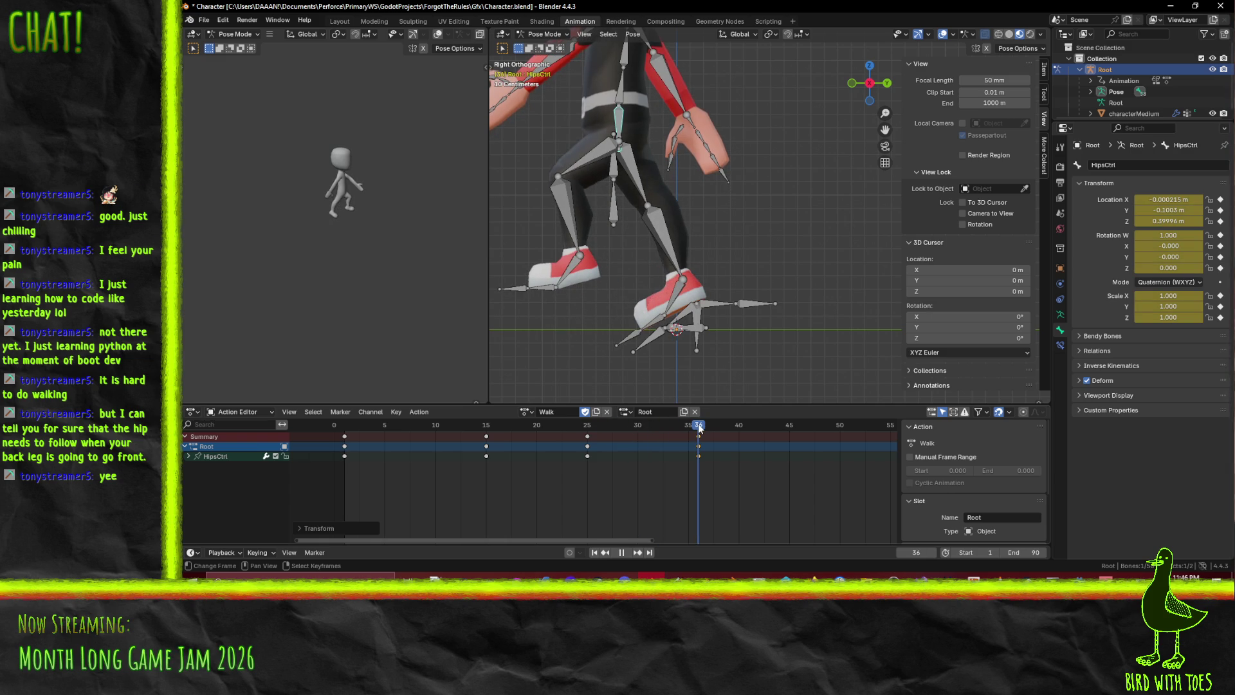
pyautogui.moveTo(700, 428); pyautogui.dragTo(700, 428)
pyautogui.scroll(2, 705, 330)
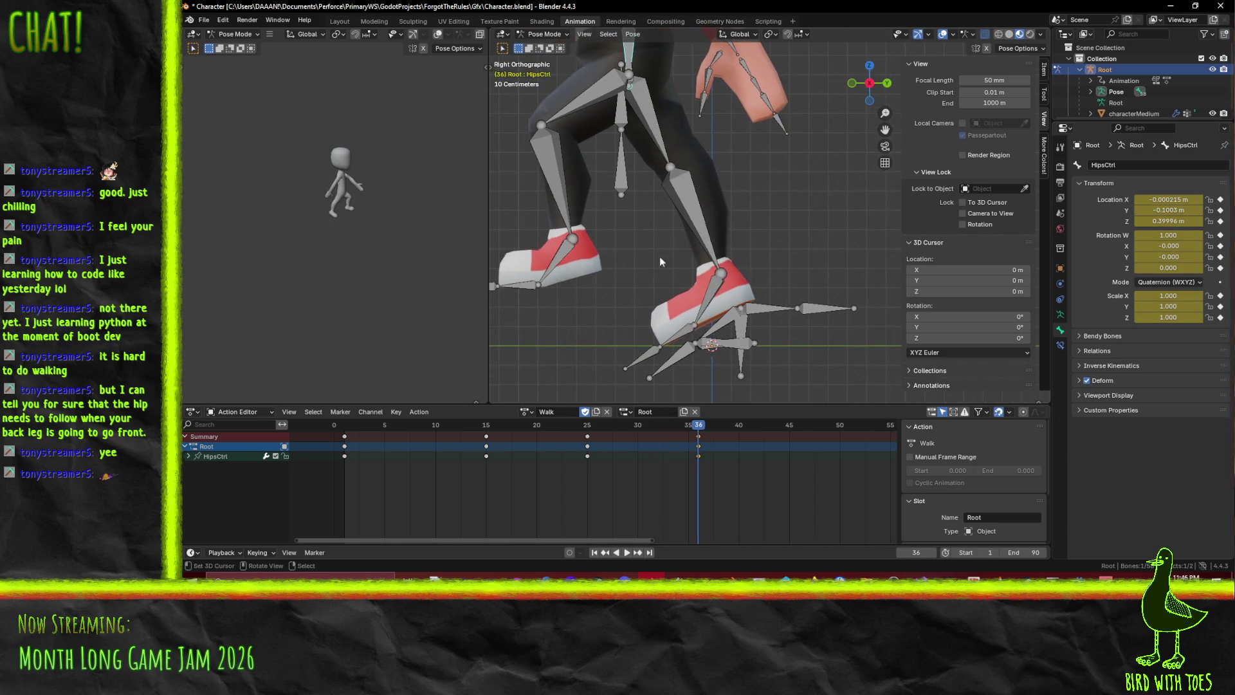
pyautogui.moveTo(745, 253); pyautogui.dragTo(787, 252, button='middle')
pyautogui.moveTo(771, 323); pyautogui.dragTo(727, 291, button='middle')
pyautogui.press('KP_1')
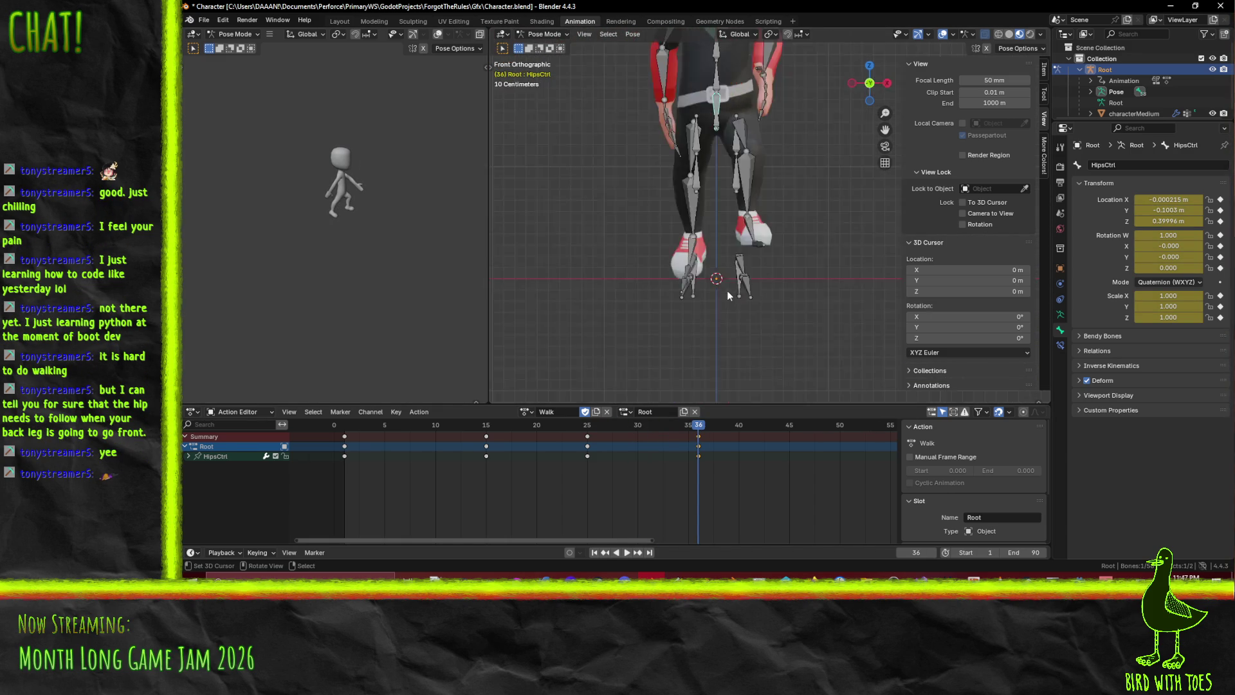
pyautogui.press('KP_3')
pyautogui.moveTo(700, 430)
pyautogui.mouseDown()
pyautogui.moveTo(581, 429)
pyautogui.moveTo(655, 436)
pyautogui.mouseUp()
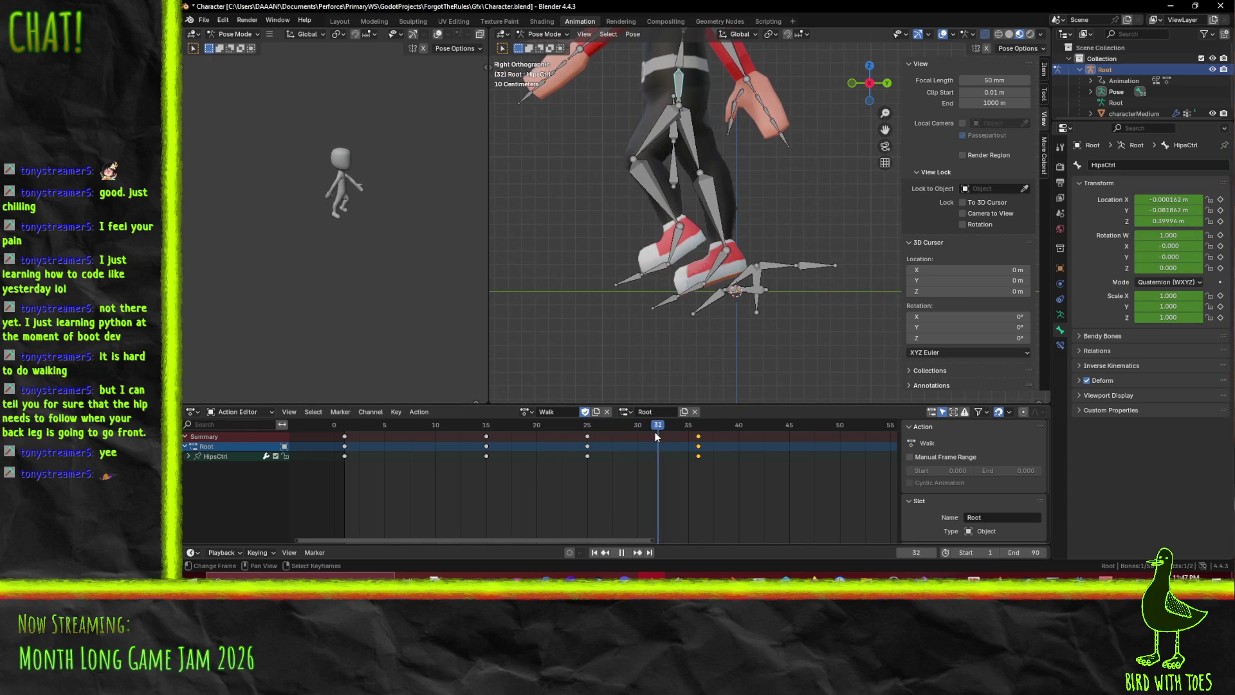
# Rotate the RightToes bone on X and key it at frame 32
pyautogui.click(687, 293)
pyautogui.press('r')
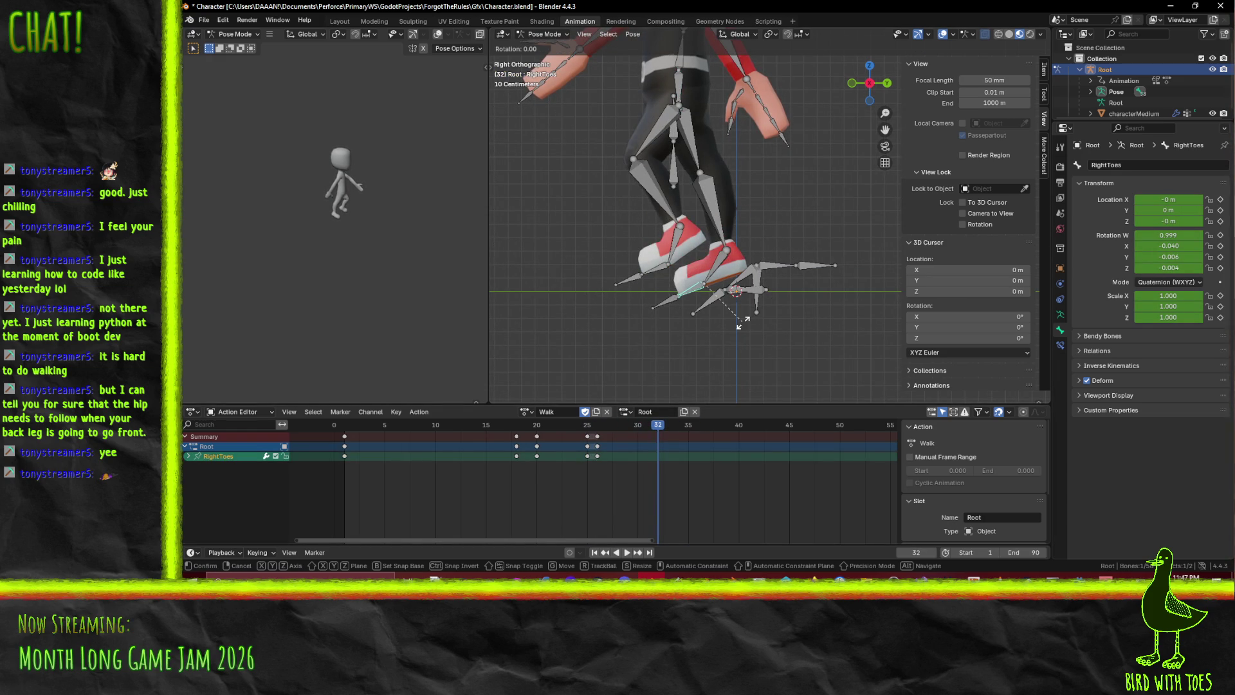
pyautogui.press('x')
pyautogui.click(734, 328)
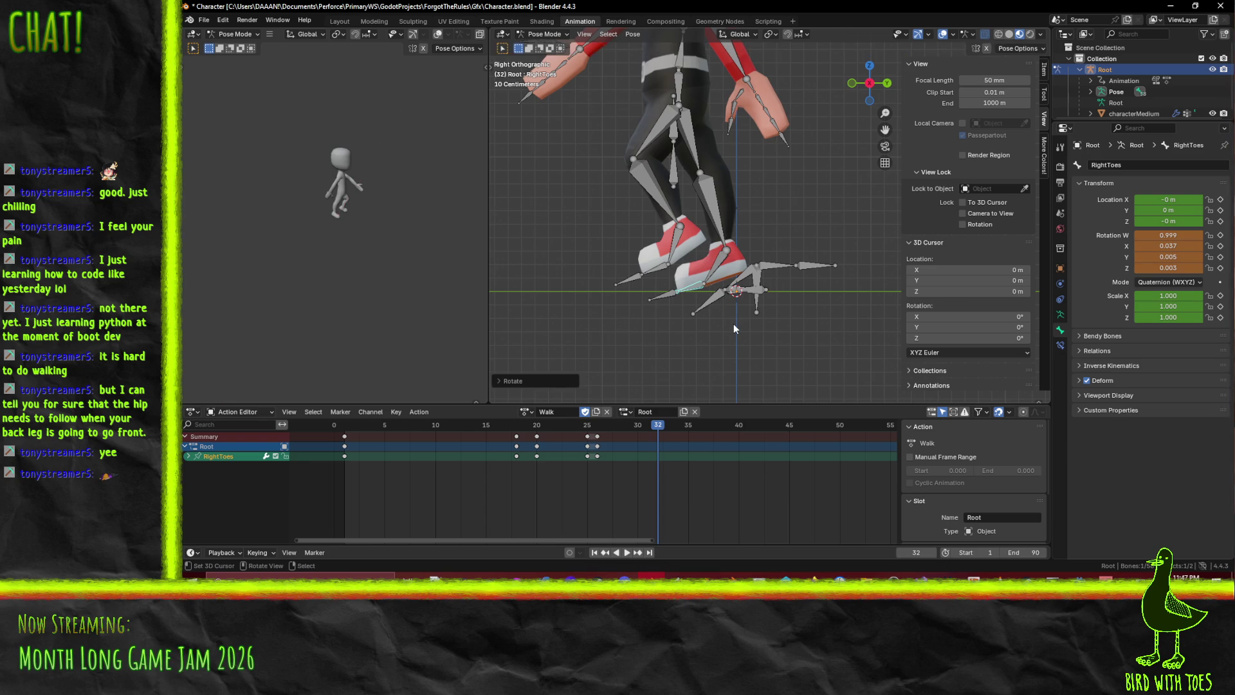
pyautogui.press('i')
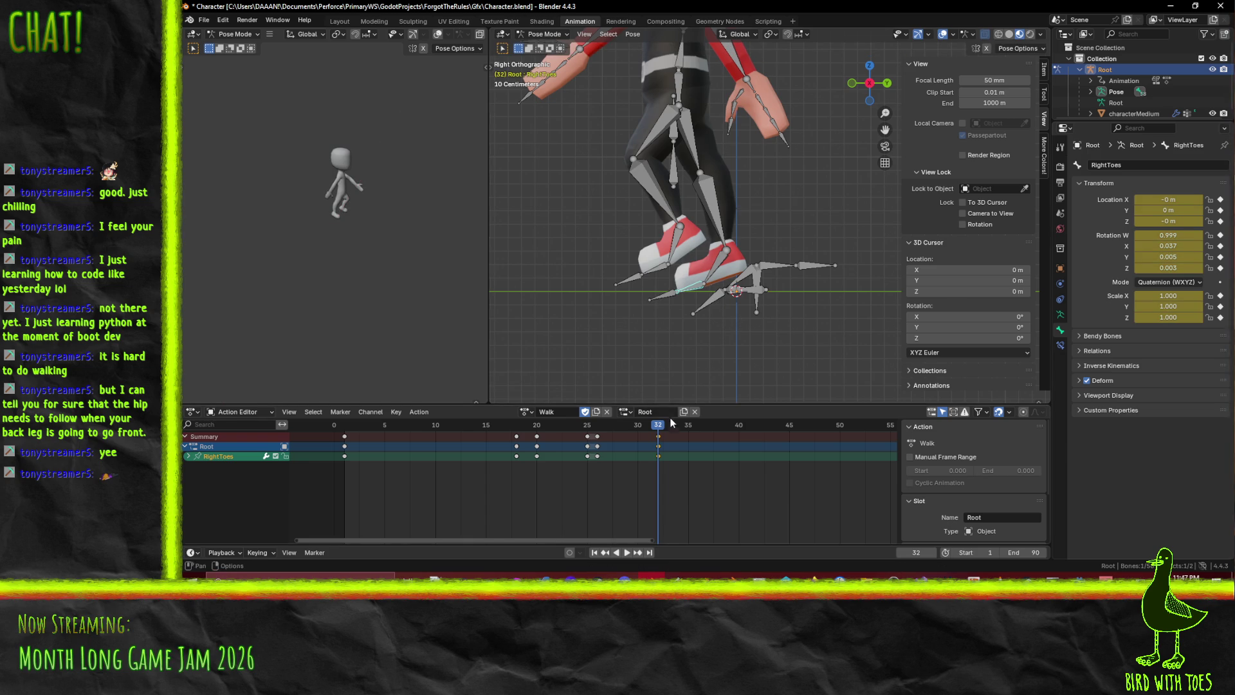
# Bend RightToes again on X and key it at frame 36
pyautogui.press('space')
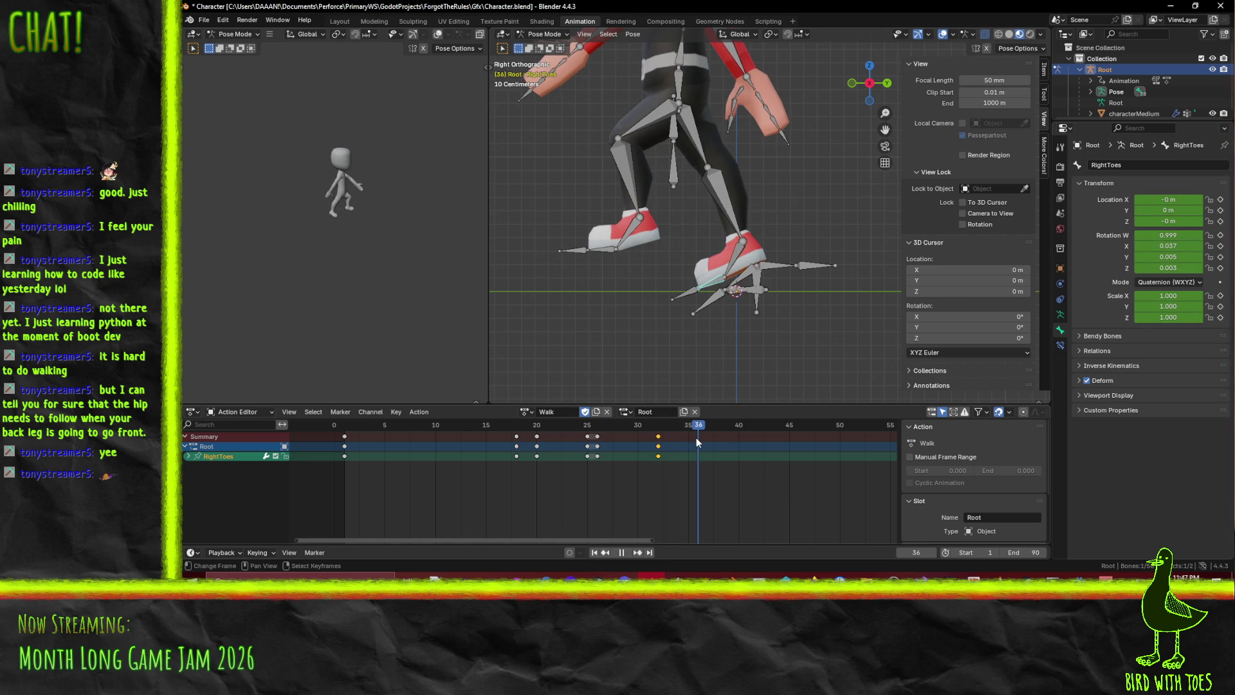
pyautogui.press('space')
pyautogui.press('r')
pyautogui.press('x')
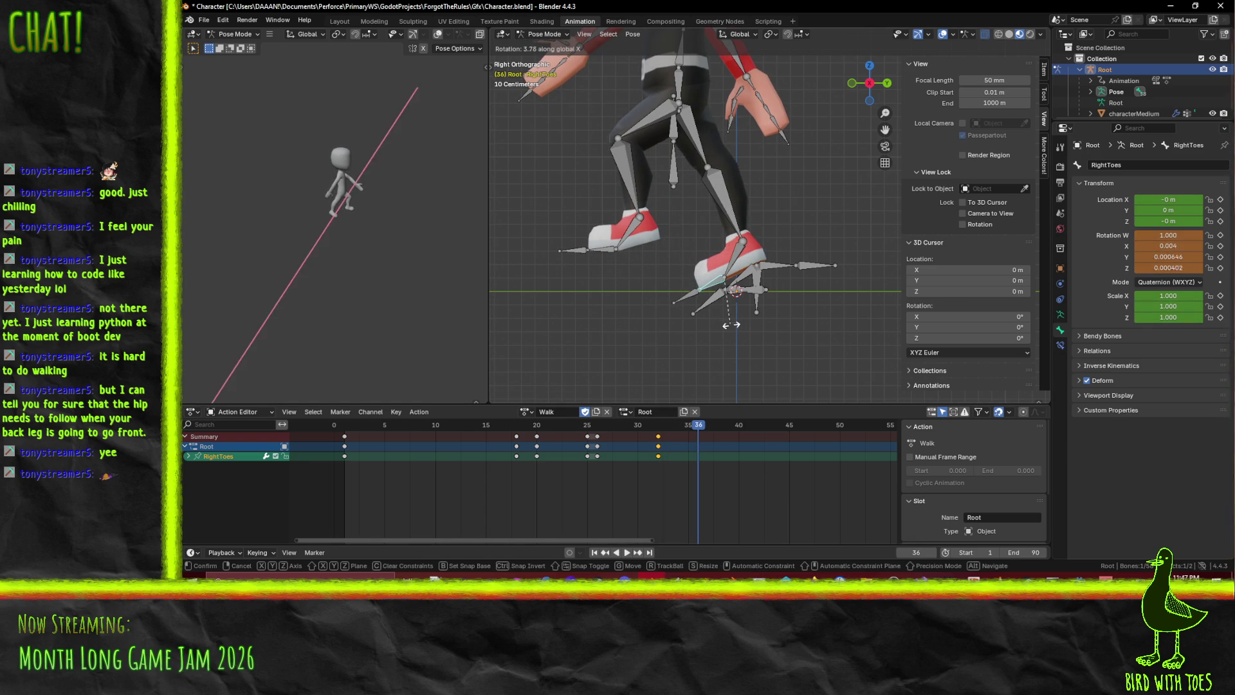
pyautogui.click(731, 324)
pyautogui.press('i')
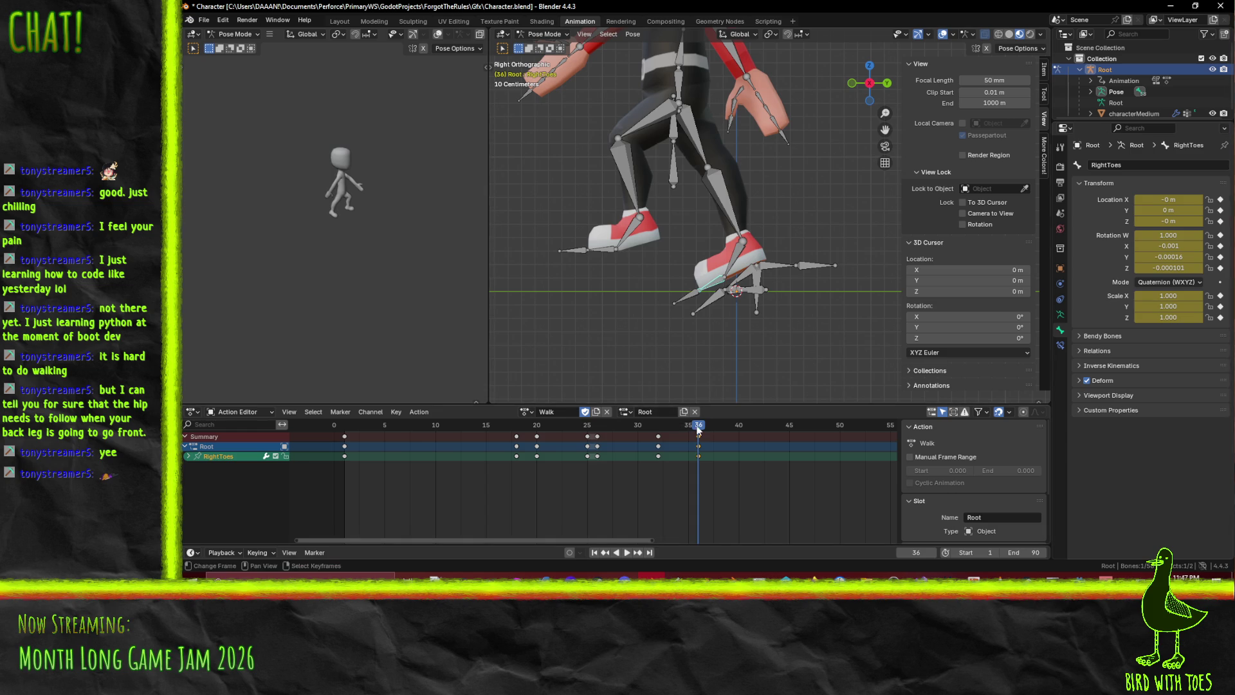
# Return to frame 32, readjust the RightToes X rotation, and select HipsCtrl
pyautogui.click(650, 430)
pyautogui.press('space')
pyautogui.moveTo(650, 429)
pyautogui.mouseDown()
pyautogui.moveTo(620, 441)
pyautogui.moveTo(655, 442)
pyautogui.mouseUp()
pyautogui.press('space')
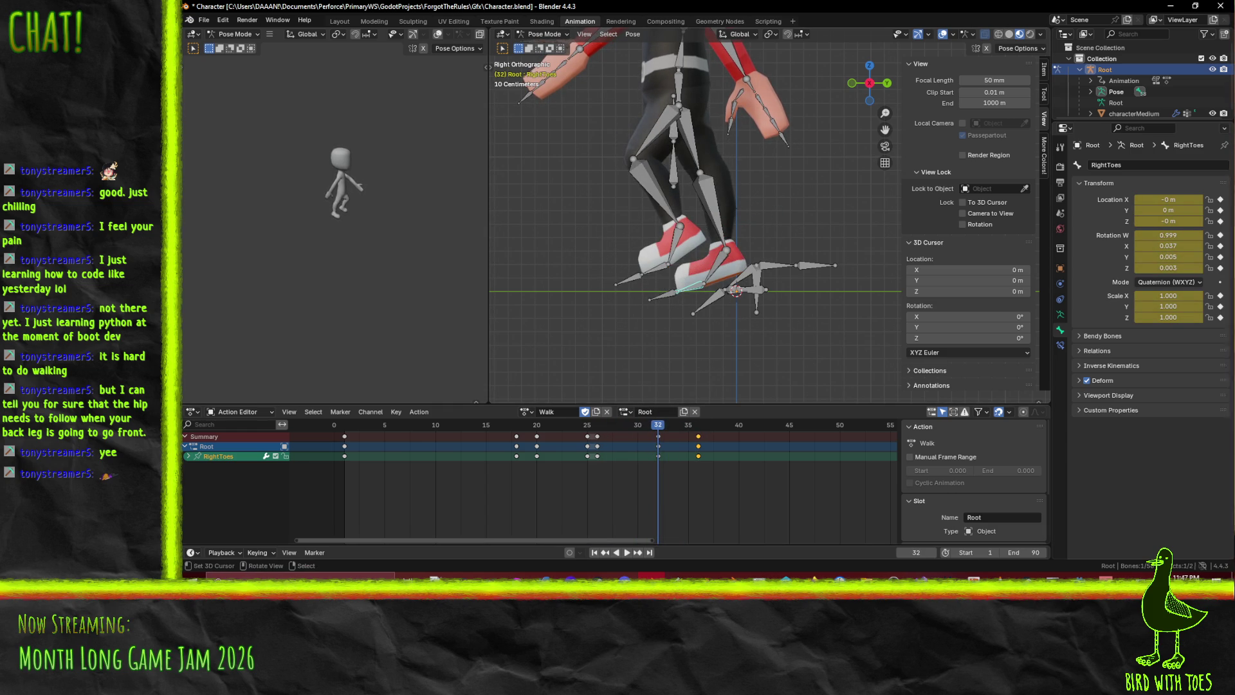
pyautogui.press('r')
pyautogui.press('x')
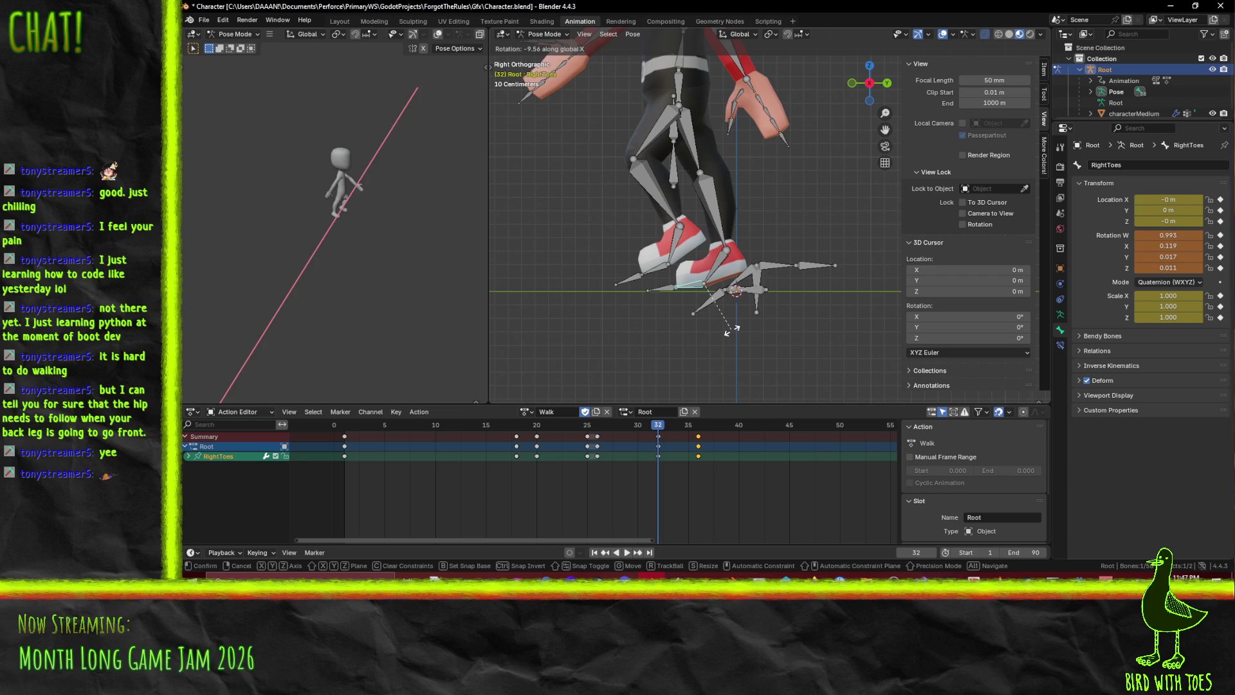
pyautogui.click(731, 329)
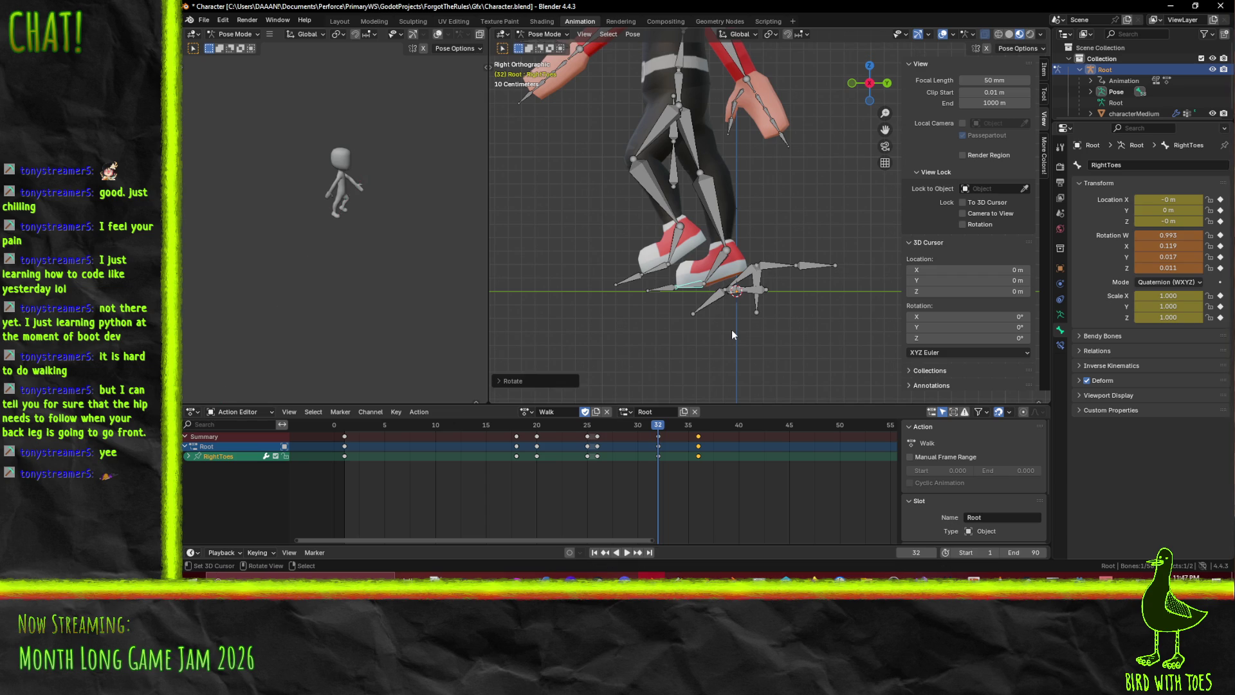
pyautogui.click(675, 97)
pyautogui.click(680, 96)
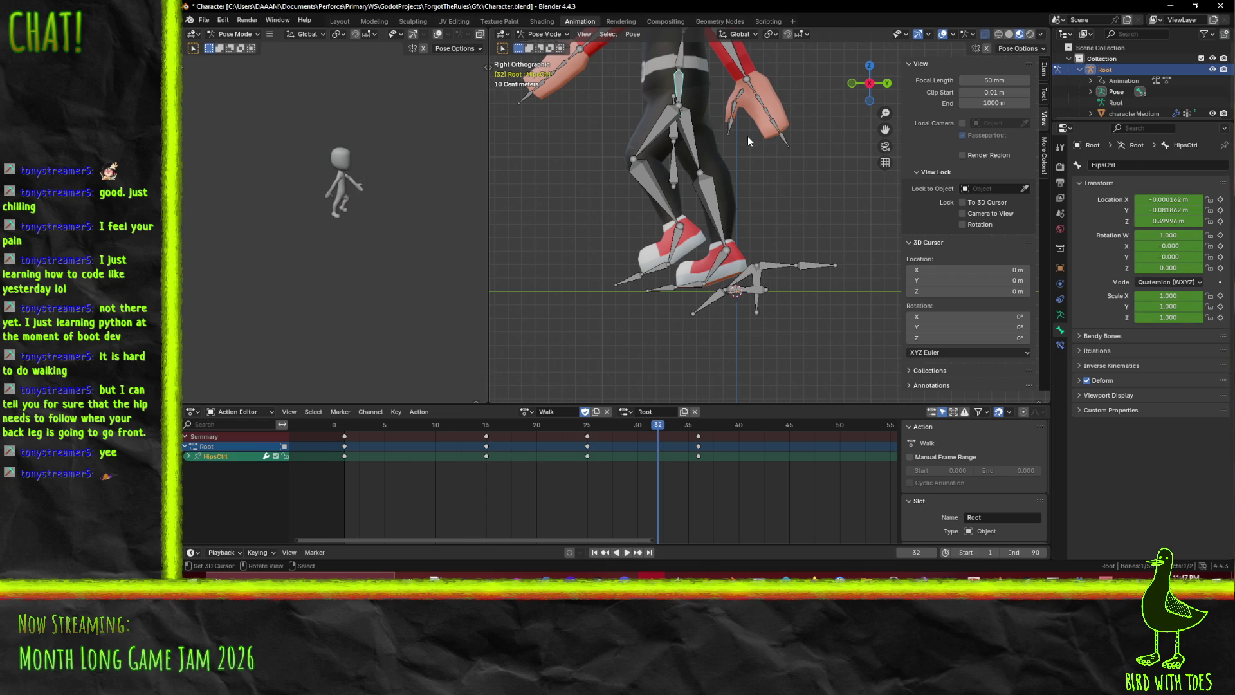
# Raise HipsCtrl vertically and key it at frame 32
pyautogui.press('g')
pyautogui.press('z')
pyautogui.click(747, 141)
pyautogui.press('i')
pyautogui.moveTo(644, 426)
pyautogui.mouseDown()
pyautogui.moveTo(384, 437)
pyautogui.moveTo(685, 436)
pyautogui.moveTo(430, 442)
pyautogui.moveTo(668, 469)
pyautogui.moveTo(658, 465)
pyautogui.mouseUp()
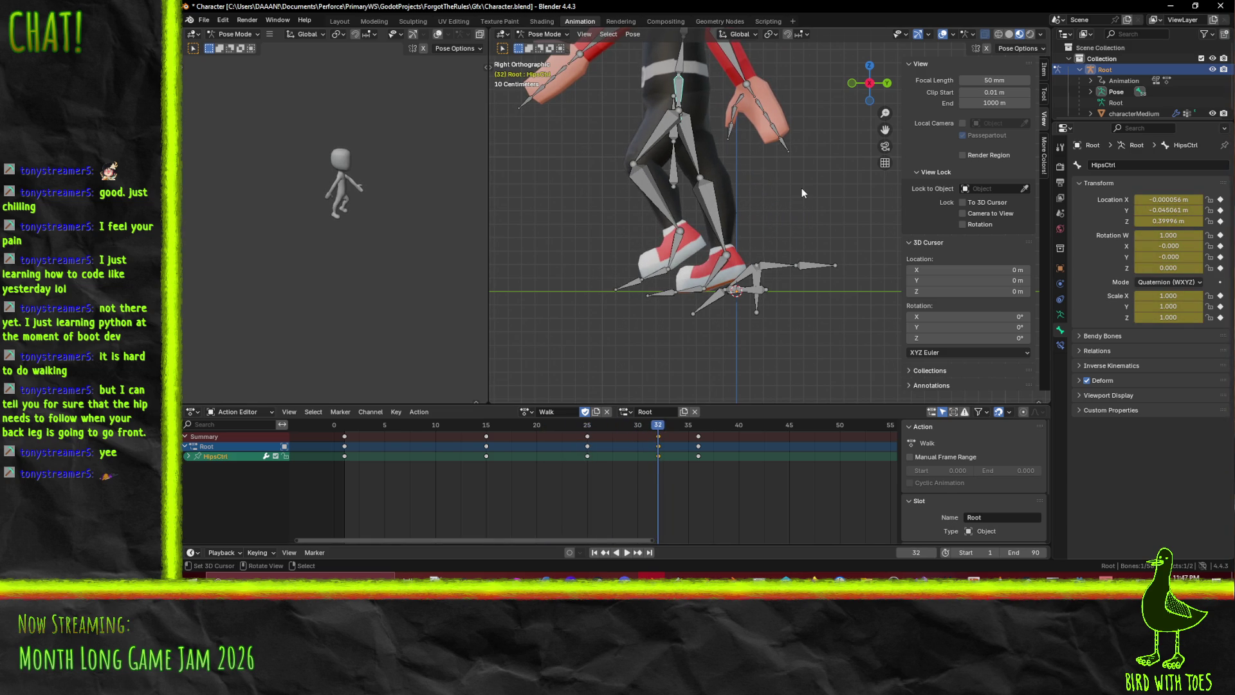
# Lift HipsCtrl along Y, re-key it at frame 32, and play the hop
pyautogui.press('g')
pyautogui.press('y')
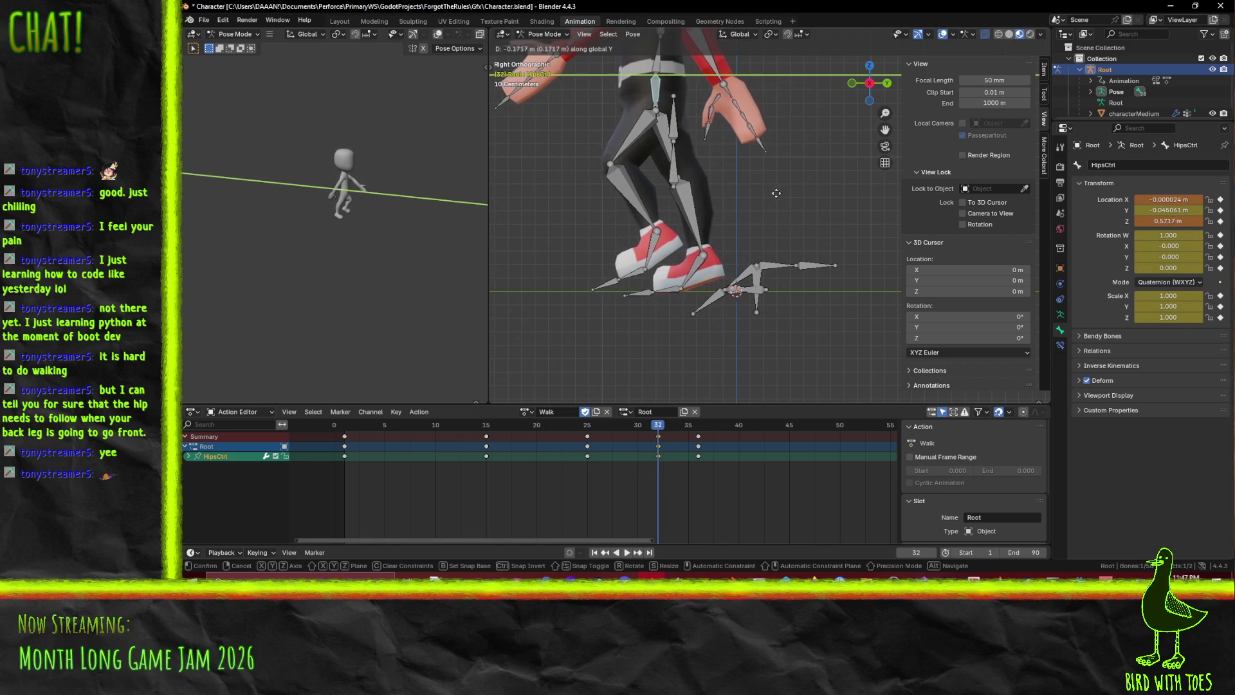
pyautogui.click(641, 388)
pyautogui.press('i')
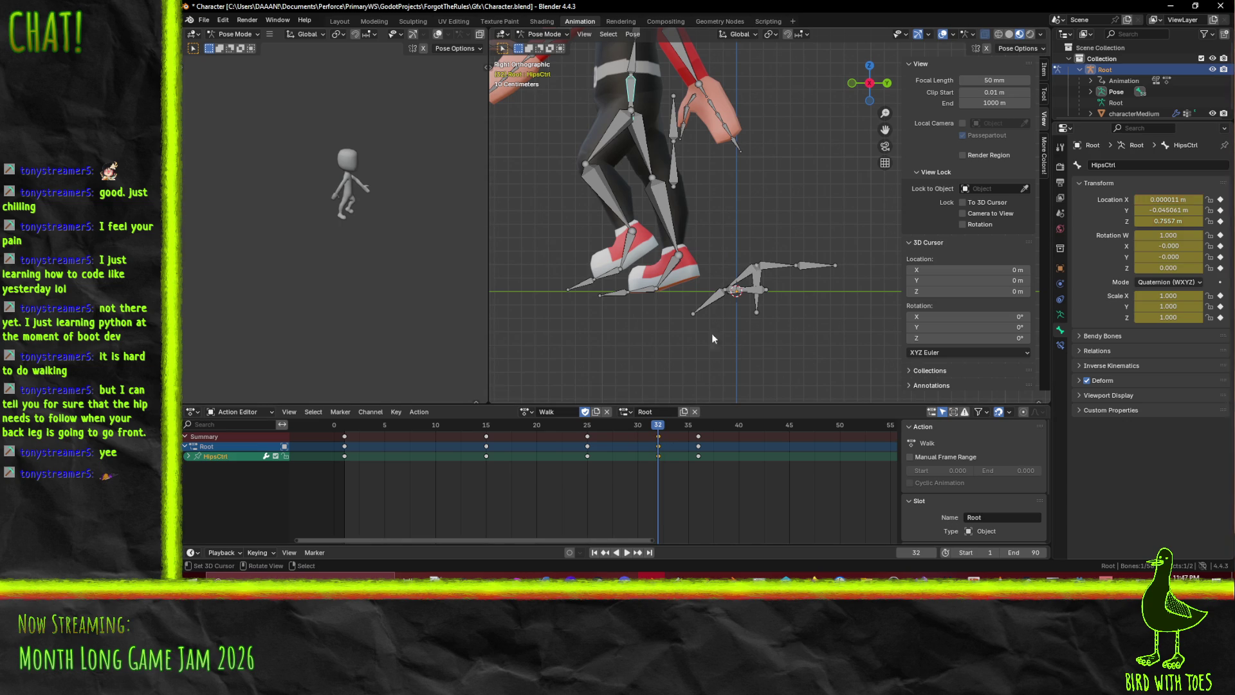
pyautogui.press('space')
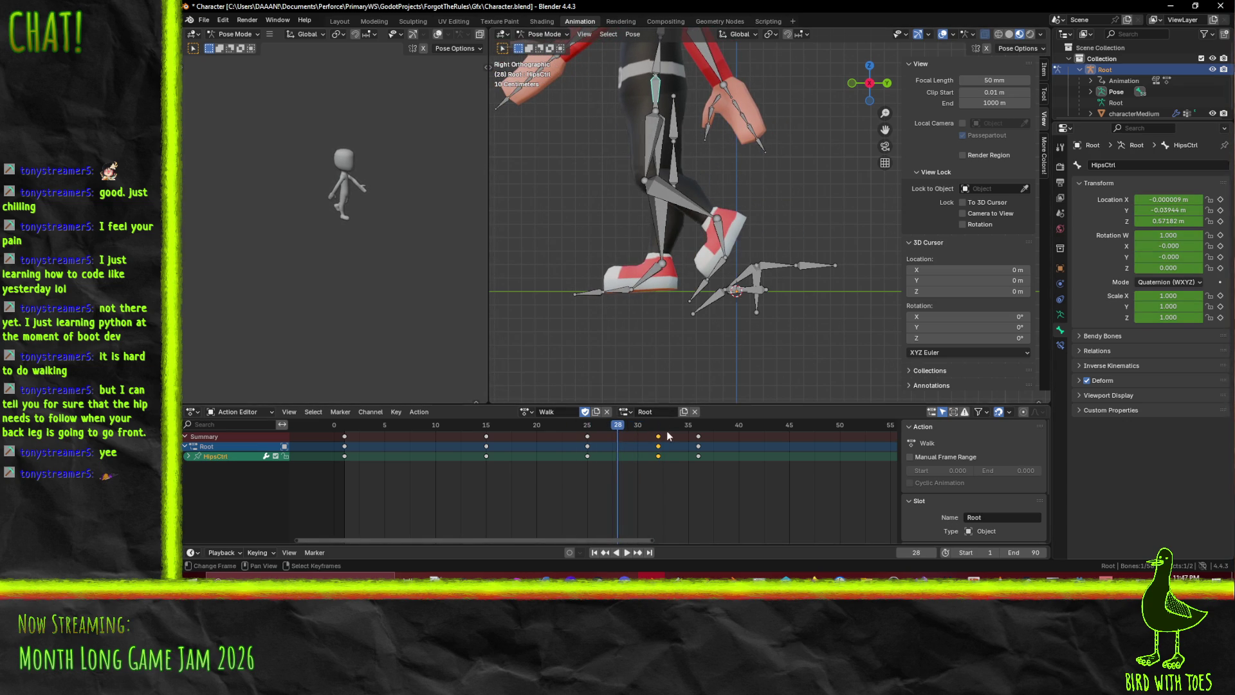
# Raise HipsCtrl further to about 0.94 m at frame 32 and scrub frames 20–30
pyautogui.press('Up')
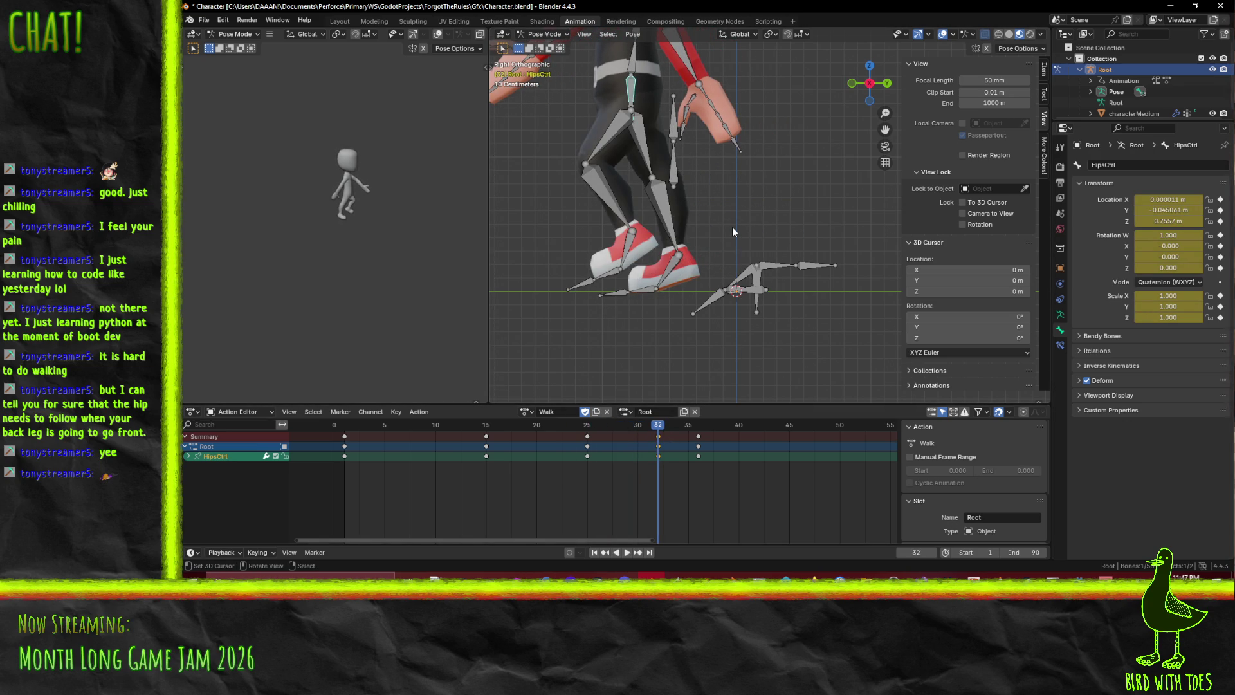
pyautogui.press('g')
pyautogui.press('y')
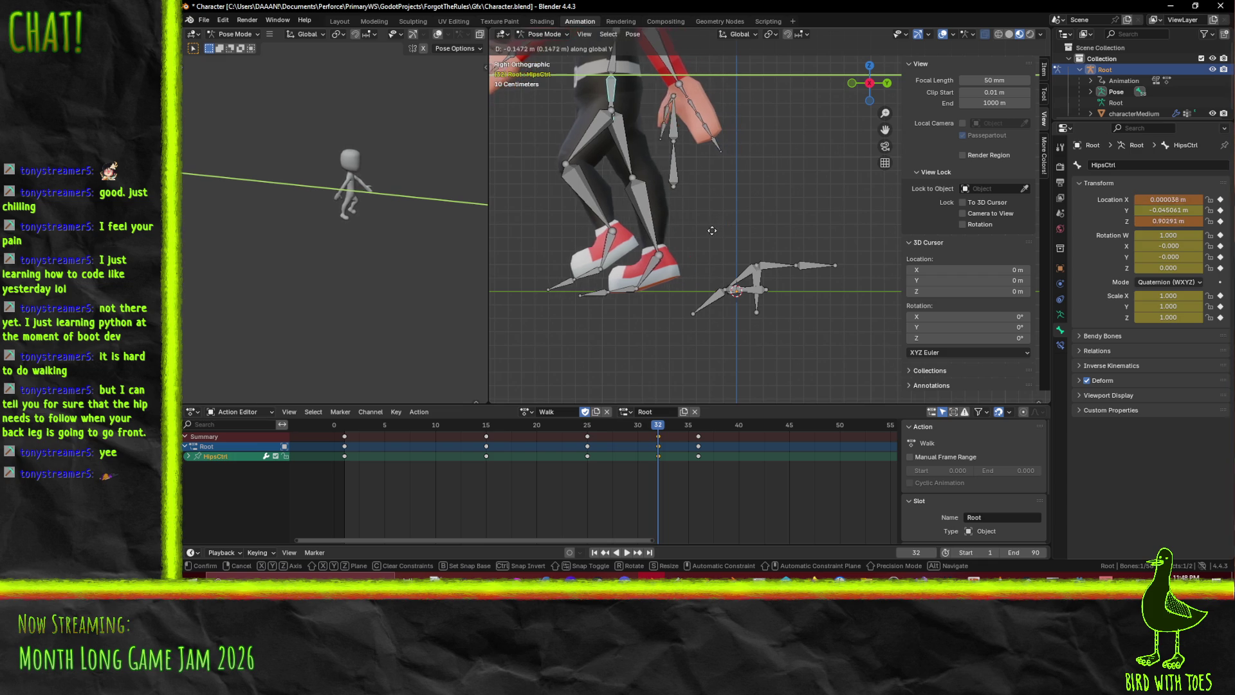
pyautogui.click(708, 234)
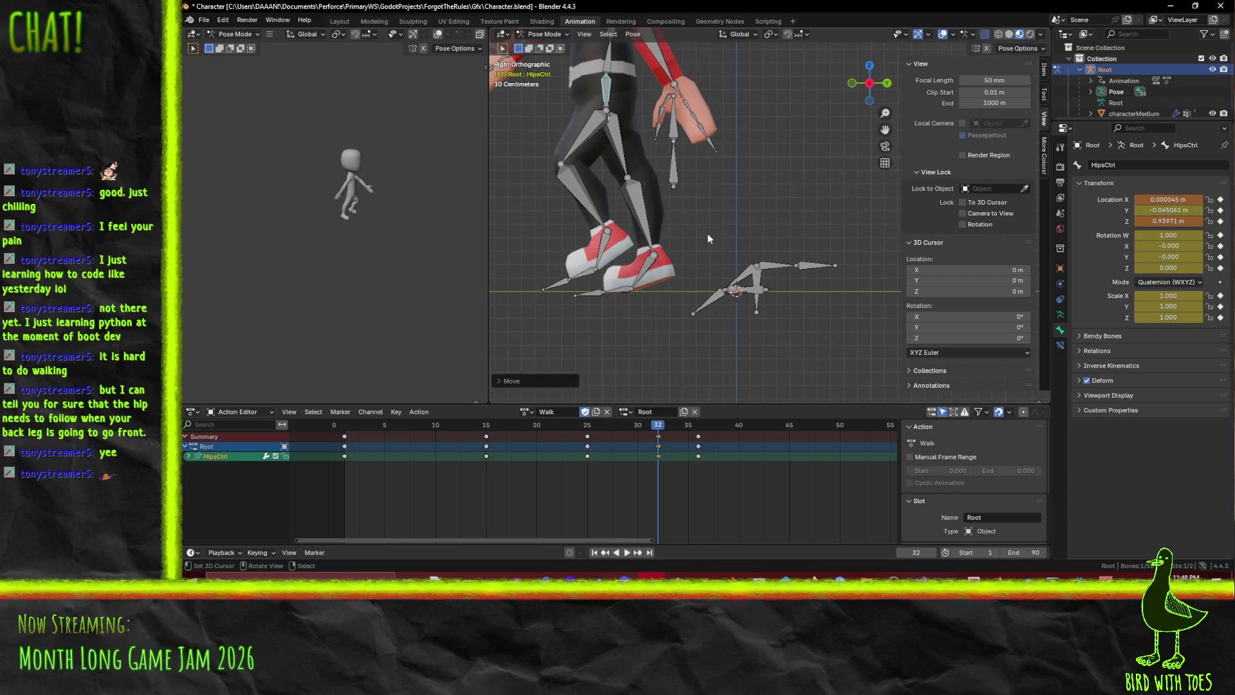
pyautogui.press('space')
pyautogui.click(600, 426)
pyautogui.moveTo(599, 426)
pyautogui.mouseDown()
pyautogui.moveTo(639, 438)
pyautogui.moveTo(419, 434)
pyautogui.moveTo(582, 431)
pyautogui.moveTo(450, 434)
pyautogui.moveTo(581, 442)
pyautogui.moveTo(561, 445)
pyautogui.moveTo(589, 456)
pyautogui.moveTo(558, 450)
pyautogui.moveTo(589, 459)
pyautogui.mouseUp()
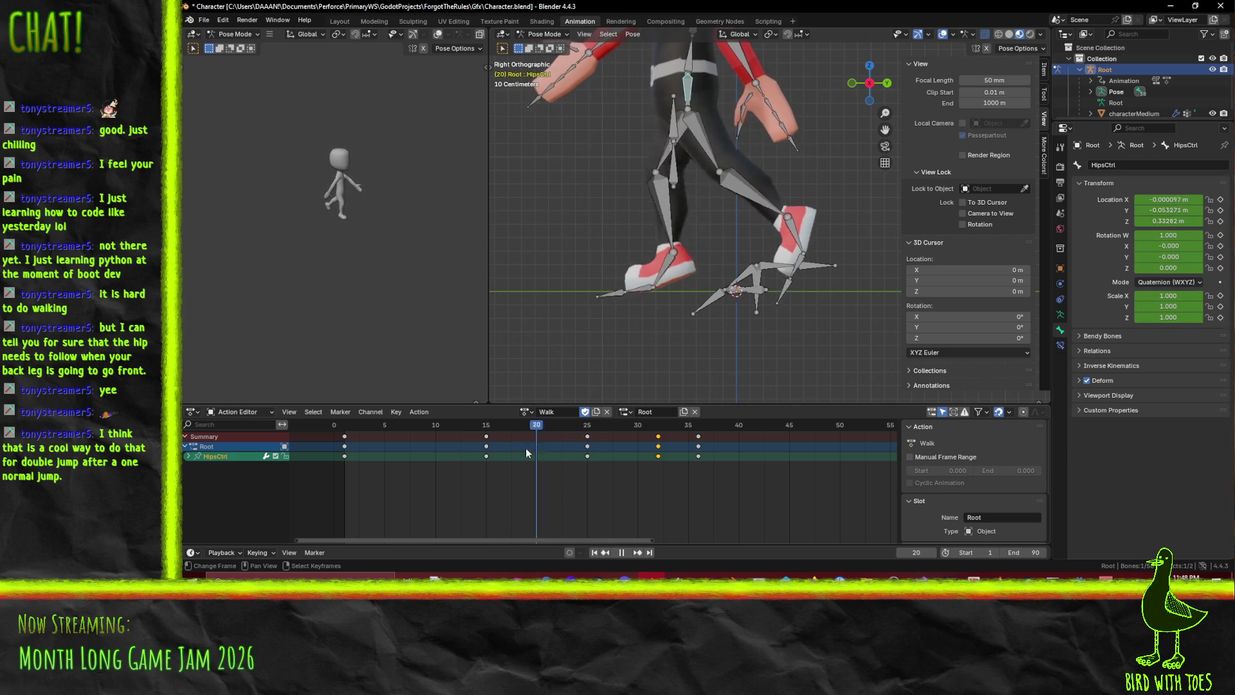
# Undo the frame-32 hip raise, returning HipsCtrl to about 0.40 m, and select HipsCtrl
pyautogui.press('space')
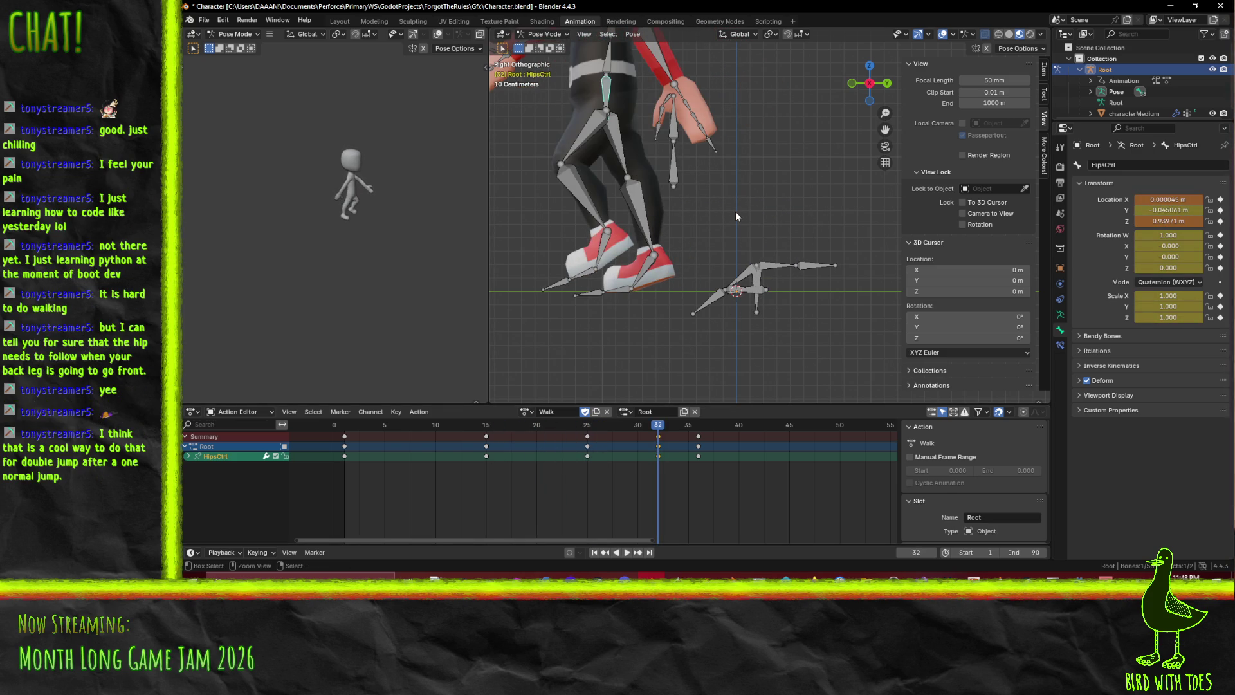
pyautogui.hotkey('ctrl', 'z')
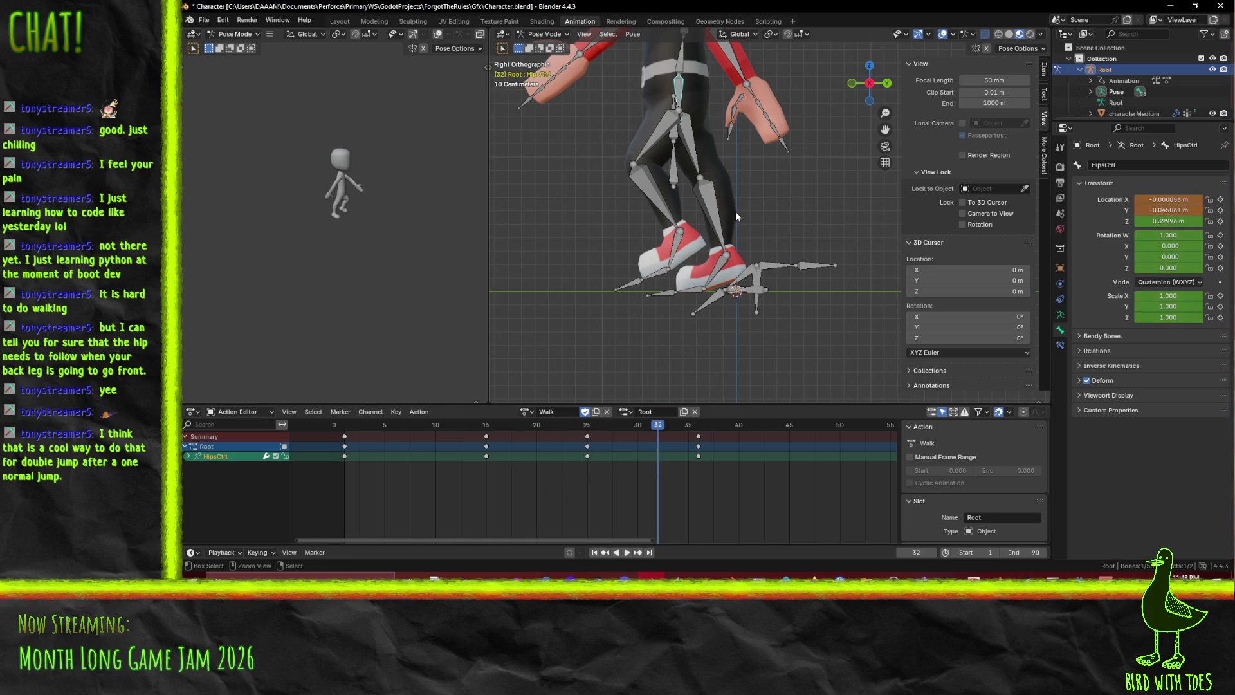
pyautogui.hotkey('ctrl', 'z')
pyautogui.hotkey('ctrl', 'z')
pyautogui.hotkey('ctrl', 'z')
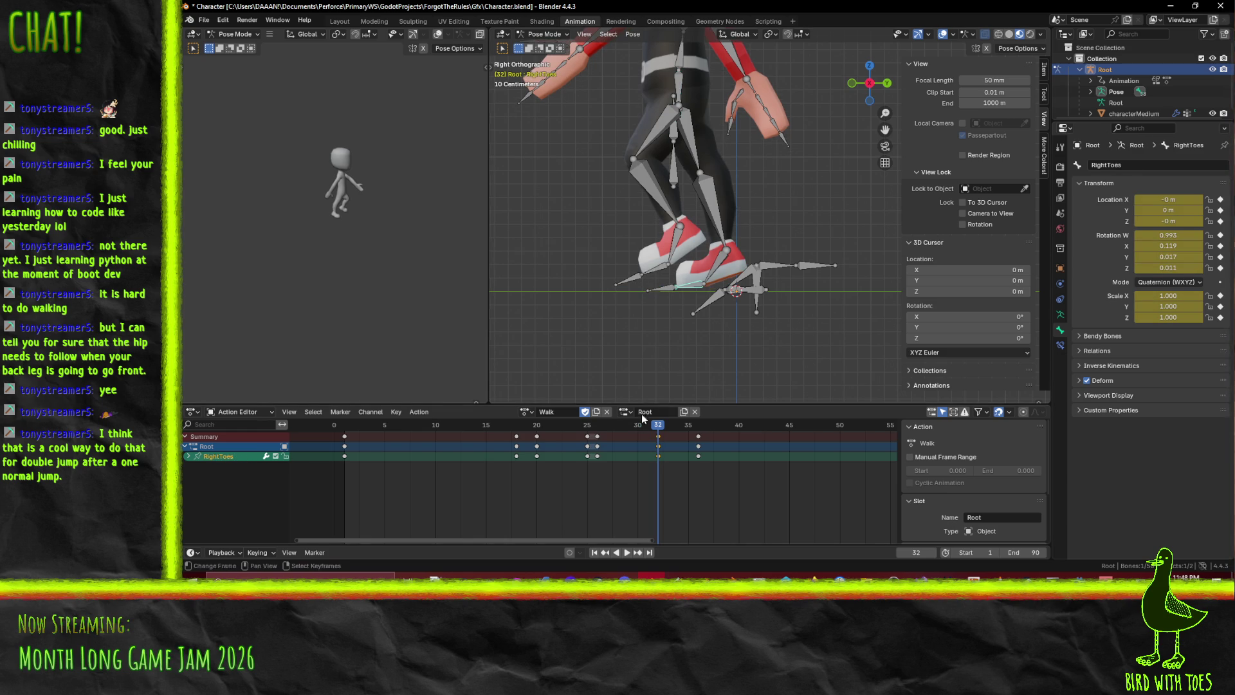
pyautogui.moveTo(697, 149)
pyautogui.mouseDown(button='middle')
pyautogui.moveTo(646, 151)
pyautogui.moveTo(705, 154)
pyautogui.moveTo(711, 128)
pyautogui.mouseUp(button='middle')
pyautogui.click(721, 160)
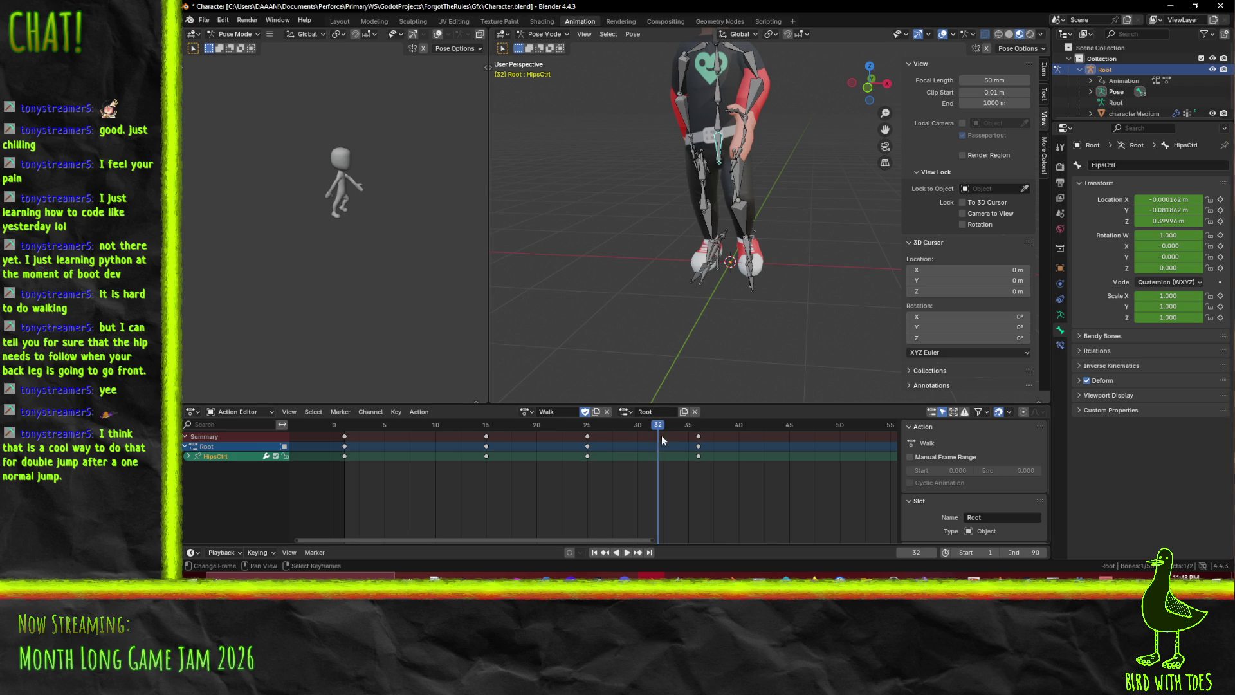
# Play the Walk action from the start, zoomed in on the legs in Right Orthographic view
pyautogui.press('space')
pyautogui.moveTo(637, 437)
pyautogui.mouseDown()
pyautogui.moveTo(334, 458)
pyautogui.moveTo(697, 458)
pyautogui.moveTo(334, 461)
pyautogui.moveTo(540, 462)
pyautogui.moveTo(423, 456)
pyautogui.moveTo(404, 477)
pyautogui.moveTo(491, 475)
pyautogui.mouseUp()
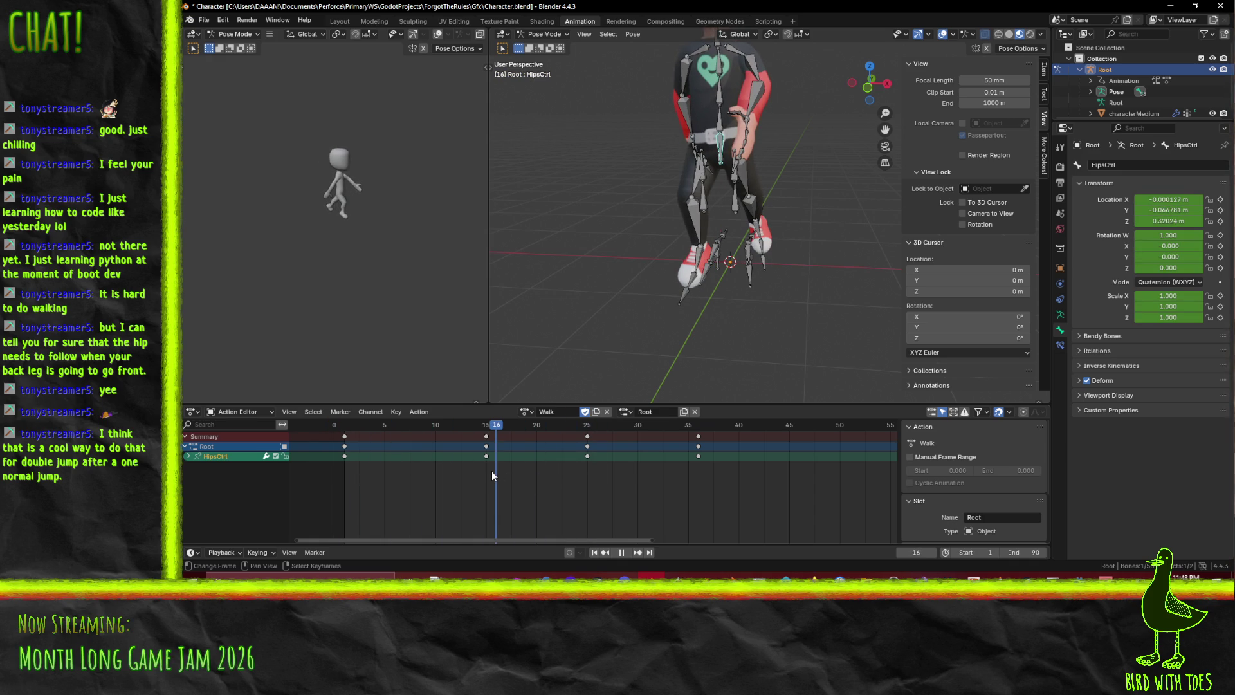
pyautogui.moveTo(703, 253); pyautogui.dragTo(701, 242, button='middle')
pyautogui.scroll(4, 700, 237)
pyautogui.press('KP_1')
pyautogui.press('KP_3')
pyautogui.scroll(2, 700, 231)
pyautogui.press('space')
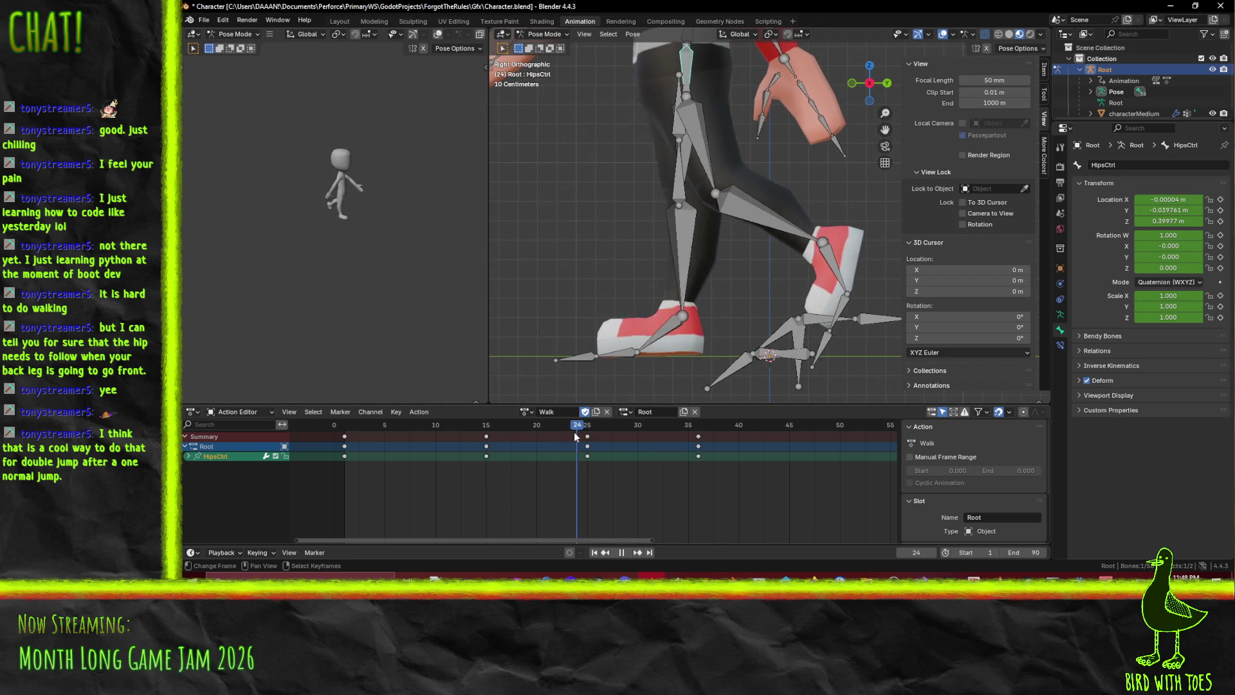
# Lift HipsCtrl along Y, key it at frame 36, and review playback around frames 19–25
pyautogui.moveTo(564, 437); pyautogui.dragTo(699, 435)
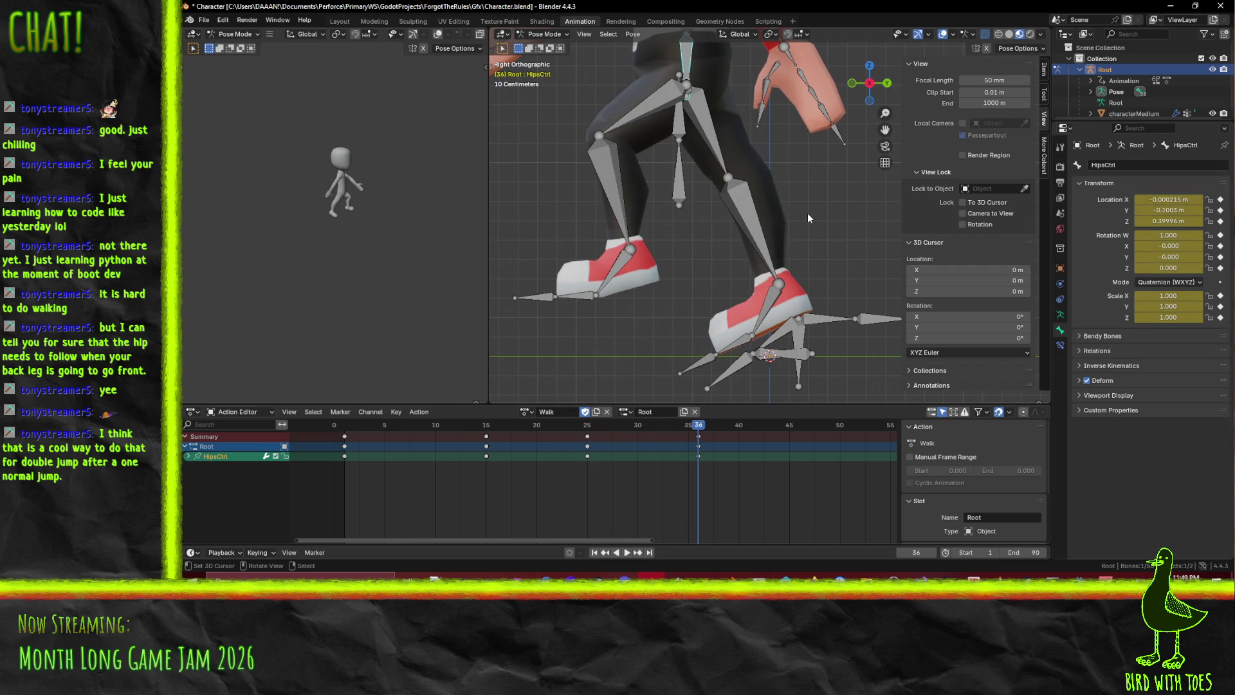
pyautogui.press('g')
pyautogui.press('y')
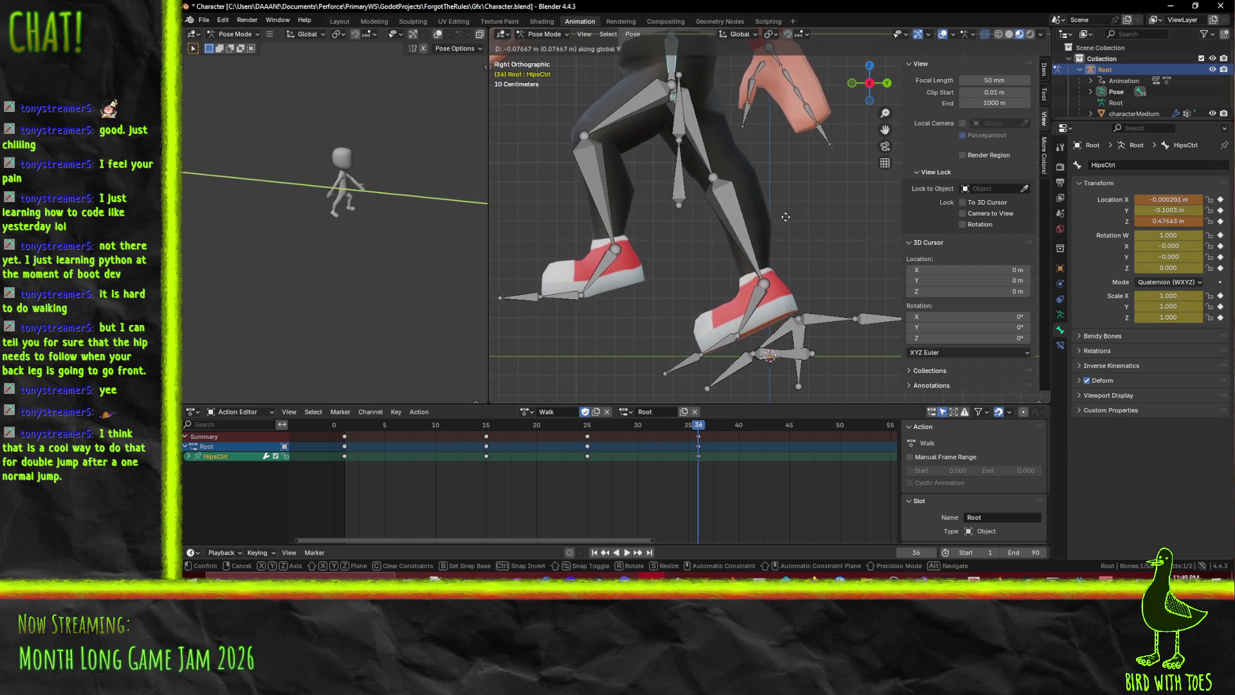
pyautogui.click(711, 234)
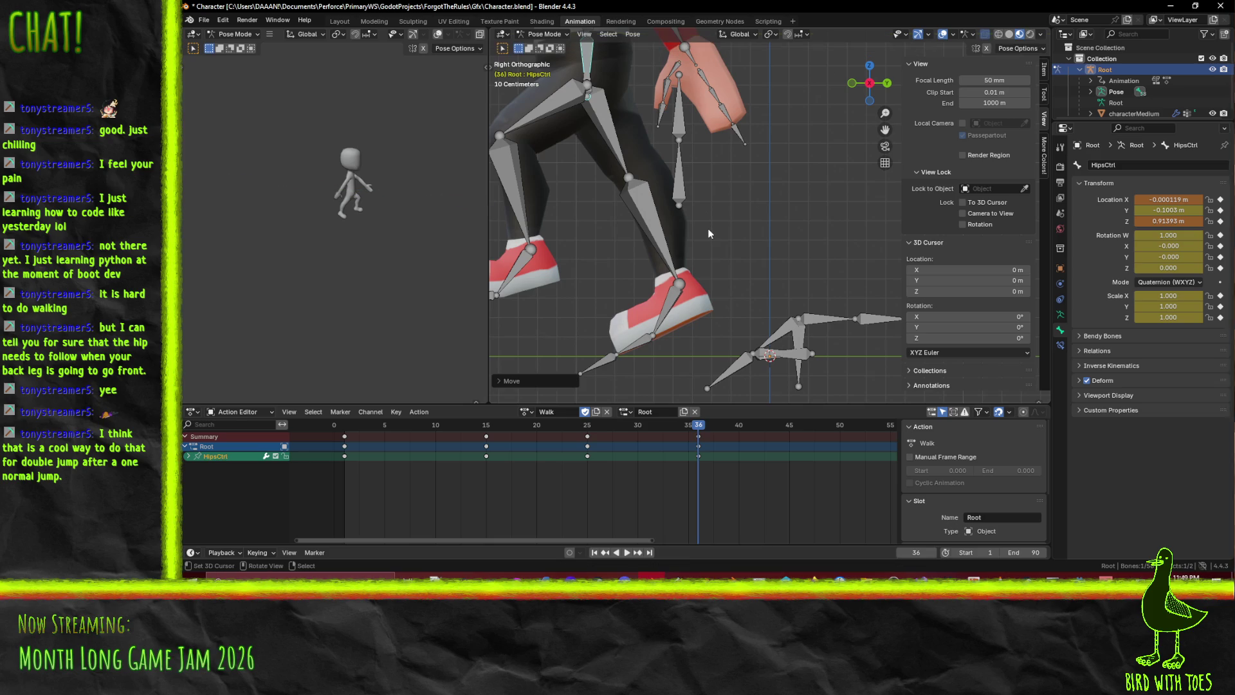
pyautogui.press('i')
pyautogui.hotkey('shift', 'ctrl', 'space')
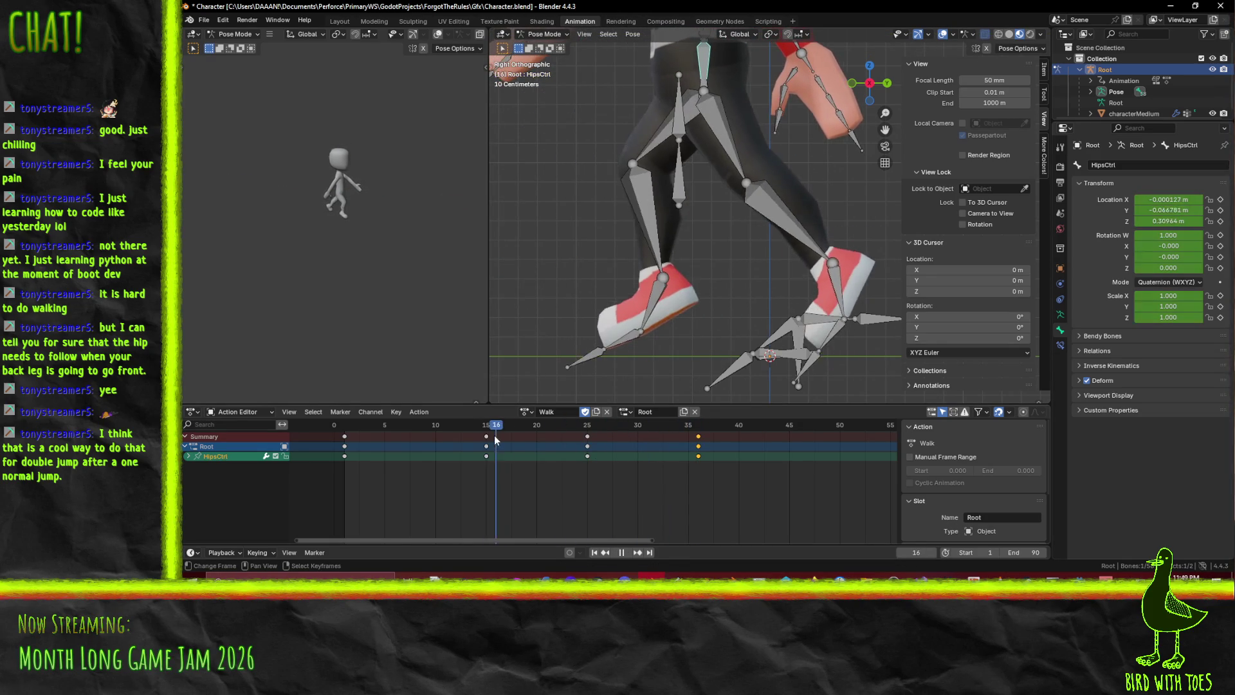
pyautogui.moveTo(534, 441)
pyautogui.mouseDown()
pyautogui.moveTo(604, 438)
pyautogui.moveTo(578, 442)
pyautogui.moveTo(591, 442)
pyautogui.mouseUp()
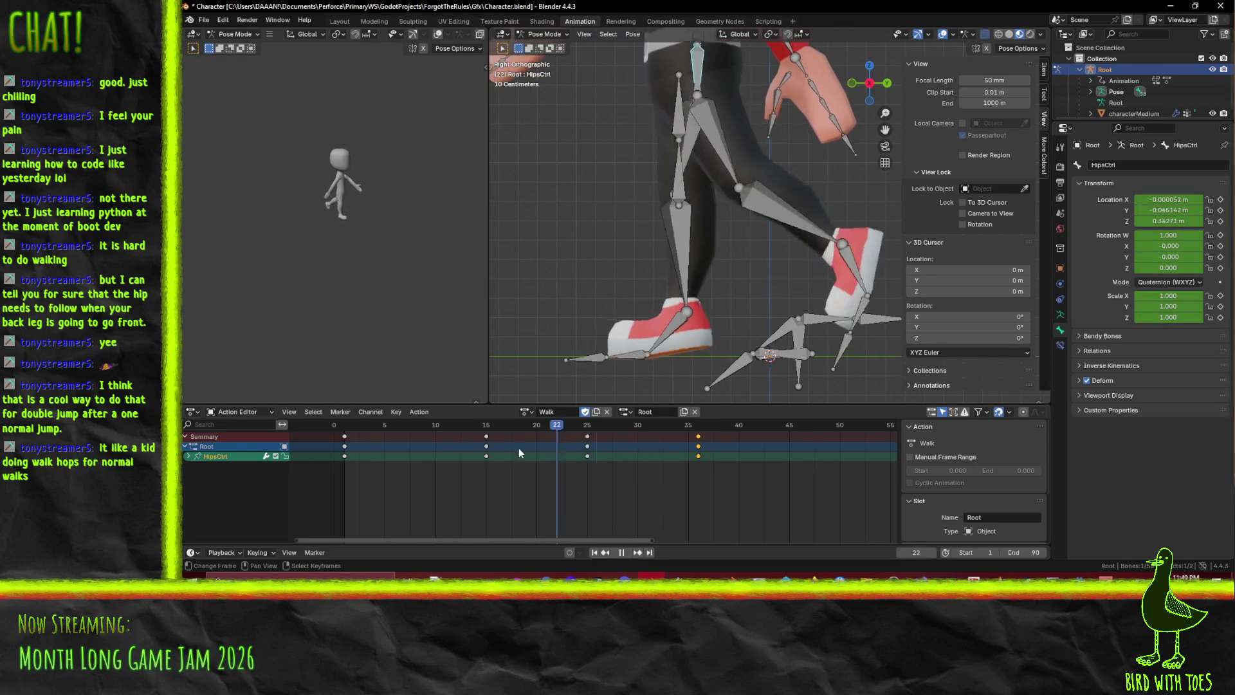
pyautogui.press('space')
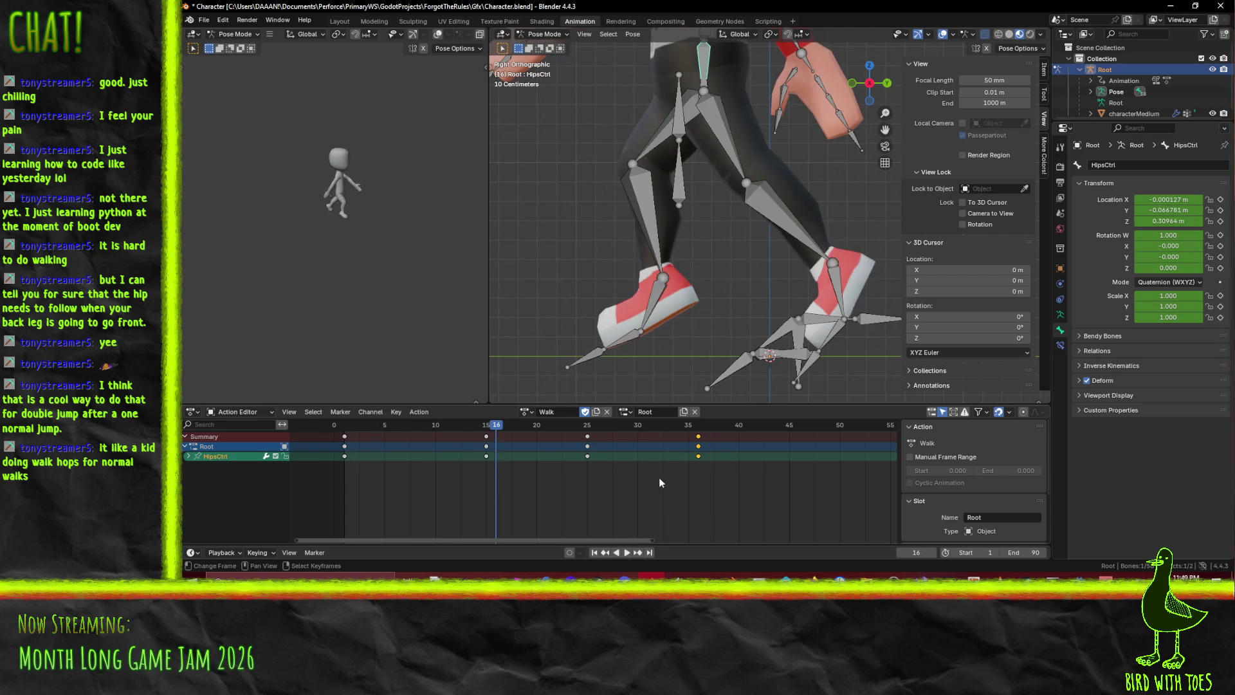
# Replay from frame 25 and re-key a readjusted HipsCtrl height at frame 36
pyautogui.hotkey('ctrl', 'g')
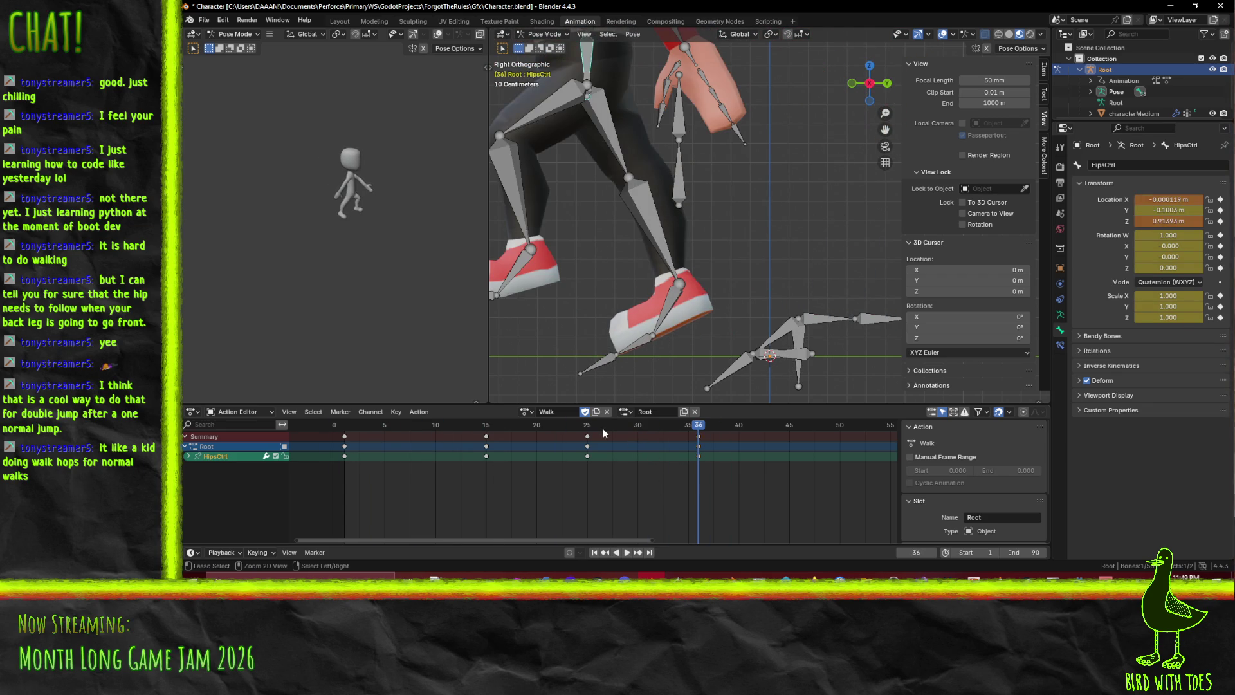
pyautogui.press('space')
pyautogui.press('space')
pyautogui.moveTo(700, 436); pyautogui.dragTo(587, 435)
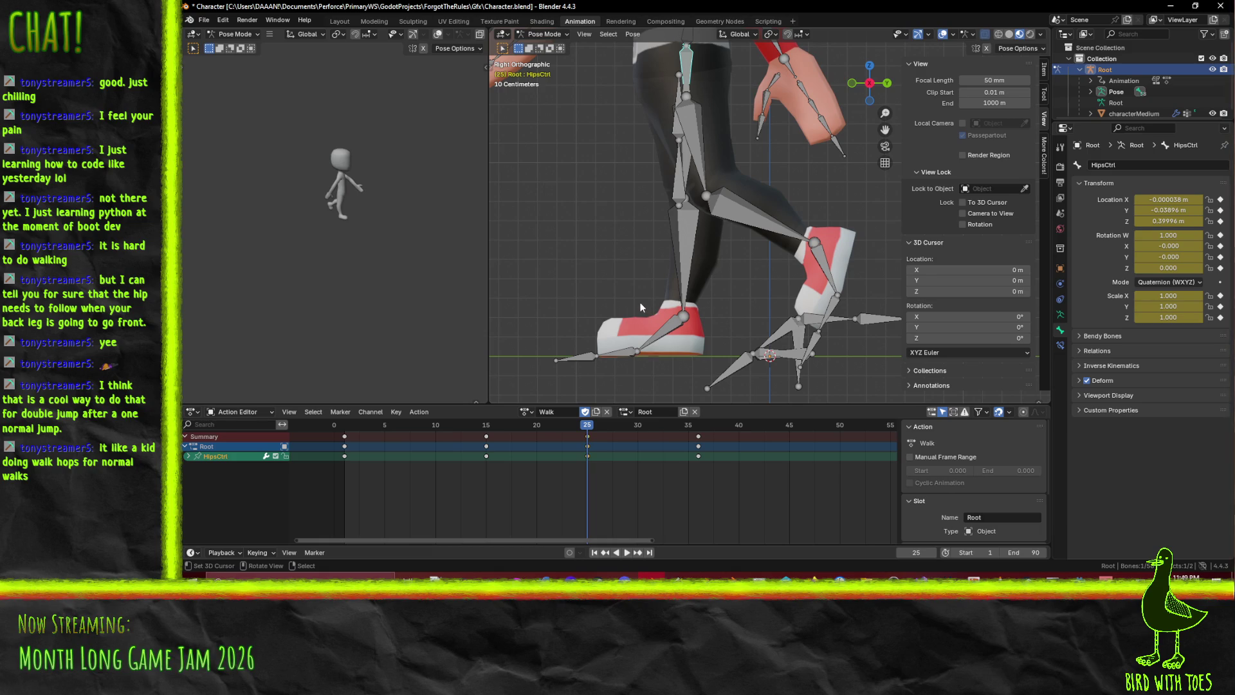
pyautogui.press('space')
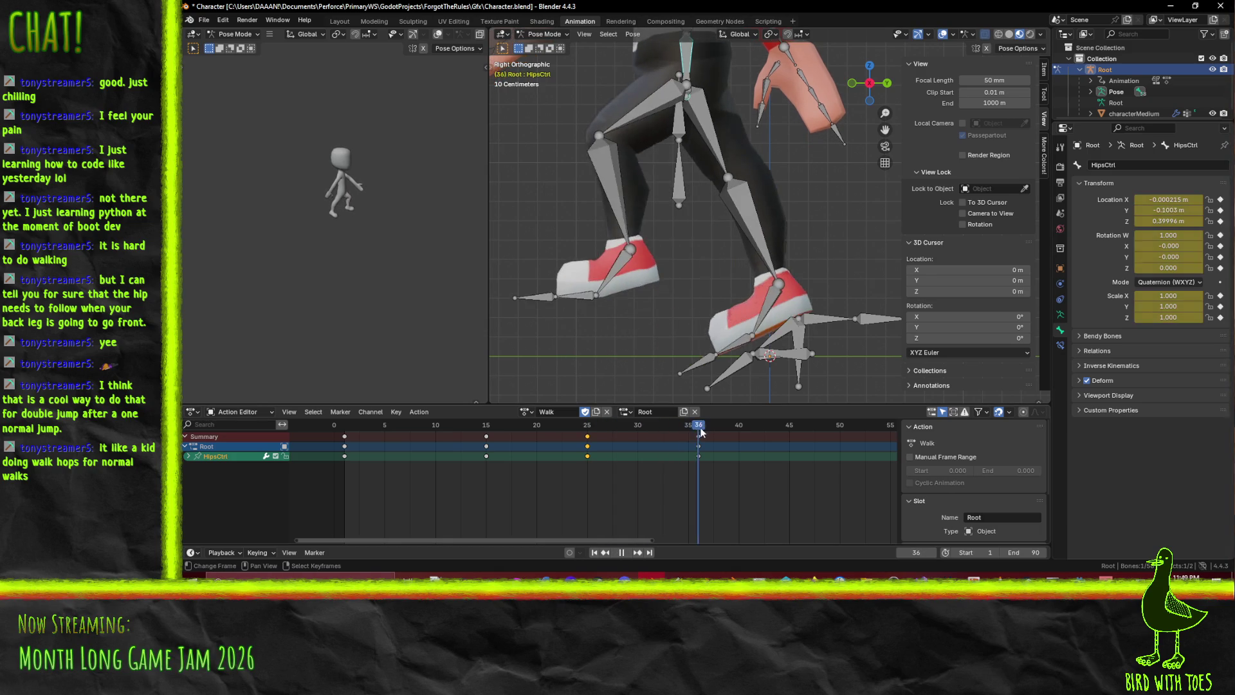
pyautogui.press('space')
pyautogui.press('g')
pyautogui.press('y')
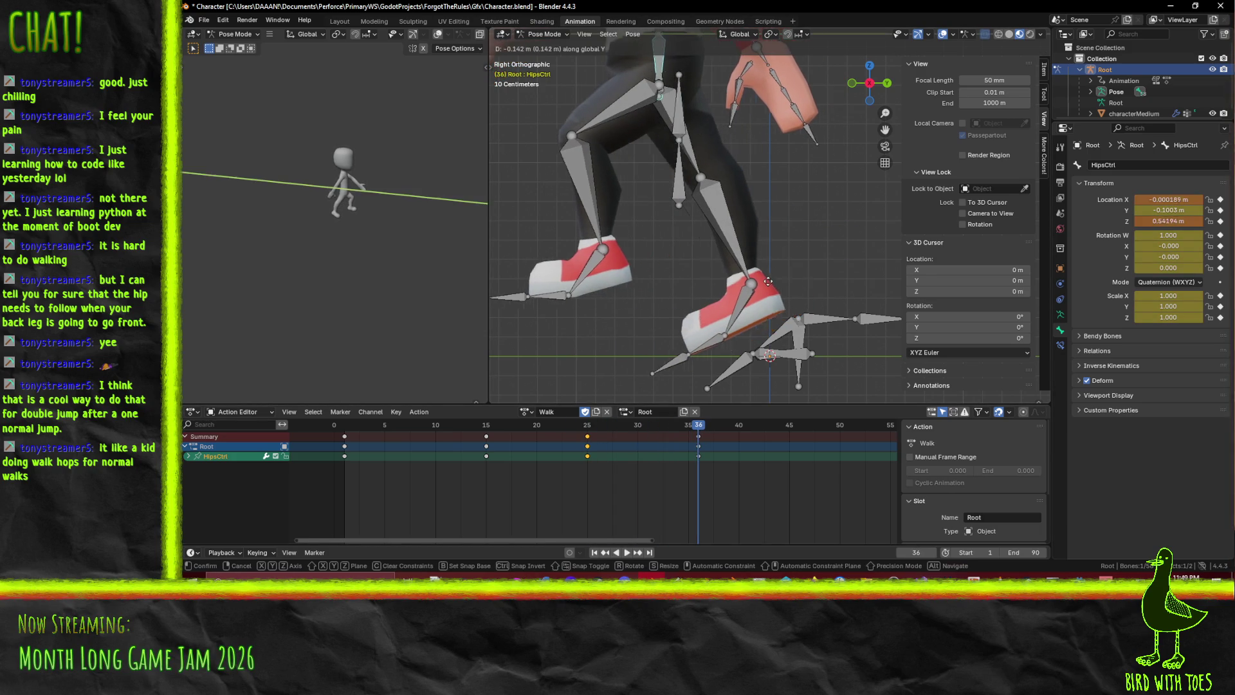
pyautogui.click(720, 286)
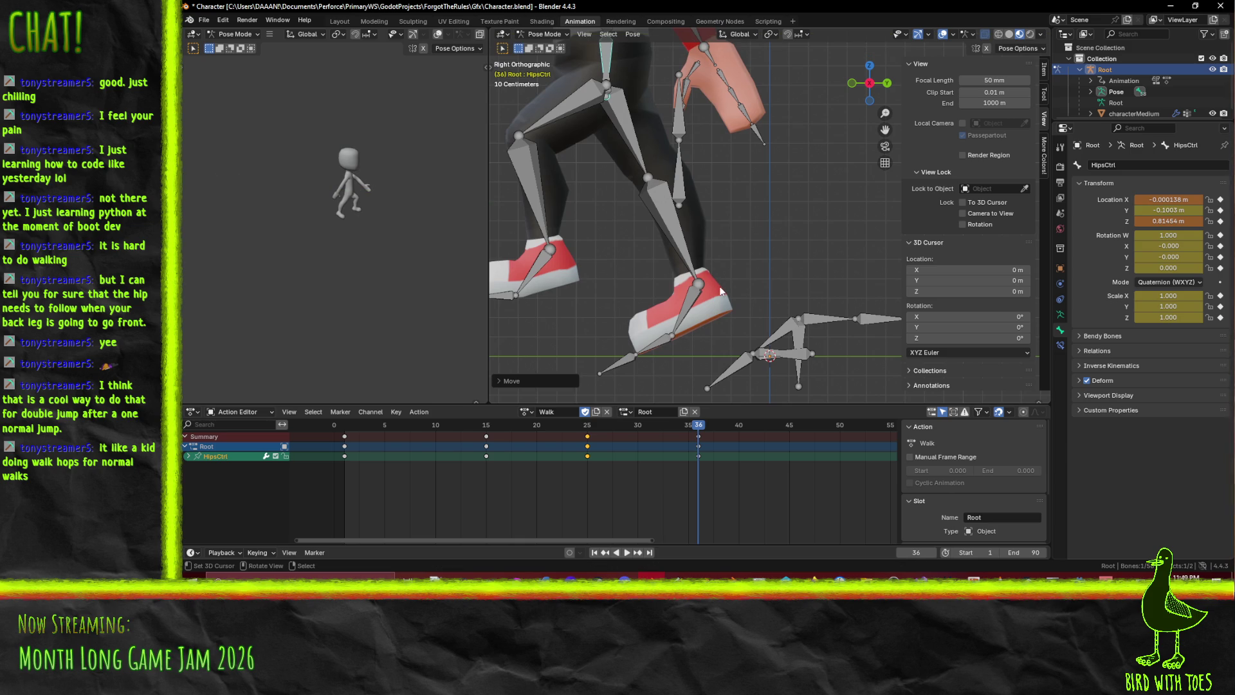
pyautogui.press('i')
# Nudge HipsCtrl to about 1.02 m at frame 36 and replay from frame 18
pyautogui.moveTo(698, 435); pyautogui.dragTo(569, 430)
pyautogui.press('space')
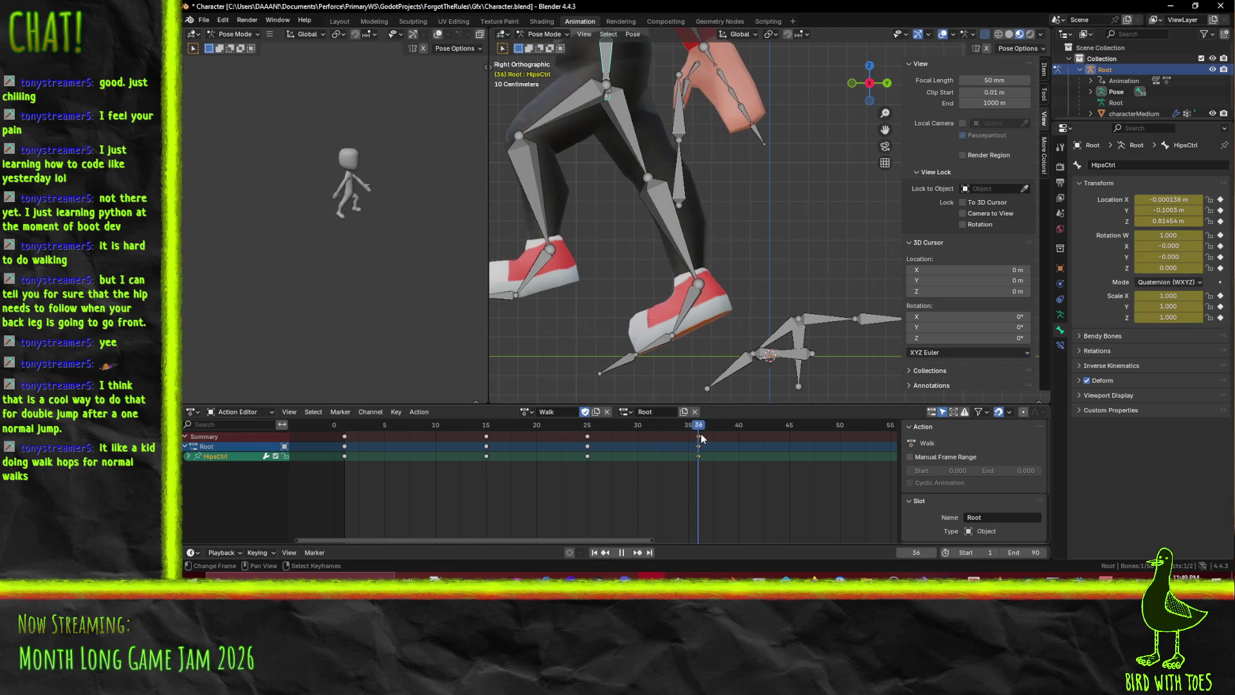
pyautogui.press('space')
pyautogui.press('g')
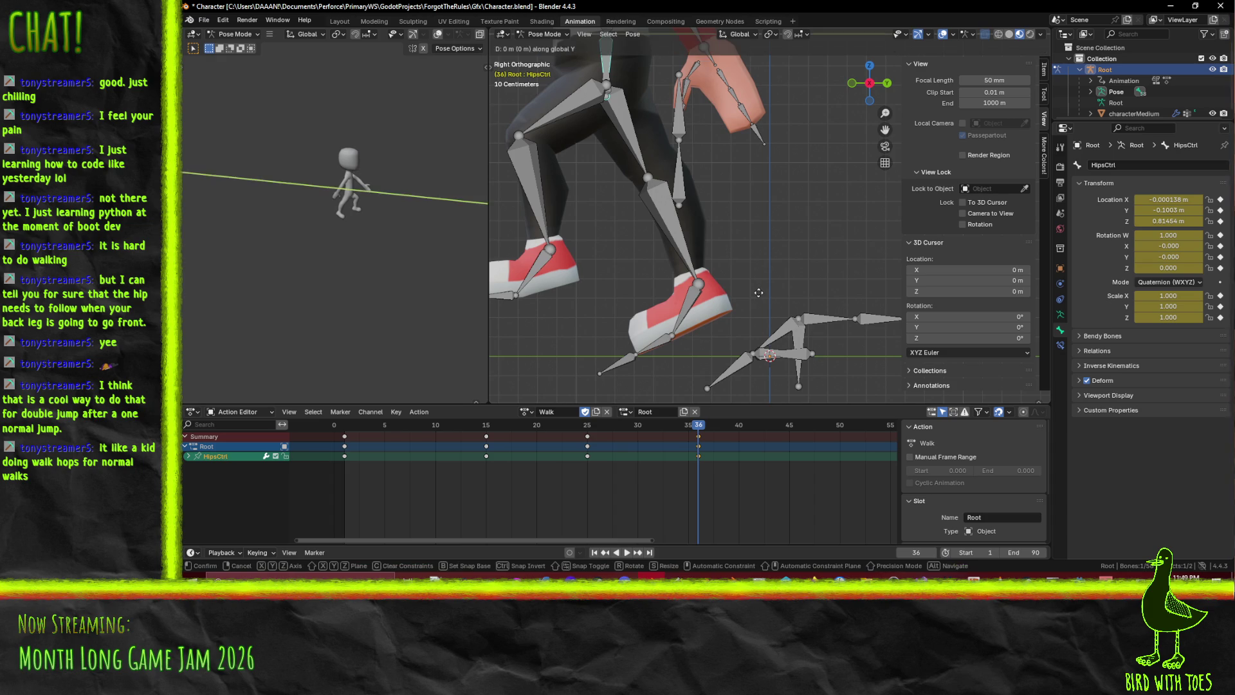
pyautogui.press('y')
pyautogui.click(719, 300)
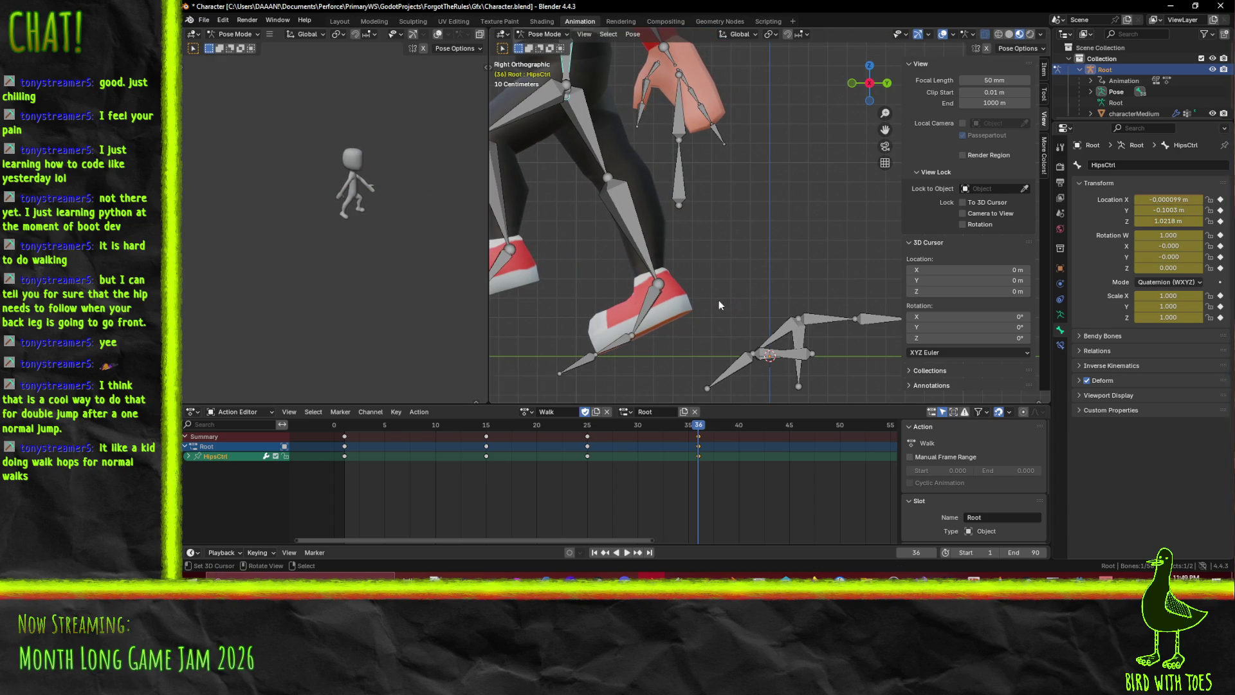
pyautogui.moveTo(695, 450)
pyautogui.mouseDown()
pyautogui.moveTo(613, 432)
pyautogui.moveTo(453, 431)
pyautogui.moveTo(680, 442)
pyautogui.moveTo(557, 438)
pyautogui.moveTo(679, 444)
pyautogui.moveTo(585, 445)
pyautogui.moveTo(637, 445)
pyautogui.mouseUp()
pyautogui.press('space')
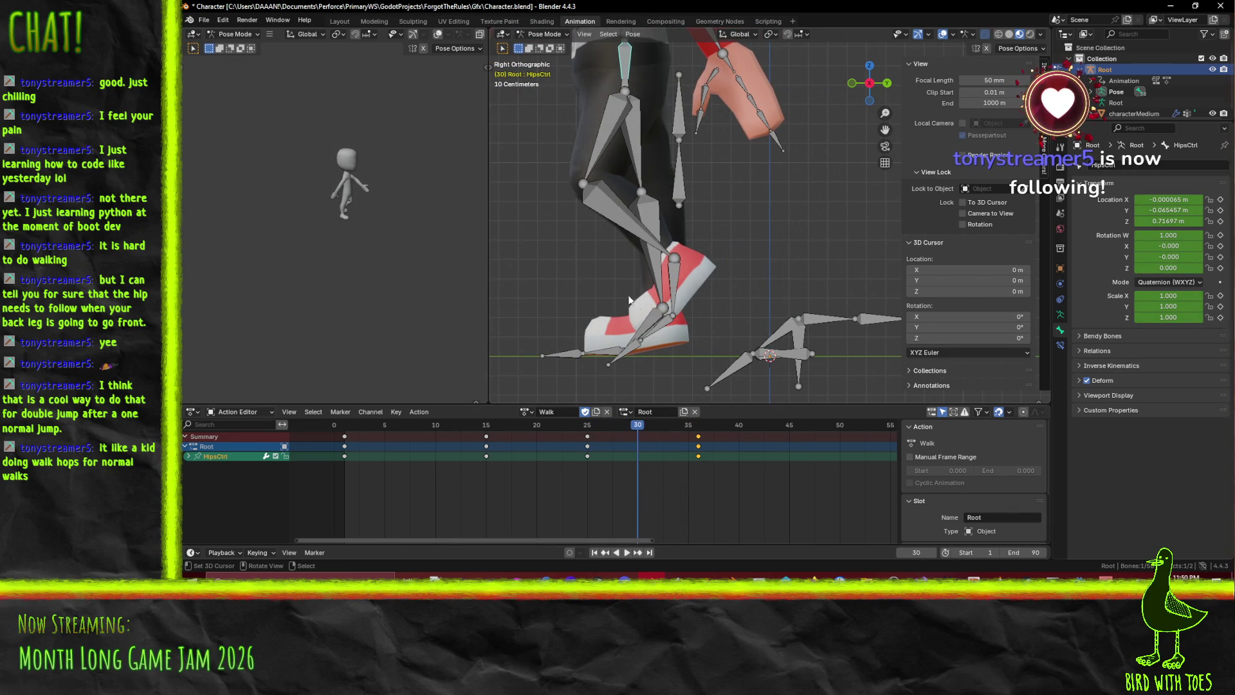
# Raise and key HipsCtrl at frame 30, then play and scrub frames 22–25
pyautogui.press('g')
pyautogui.press('y')
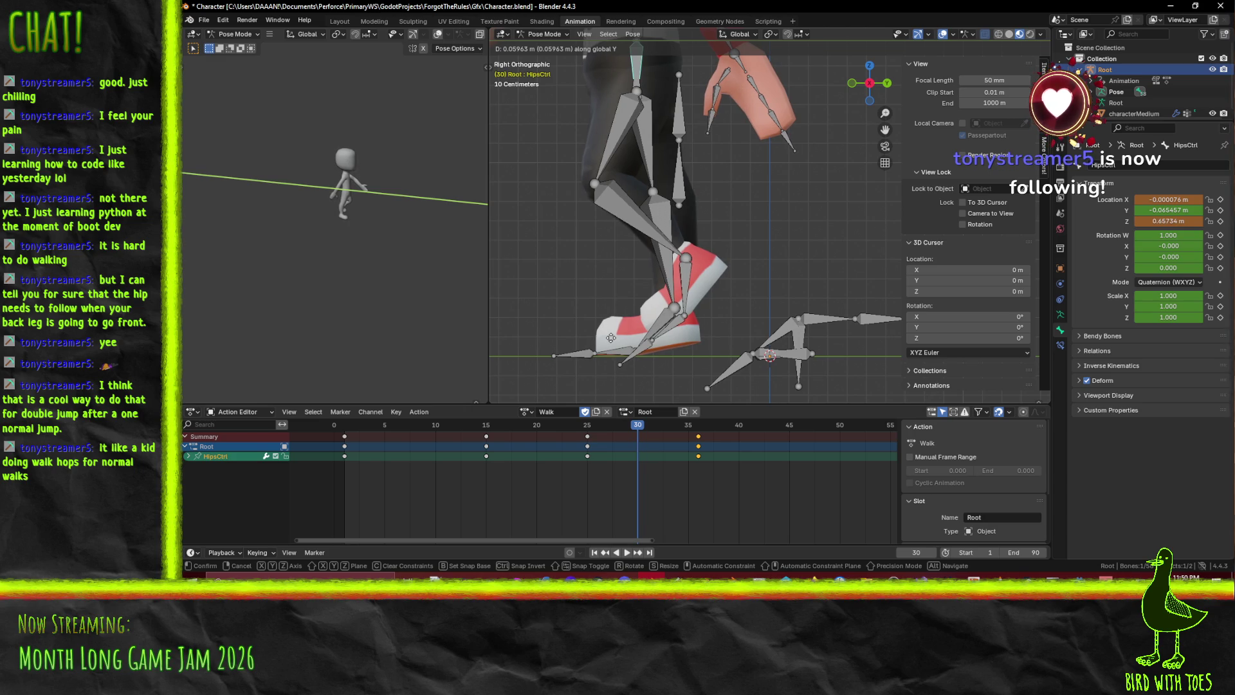
pyautogui.click(611, 338)
pyautogui.press('i')
pyautogui.press('space')
pyautogui.click(604, 427)
pyautogui.moveTo(604, 427)
pyautogui.mouseDown()
pyautogui.moveTo(561, 429)
pyautogui.moveTo(631, 447)
pyautogui.moveTo(619, 444)
pyautogui.mouseUp()
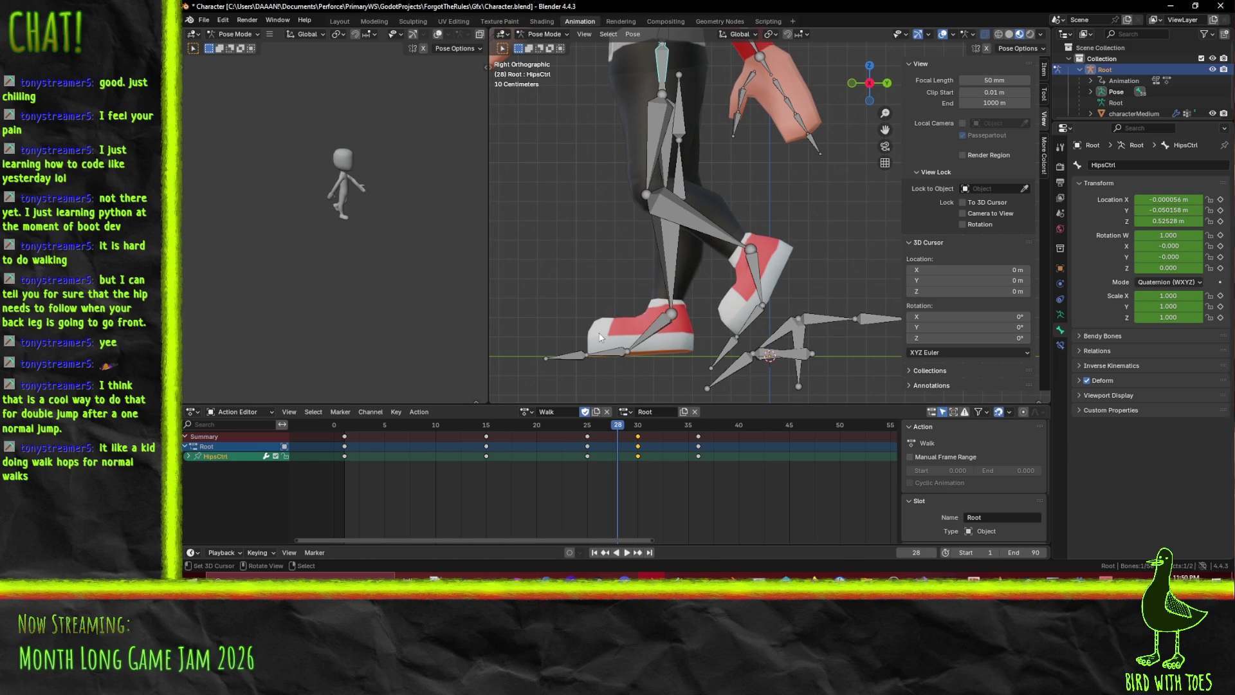
# Key HipsCtrl at frame 28 at about 0.48 m and scrub ahead to frame 36
pyautogui.press('g')
pyautogui.press('y')
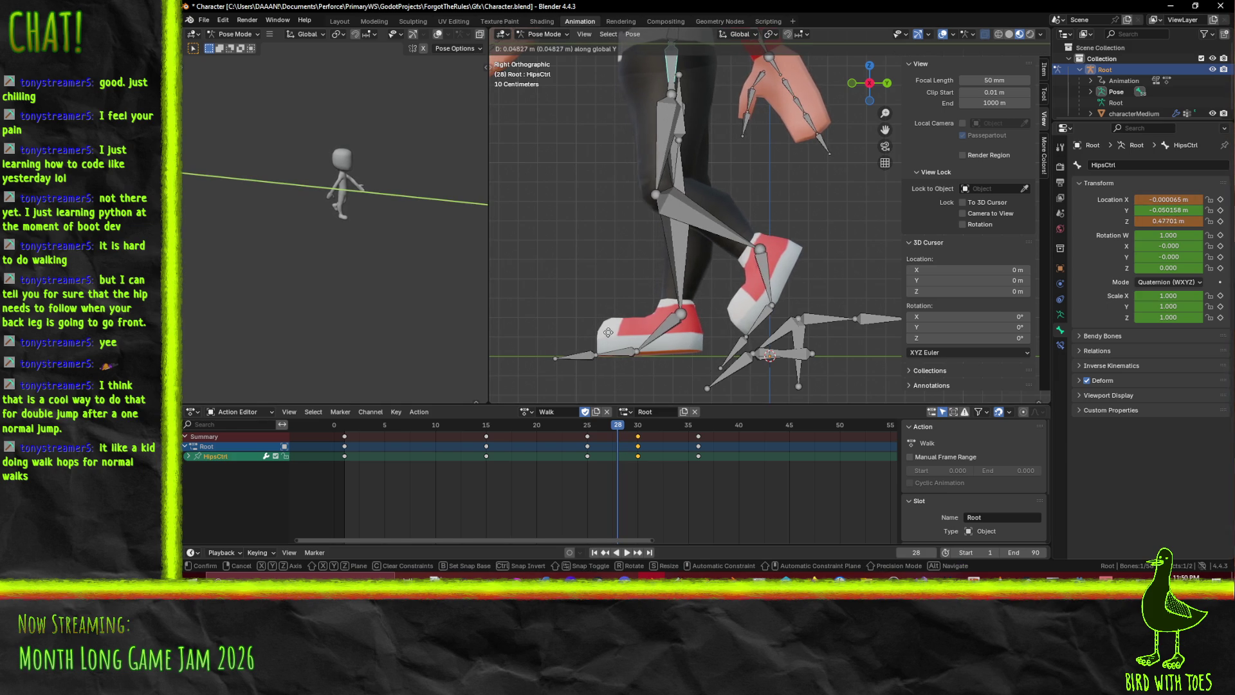
pyautogui.click(606, 330)
pyautogui.press('i')
pyautogui.click(598, 427)
pyautogui.press('space')
pyautogui.moveTo(597, 427)
pyautogui.mouseDown()
pyautogui.moveTo(699, 434)
pyautogui.moveTo(434, 431)
pyautogui.mouseUp()
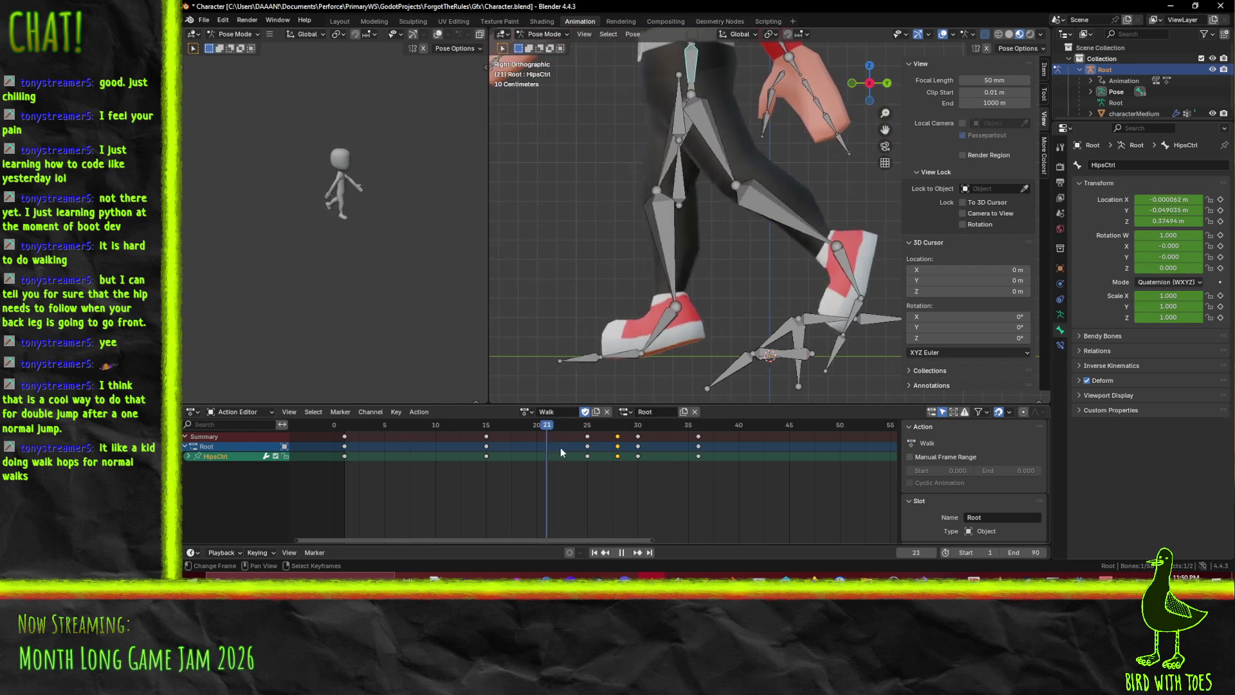
# Scrub the hop between frames 12 and 32, orbiting, then return to right orthographic view
pyautogui.click(434, 441)
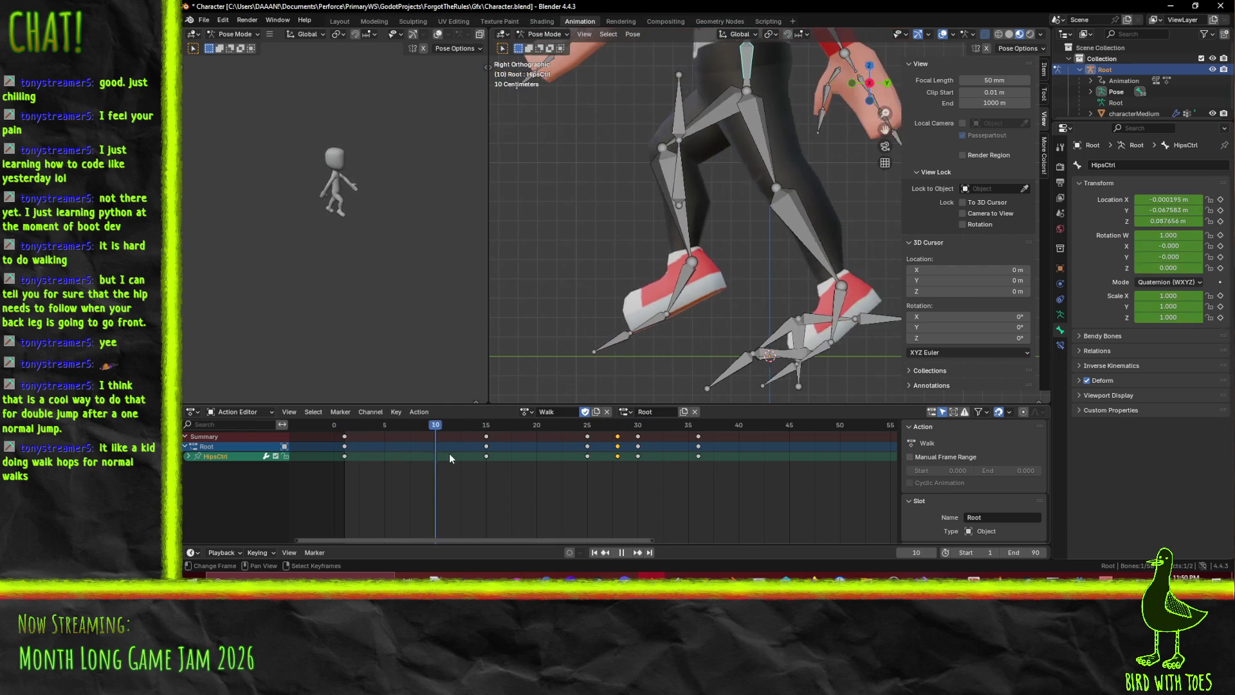
pyautogui.moveTo(496, 454); pyautogui.dragTo(685, 458)
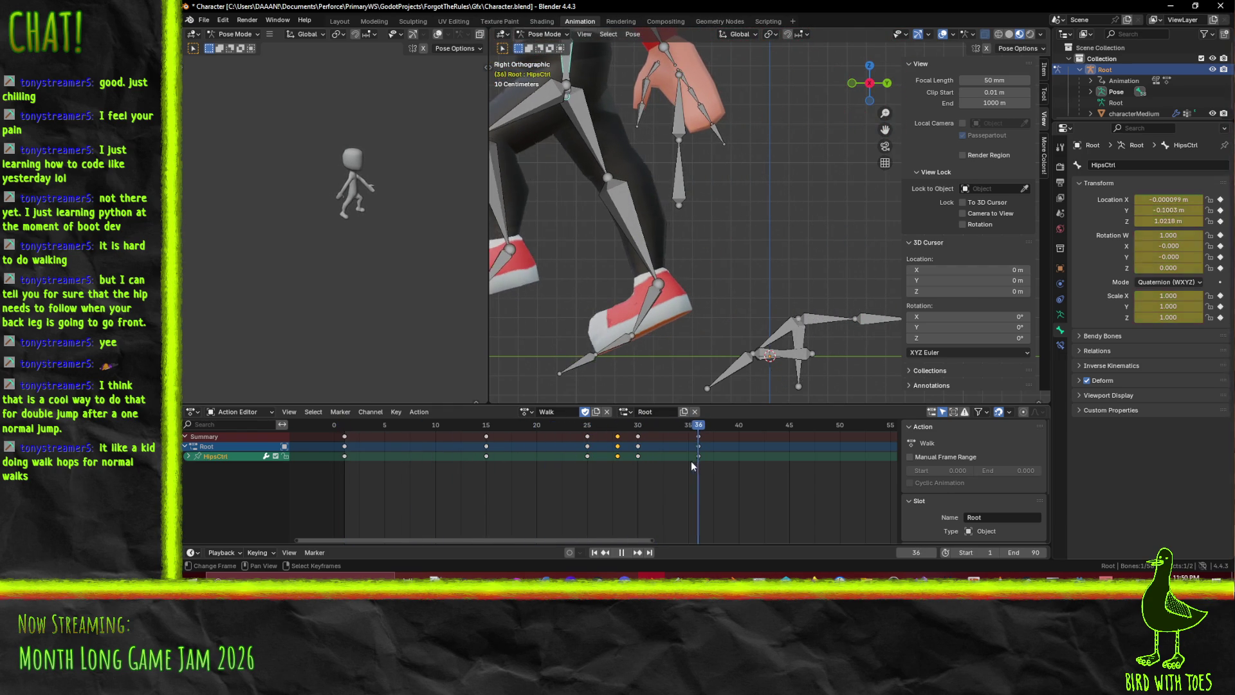
pyautogui.press('space')
pyautogui.scroll(-6, 747, 307)
pyautogui.moveTo(727, 272)
pyautogui.mouseDown(button='middle')
pyautogui.moveTo(734, 279)
pyautogui.moveTo(640, 299)
pyautogui.mouseUp(button='middle')
pyautogui.moveTo(695, 431)
pyautogui.mouseDown()
pyautogui.moveTo(716, 431)
pyautogui.moveTo(333, 433)
pyautogui.moveTo(692, 453)
pyautogui.moveTo(527, 474)
pyautogui.moveTo(700, 453)
pyautogui.mouseUp()
pyautogui.moveTo(713, 341)
pyautogui.mouseDown(button='middle')
pyautogui.moveTo(658, 275)
pyautogui.moveTo(739, 270)
pyautogui.moveTo(774, 307)
pyautogui.moveTo(830, 309)
pyautogui.mouseUp(button='middle')
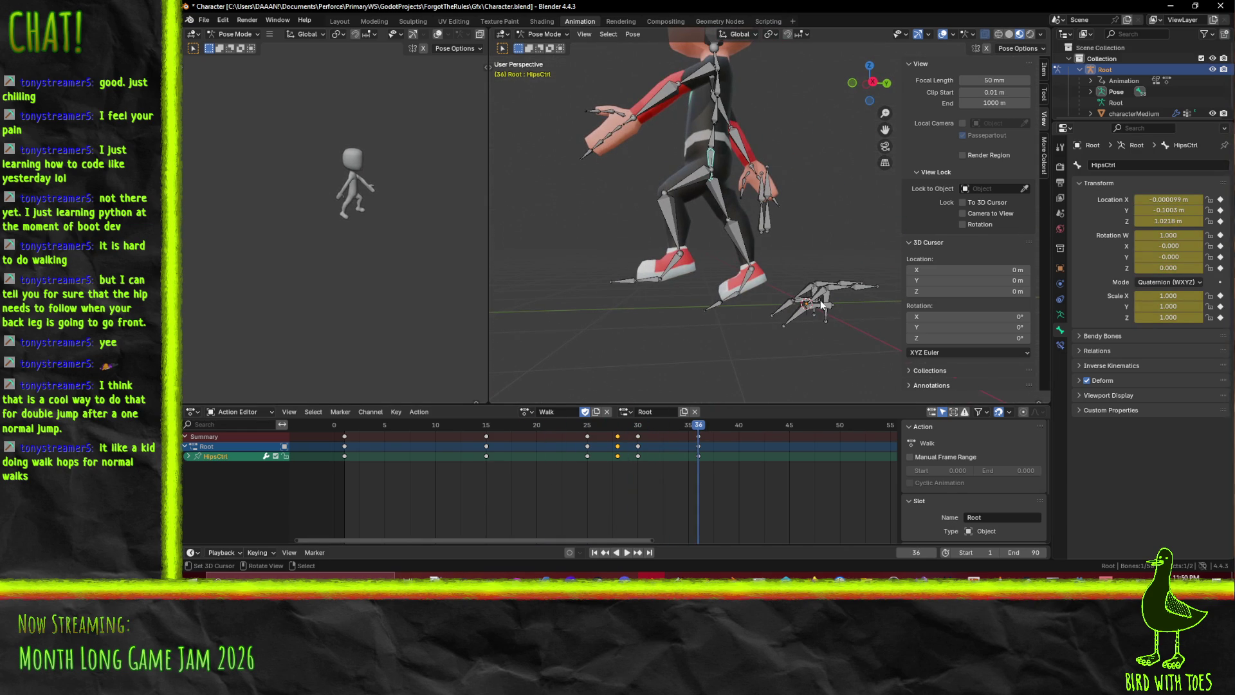
pyautogui.press('KP_3')
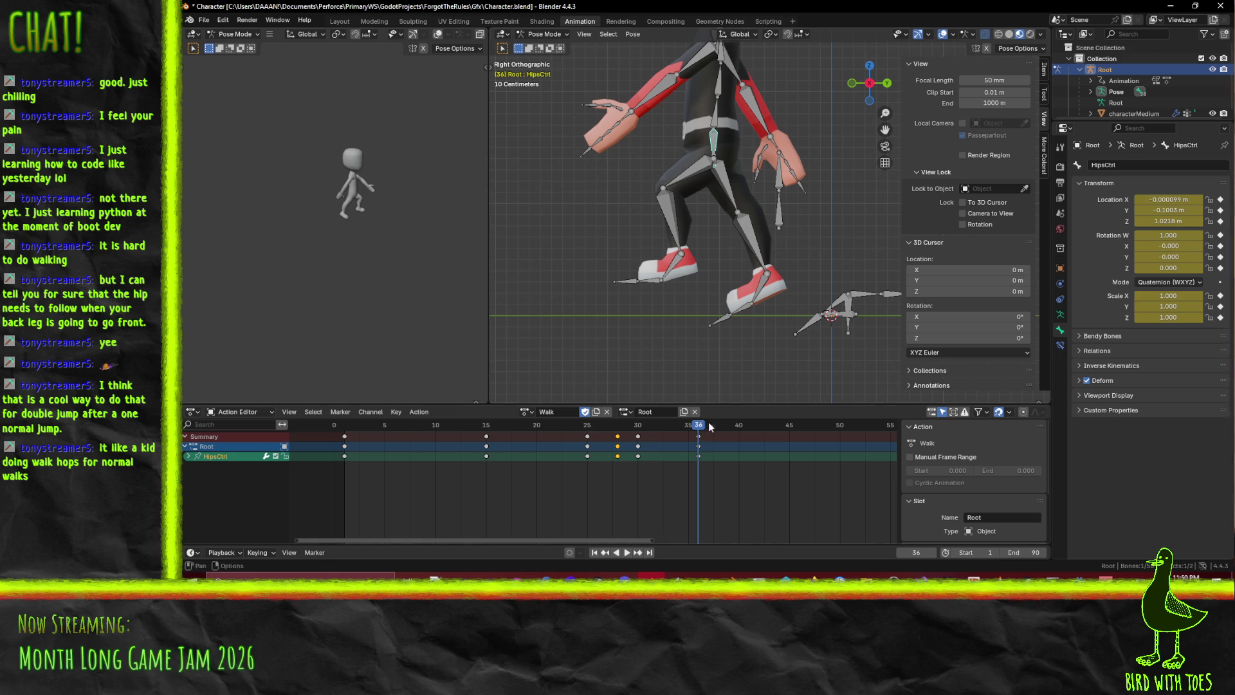
# Play the Walk action, jumping between frames 1 and 36
pyautogui.click(344, 429)
pyautogui.press('space')
pyautogui.moveTo(344, 432); pyautogui.dragTo(345, 437)
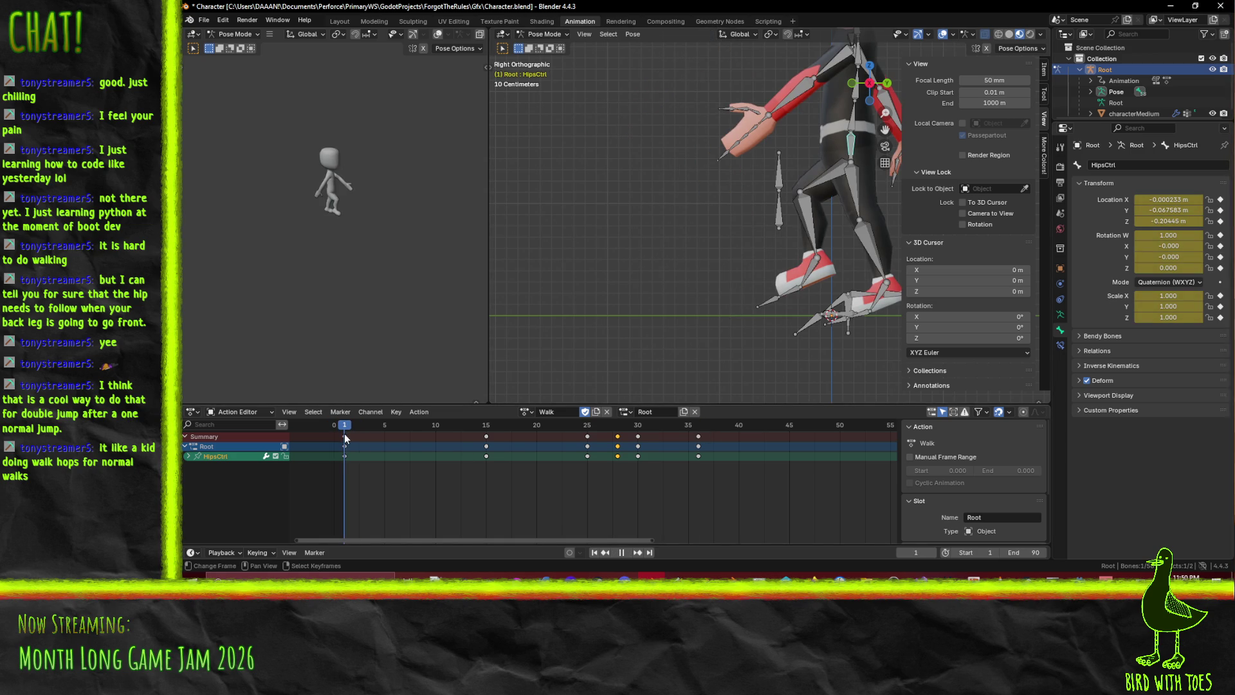
pyautogui.click(701, 429)
pyautogui.press('space')
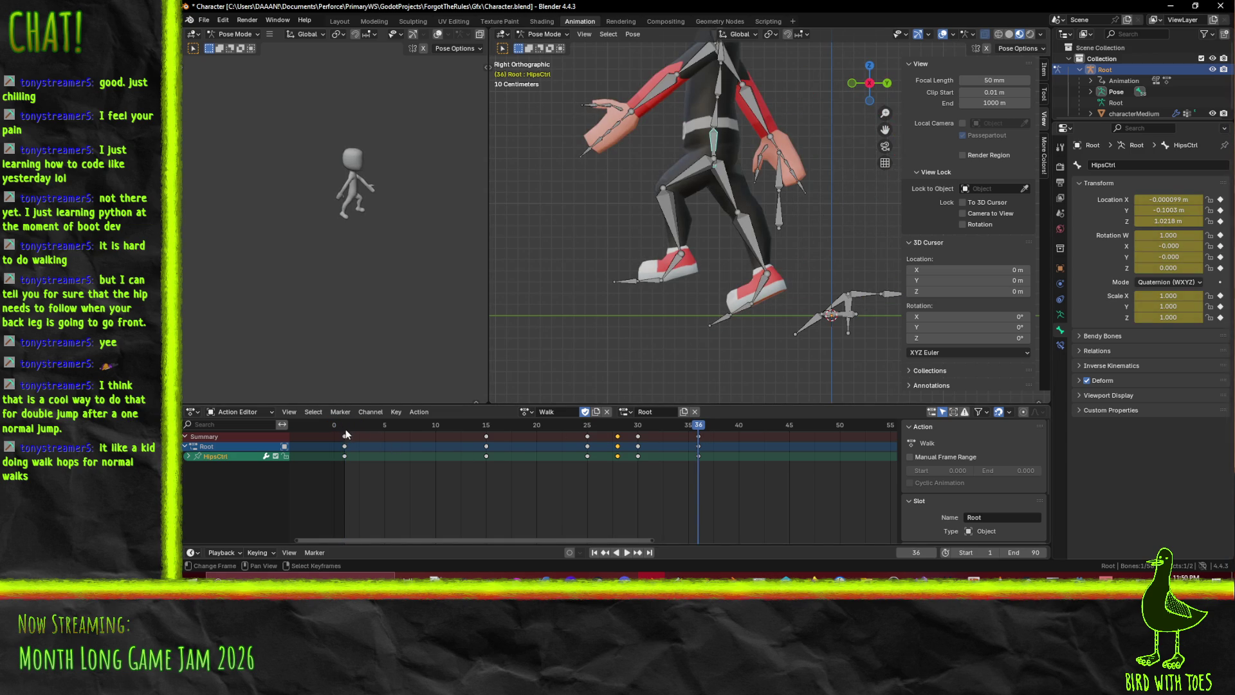
pyautogui.click(346, 435)
pyautogui.click(698, 435)
# Reframe the side view on the legs and replay from frames 1, 36 and 15
pyautogui.moveTo(782, 304)
pyautogui.keyDown('shift'); pyautogui.mouseDown(button='middle')
pyautogui.moveTo(769, 280)
pyautogui.moveTo(643, 274)
pyautogui.moveTo(623, 286)
pyautogui.mouseUp(button='middle'); pyautogui.keyUp('shift')
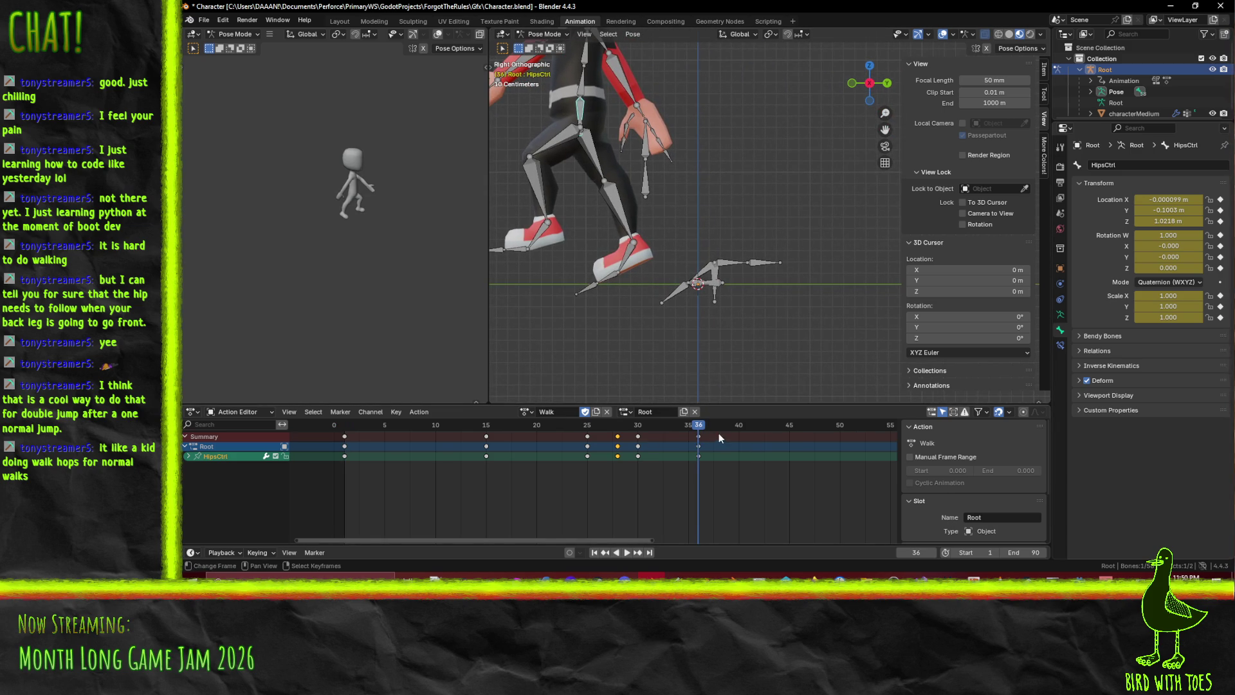
pyautogui.click(345, 426)
pyautogui.press('space')
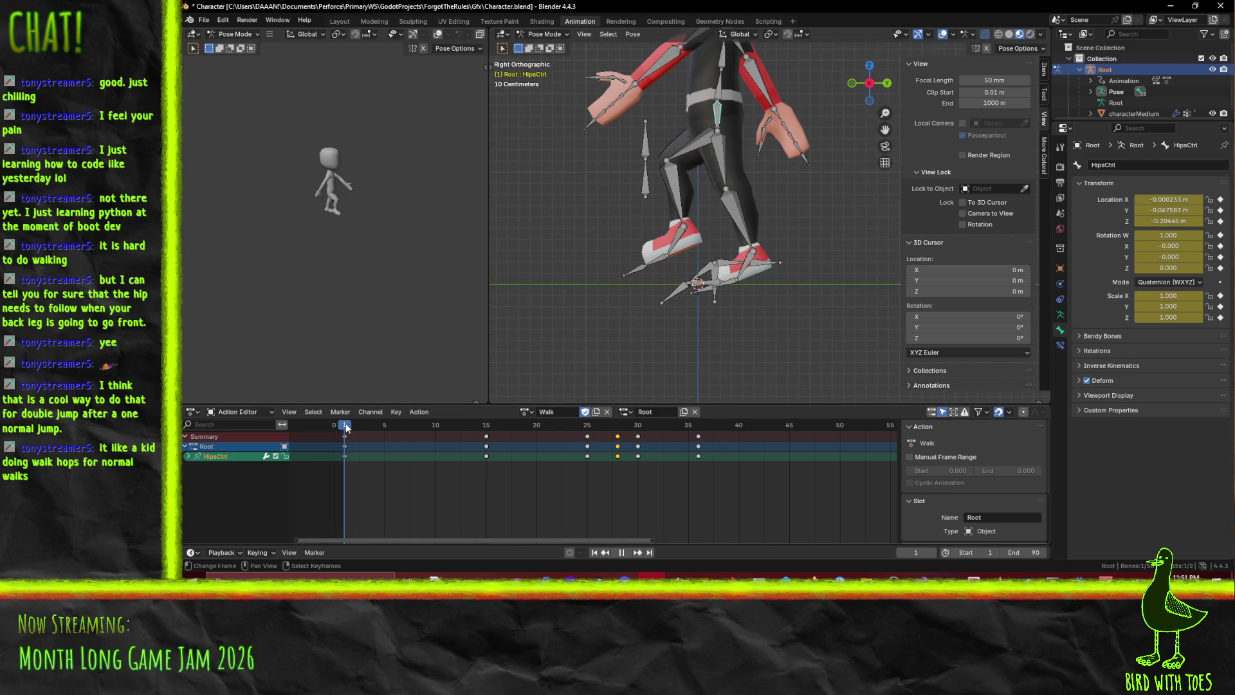
pyautogui.click(703, 424)
pyautogui.press('space')
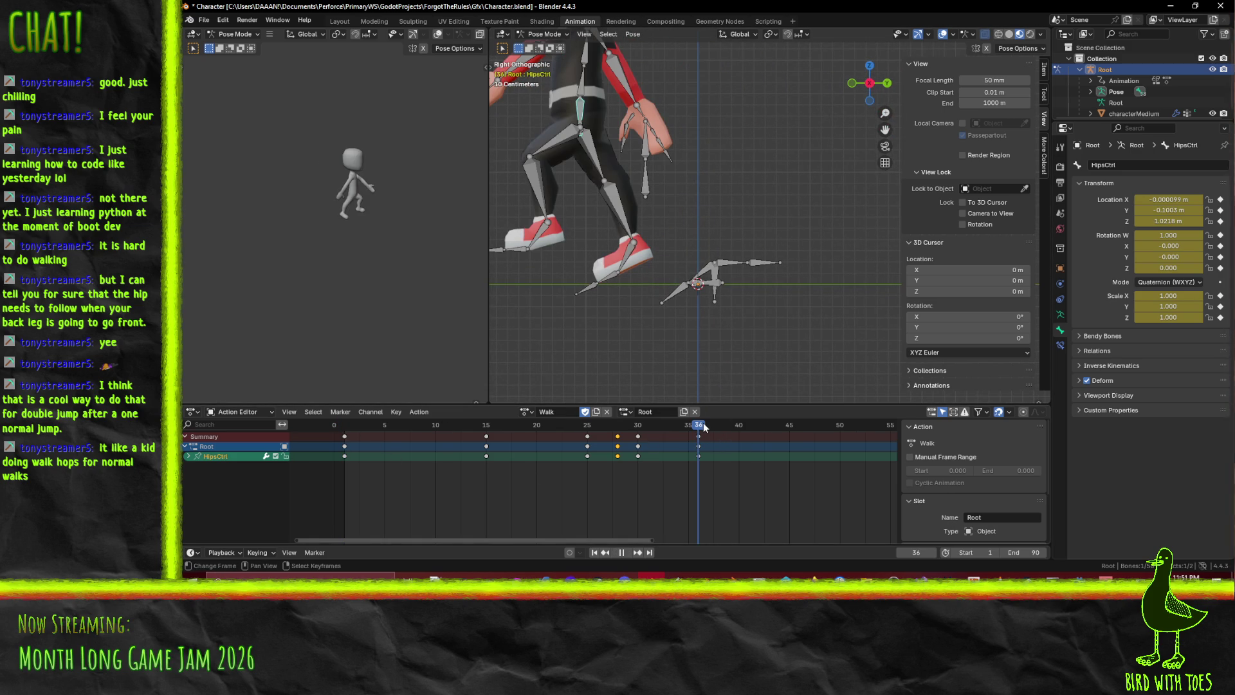
pyautogui.keyDown('shift'); pyautogui.moveTo(635, 302); pyautogui.dragTo(709, 314, button='middle'); pyautogui.keyUp('shift')
pyautogui.press('Escape')
pyautogui.click(489, 425)
pyautogui.press('space')
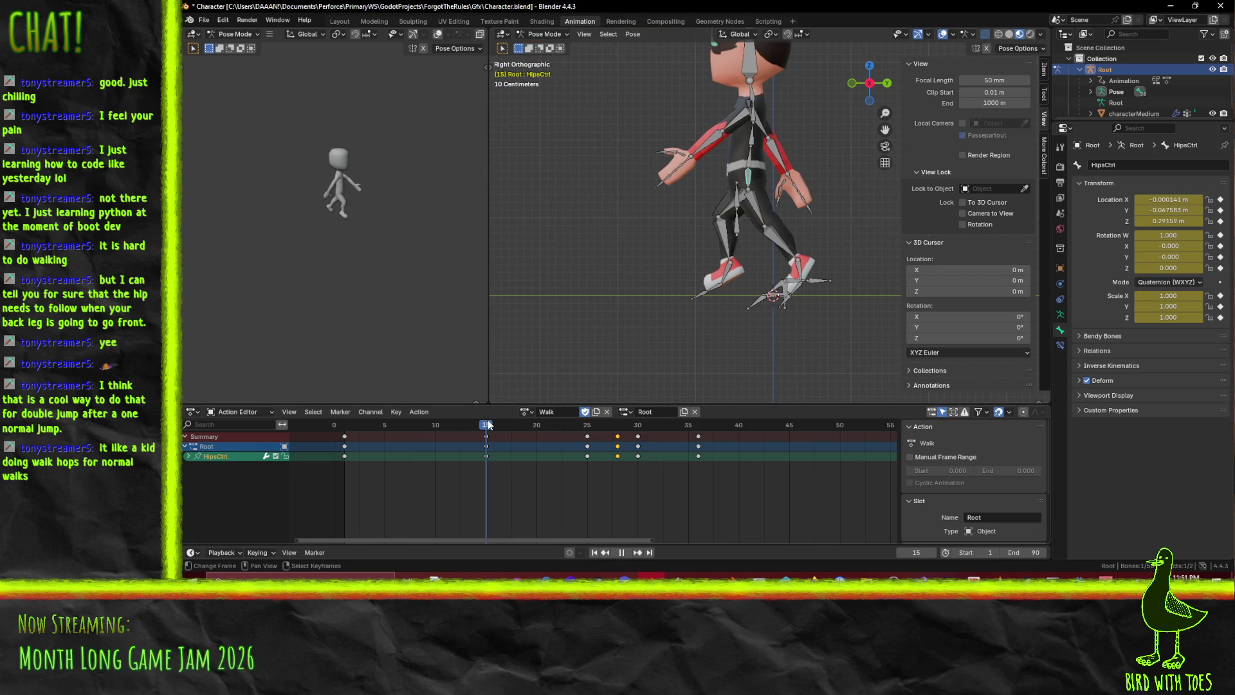
pyautogui.click(500, 439)
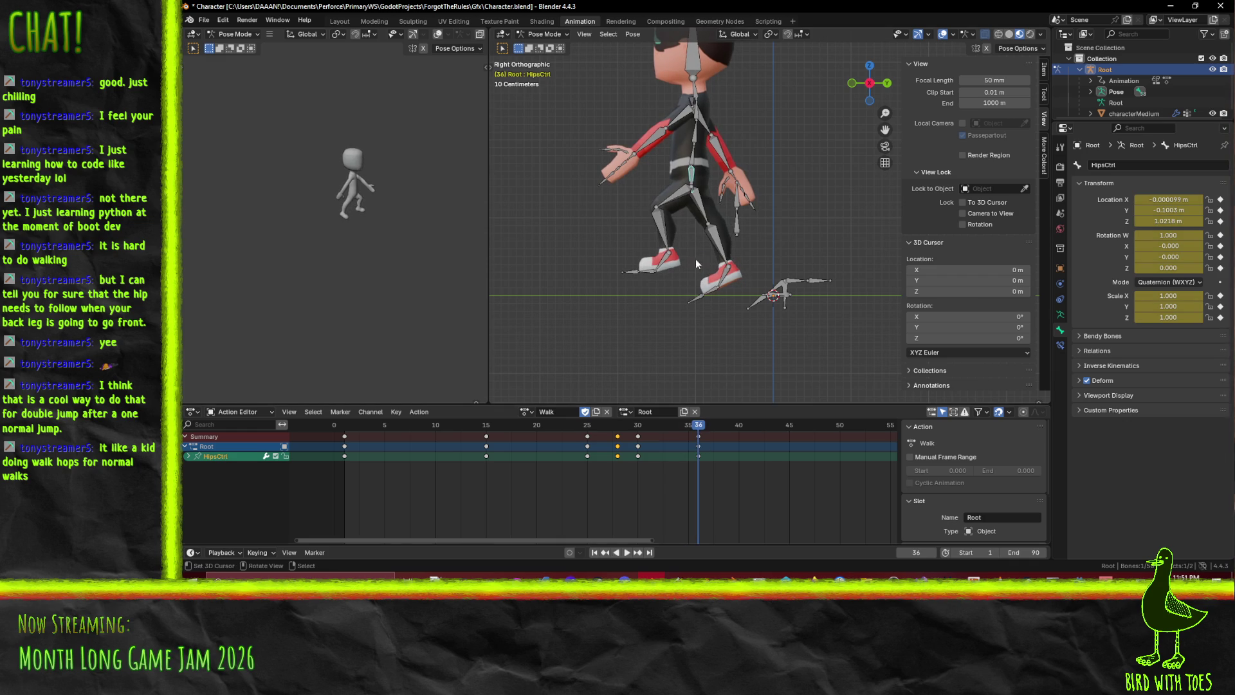
# At frame 45, rotate the LeftUpLeg thigh and LeftLeg shin into a stride pose
pyautogui.press('space')
pyautogui.click(795, 430)
pyautogui.click(669, 197)
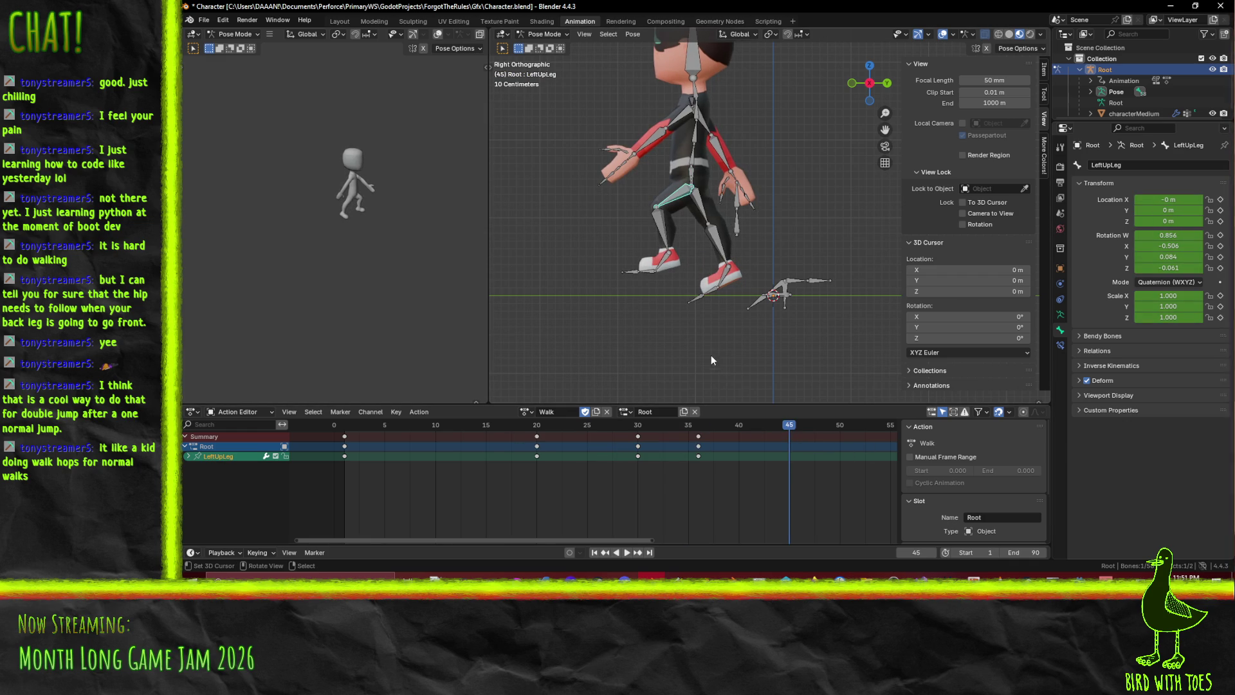
pyautogui.press('r')
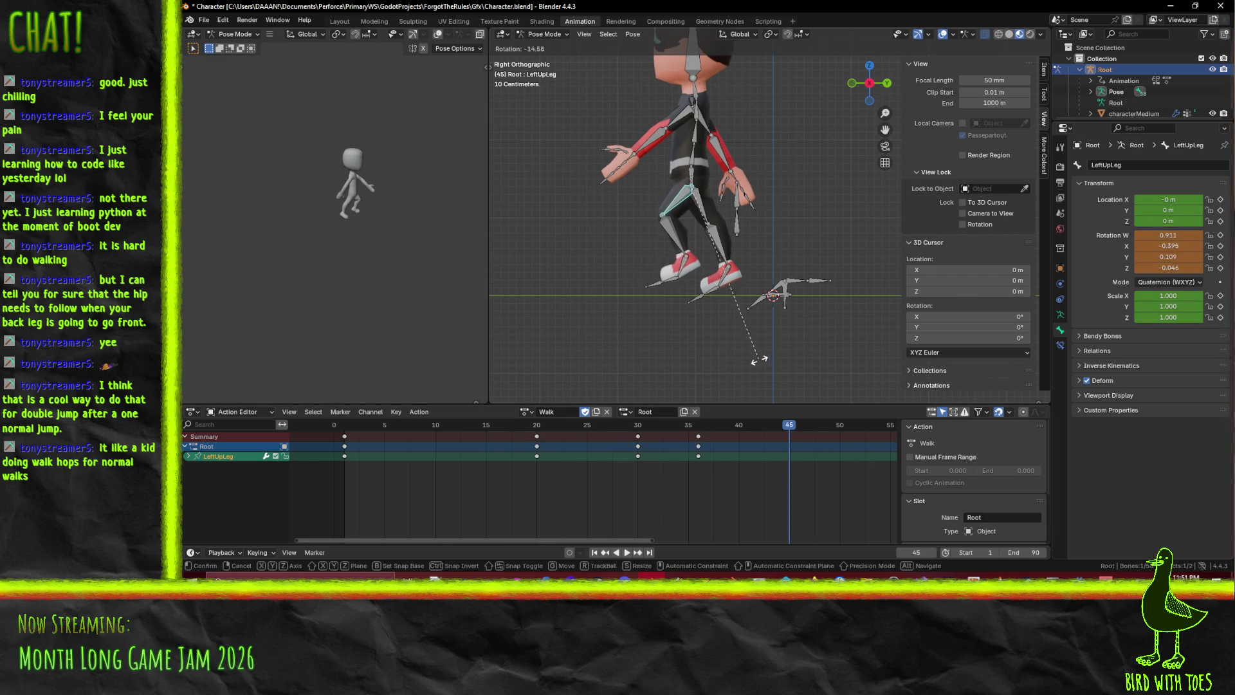
pyautogui.click(740, 296)
pyautogui.click(708, 256)
pyautogui.press('r')
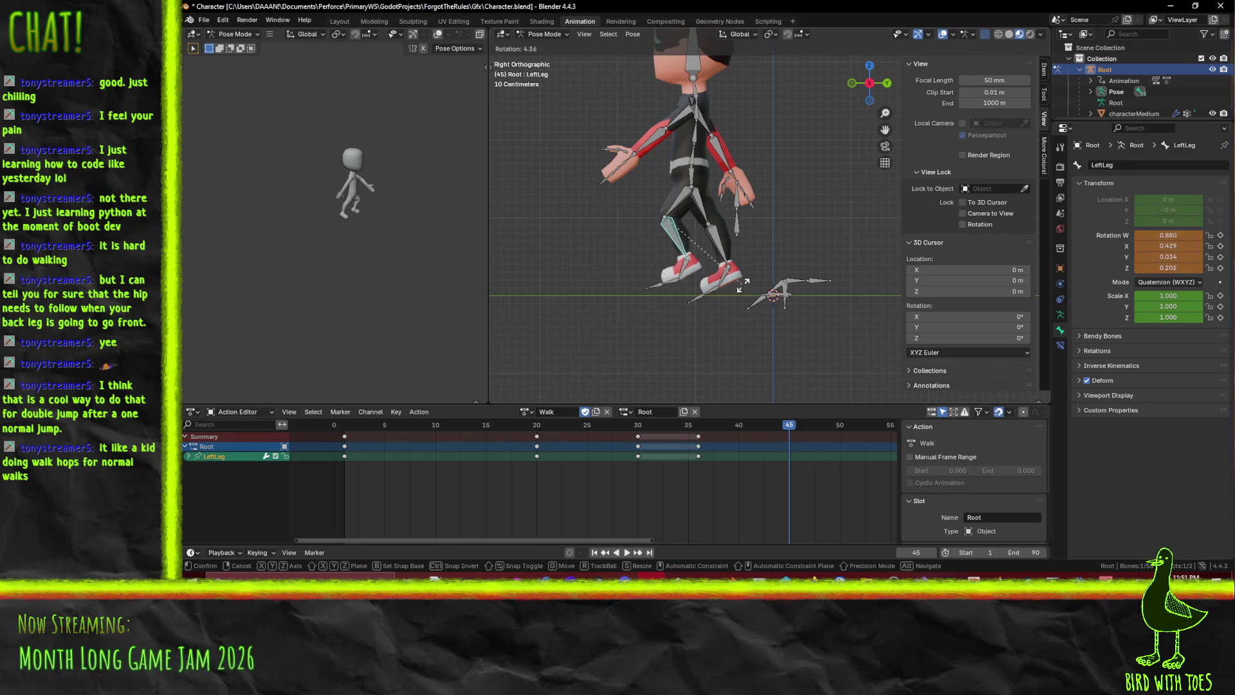
pyautogui.click(695, 212)
# Adjust the left thigh rotation again and rotate the LeftFoot bone
pyautogui.click(679, 195)
pyautogui.press('r')
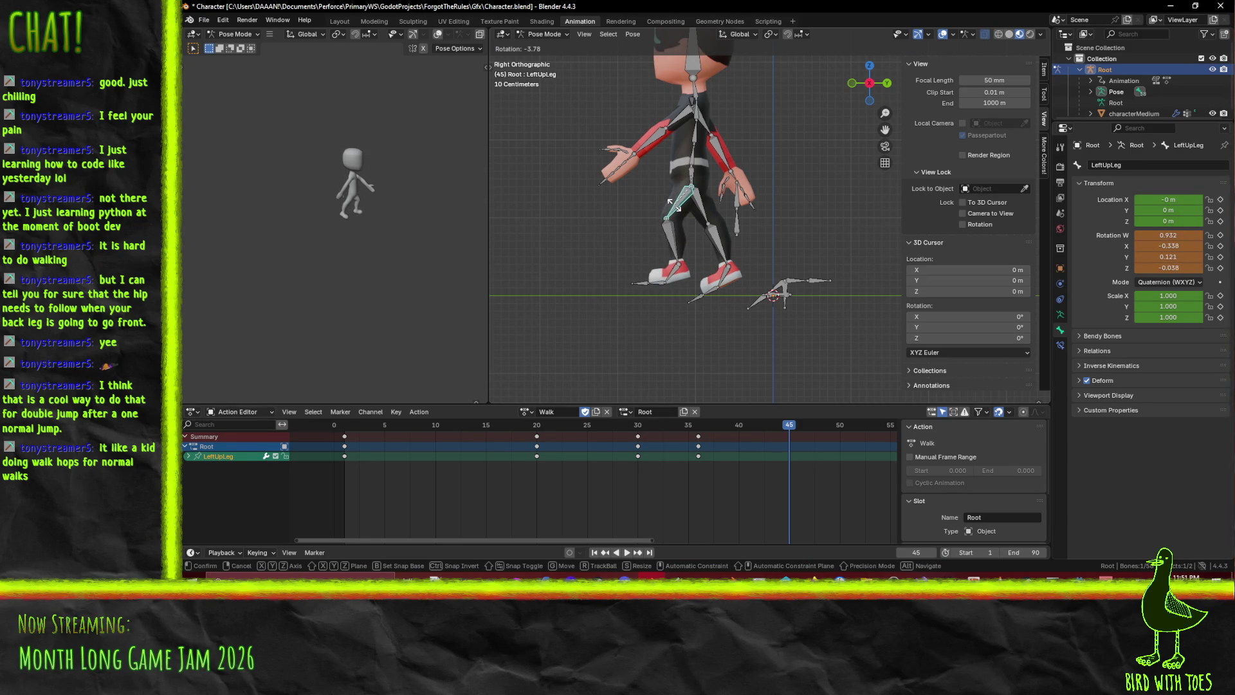
pyautogui.click(673, 206)
pyautogui.keyDown('shift'); pyautogui.click(684, 246); pyautogui.keyUp('shift')
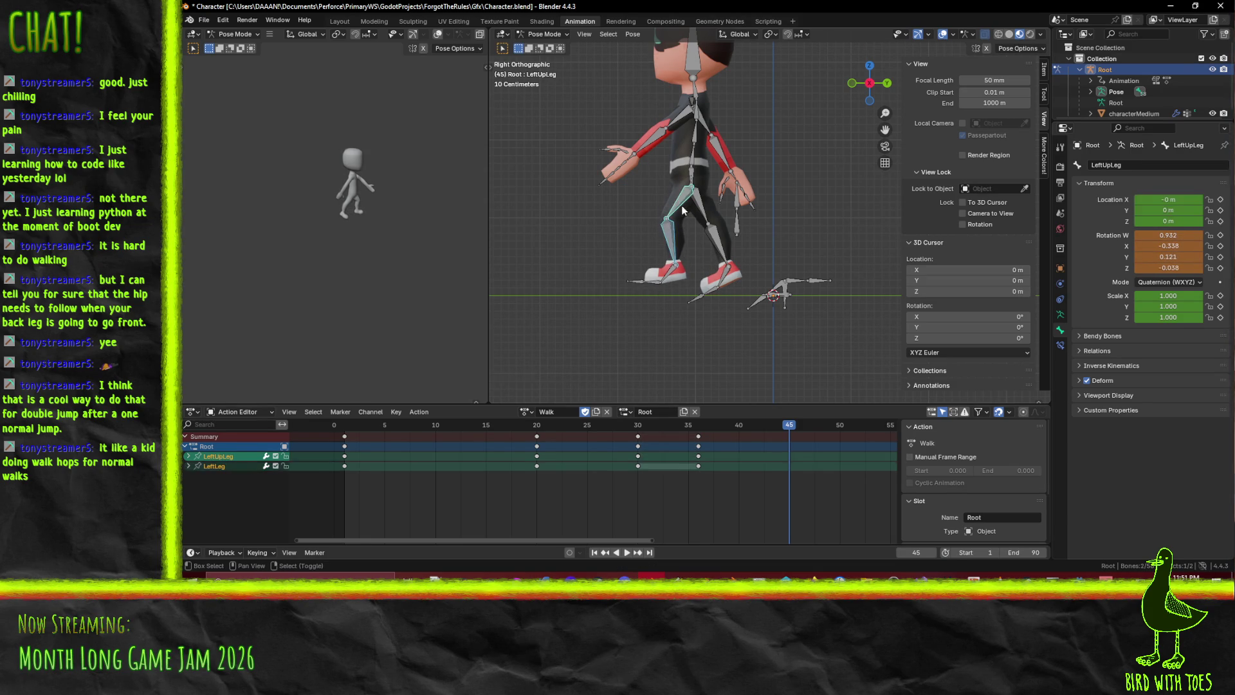
pyautogui.click(671, 279)
pyautogui.press('r')
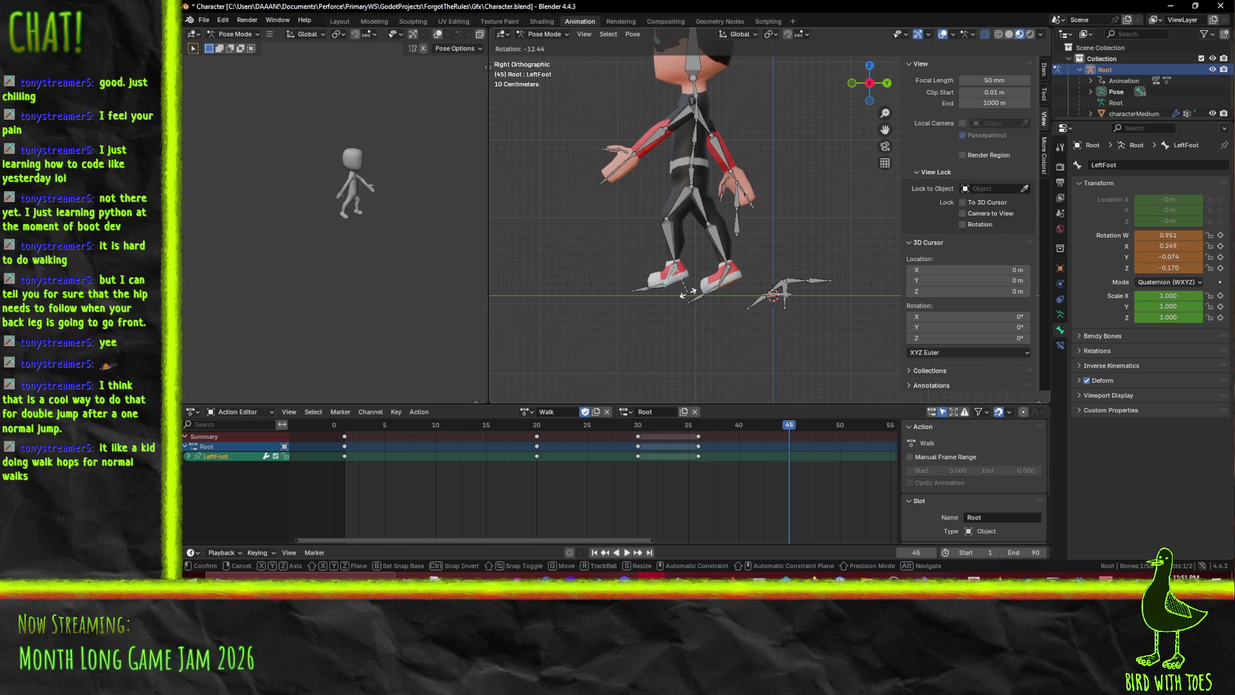
pyautogui.click(686, 292)
# Select the left shin and thigh along with the foot, then play and scrub back to frame 7
pyautogui.keyDown('shift'); pyautogui.click(671, 248); pyautogui.keyUp('shift')
pyautogui.keyDown('shift'); pyautogui.click(670, 211); pyautogui.keyUp('shift')
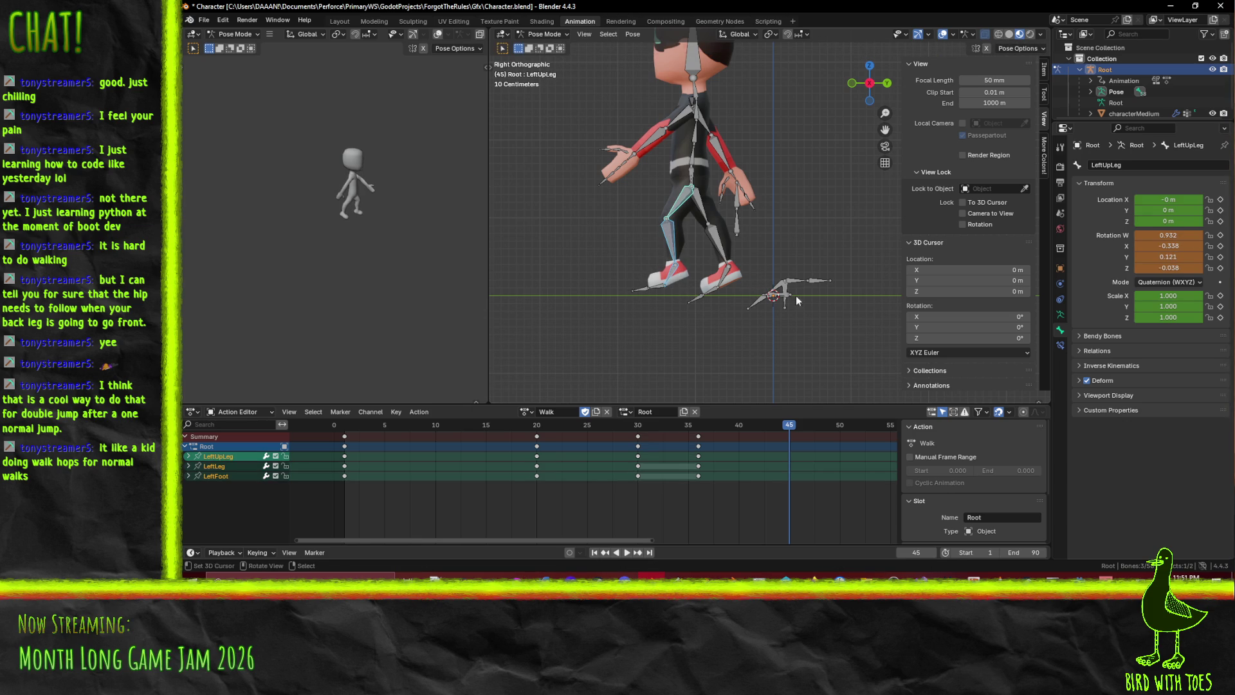
pyautogui.press('space')
pyautogui.moveTo(540, 426)
pyautogui.mouseDown()
pyautogui.moveTo(373, 428)
pyautogui.moveTo(600, 437)
pyautogui.moveTo(407, 423)
pyautogui.moveTo(618, 451)
pyautogui.moveTo(761, 447)
pyautogui.moveTo(408, 439)
pyautogui.moveTo(537, 451)
pyautogui.mouseUp()
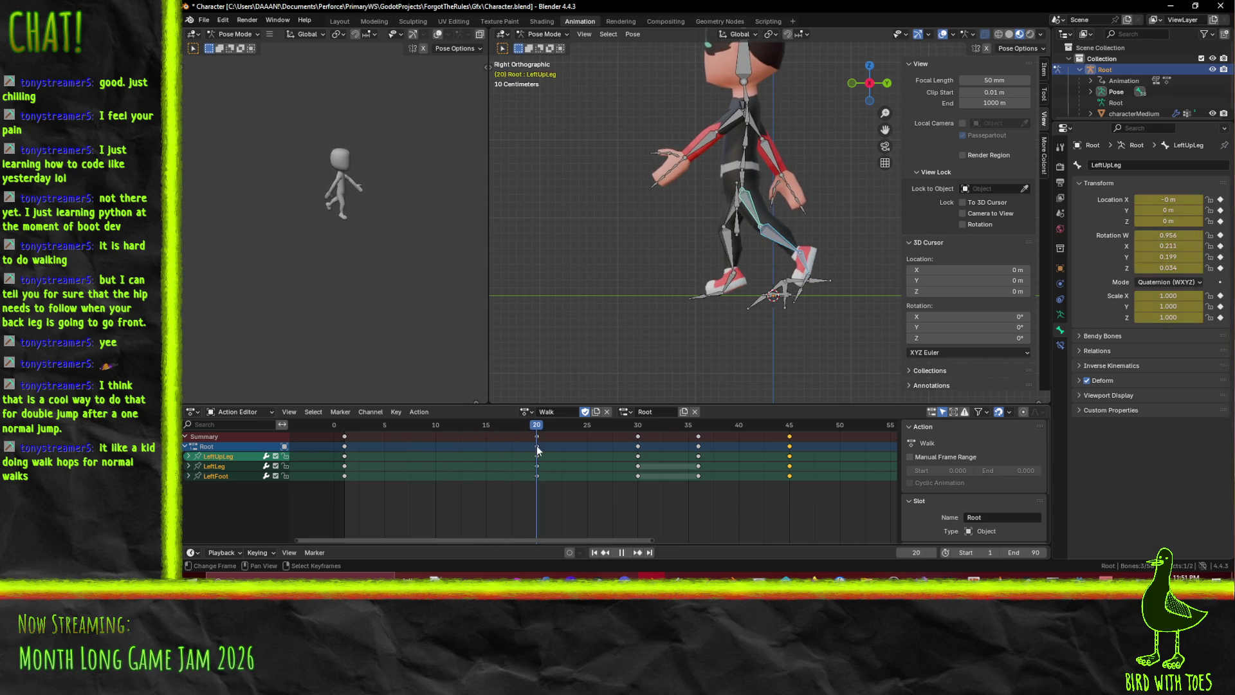
# Review the left stride by scrubbing the early frames and frames 48 to 34, then deselect the leg bones
pyautogui.scroll(3, 720, 298)
pyautogui.scroll(-1, 723, 299)
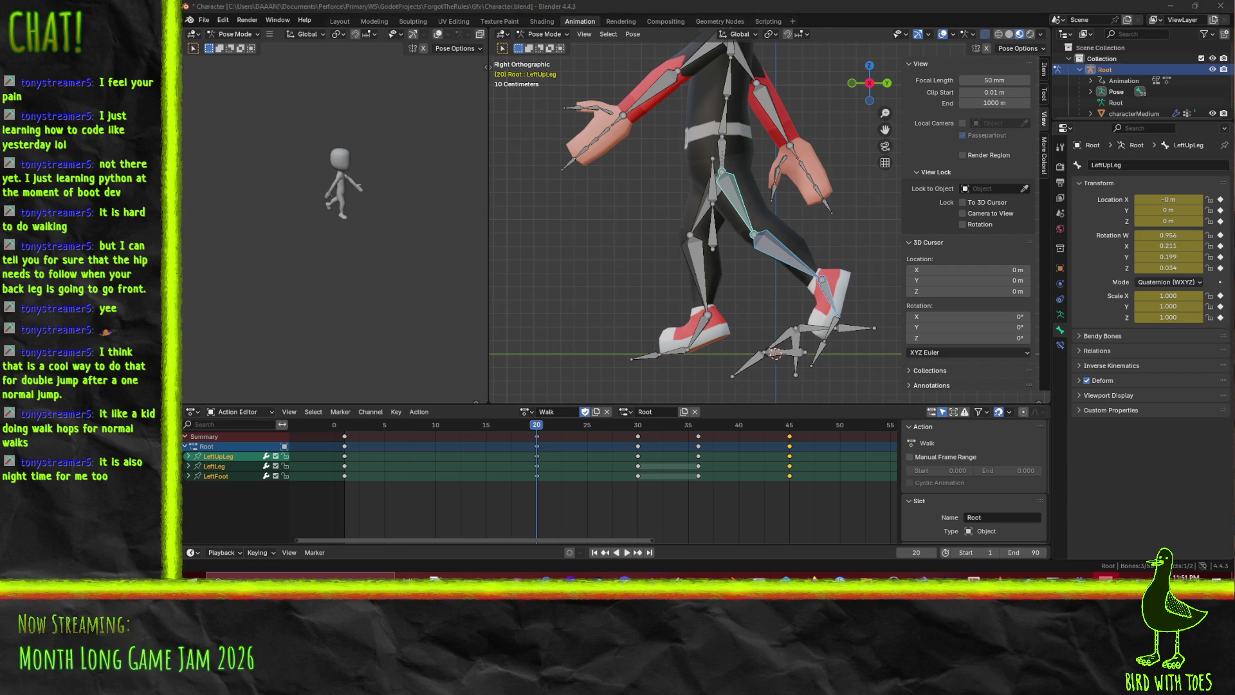
pyautogui.moveTo(539, 431)
pyautogui.mouseDown()
pyautogui.moveTo(365, 435)
pyautogui.moveTo(574, 439)
pyautogui.moveTo(365, 438)
pyautogui.moveTo(576, 449)
pyautogui.moveTo(326, 449)
pyautogui.moveTo(795, 463)
pyautogui.moveTo(546, 444)
pyautogui.moveTo(839, 451)
pyautogui.mouseUp()
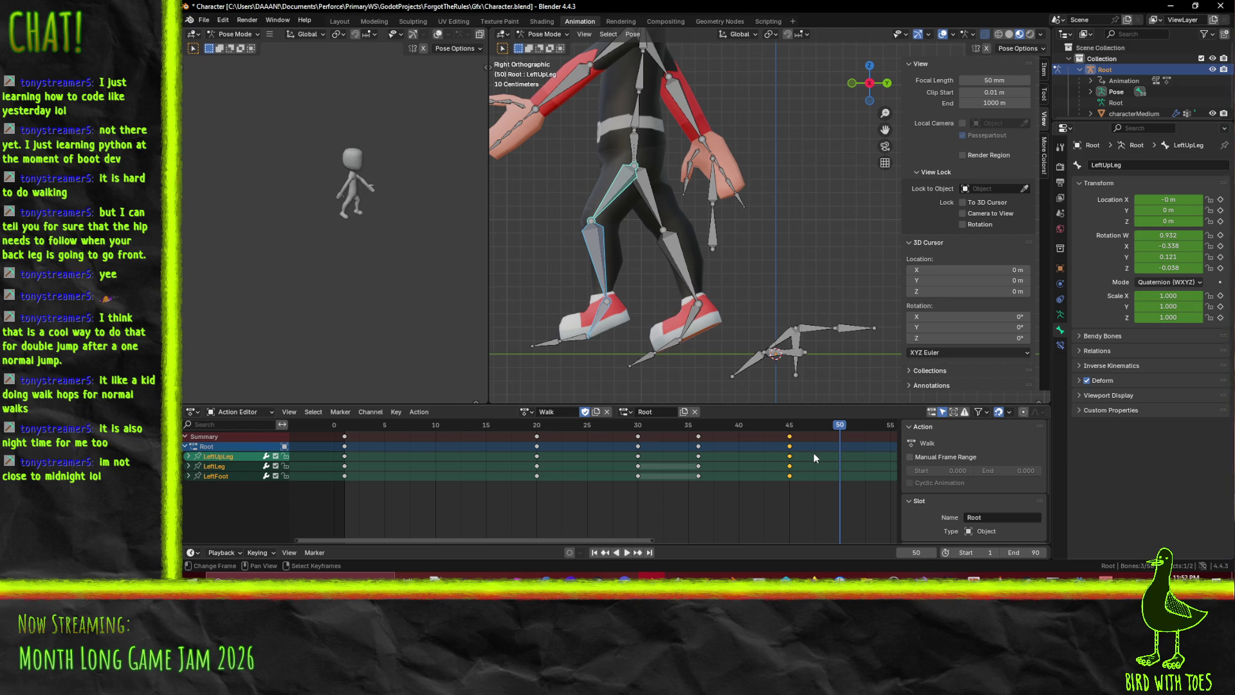
pyautogui.scroll(2, 740, 341)
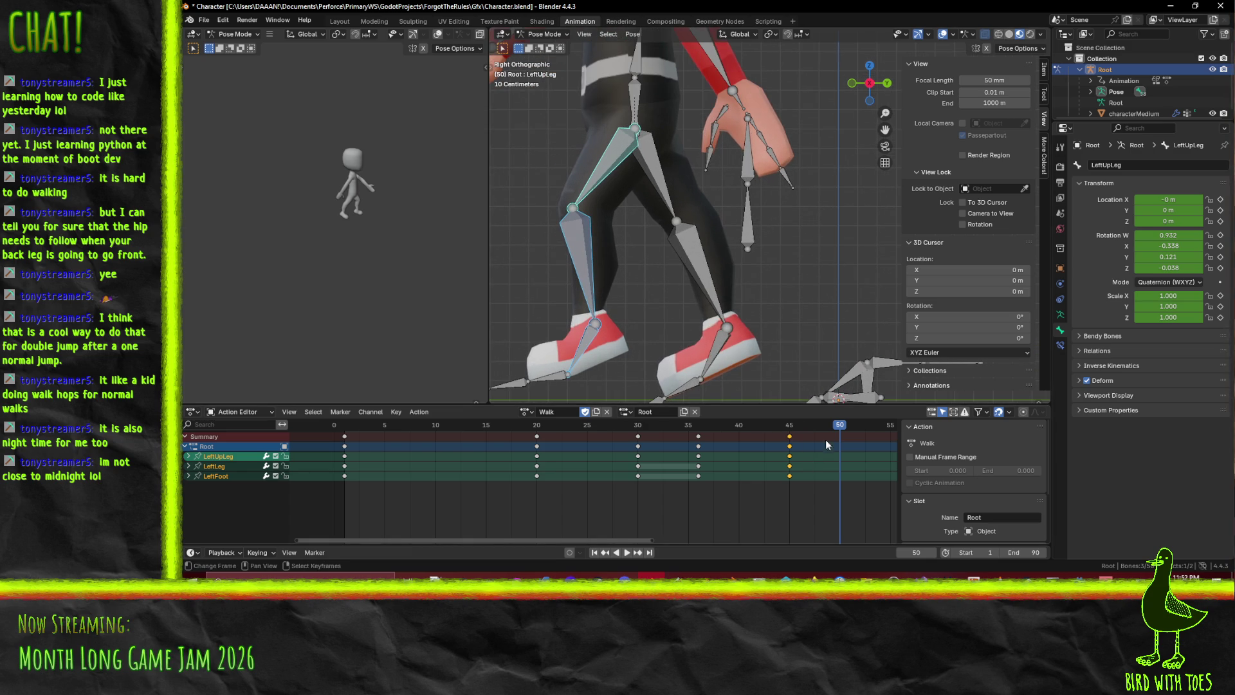
pyautogui.moveTo(816, 434)
pyautogui.mouseDown()
pyautogui.moveTo(634, 428)
pyautogui.moveTo(791, 431)
pyautogui.moveTo(547, 450)
pyautogui.moveTo(573, 449)
pyautogui.moveTo(348, 439)
pyautogui.moveTo(527, 432)
pyautogui.moveTo(790, 455)
pyautogui.mouseUp()
pyautogui.click(645, 204)
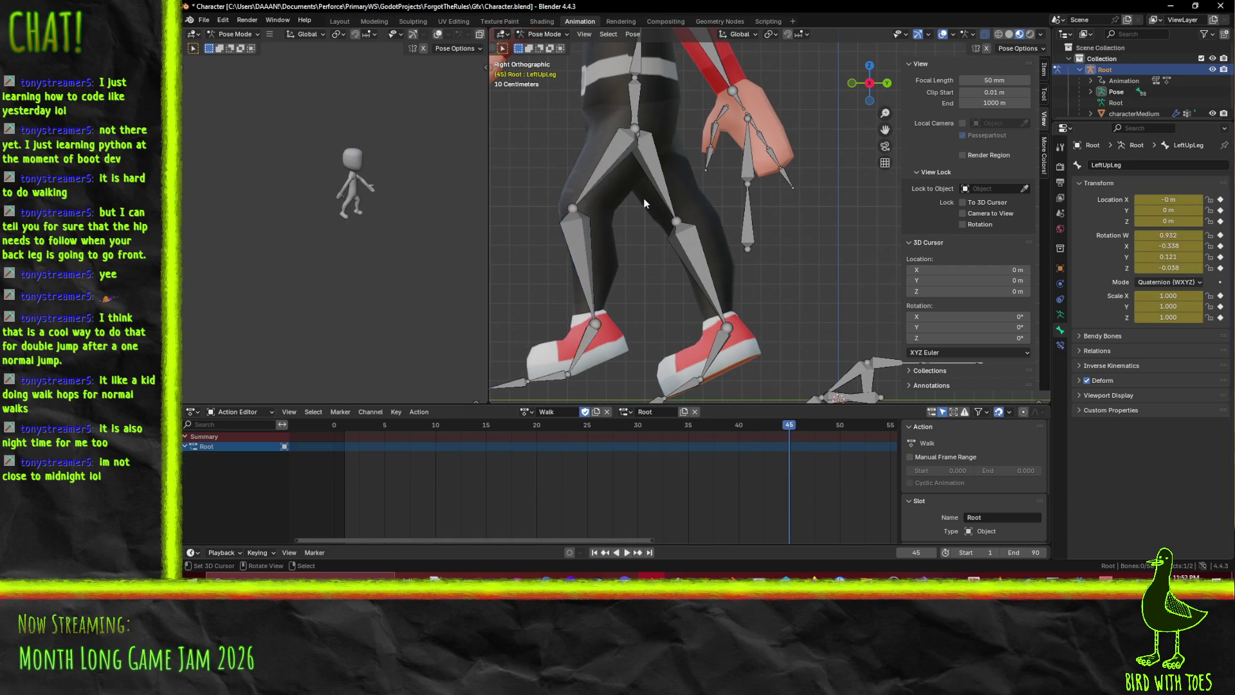
# Re-pose the RightLeg shin about the knee and rotate the RightFoot bone
pyautogui.click(705, 270)
pyautogui.press('g')
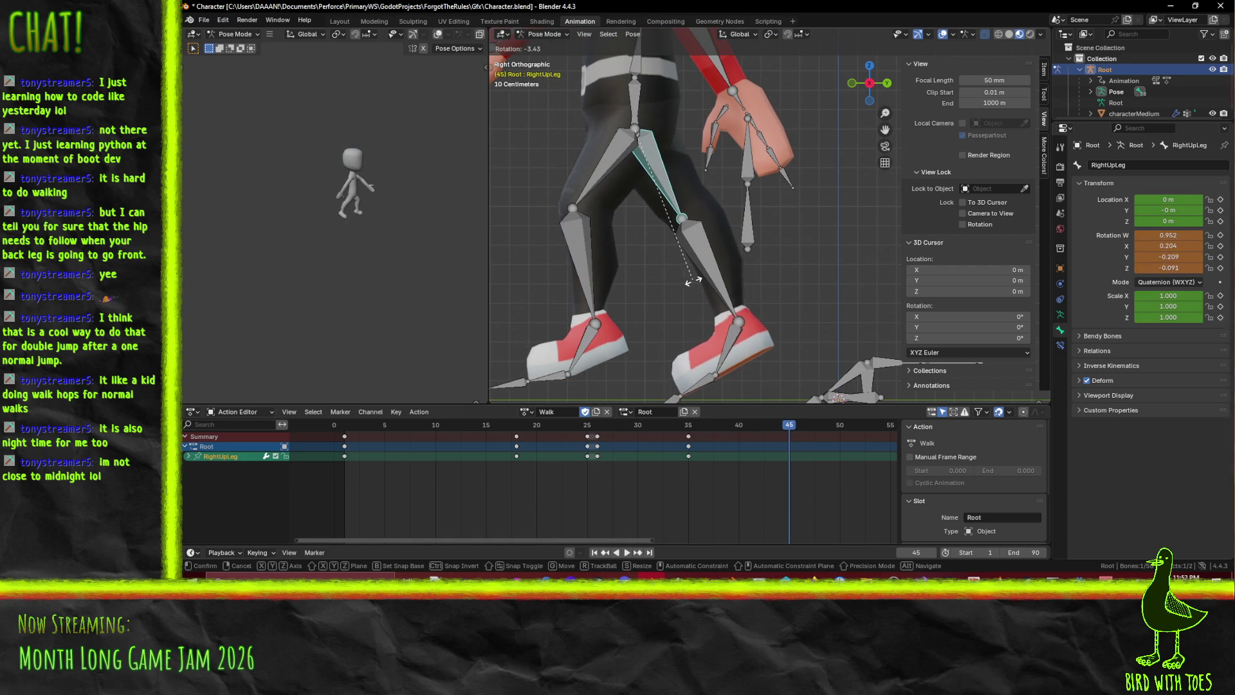
pyautogui.click(714, 276)
pyautogui.press('r')
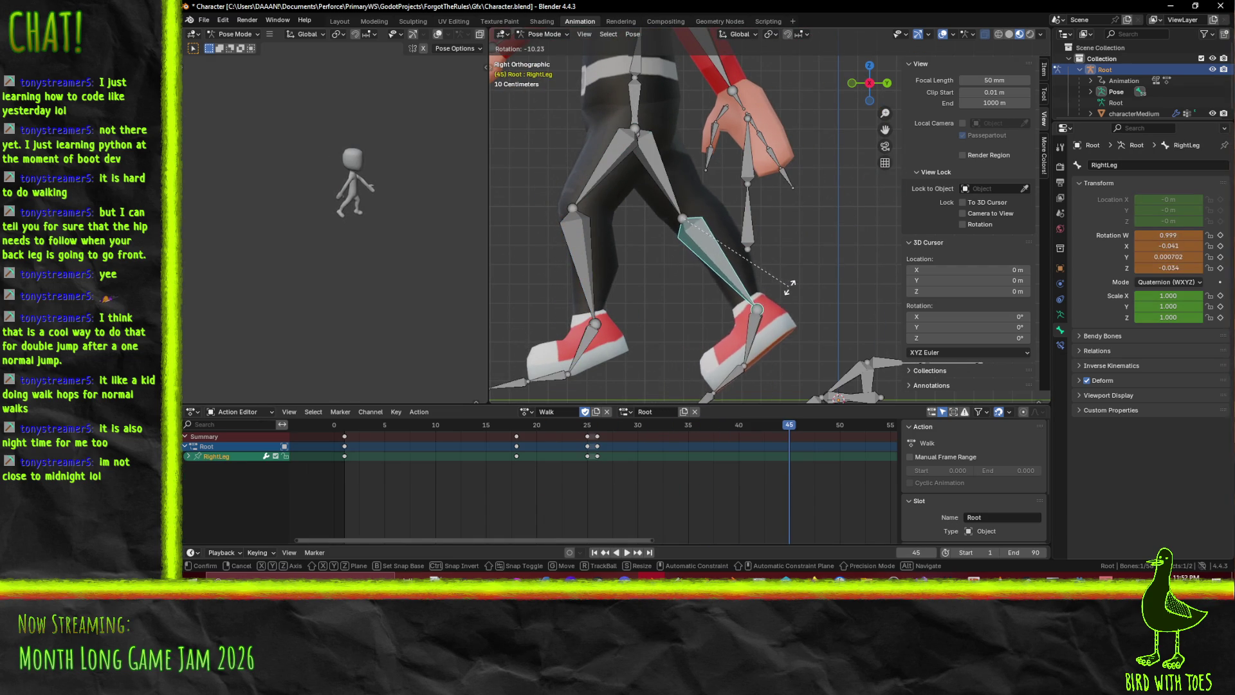
pyautogui.click(790, 288)
pyautogui.keyDown('shift'); pyautogui.click(671, 198); pyautogui.keyUp('shift')
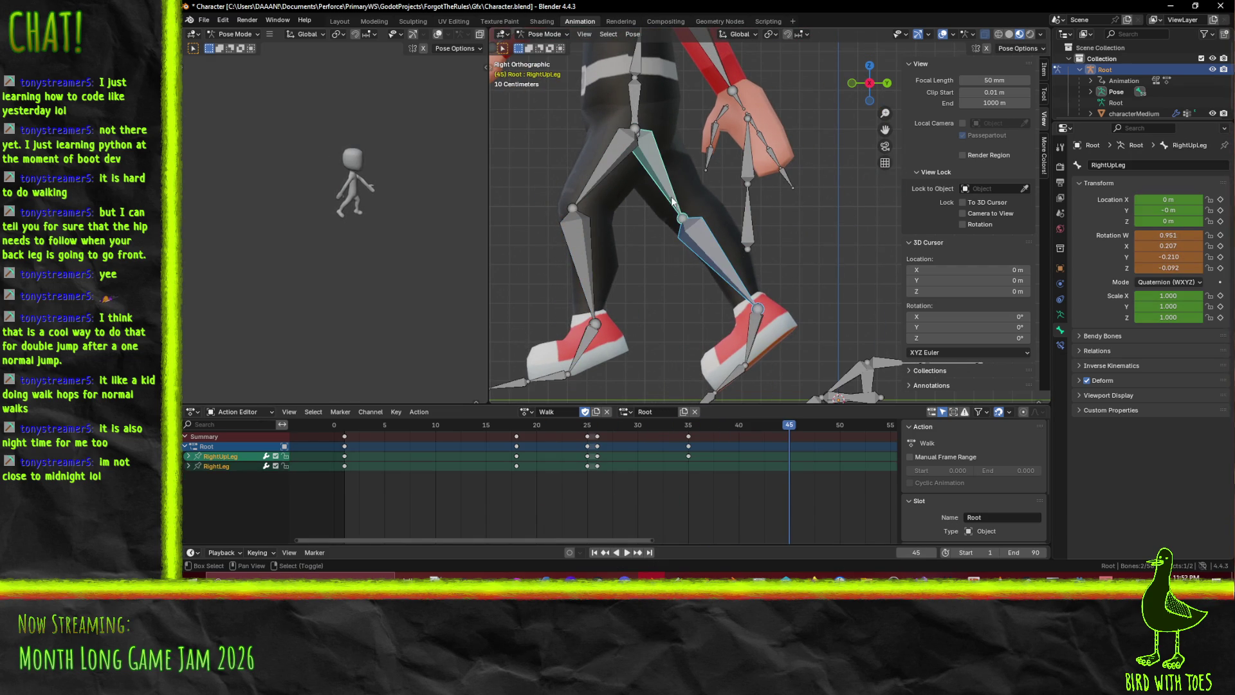
pyautogui.click(760, 314)
pyautogui.press('r')
pyautogui.click(729, 278)
# Key the right thigh, shin and foot at frame 45 and check the pose at frame 38
pyautogui.hotkey('ctrl', 'z')
pyautogui.press('i')
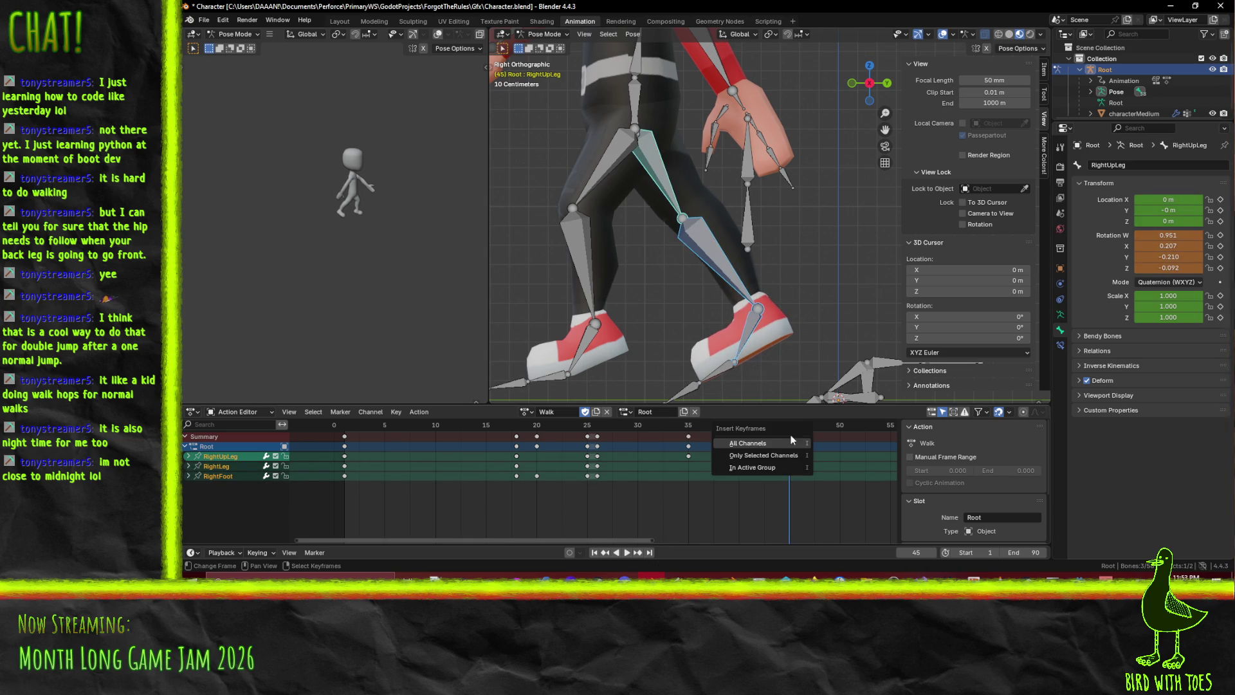
pyautogui.click(793, 442)
pyautogui.moveTo(792, 439)
pyautogui.mouseDown()
pyautogui.moveTo(689, 433)
pyautogui.moveTo(807, 432)
pyautogui.moveTo(608, 428)
pyautogui.moveTo(800, 407)
pyautogui.moveTo(784, 411)
pyautogui.mouseUp()
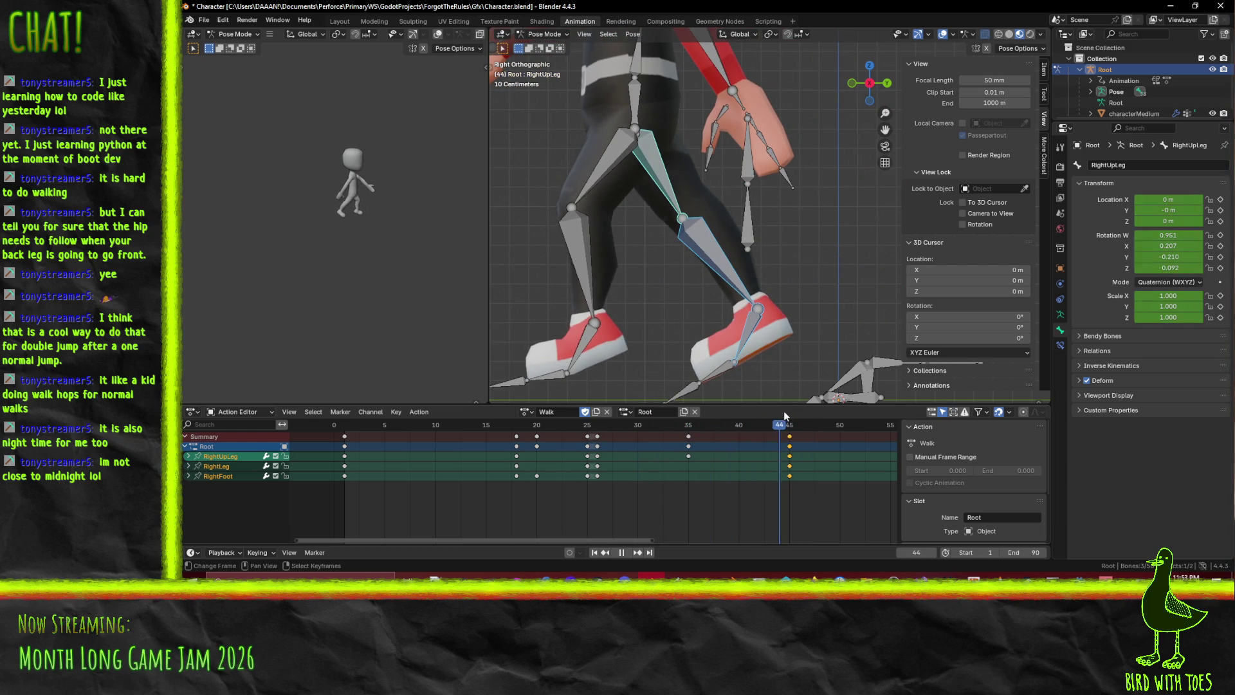
pyautogui.scroll(-3, 723, 303)
# At frame 45, select the left thigh, shin, foot and toes plus RightUpLeg
pyautogui.click(684, 208)
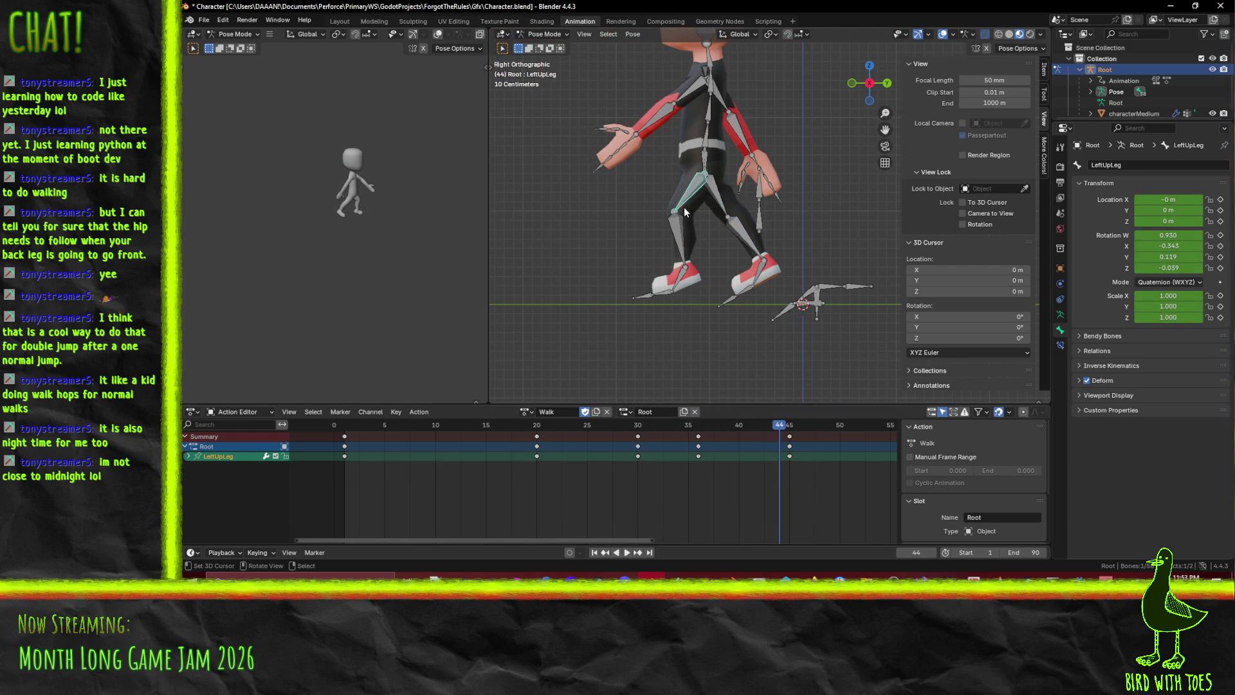
pyautogui.click(686, 245)
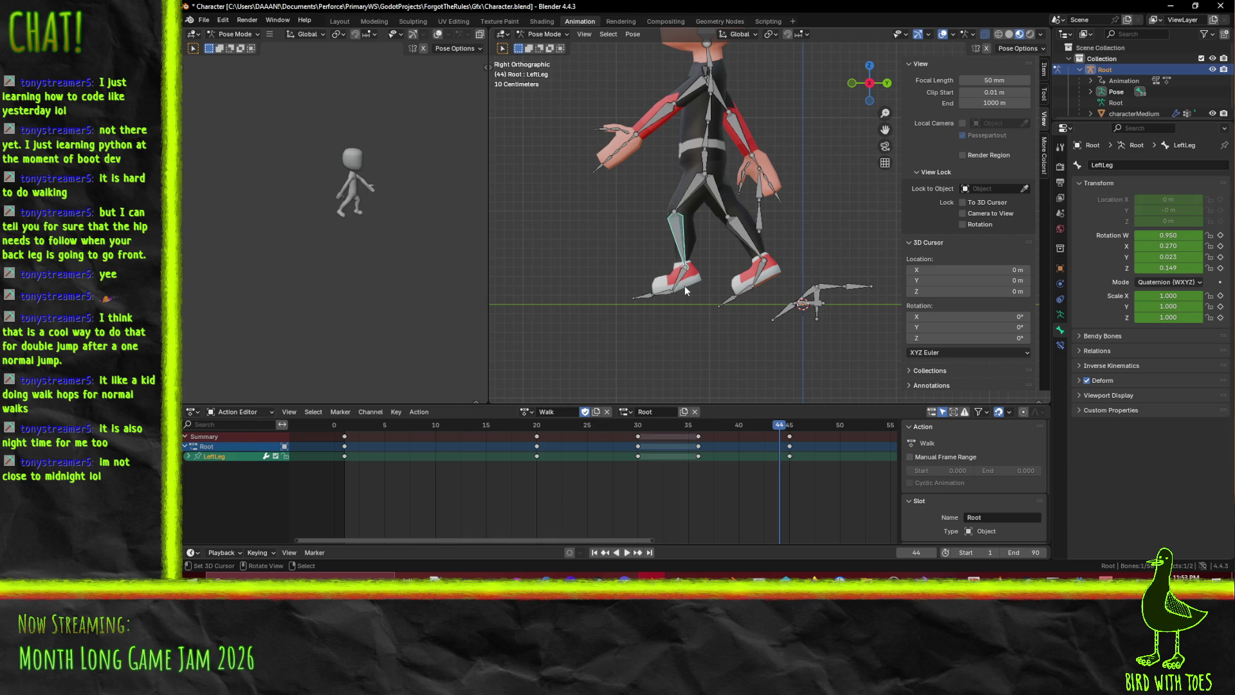
pyautogui.click(791, 426)
pyautogui.keyDown('shift'); pyautogui.click(692, 193); pyautogui.keyUp('shift')
pyautogui.keyDown('shift'); pyautogui.click(677, 280); pyautogui.keyUp('shift')
pyautogui.keyDown('shift'); pyautogui.click(666, 296); pyautogui.keyUp('shift')
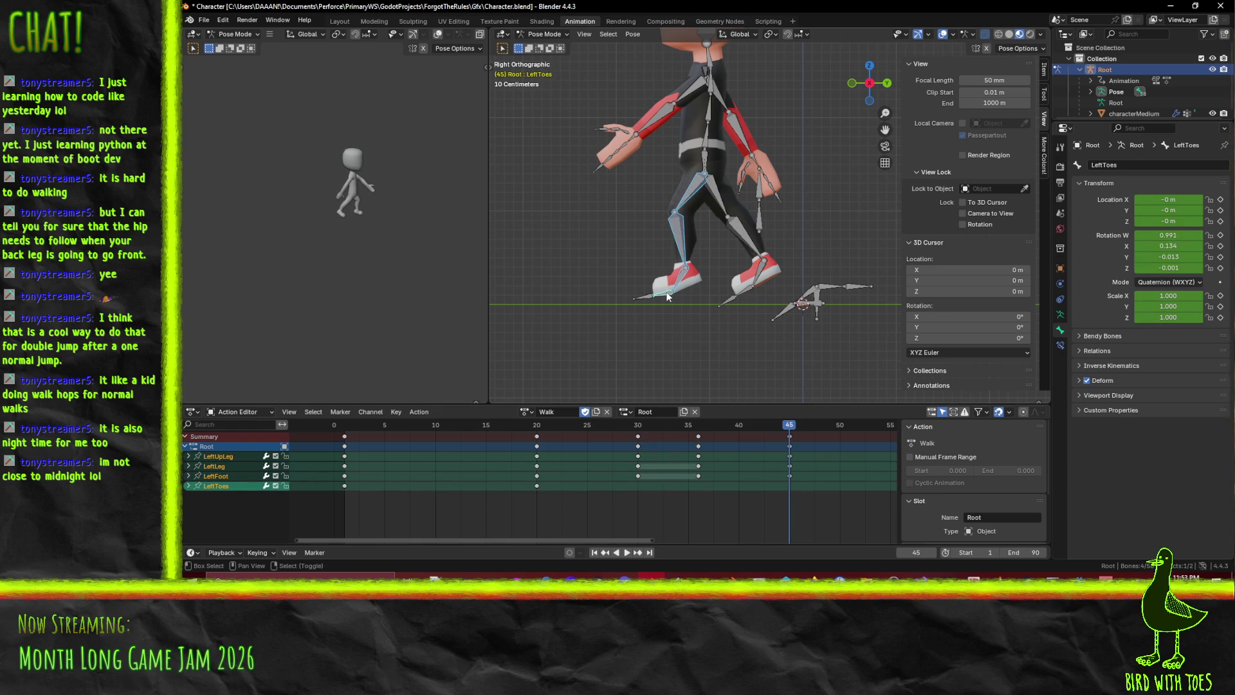
pyautogui.keyDown('shift'); pyautogui.click(734, 222); pyautogui.keyUp('shift')
# Jump to frame 50, play the Walk action and select only LeftUpLeg
pyautogui.scroll(2, 766, 219)
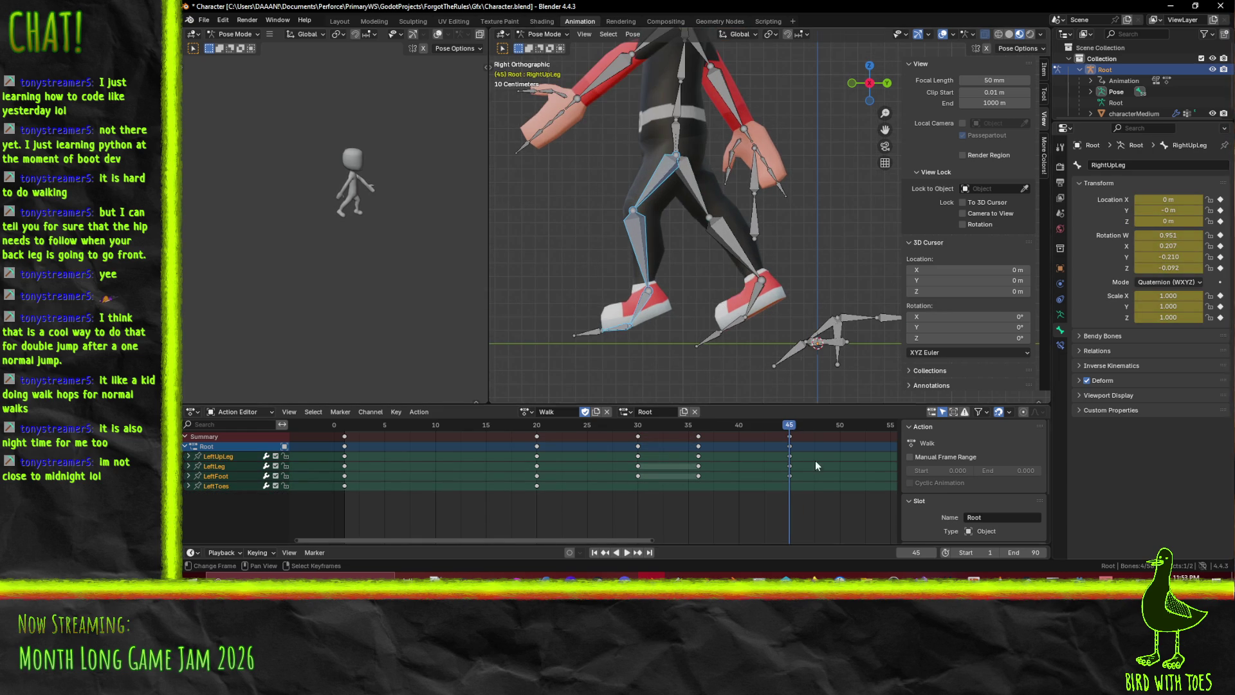
pyautogui.click(840, 425)
pyautogui.press('space')
pyautogui.click(657, 212)
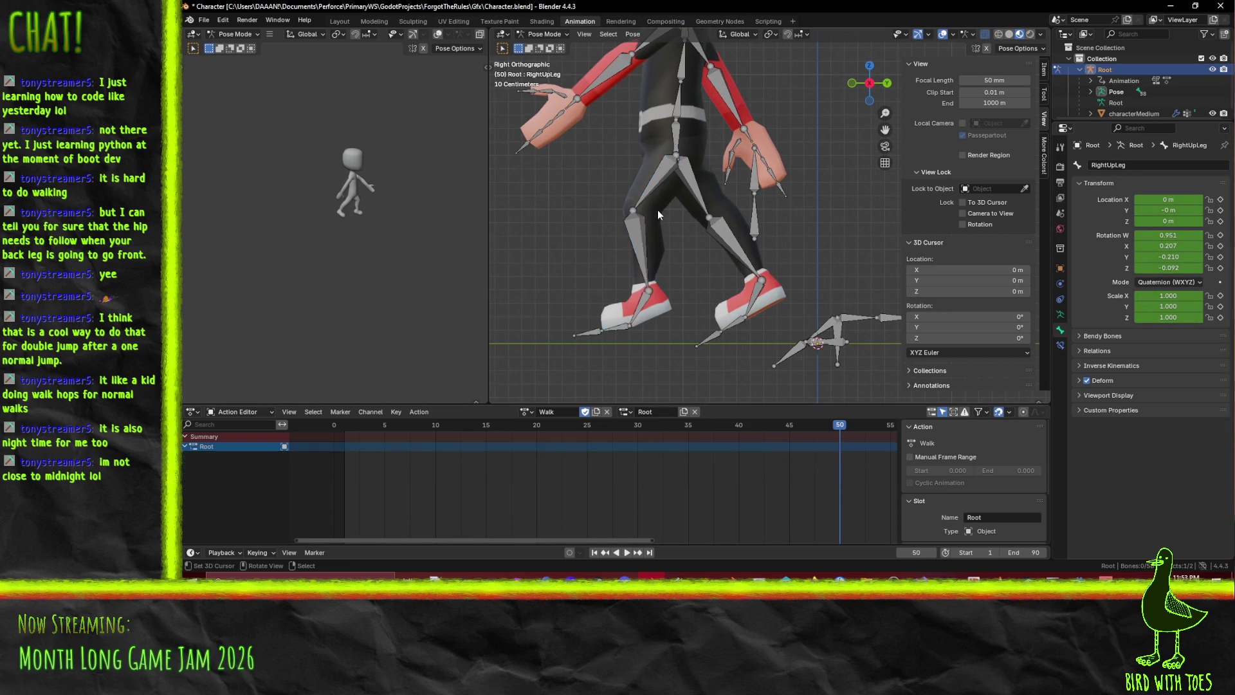
# At frame 50, rotate LeftUpLeg and LeftLeg, then refine the LeftUpLeg rotation
pyautogui.press('r')
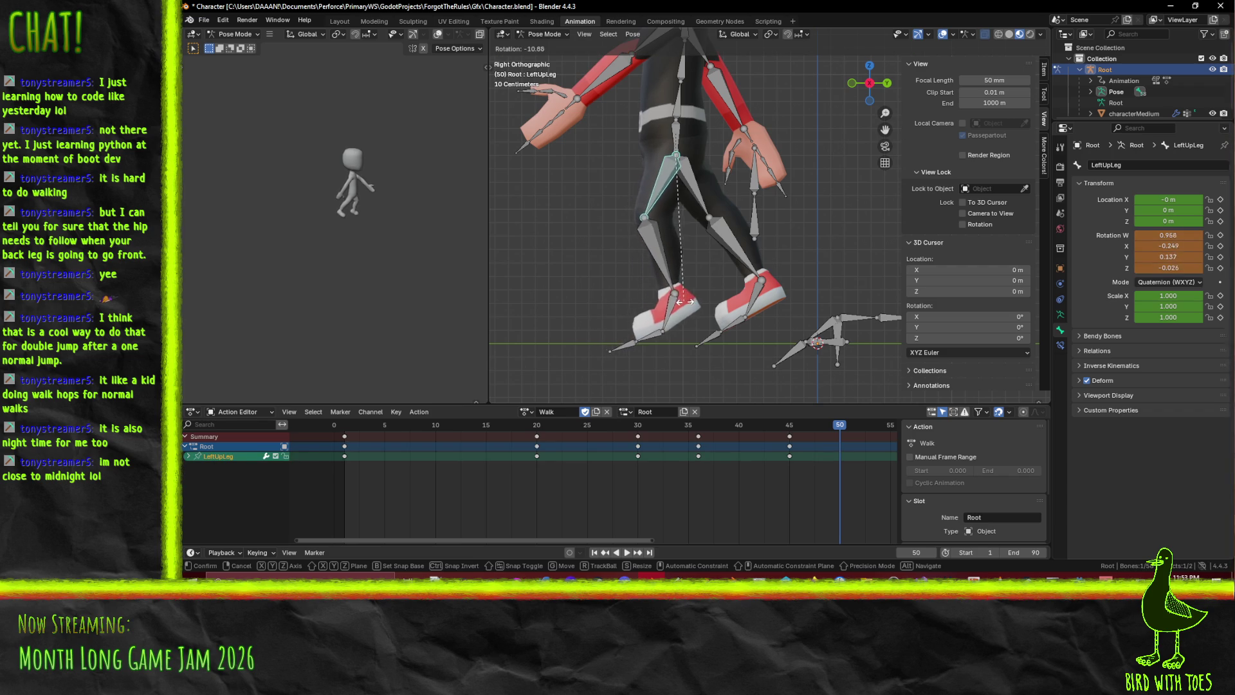
pyautogui.click(708, 309)
pyautogui.click(672, 254)
pyautogui.press('r')
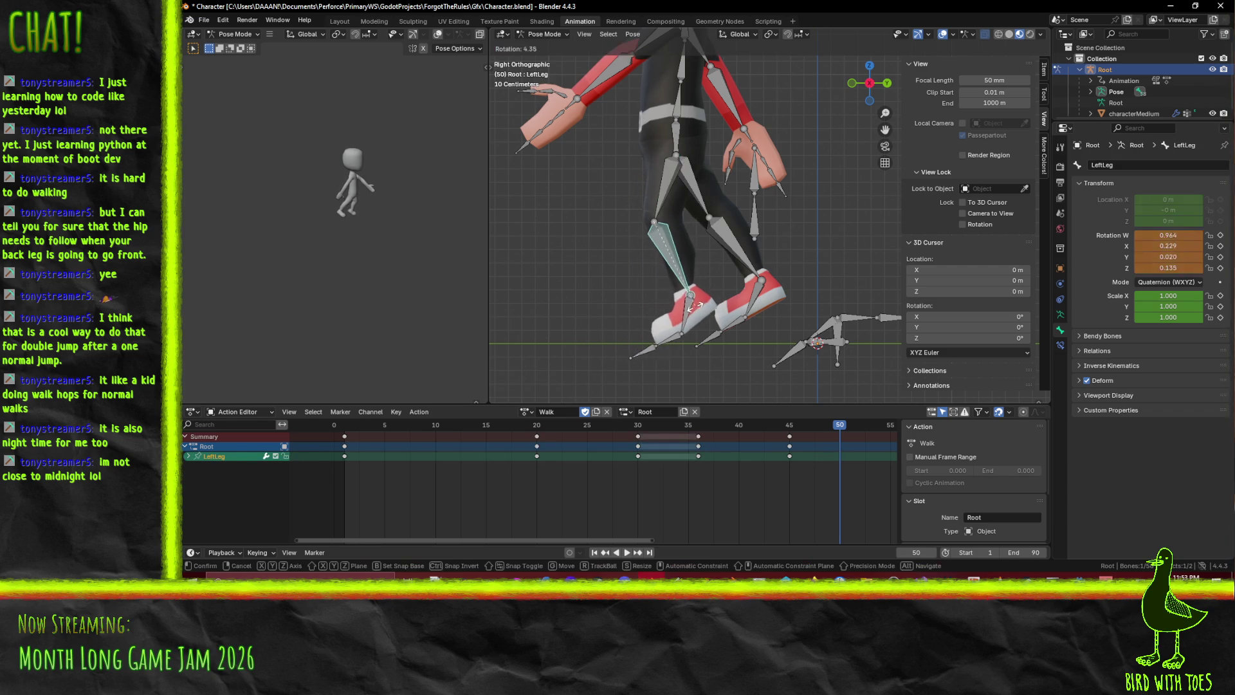
pyautogui.click(656, 304)
pyautogui.click(666, 177)
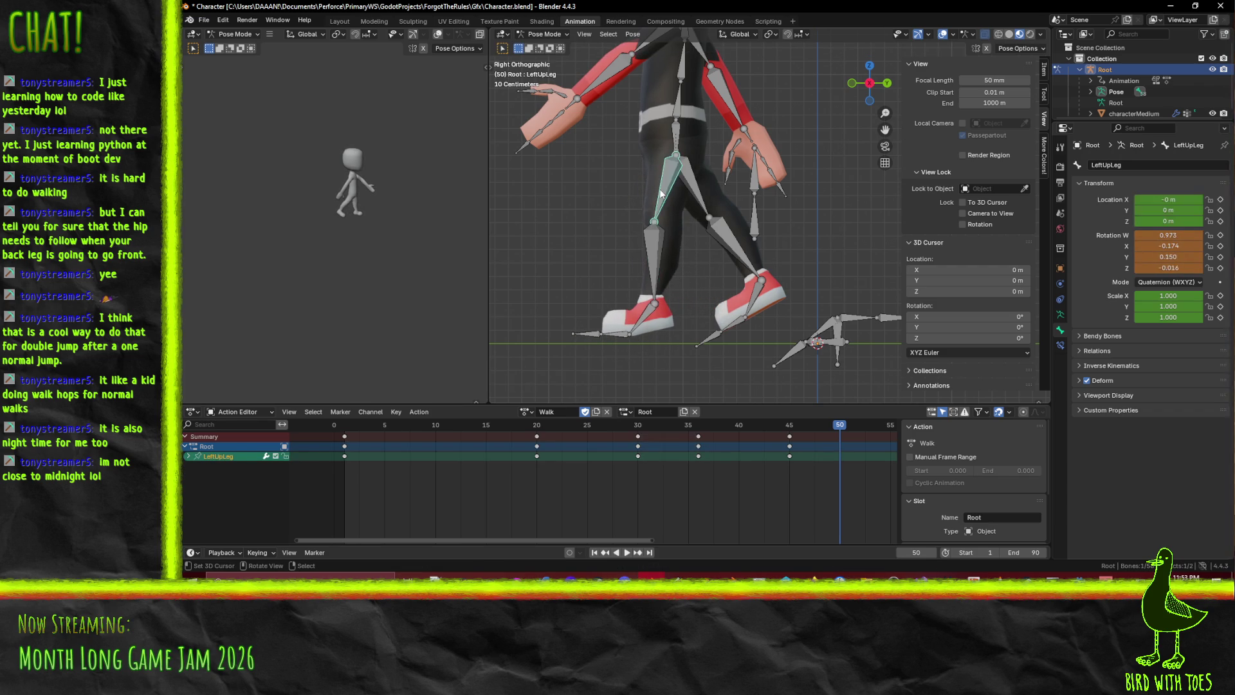
pyautogui.press('r')
pyautogui.click(672, 235)
# Rotate LeftLeg back, pose LeftFoot, then key LeftToes, LeftLeg and LeftUpLeg at frame 50
pyautogui.click(682, 264)
pyautogui.press('r')
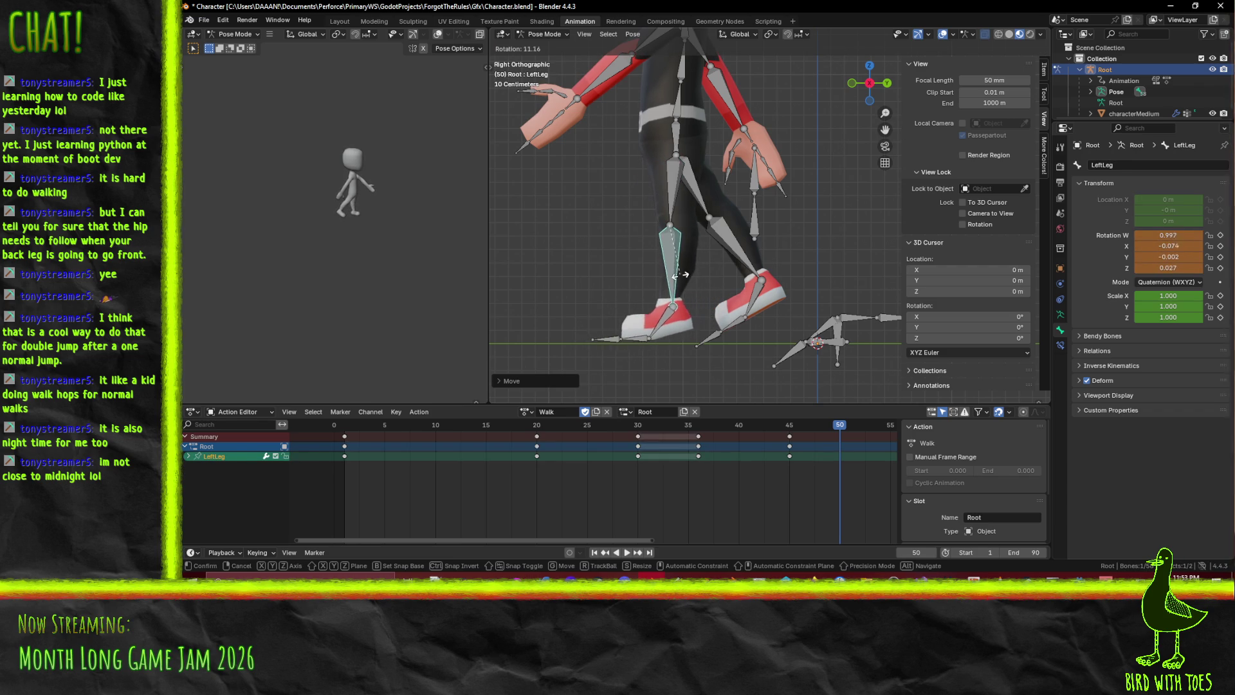
pyautogui.click(652, 332)
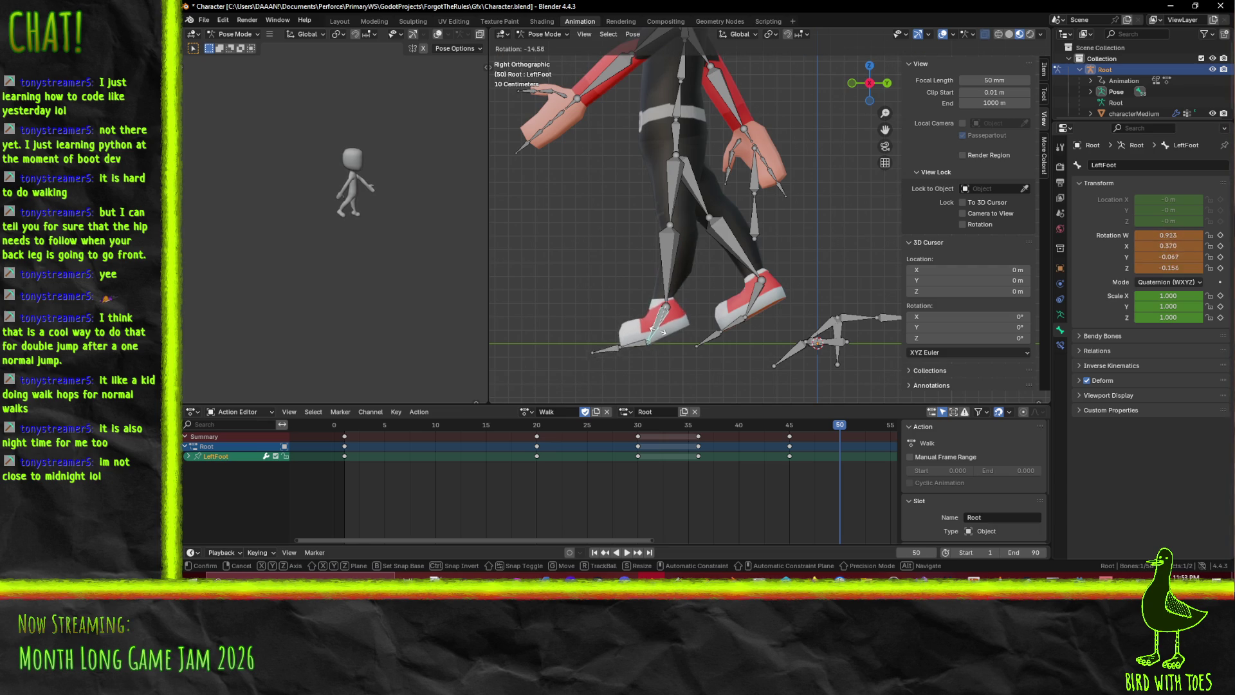
pyautogui.click(655, 330)
pyautogui.keyDown('shift'); pyautogui.click(634, 338); pyautogui.keyUp('shift')
pyautogui.keyDown('shift'); pyautogui.click(672, 271); pyautogui.keyUp('shift')
pyautogui.keyDown('shift'); pyautogui.click(679, 190); pyautogui.keyUp('shift')
pyautogui.press('i')
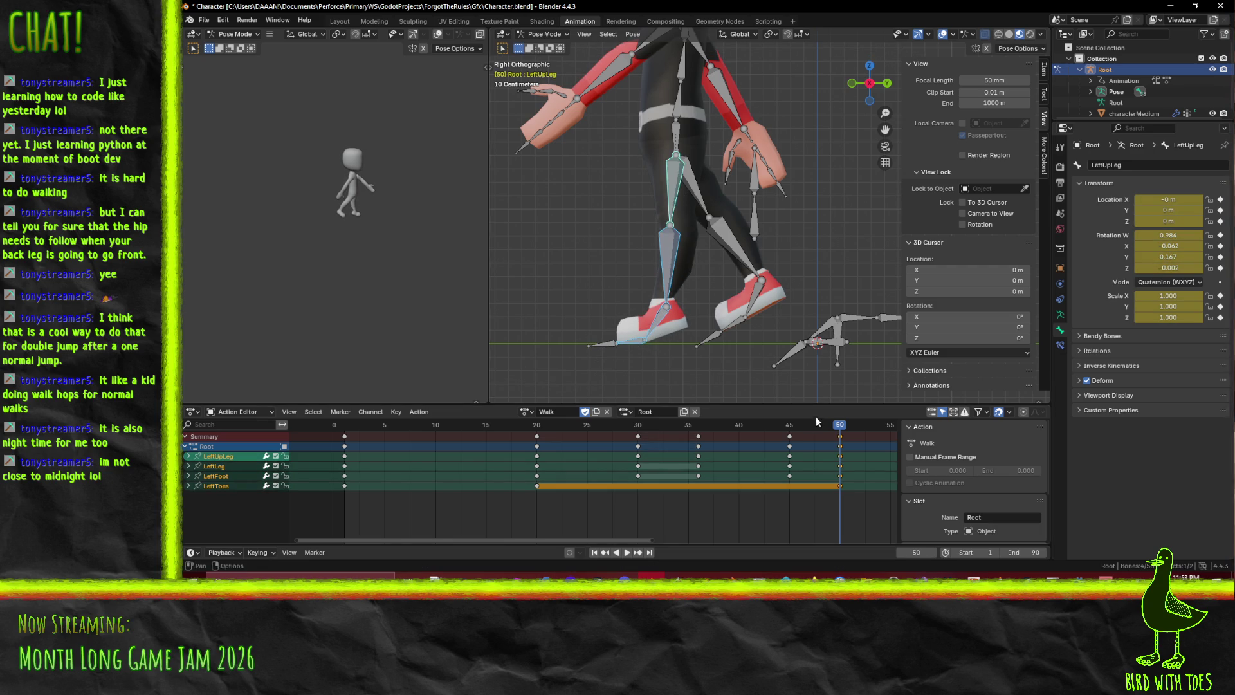
# Review the motion from frame 50 back to 1 and frames 36 to 24, then select LeftToes
pyautogui.moveTo(839, 426)
pyautogui.mouseDown()
pyautogui.moveTo(346, 440)
pyautogui.moveTo(696, 440)
pyautogui.mouseUp()
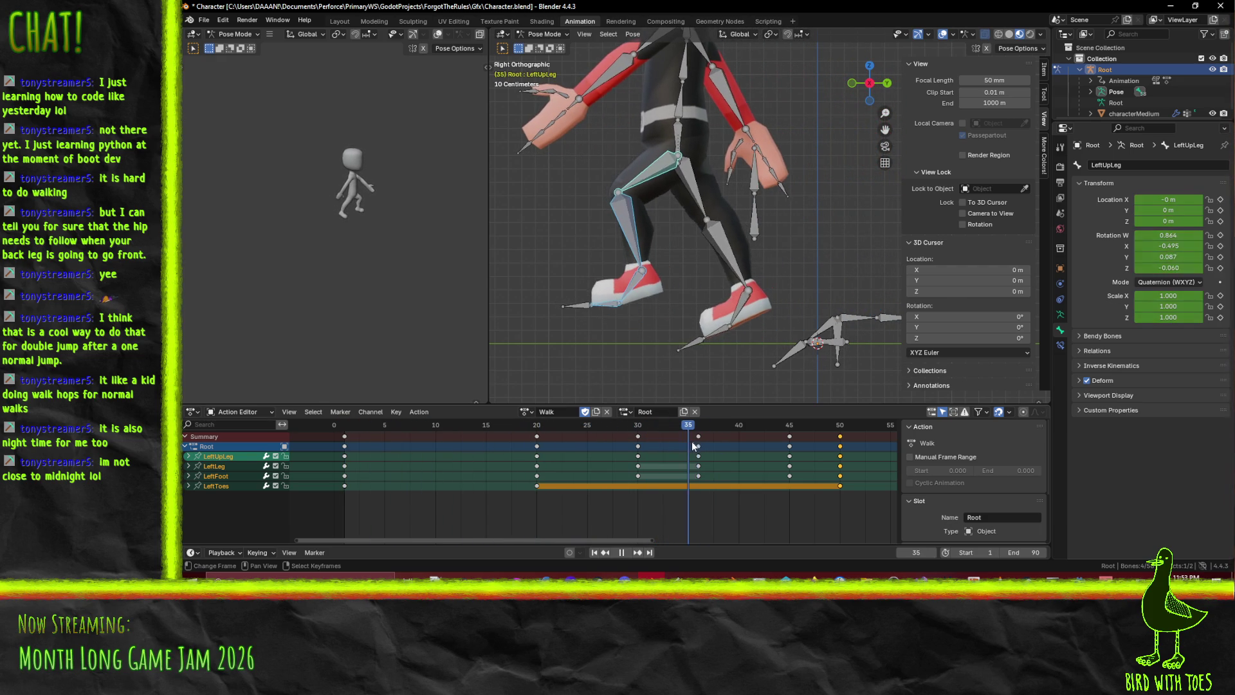
pyautogui.moveTo(700, 442)
pyautogui.mouseDown()
pyautogui.moveTo(584, 453)
pyautogui.moveTo(666, 463)
pyautogui.moveTo(570, 454)
pyautogui.moveTo(702, 465)
pyautogui.mouseUp()
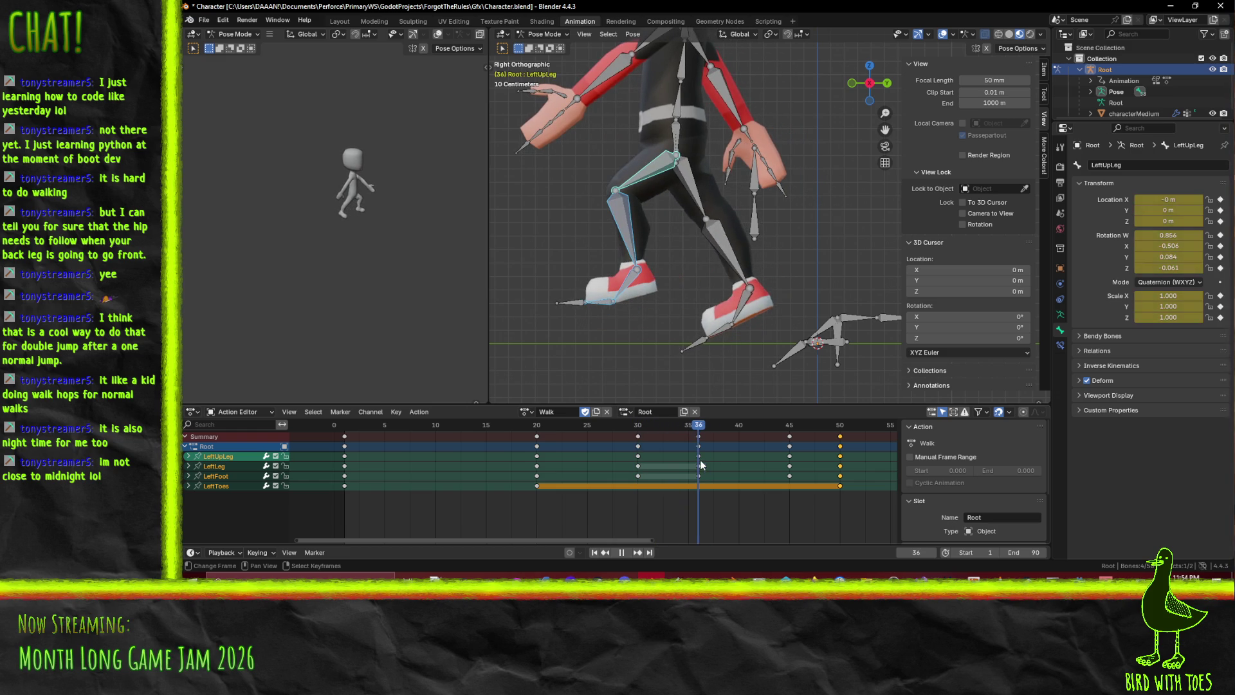
pyautogui.click(594, 302)
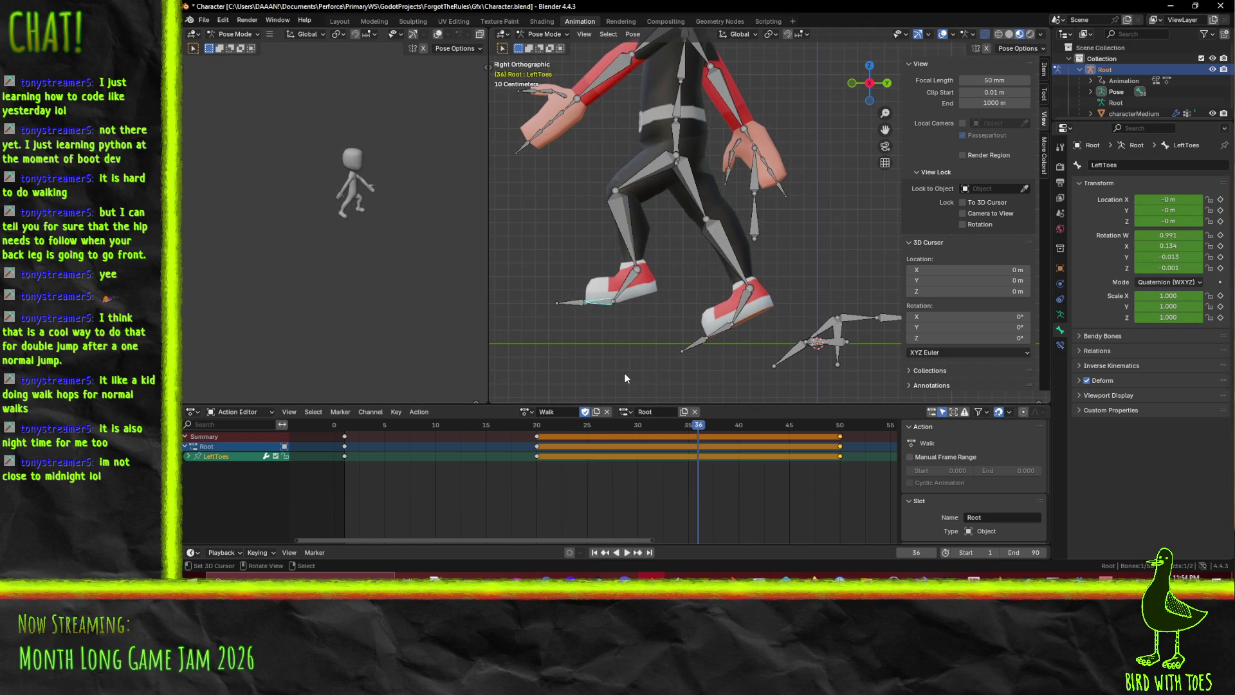
# Bend LeftToes and key it at frame 36, then check it and select the frame-36 keys
pyautogui.press('r')
pyautogui.click(642, 372)
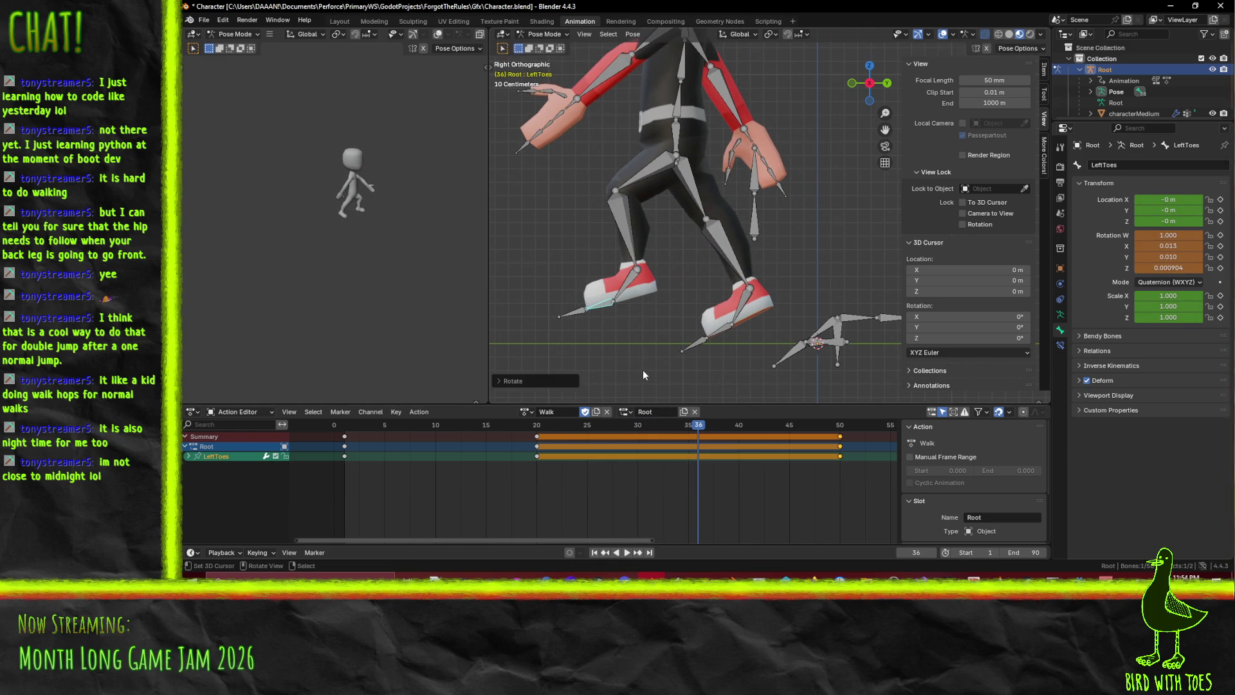
pyautogui.press('i')
pyautogui.hotkey('shift', 'ctrl', 'space')
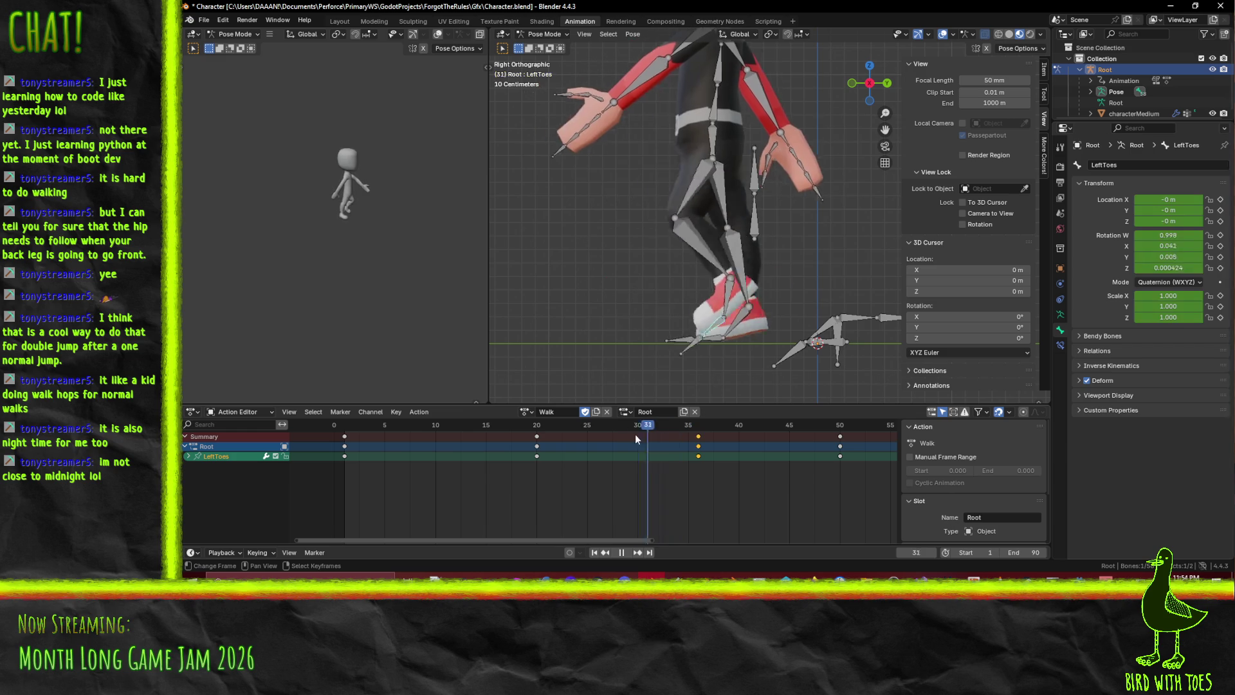
pyautogui.moveTo(518, 438)
pyautogui.mouseDown()
pyautogui.moveTo(456, 443)
pyautogui.moveTo(539, 465)
pyautogui.moveTo(838, 460)
pyautogui.moveTo(790, 453)
pyautogui.mouseUp()
pyautogui.rightClick(704, 454)
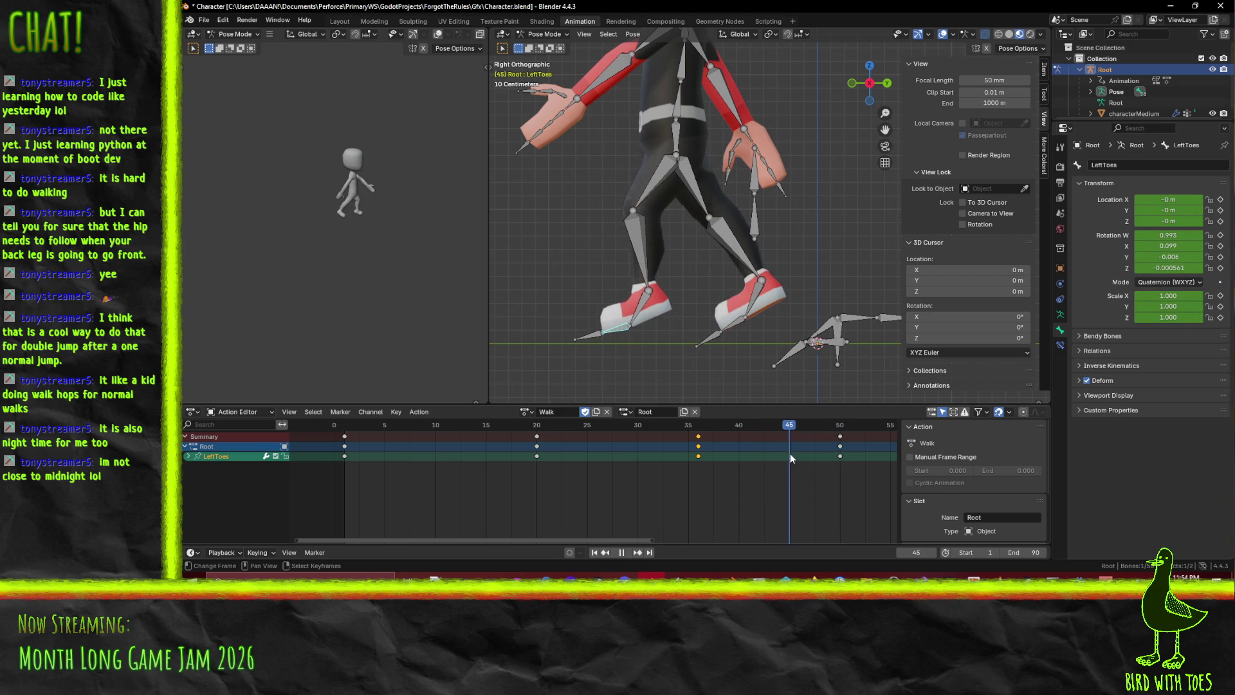
# Rotate LeftToes and key it at frame 45, then play from there
pyautogui.press('r')
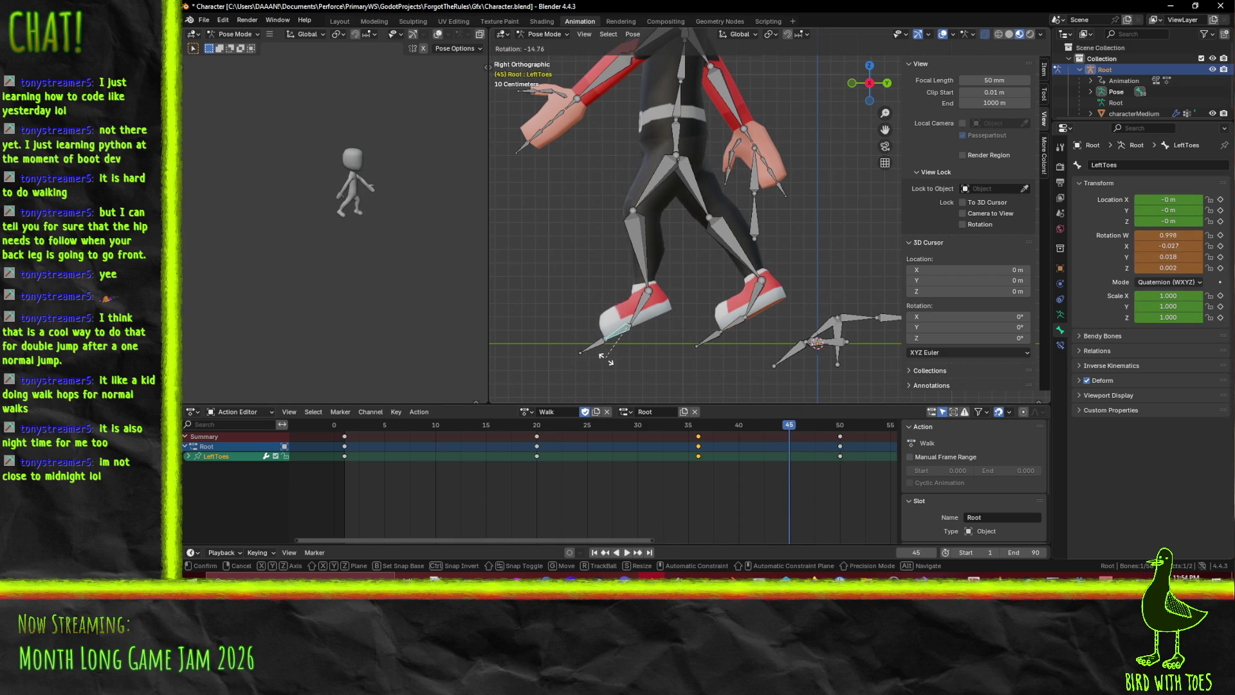
pyautogui.click(606, 360)
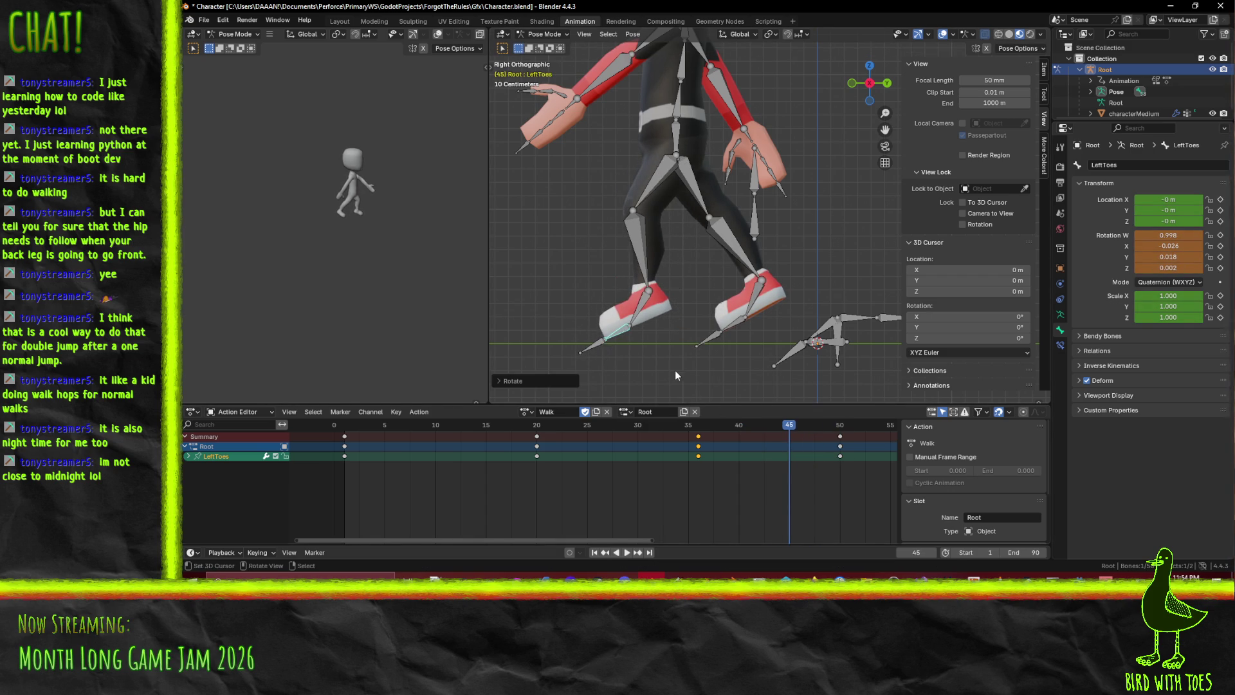
pyautogui.press('i')
pyautogui.press('space')
# Slide the frame-45 keys to frame 46 and check the retimed playback
pyautogui.moveTo(809, 427); pyautogui.dragTo(800, 433)
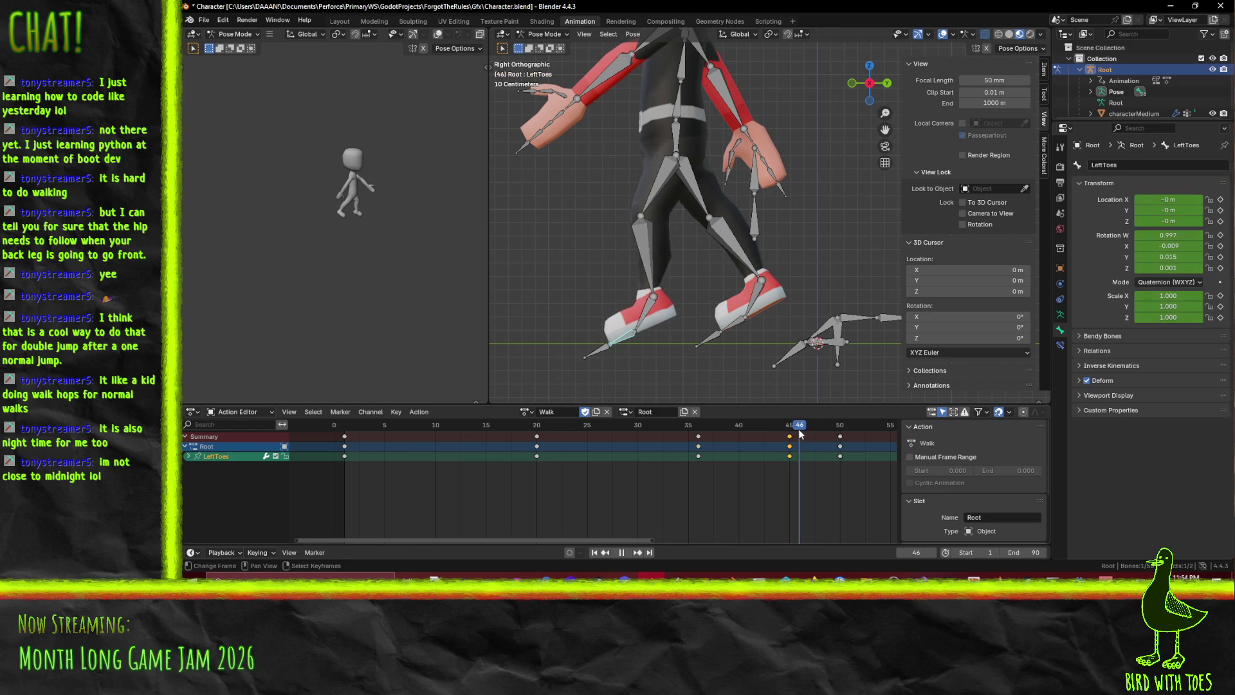
pyautogui.click(786, 447)
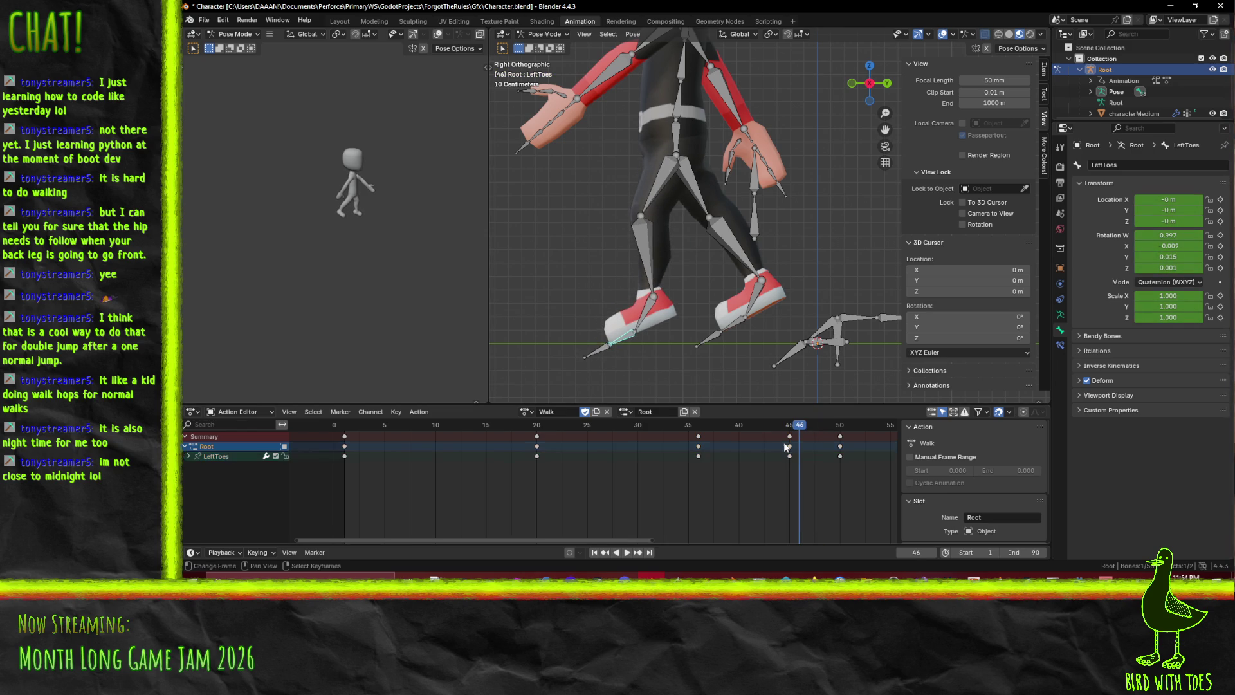
pyautogui.moveTo(791, 437); pyautogui.dragTo(808, 432)
pyautogui.press('space')
pyautogui.press('Escape')
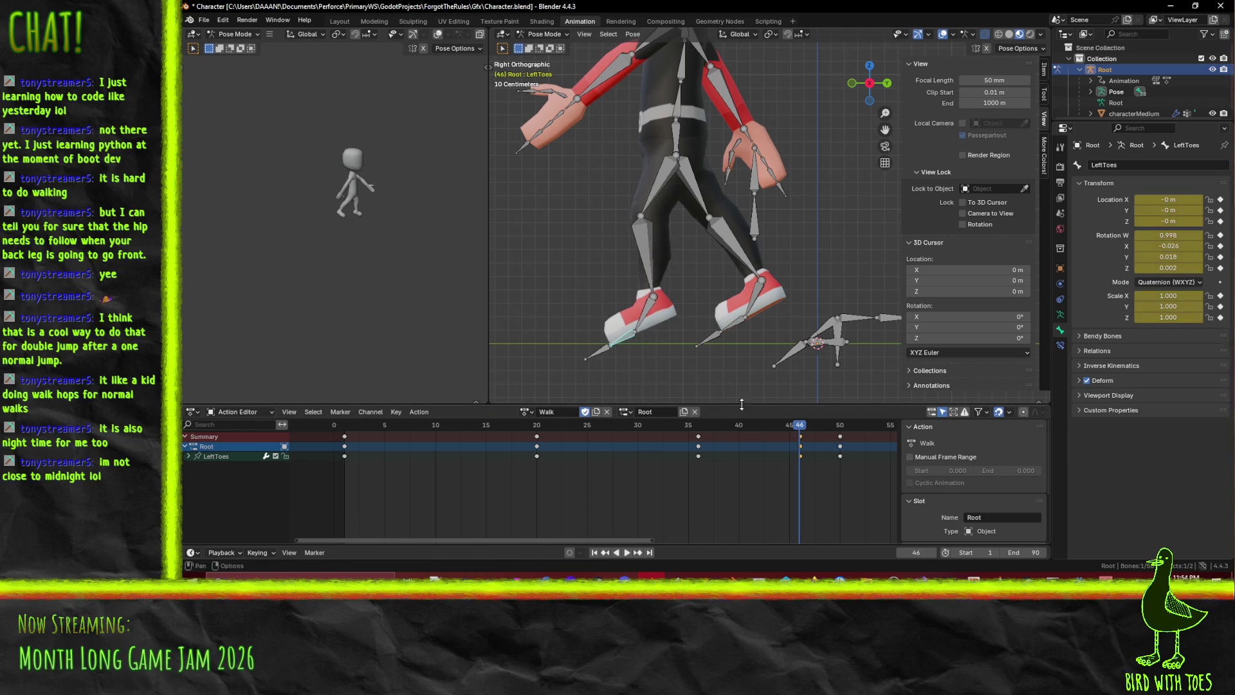
# Rotate LeftToes slightly and key it at frame 46, then play briefly
pyautogui.press('r')
pyautogui.click(645, 361)
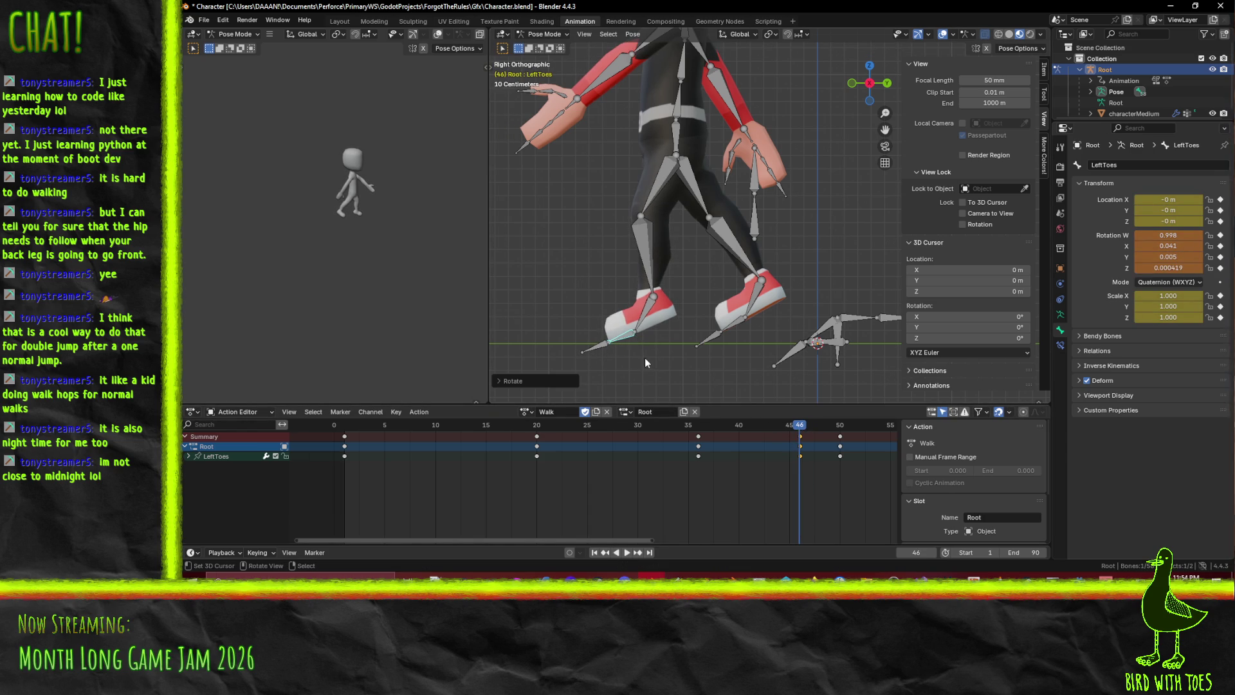
pyautogui.press('i')
pyautogui.press('space')
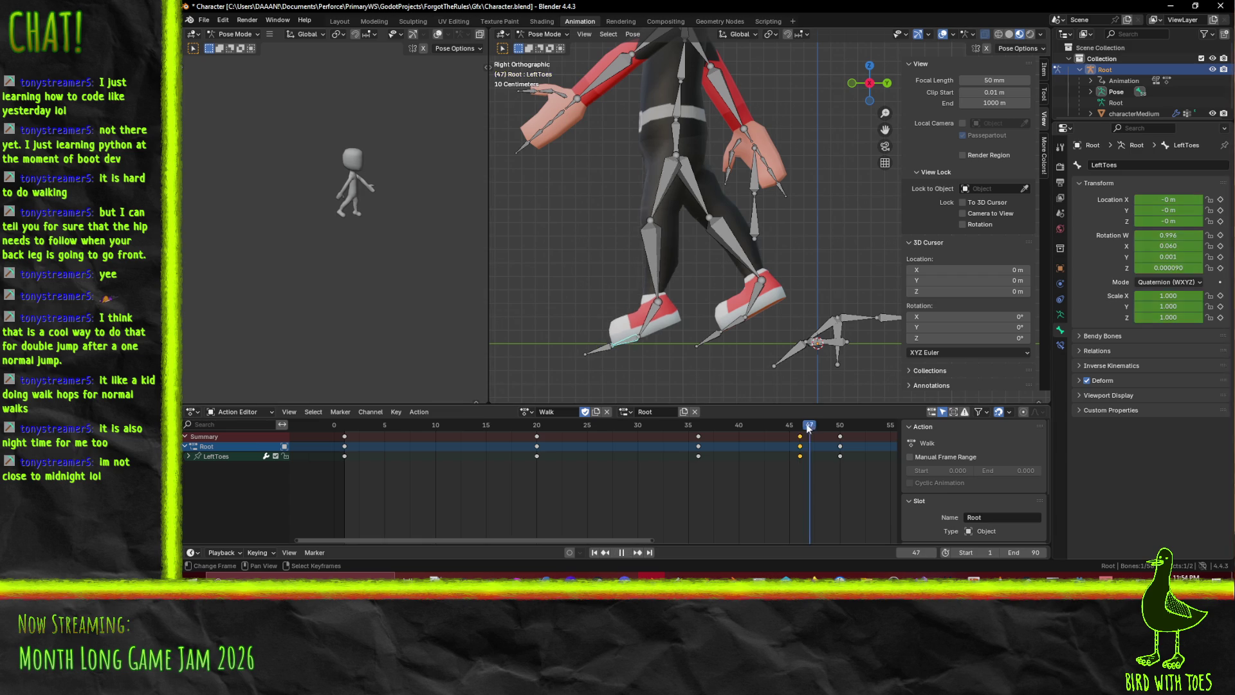
pyautogui.press('space')
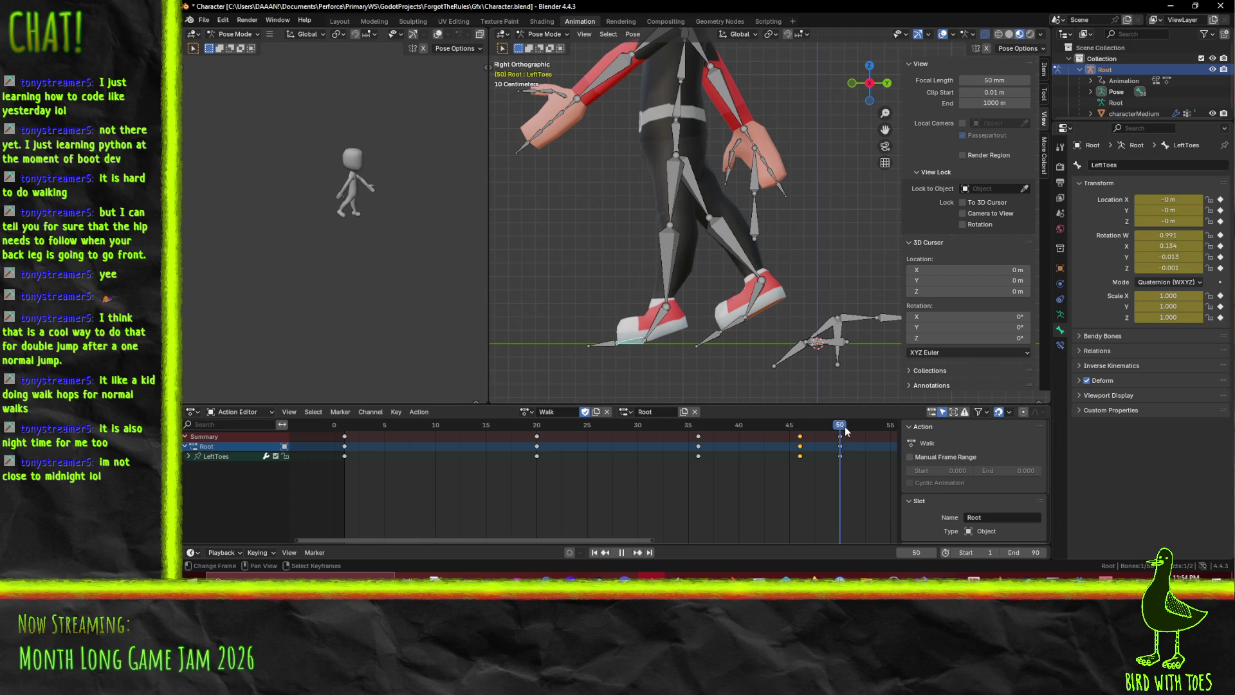
# Review frames 50 back to 30, then play the Walk action from frame 1
pyautogui.keyDown('shift'); pyautogui.moveTo(782, 349); pyautogui.dragTo(754, 428, button='middle'); pyautogui.keyUp('shift')
pyautogui.moveTo(839, 427)
pyautogui.mouseDown()
pyautogui.moveTo(476, 426)
pyautogui.moveTo(701, 428)
pyautogui.moveTo(830, 446)
pyautogui.mouseUp()
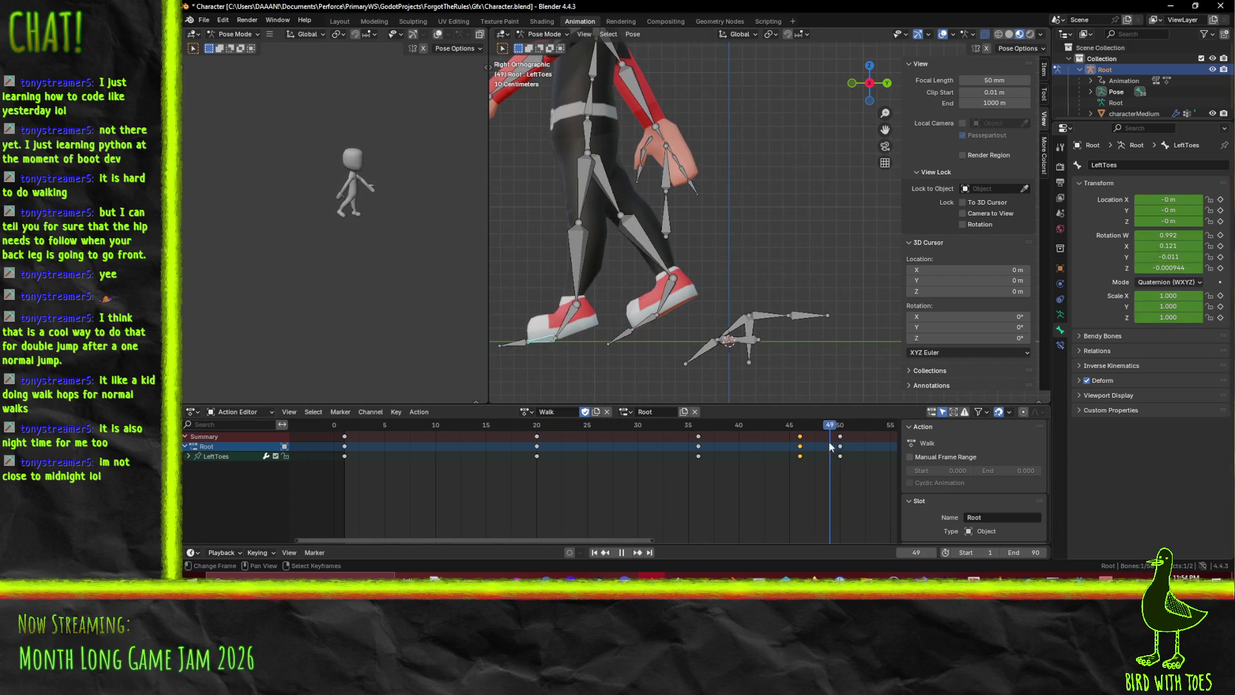
pyautogui.click(346, 428)
pyautogui.press('space')
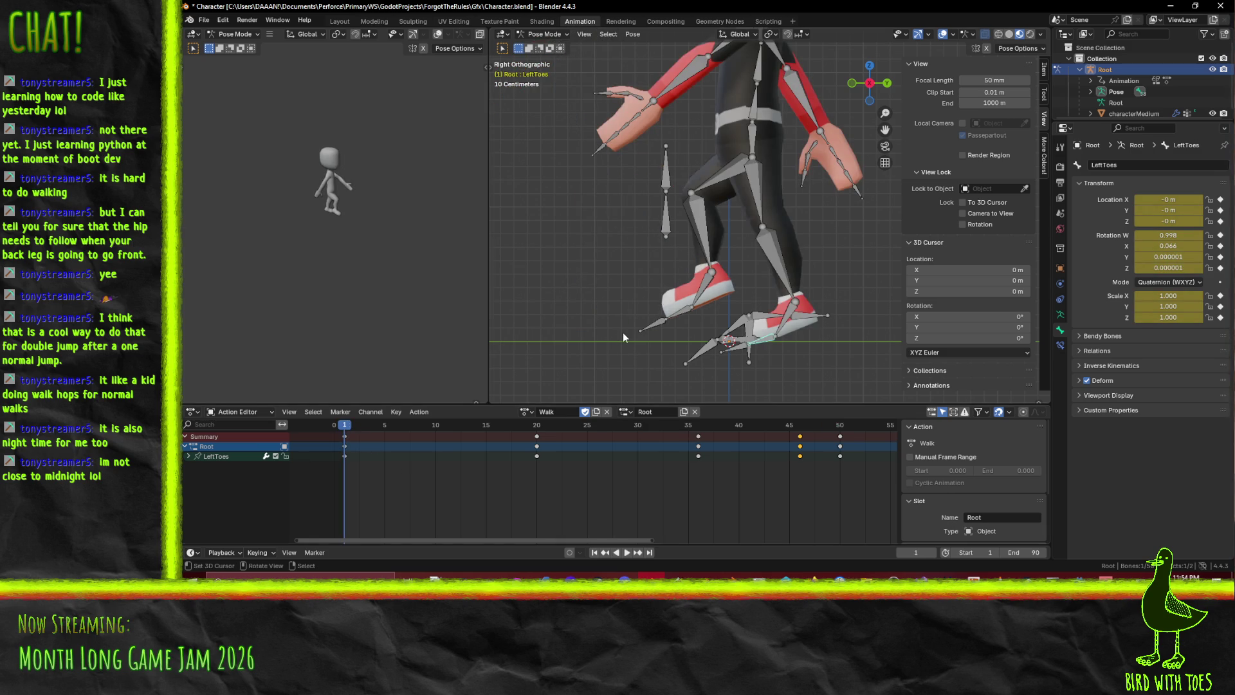
# At frame 50, frame the legs and select the leg bones, ending on the right leg
pyautogui.scroll(-4, 621, 334)
pyautogui.scroll(-1, 693, 324)
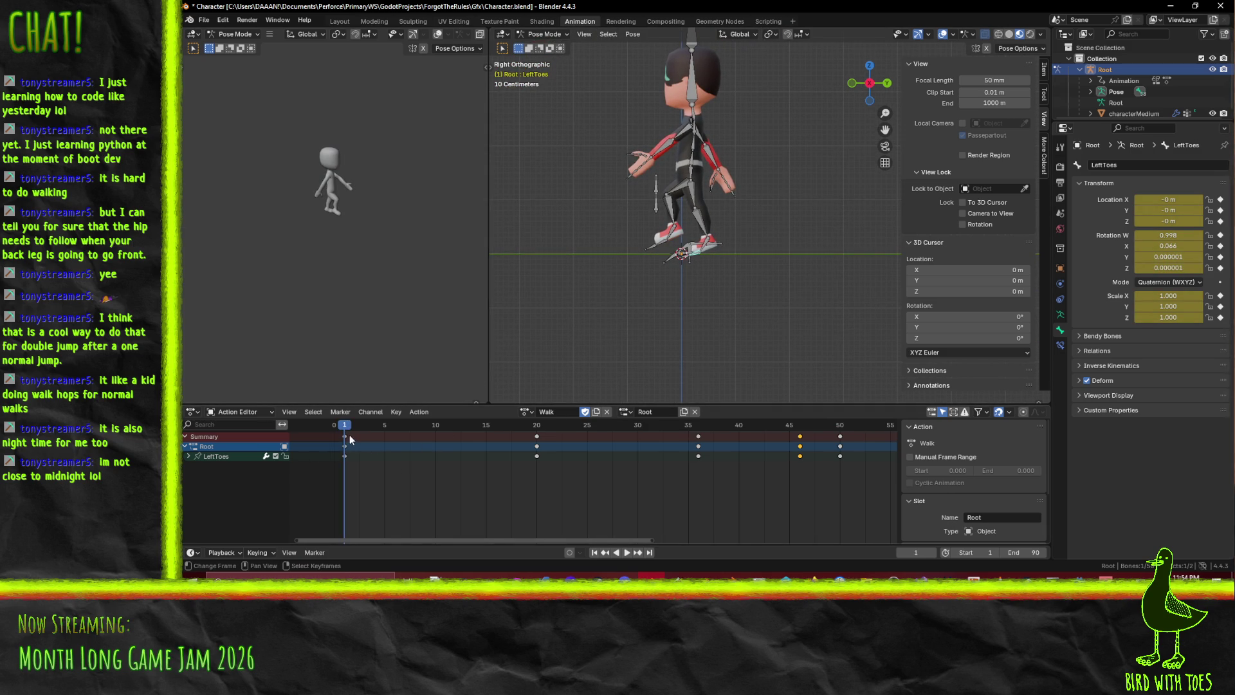
pyautogui.scroll(3, 759, 270)
pyautogui.click(840, 426)
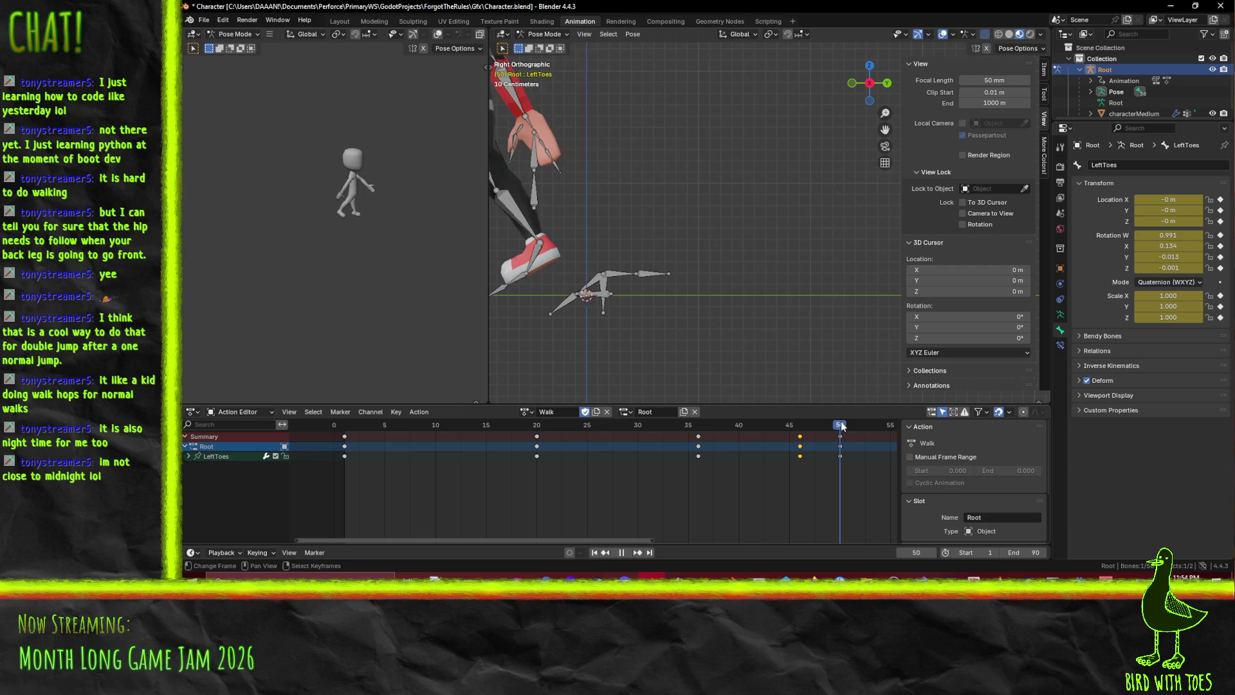
pyautogui.moveTo(507, 233)
pyautogui.keyDown('shift'); pyautogui.mouseDown(button='middle')
pyautogui.moveTo(669, 248)
pyautogui.moveTo(700, 265)
pyautogui.mouseUp(button='middle'); pyautogui.keyUp('shift')
pyautogui.click(660, 199)
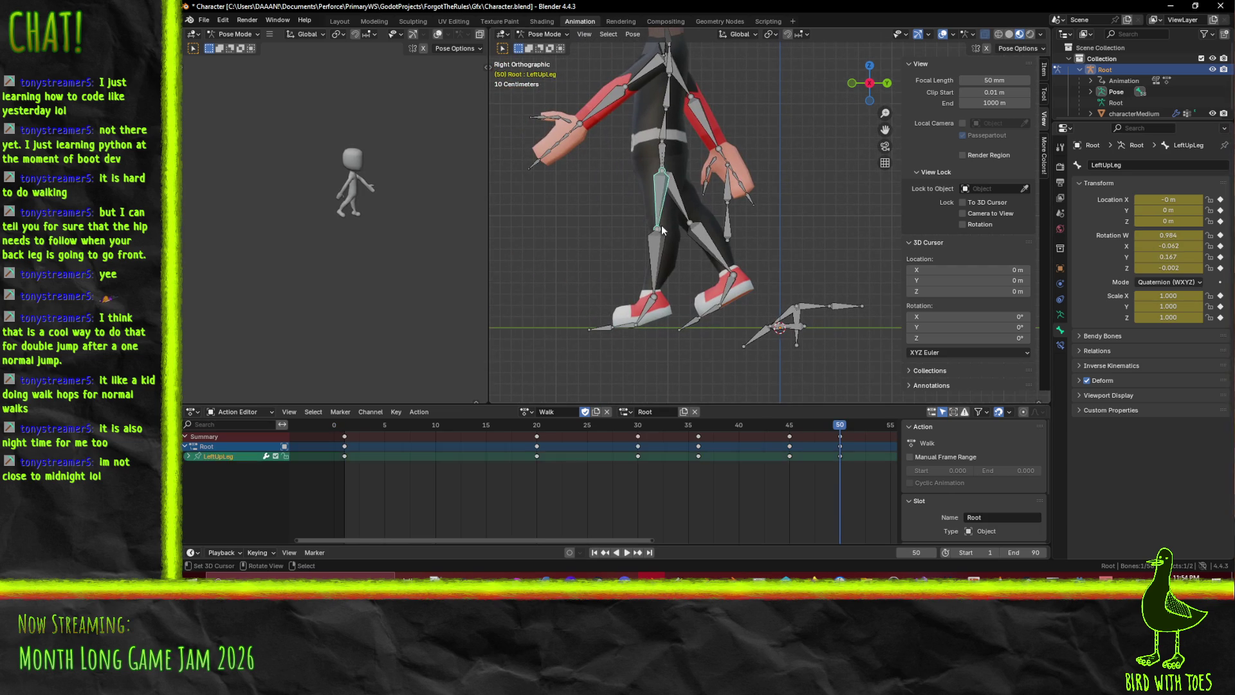
pyautogui.keyDown('shift'); pyautogui.click(655, 270); pyautogui.keyUp('shift')
pyautogui.scroll(-3, 635, 323)
pyautogui.click(635, 323)
# Duplicate all the right leg's keys to frame 55 and review back to frame 4
pyautogui.press('a')
pyautogui.press('g')
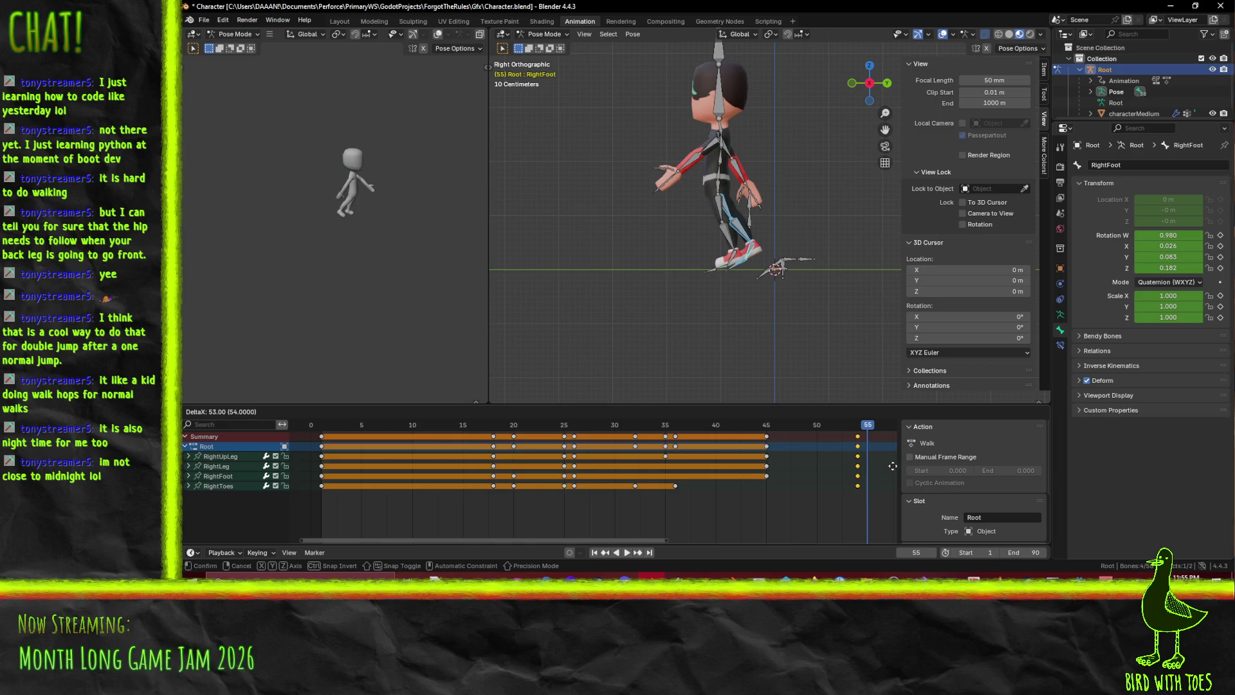
pyautogui.click(296, 466)
pyautogui.moveTo(876, 426)
pyautogui.mouseDown()
pyautogui.moveTo(341, 427)
pyautogui.moveTo(874, 438)
pyautogui.moveTo(767, 444)
pyautogui.moveTo(866, 458)
pyautogui.moveTo(617, 473)
pyautogui.moveTo(622, 487)
pyautogui.moveTo(817, 498)
pyautogui.mouseUp()
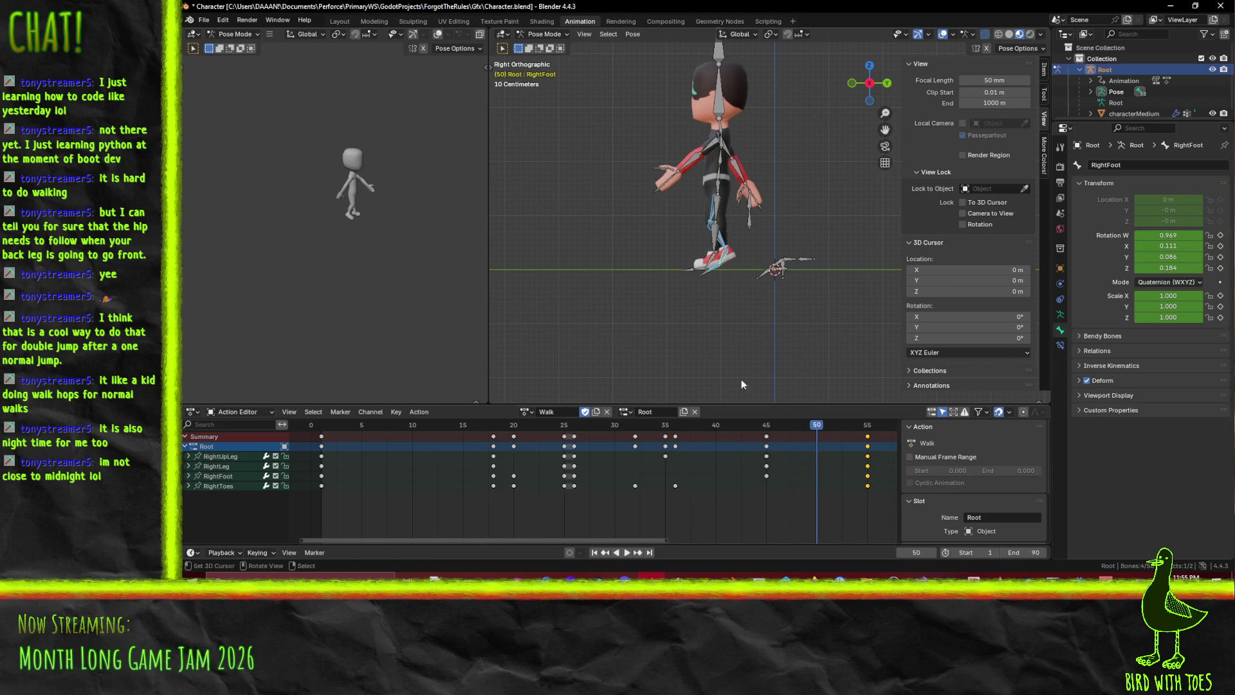
# Reframe the character and scrub to check the right leg pose near frame 50
pyautogui.scroll(4, 690, 296)
pyautogui.keyDown('shift'); pyautogui.moveTo(688, 319); pyautogui.dragTo(704, 294, button='middle'); pyautogui.keyUp('shift')
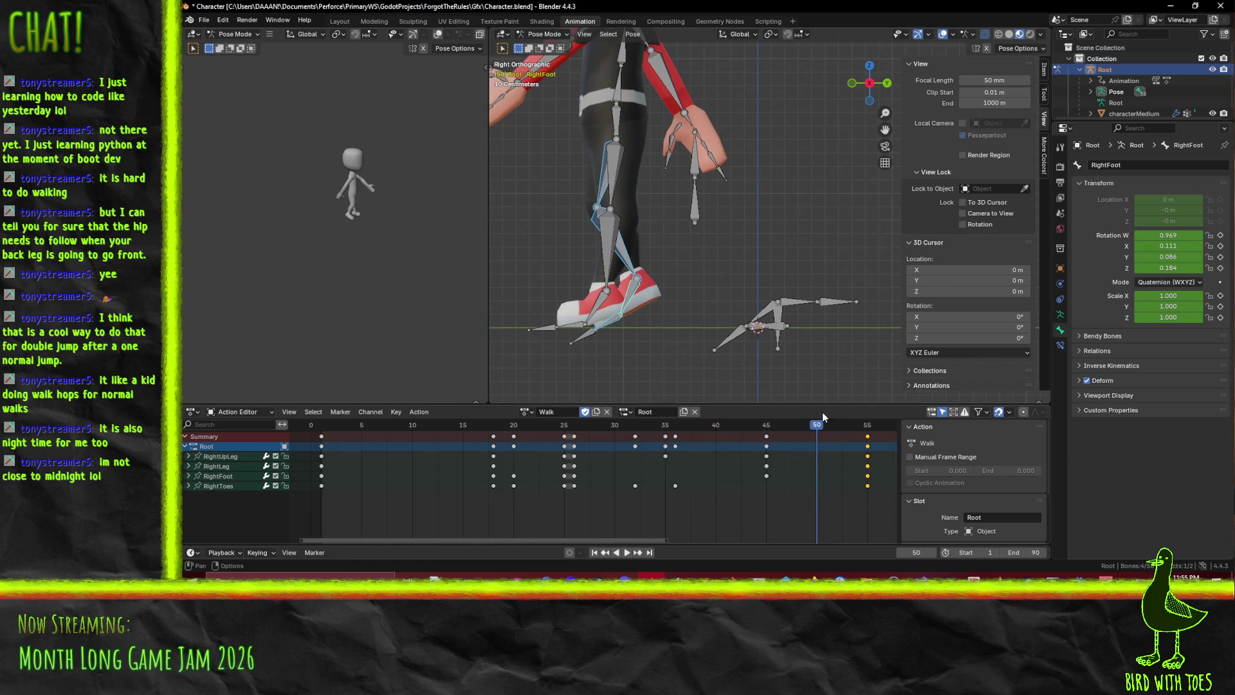
pyautogui.press('space')
pyautogui.moveTo(844, 426)
pyautogui.mouseDown()
pyautogui.moveTo(757, 426)
pyautogui.moveTo(826, 426)
pyautogui.moveTo(815, 432)
pyautogui.mouseUp()
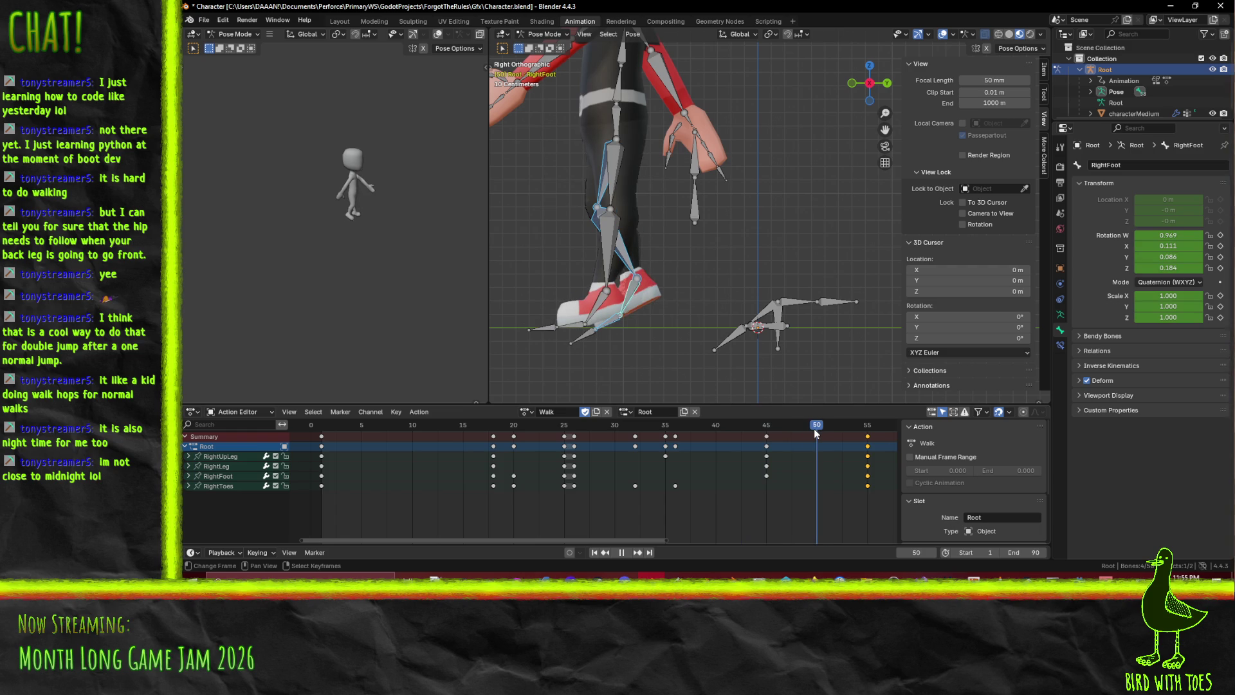
# Rotate RightLeg and RightUpLeg at frame 50 to swing the leg forward, then review
pyautogui.click(627, 242)
pyautogui.press('r')
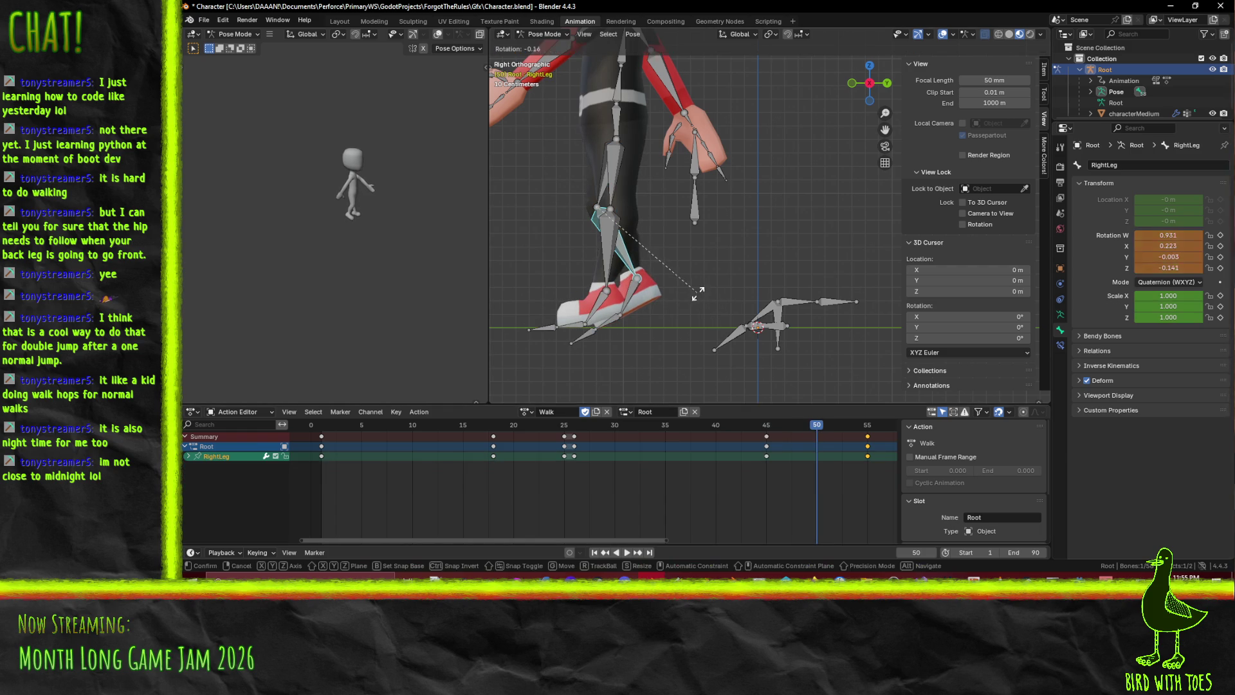
pyautogui.click(670, 288)
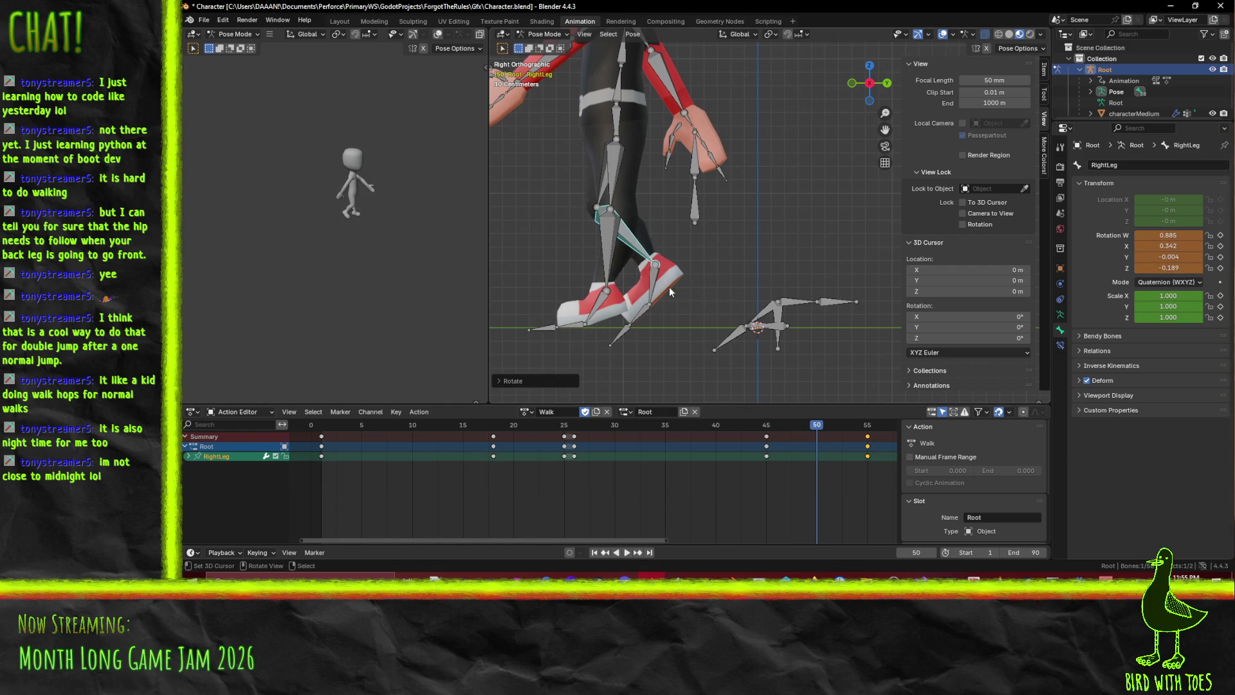
pyautogui.keyDown('shift'); pyautogui.click(601, 197); pyautogui.keyUp('shift')
pyautogui.press('r')
pyautogui.click(646, 224)
pyautogui.keyDown('shift'); pyautogui.click(646, 224); pyautogui.keyUp('shift')
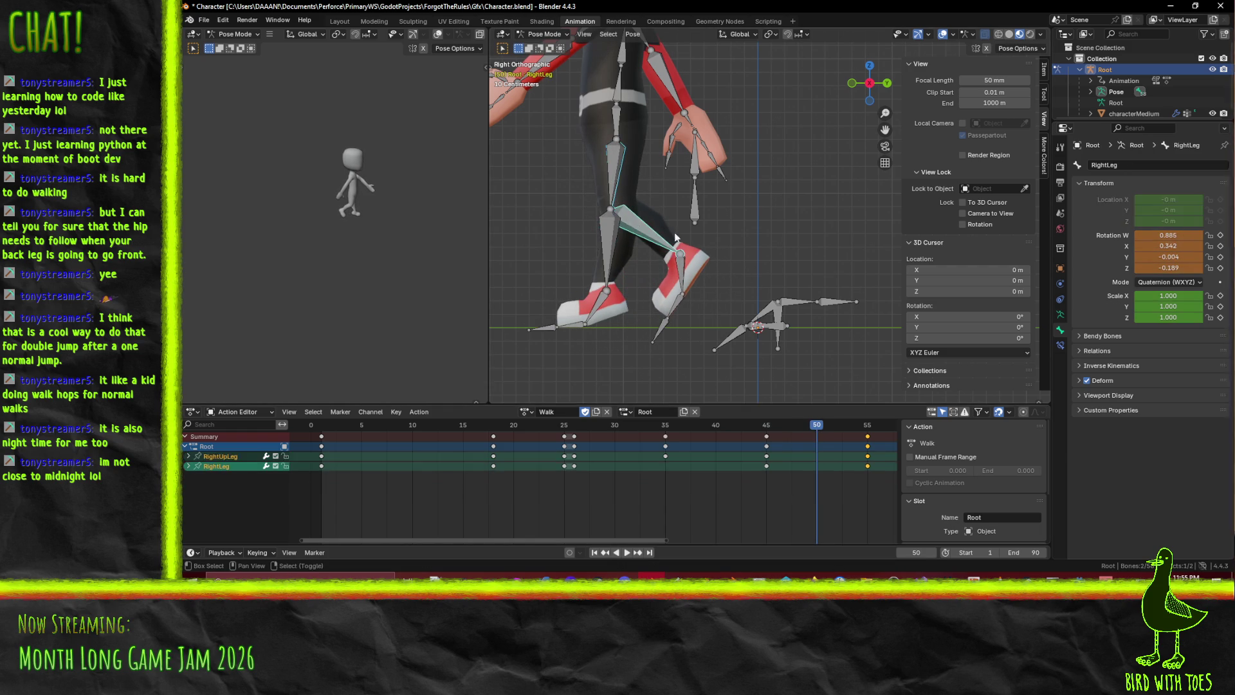
pyautogui.moveTo(816, 427)
pyautogui.mouseDown()
pyautogui.moveTo(872, 433)
pyautogui.moveTo(399, 431)
pyautogui.moveTo(704, 444)
pyautogui.moveTo(618, 447)
pyautogui.moveTo(693, 450)
pyautogui.moveTo(878, 433)
pyautogui.moveTo(463, 453)
pyautogui.moveTo(736, 468)
pyautogui.moveTo(866, 455)
pyautogui.moveTo(609, 431)
pyautogui.moveTo(309, 444)
pyautogui.mouseUp()
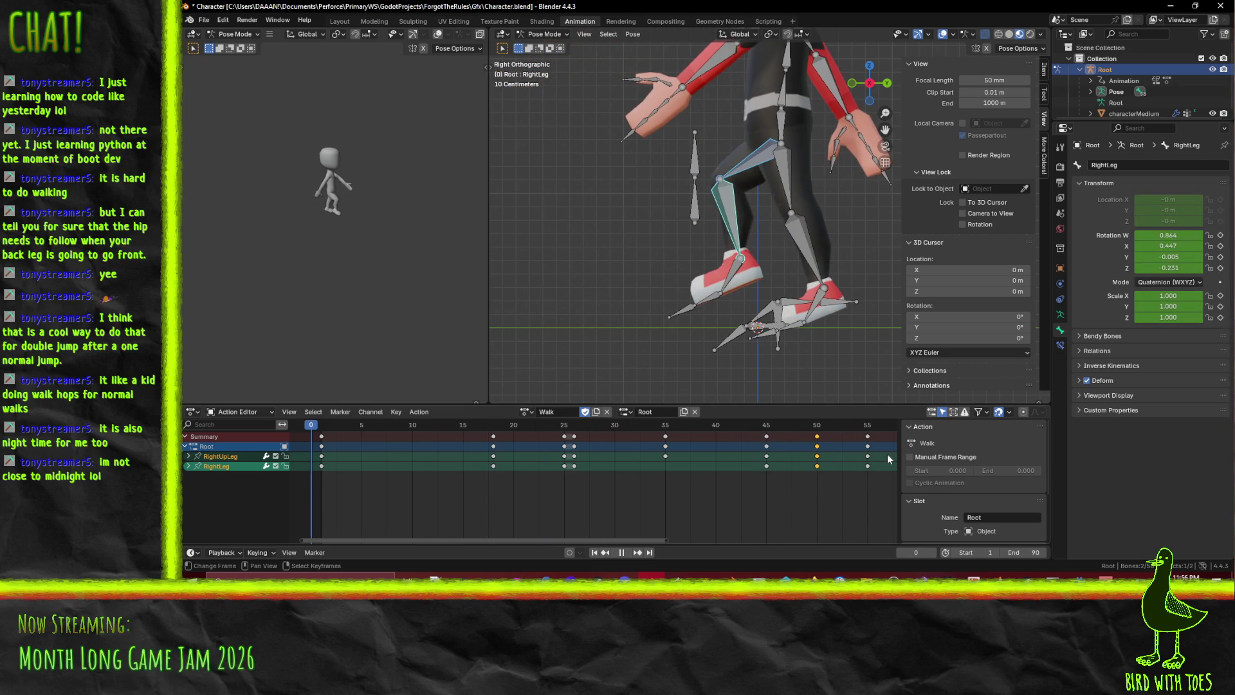
pyautogui.moveTo(726, 459); pyautogui.dragTo(580, 449, button='middle')
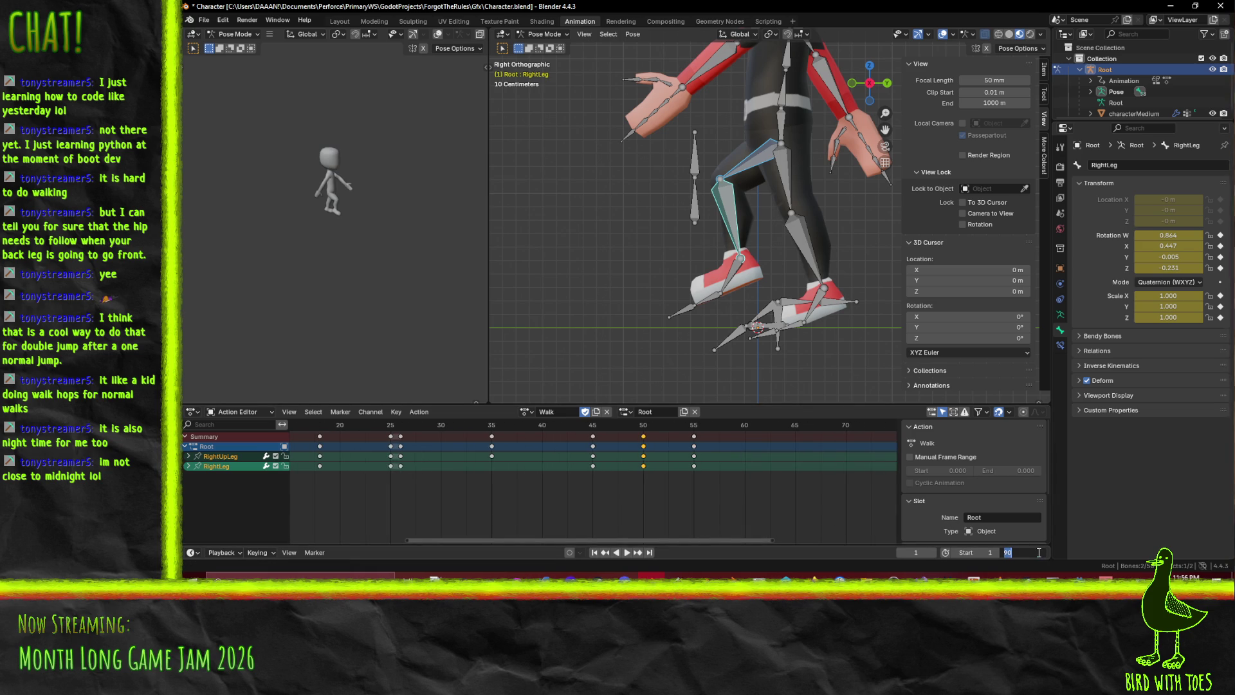
pyautogui.write('55')
# Set the playback End to 55, play forward and backward, and scrub to frame 19
pyautogui.press('Return')
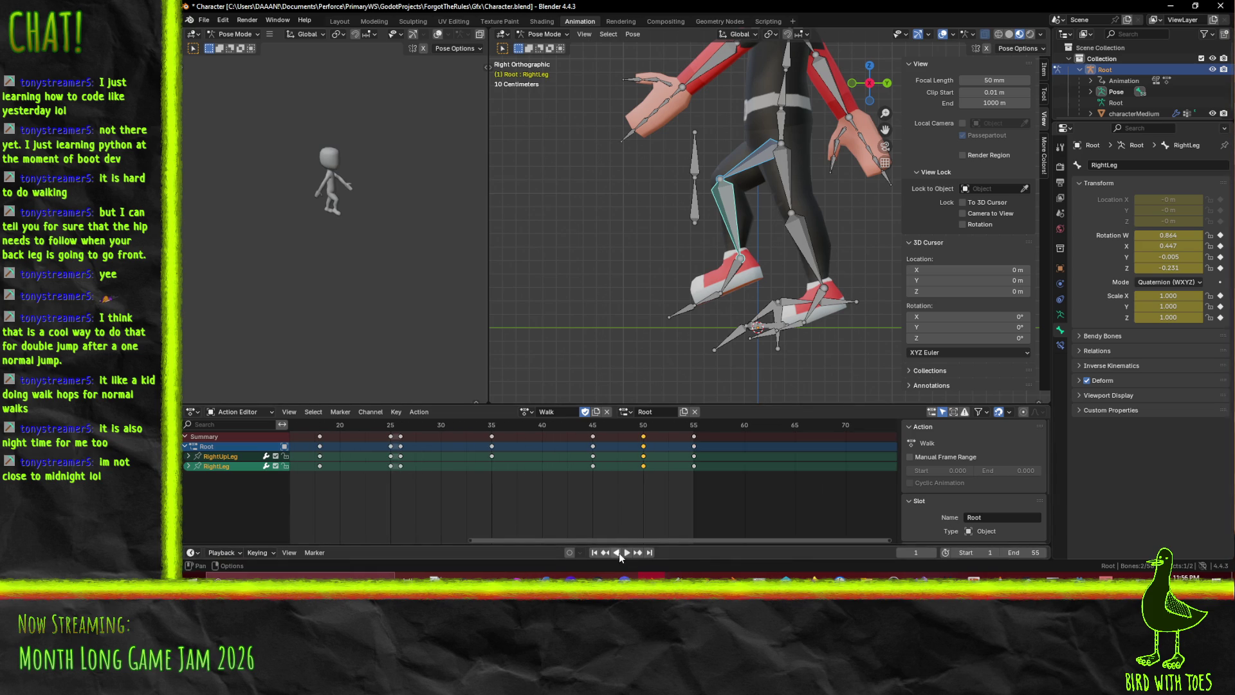
pyautogui.click(624, 554)
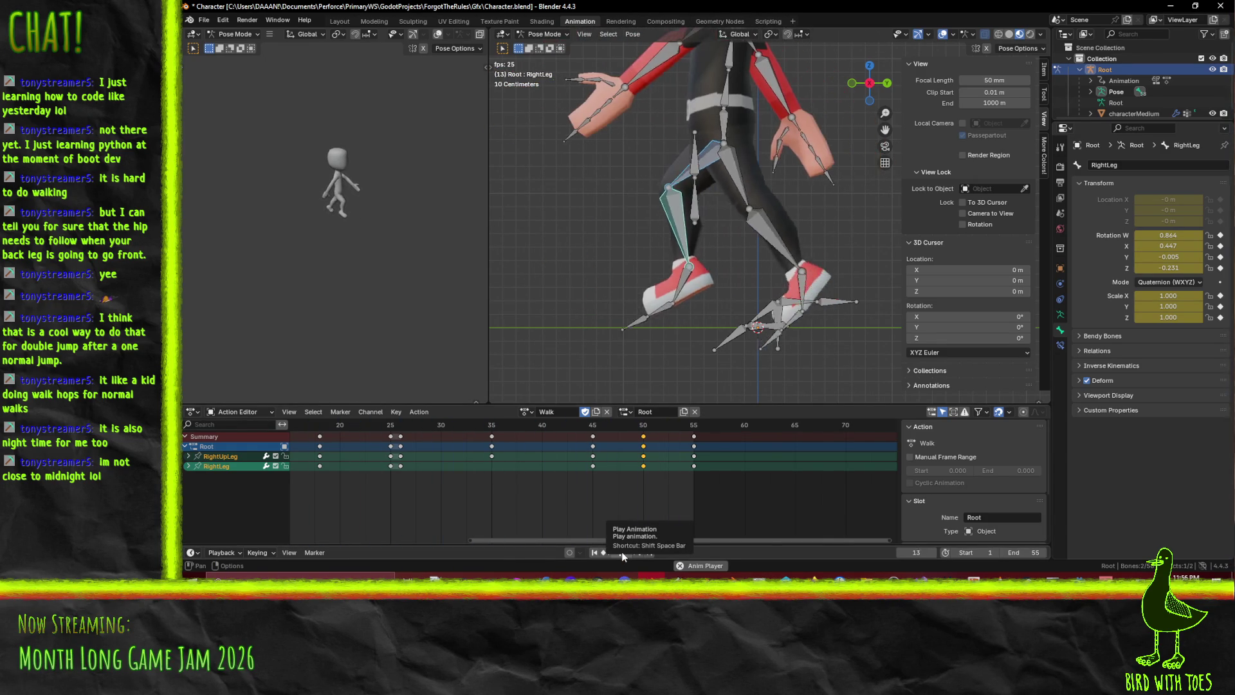
pyautogui.click(622, 551)
pyautogui.moveTo(491, 427); pyautogui.dragTo(662, 423, button='middle')
pyautogui.hotkey('shift', 'ctrl', 'space')
pyautogui.moveTo(344, 426); pyautogui.dragTo(791, 438)
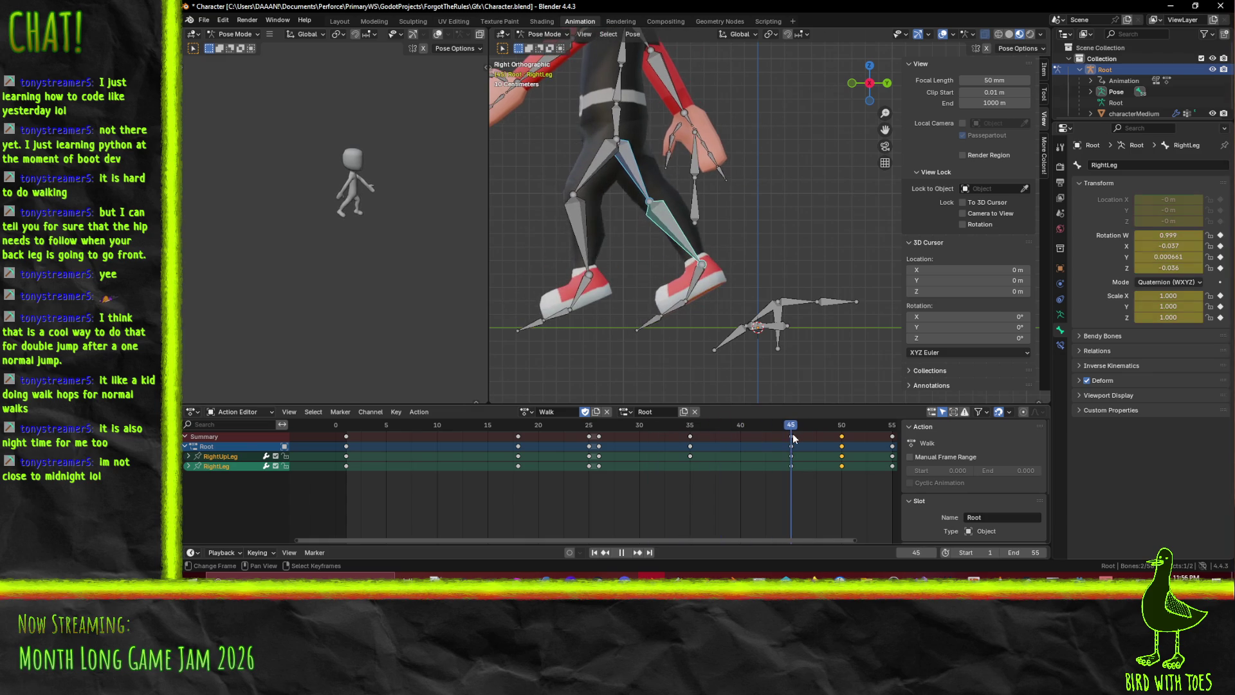
# Raise HipsCtrl along Y to 1.2999 m, key it at frame 45 and review frames 45-50
pyautogui.click(618, 125)
pyautogui.moveTo(669, 273)
pyautogui.keyDown('shift'); pyautogui.mouseDown(button='middle')
pyautogui.moveTo(706, 357)
pyautogui.moveTo(757, 299)
pyautogui.mouseUp(button='middle'); pyautogui.keyUp('shift')
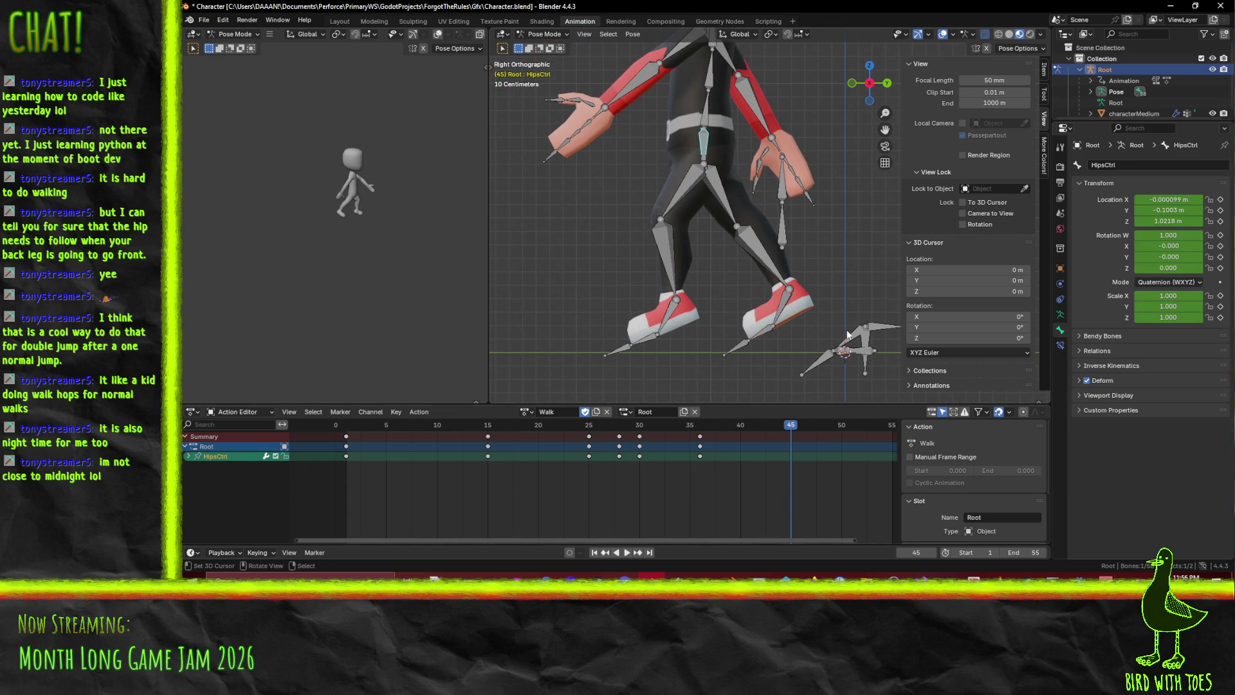
pyautogui.press('g')
pyautogui.press('y')
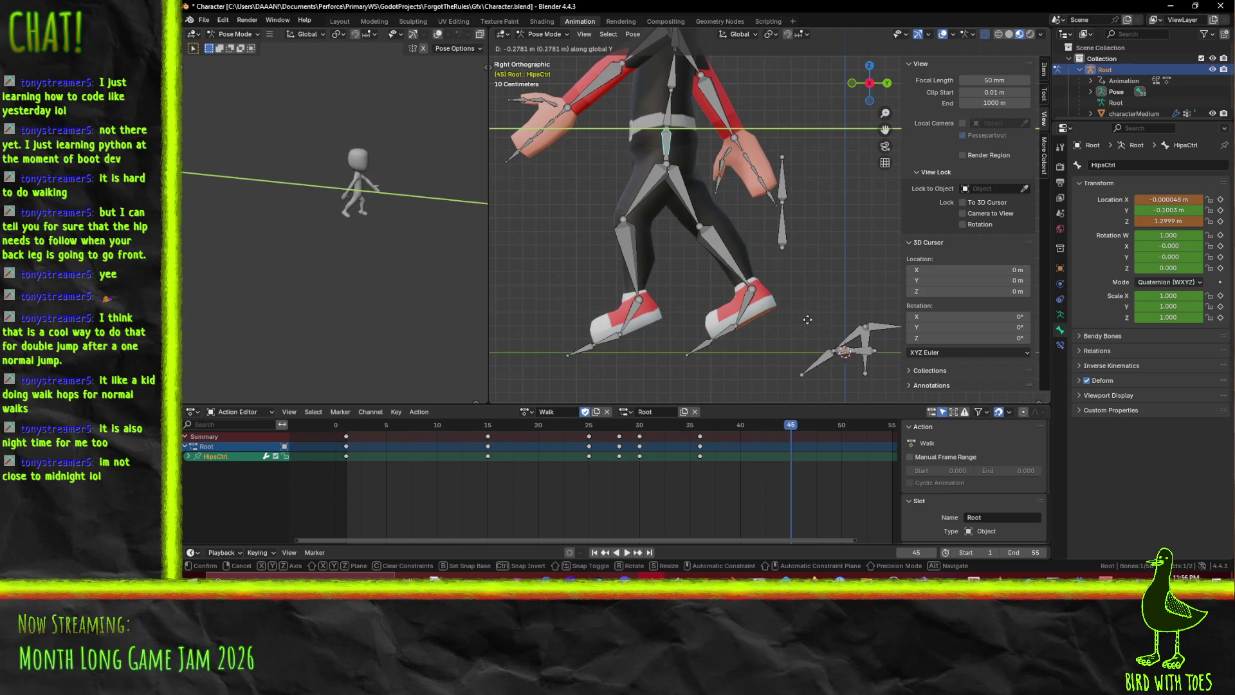
pyautogui.click(805, 317)
pyautogui.press('i')
pyautogui.press('space')
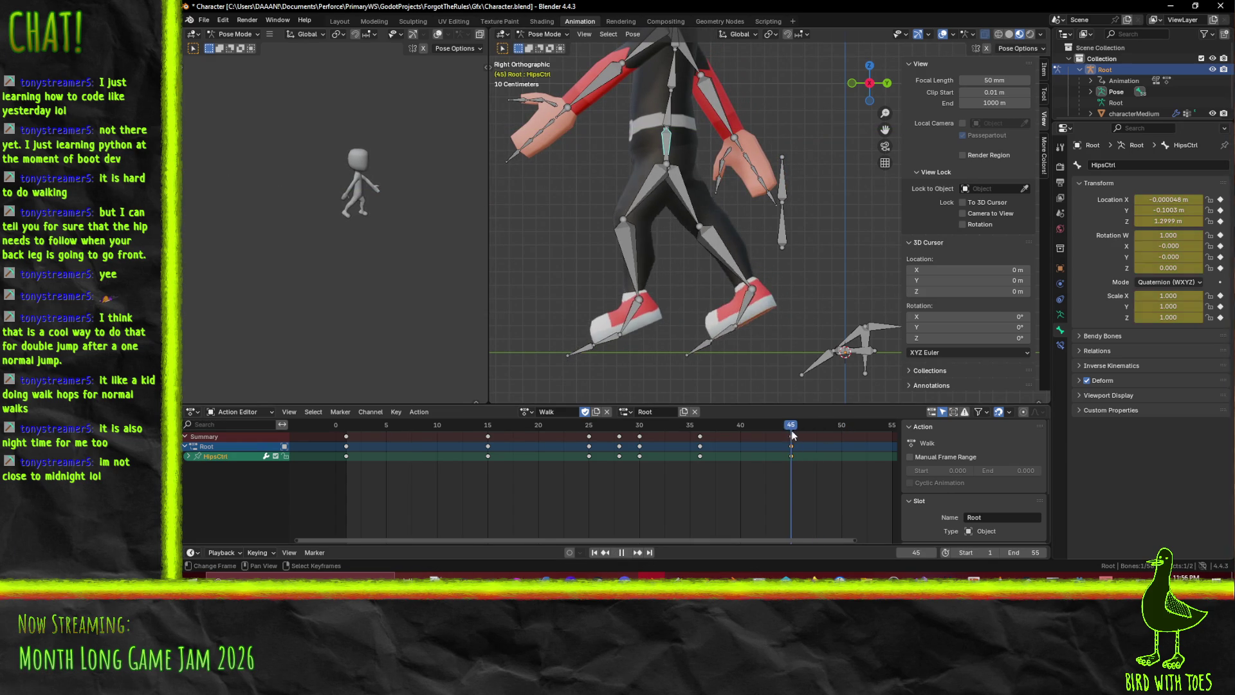
pyautogui.moveTo(799, 431)
pyautogui.mouseDown()
pyautogui.moveTo(842, 430)
pyautogui.moveTo(825, 434)
pyautogui.mouseUp()
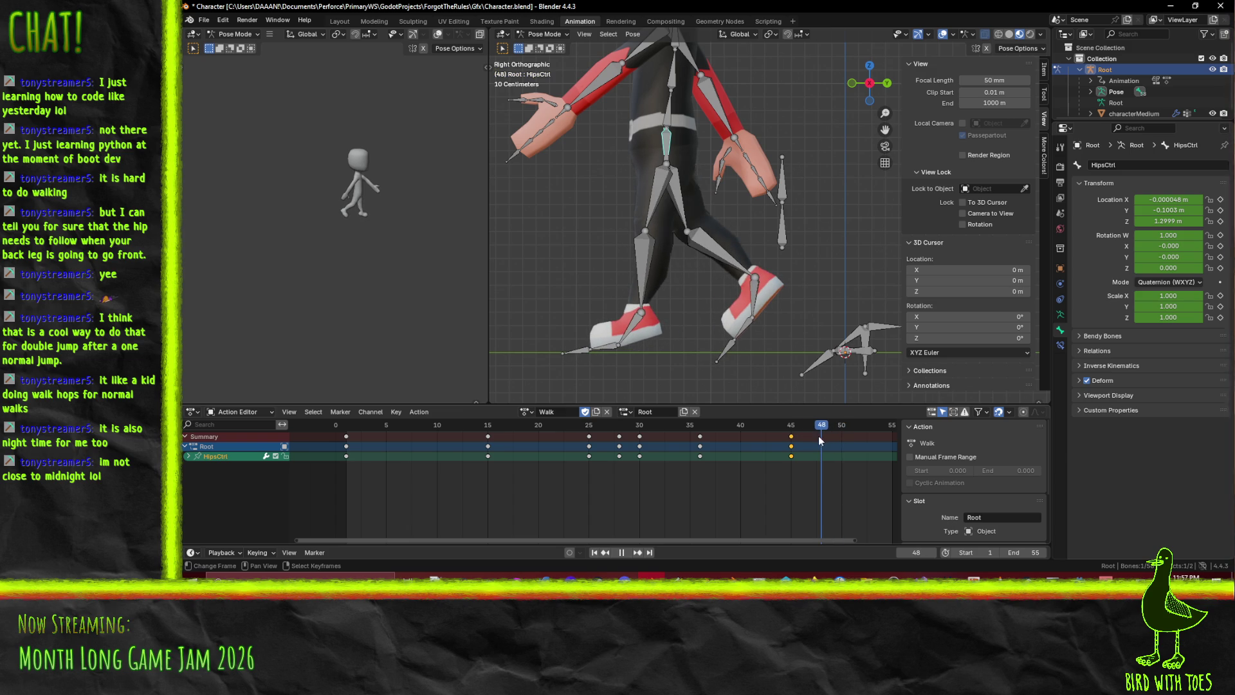
pyautogui.press('Escape')
# Move the frame-45 hip keys to frame 48 and scrub frames 38 to 48
pyautogui.moveTo(792, 456)
pyautogui.mouseDown()
pyautogui.moveTo(824, 457)
pyautogui.moveTo(631, 438)
pyautogui.moveTo(352, 438)
pyautogui.moveTo(441, 442)
pyautogui.mouseUp()
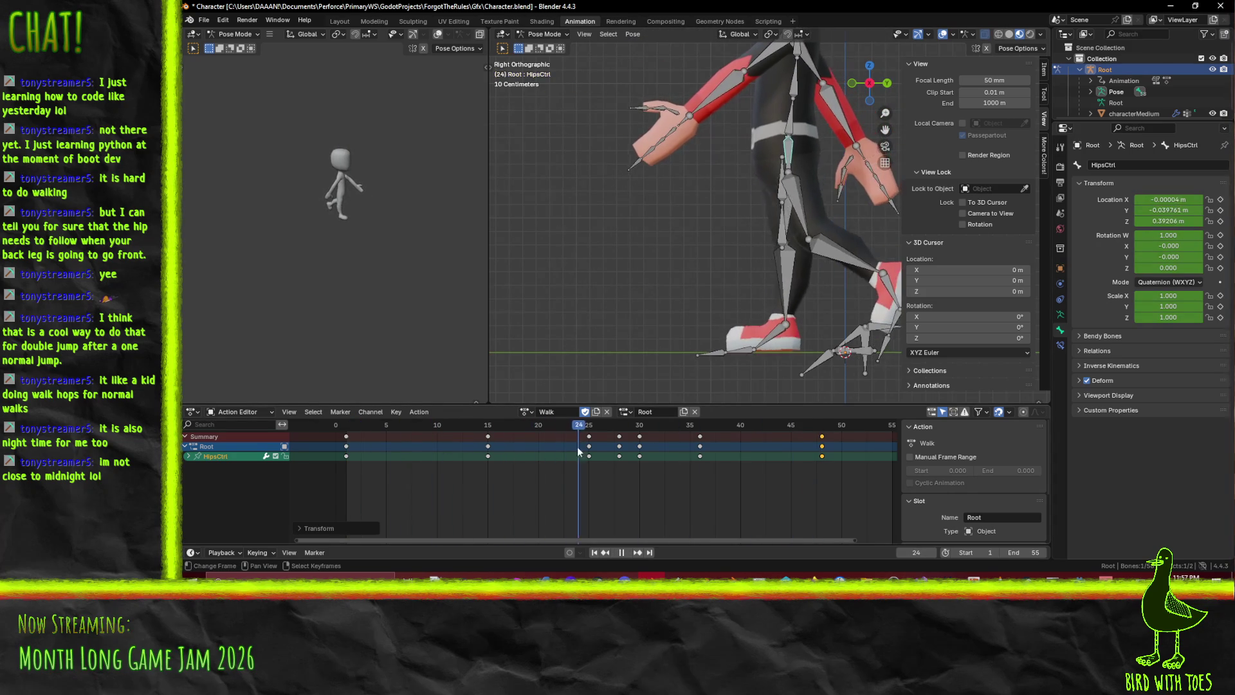
pyautogui.moveTo(721, 459); pyautogui.dragTo(824, 460)
pyautogui.moveTo(767, 481); pyautogui.dragTo(487, 453, button='middle')
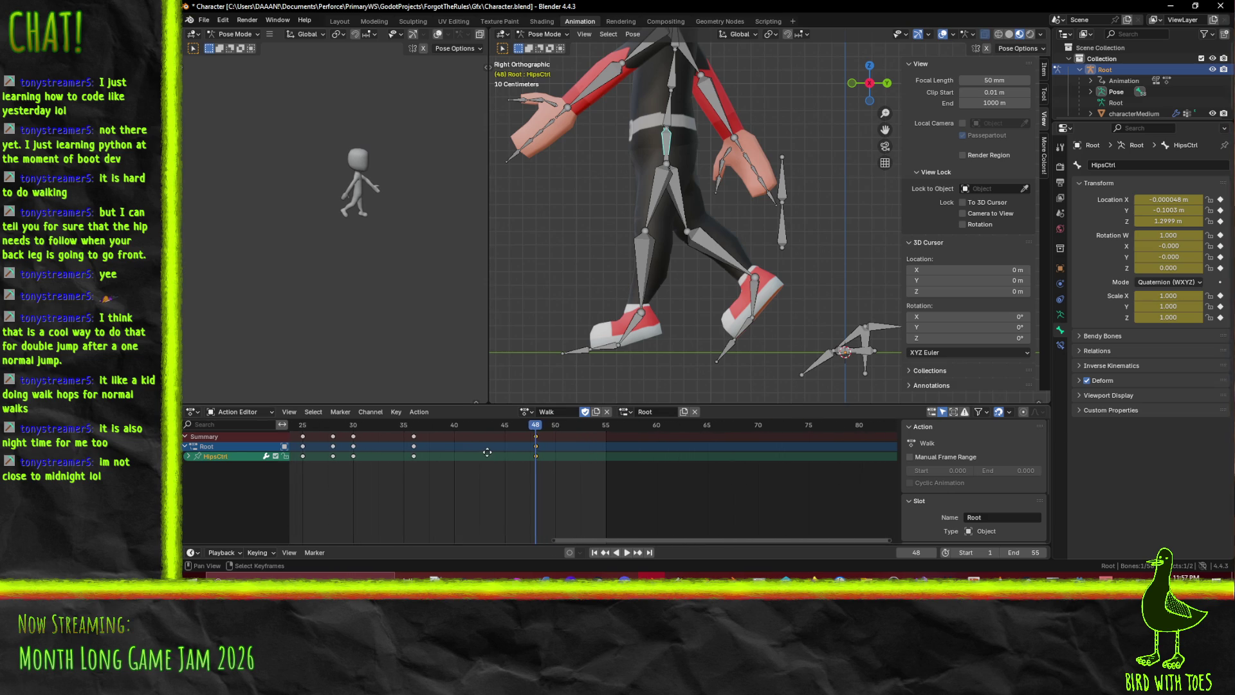
# Raise HipsCtrl along global Y at frame 51 and keyframe it
pyautogui.click(537, 433)
pyautogui.press('space')
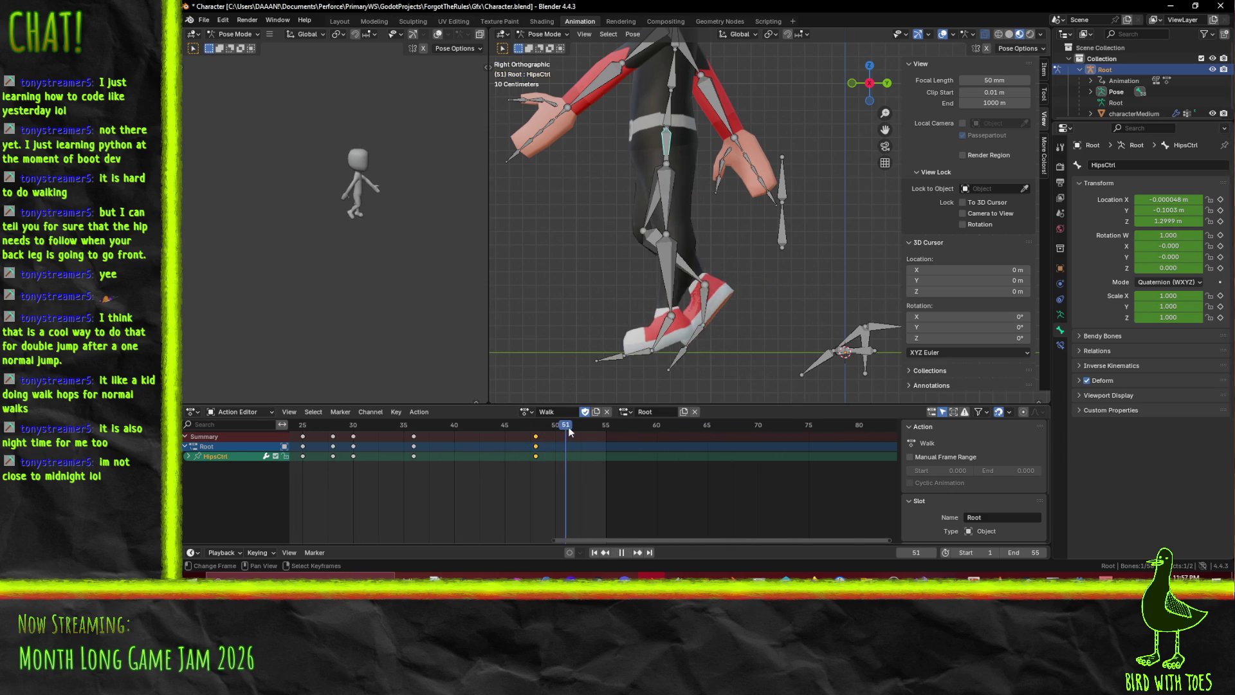
pyautogui.press('space')
pyautogui.press('Left')
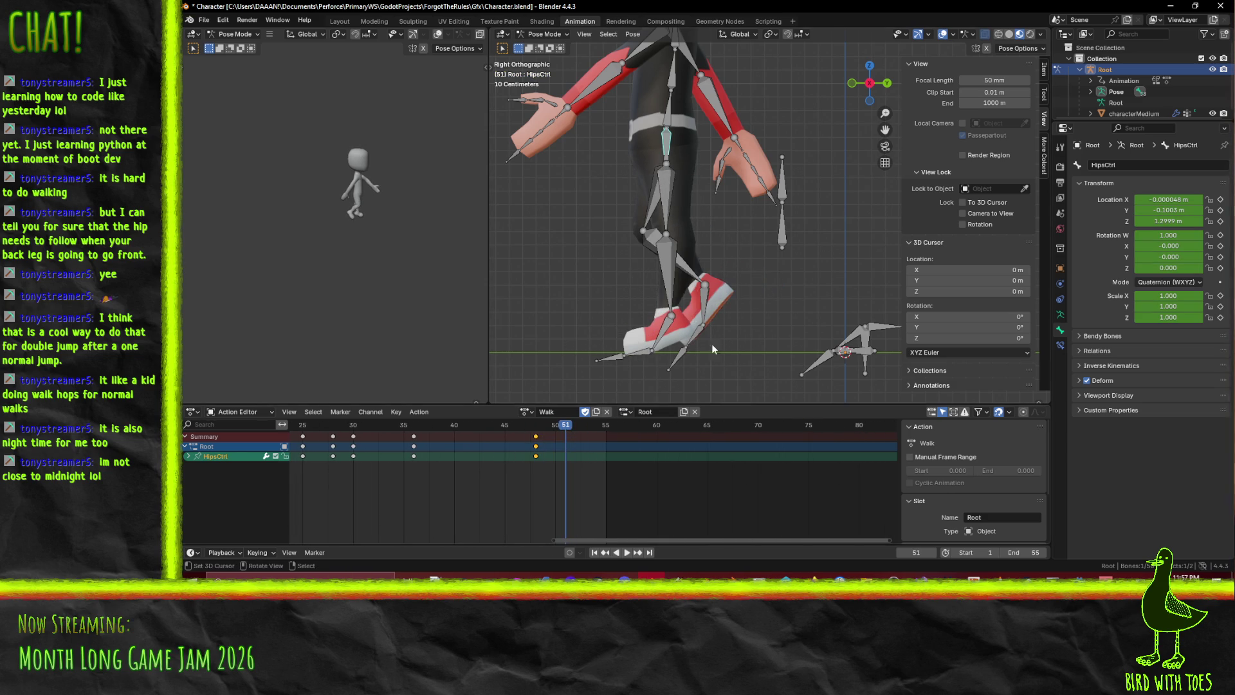
pyautogui.press('g')
pyautogui.press('y')
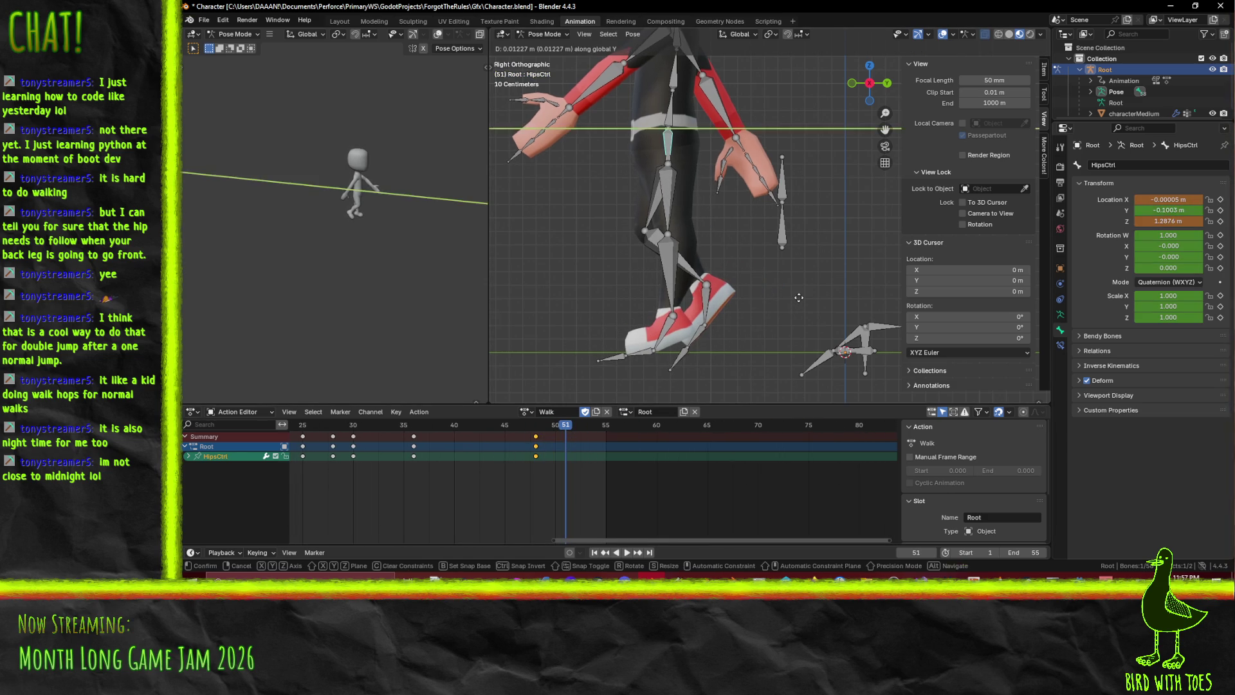
pyautogui.click(762, 299)
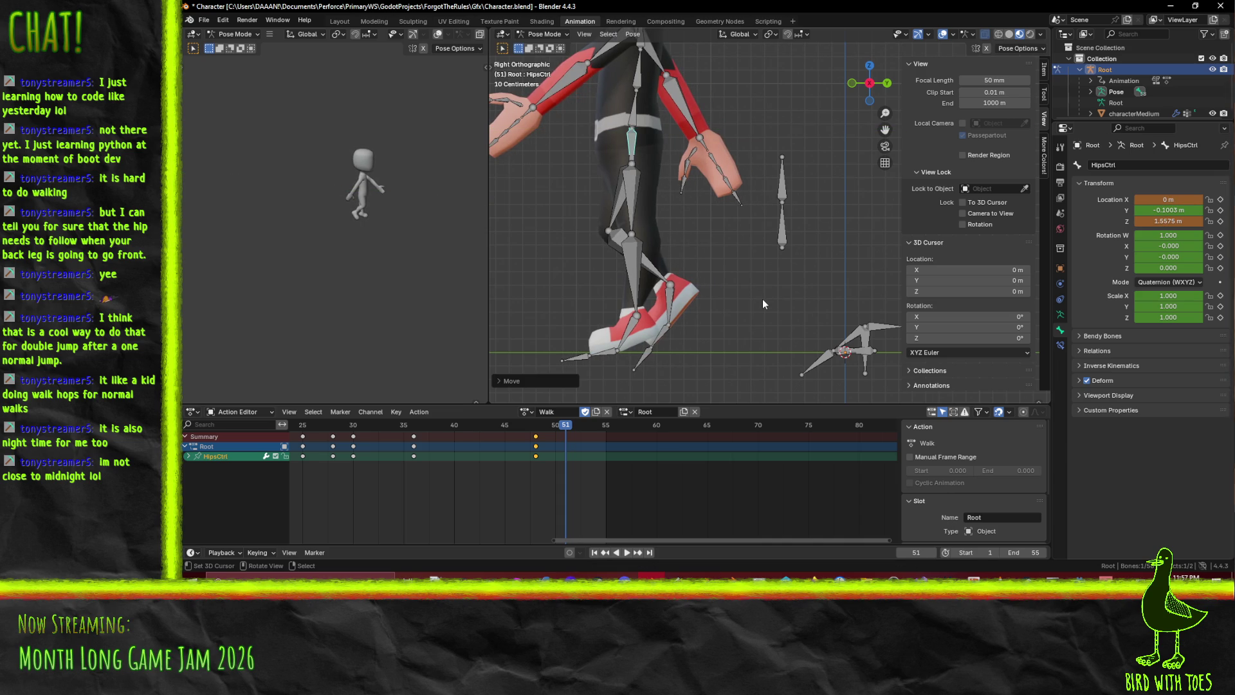
pyautogui.press('i')
# Play and scrub frames 43–50 to review the rising hops
pyautogui.press('space')
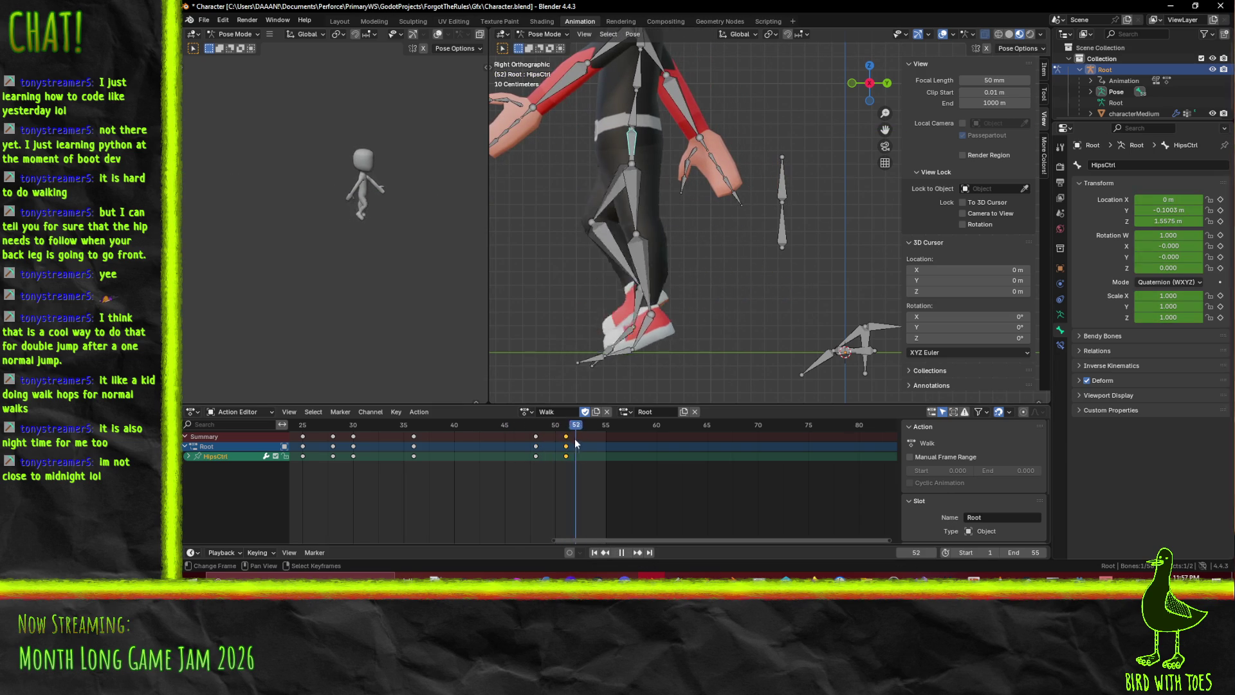
pyautogui.click(555, 446)
pyautogui.moveTo(553, 444)
pyautogui.mouseDown()
pyautogui.moveTo(533, 444)
pyautogui.moveTo(566, 440)
pyautogui.moveTo(521, 442)
pyautogui.moveTo(557, 444)
pyautogui.mouseUp()
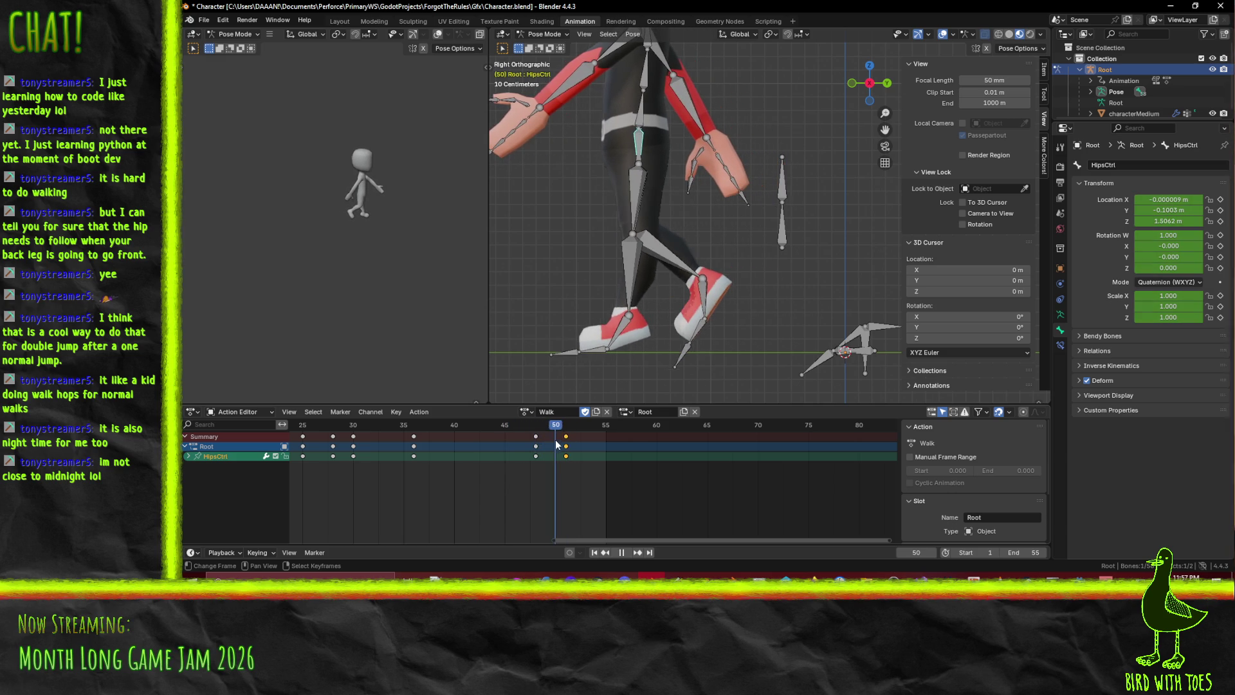
pyautogui.press('space')
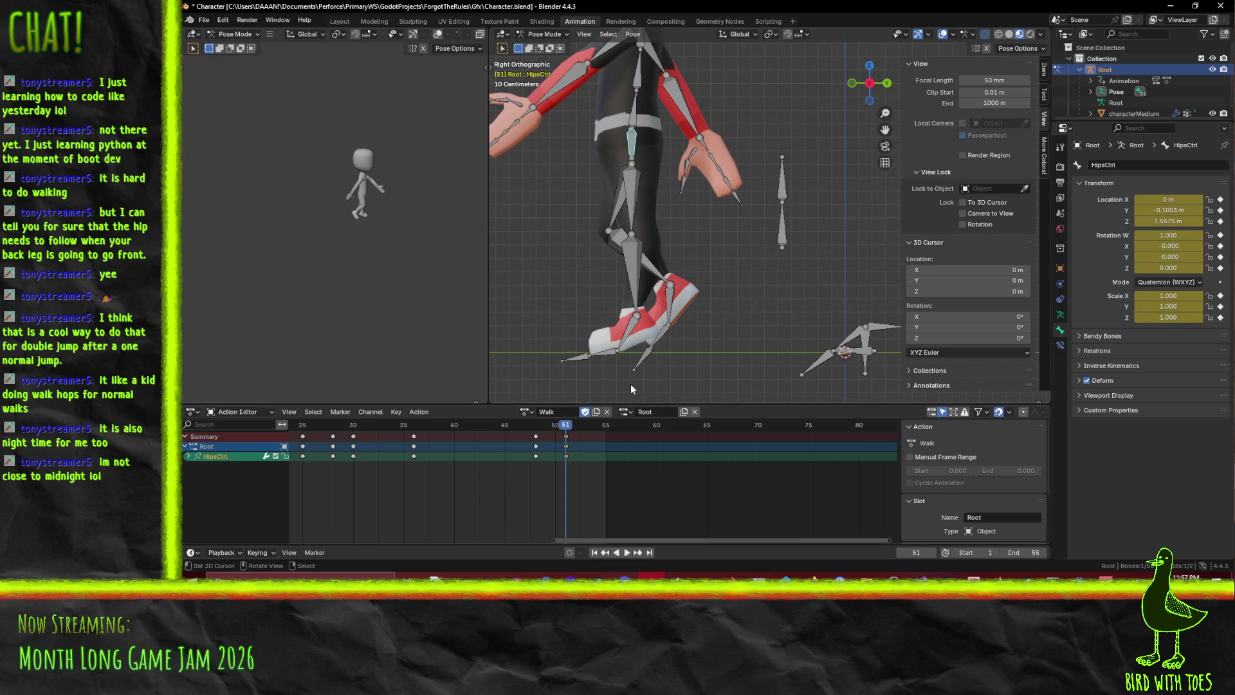
pyautogui.press('space')
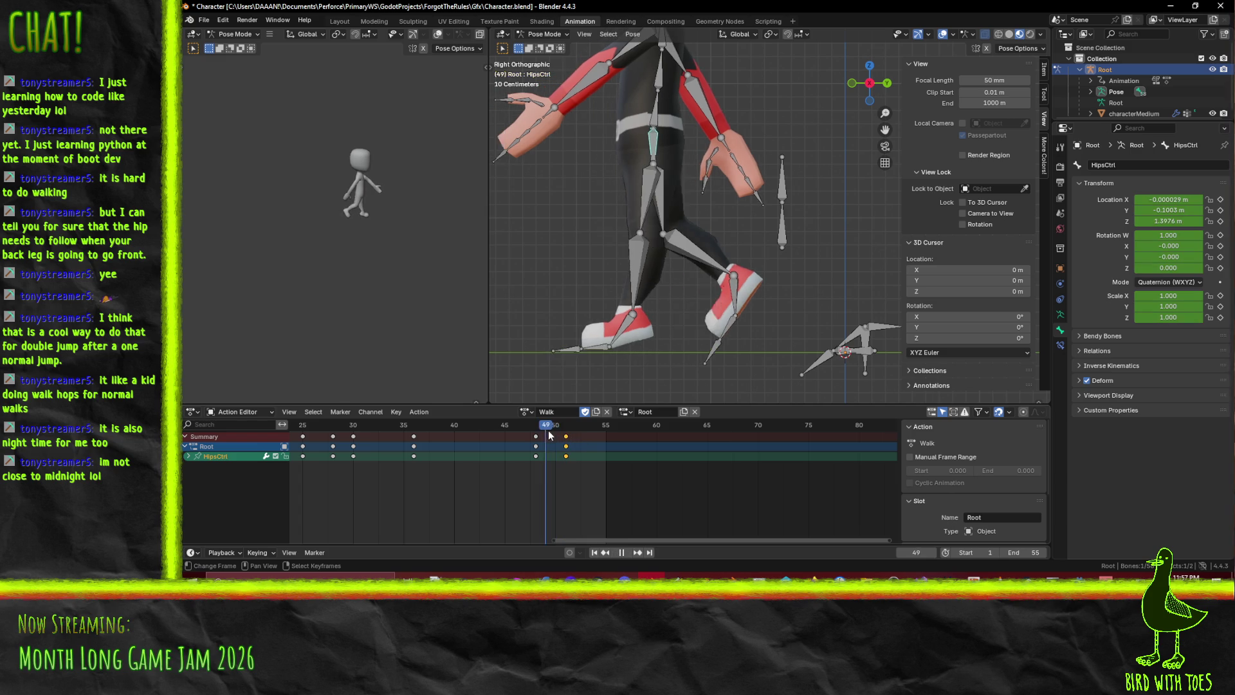
pyautogui.moveTo(483, 427); pyautogui.dragTo(605, 444)
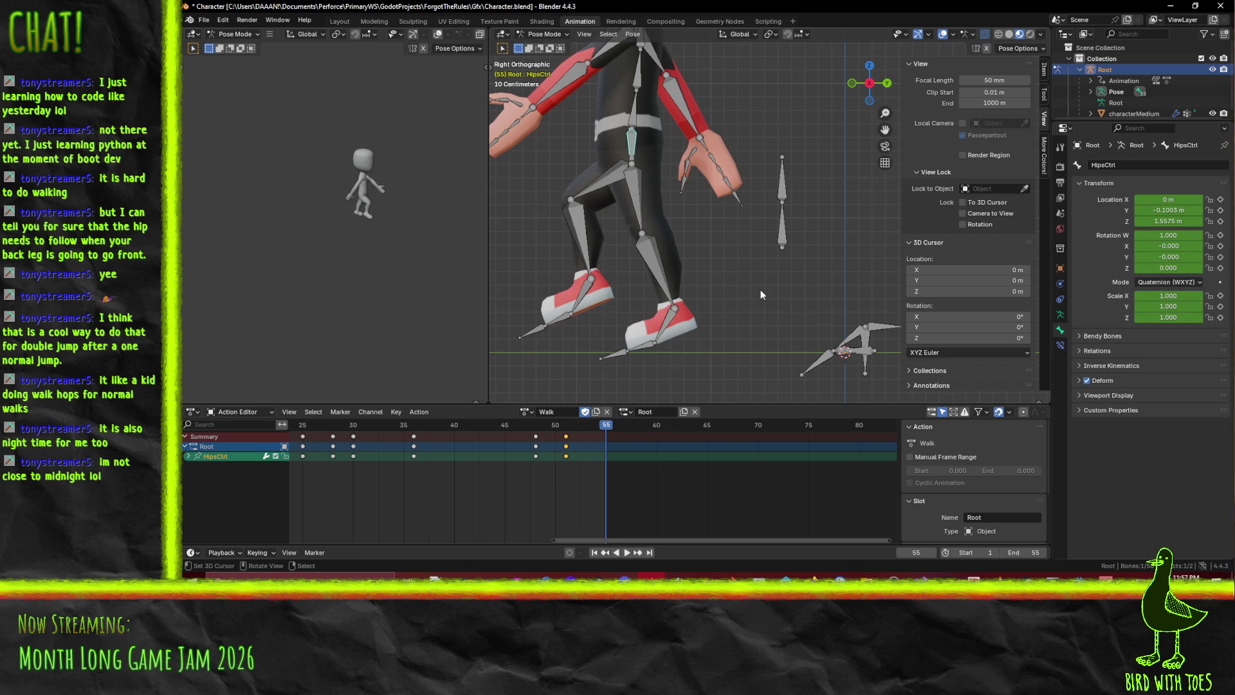
# Raise HipsCtrl to about 1.85 m at frame 55 and keyframe it
pyautogui.press('g')
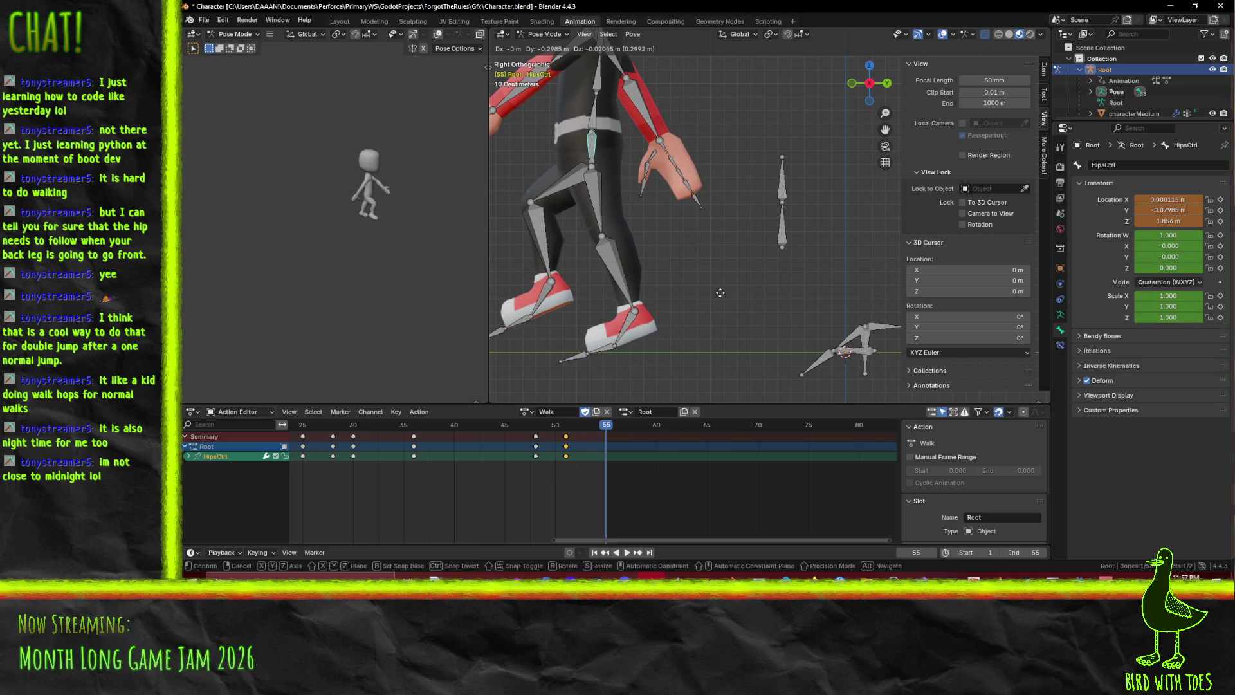
pyautogui.click(722, 298)
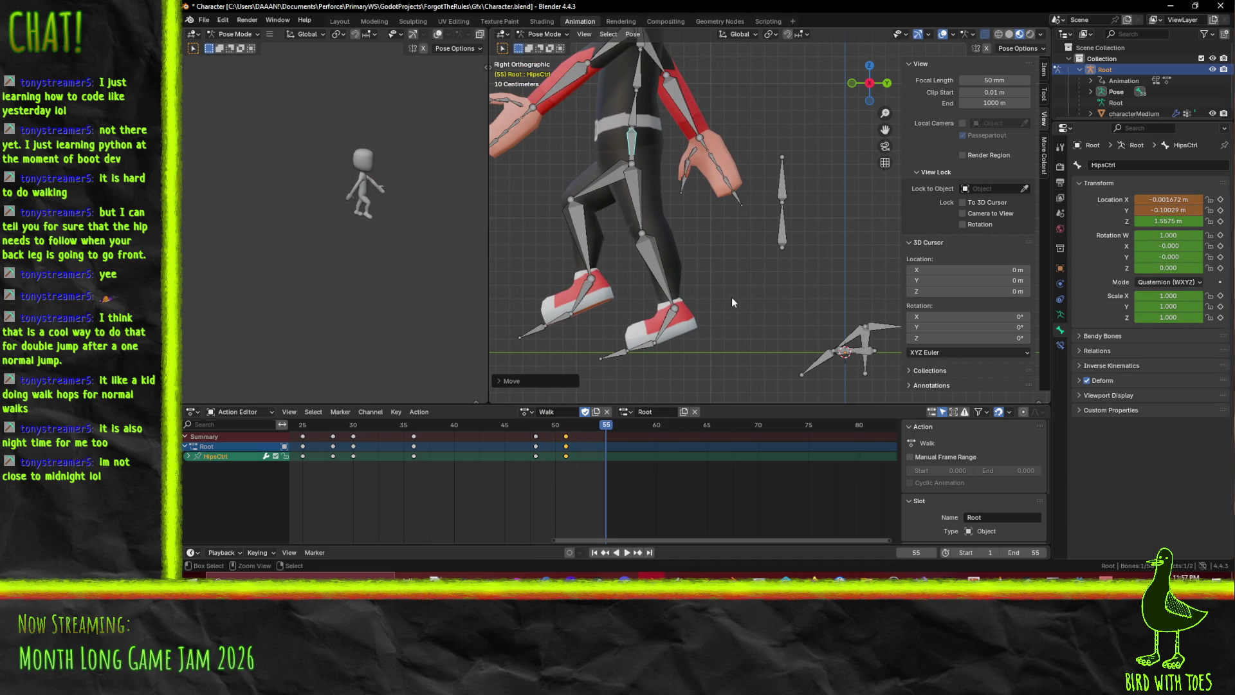
pyautogui.press('g')
pyautogui.press('y')
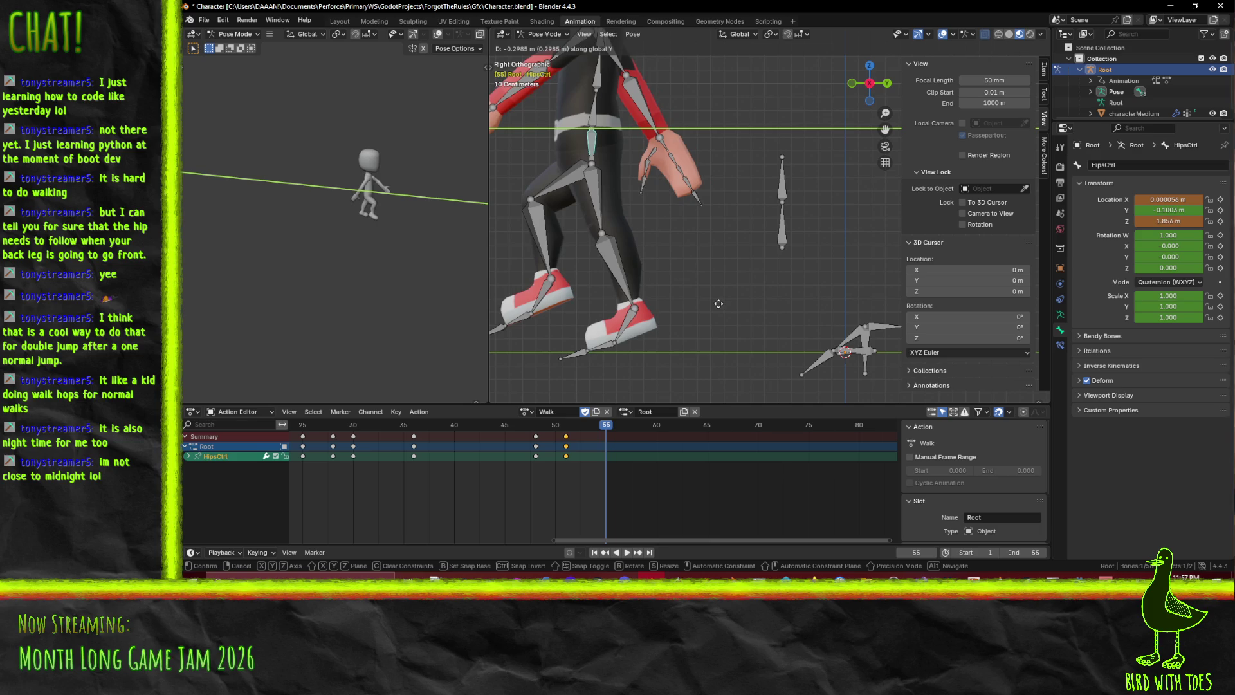
pyautogui.click(720, 310)
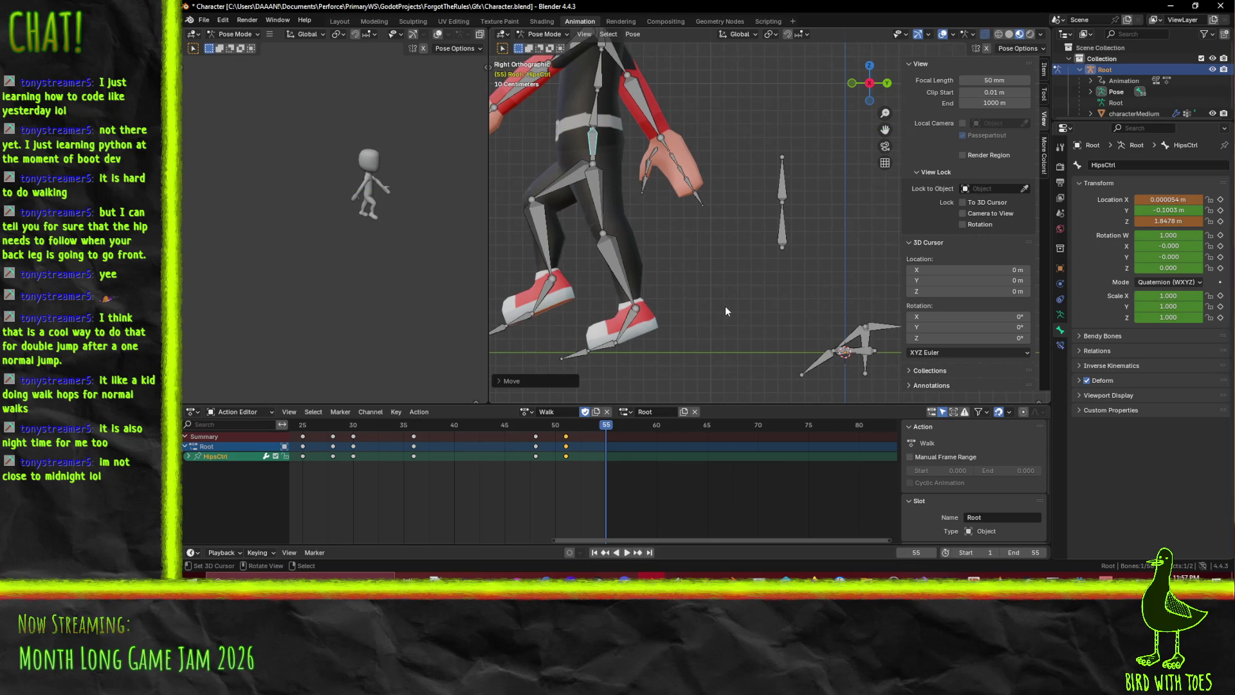
pyautogui.press('i')
# Replay the end of the Walk action from around frame 54
pyautogui.click(594, 427)
pyautogui.press('space')
pyautogui.moveTo(595, 428)
pyautogui.mouseDown()
pyautogui.moveTo(457, 432)
pyautogui.moveTo(606, 444)
pyautogui.mouseUp()
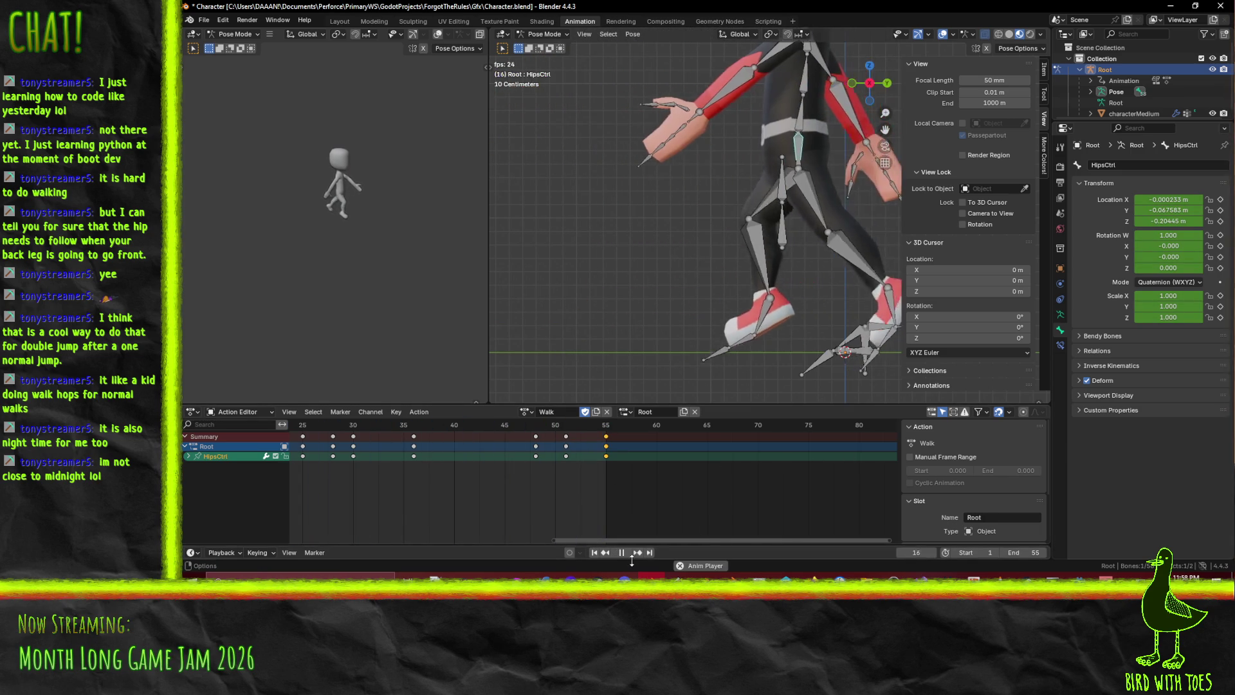
# Watch the frame 1–55 Walk cycle play, with hips peaking near 1.85 m
pyautogui.scroll(-4, 661, 384)
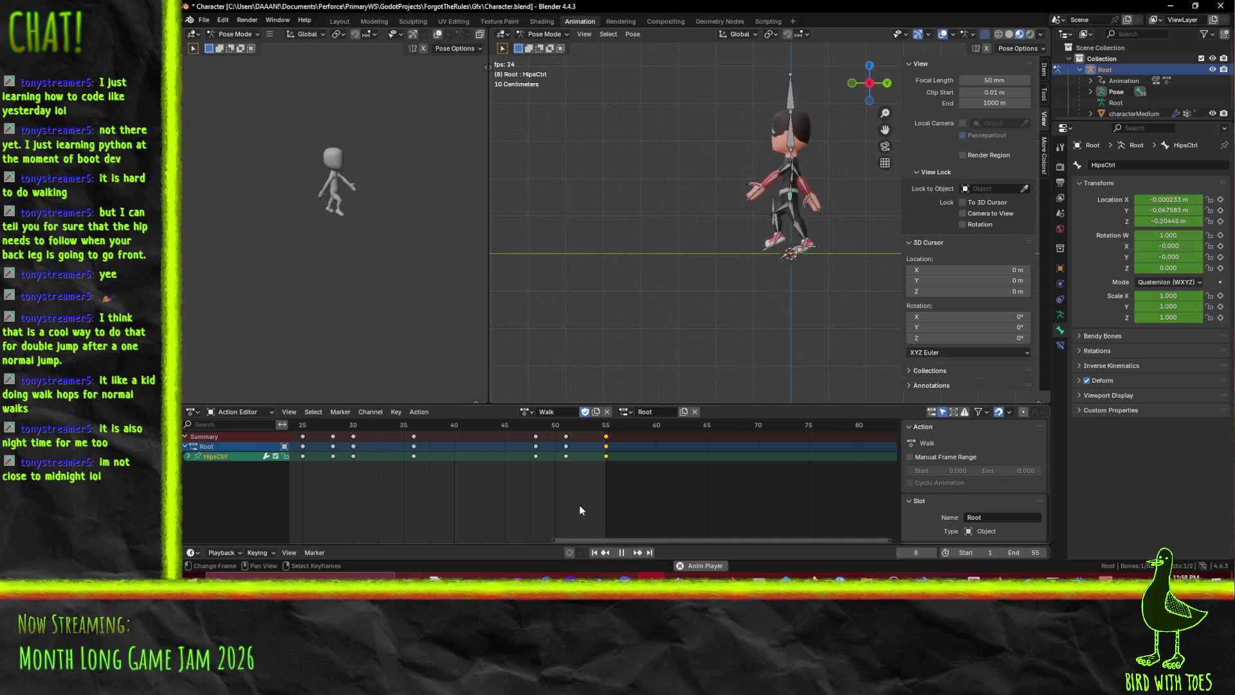
# Return to frame 1, pan the key view, and play the Walk action
pyautogui.press('Escape')
pyautogui.moveTo(419, 462); pyautogui.dragTo(731, 467, button='middle')
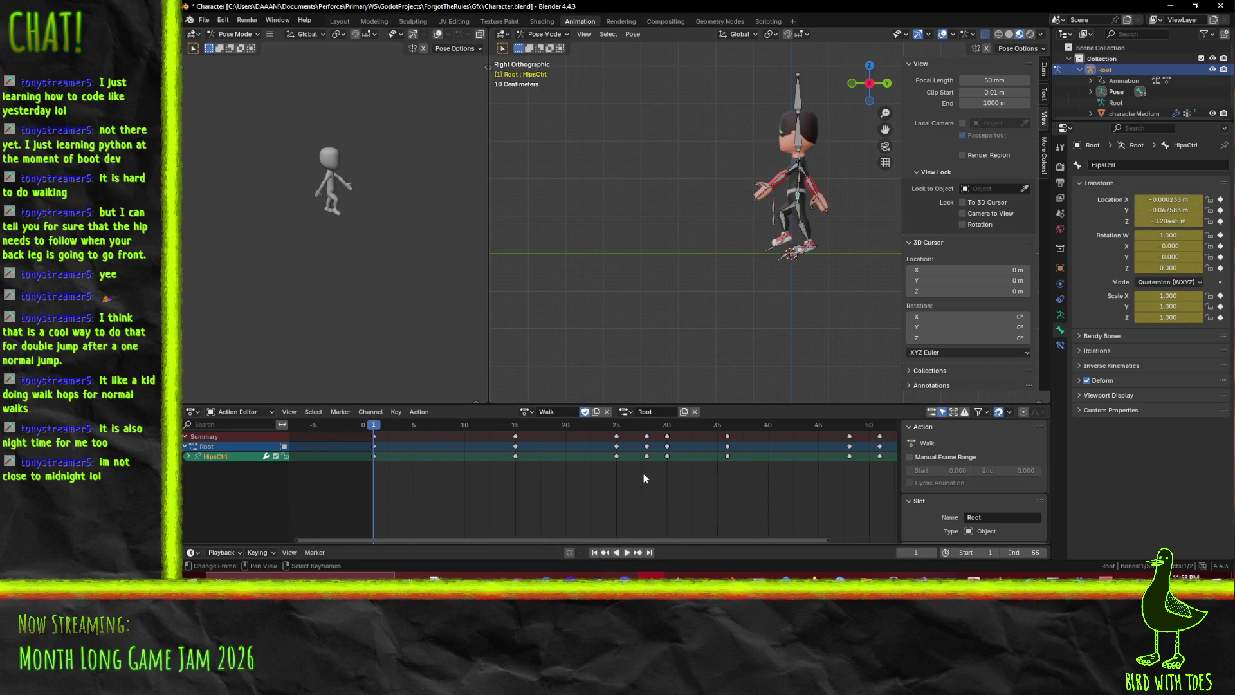
pyautogui.scroll(-3, 640, 473)
pyautogui.scroll(1, 620, 465)
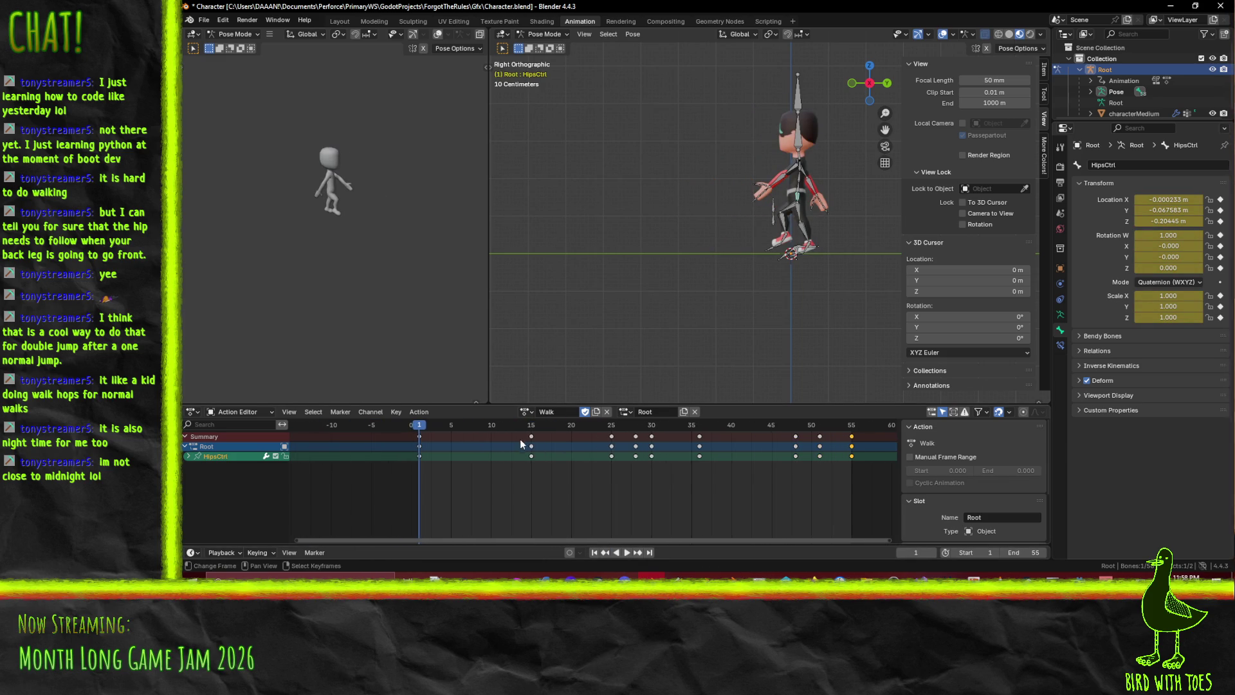
pyautogui.press('space')
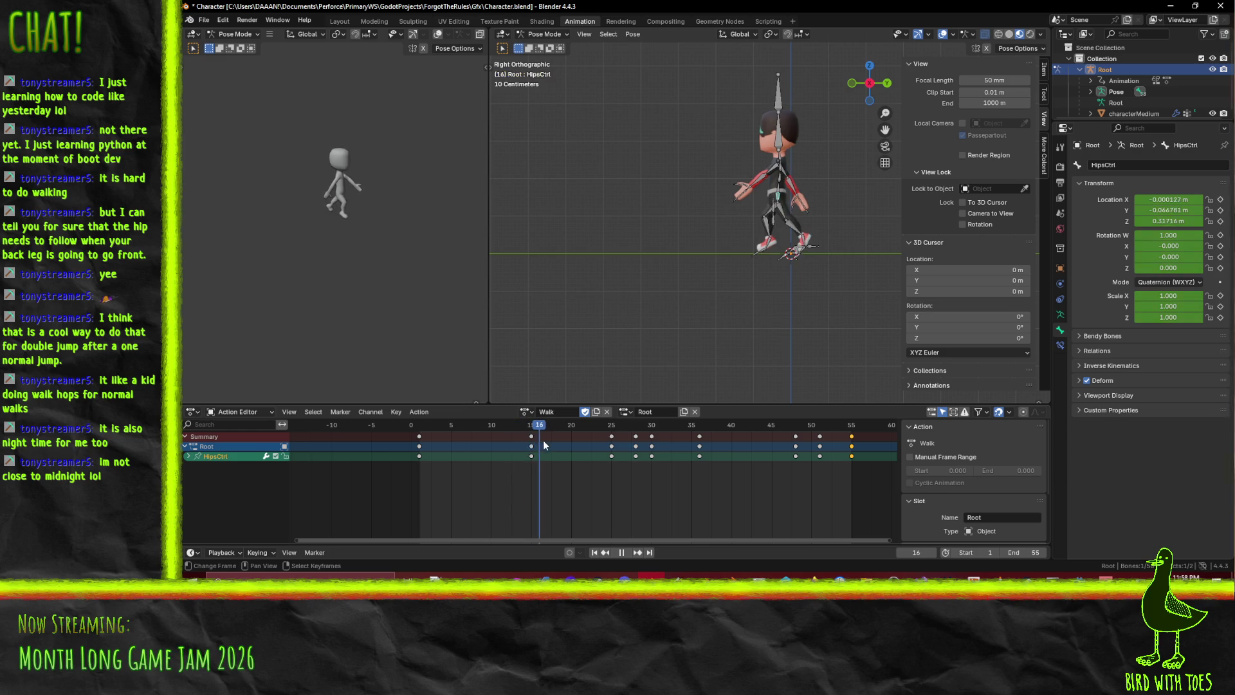
pyautogui.press('space')
# Try shifting the frame-25 keys five frames, scrub the hop, then undo the shift
pyautogui.click(612, 437)
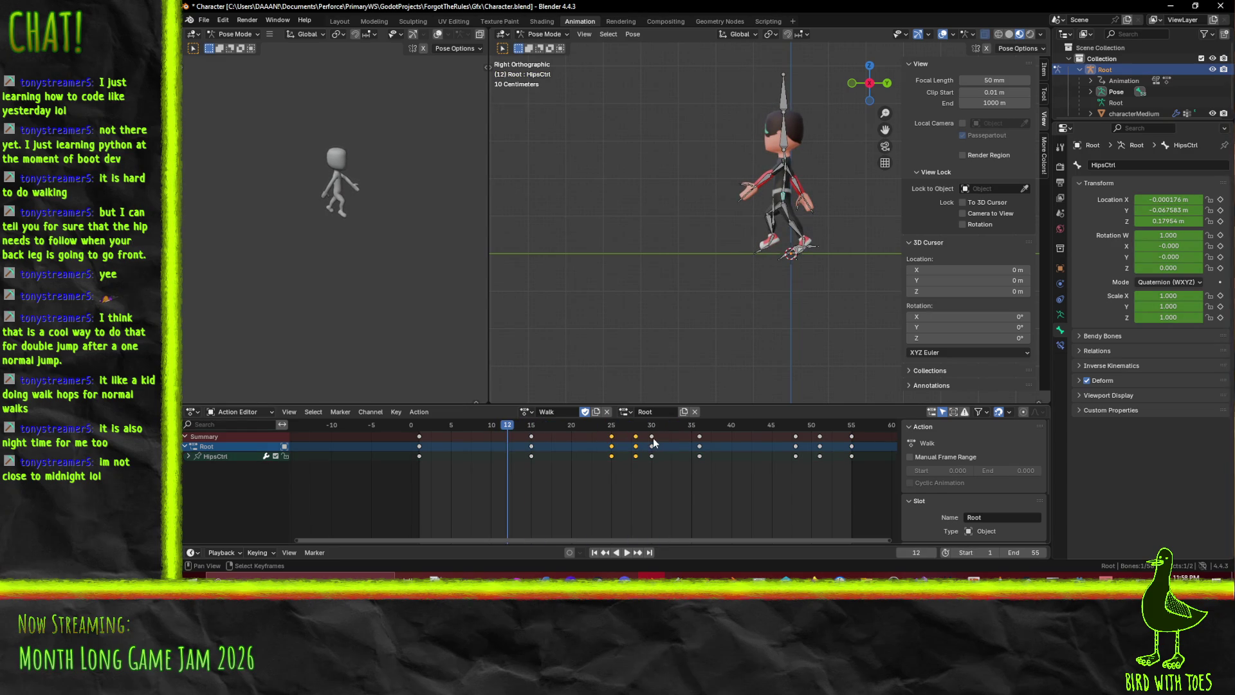
pyautogui.press('space')
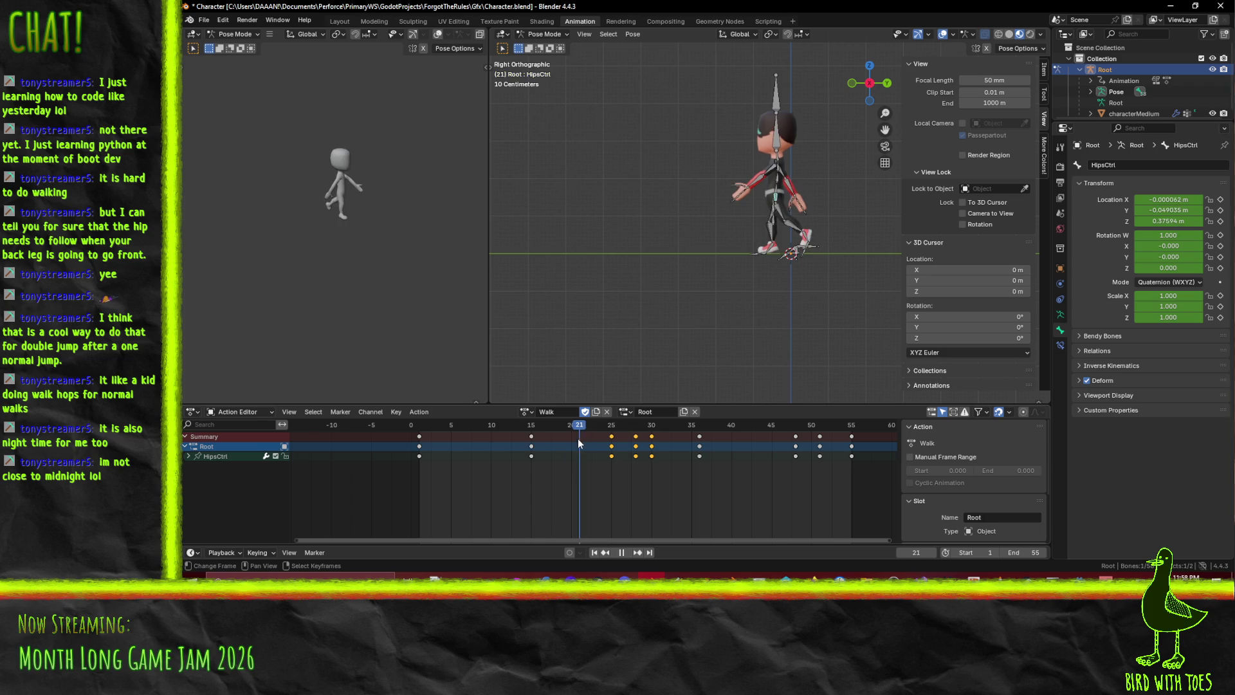
pyautogui.press('space')
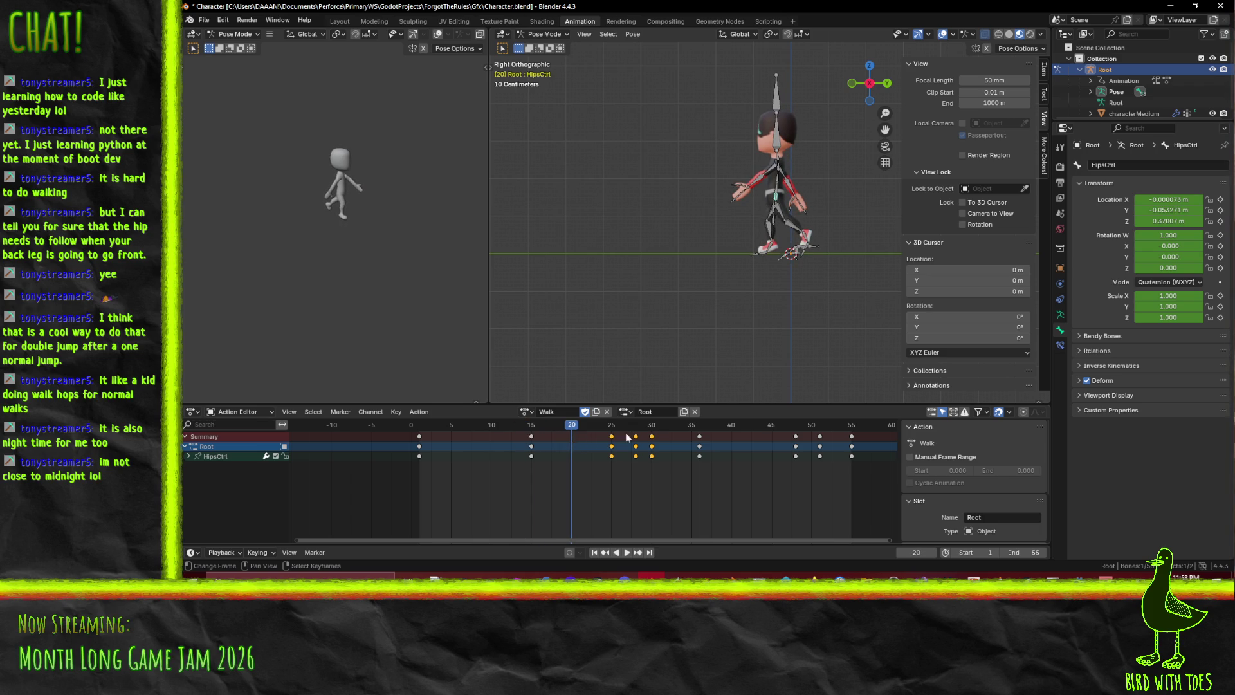
pyautogui.press('g')
pyautogui.click(624, 435)
pyautogui.moveTo(562, 426); pyautogui.dragTo(426, 432)
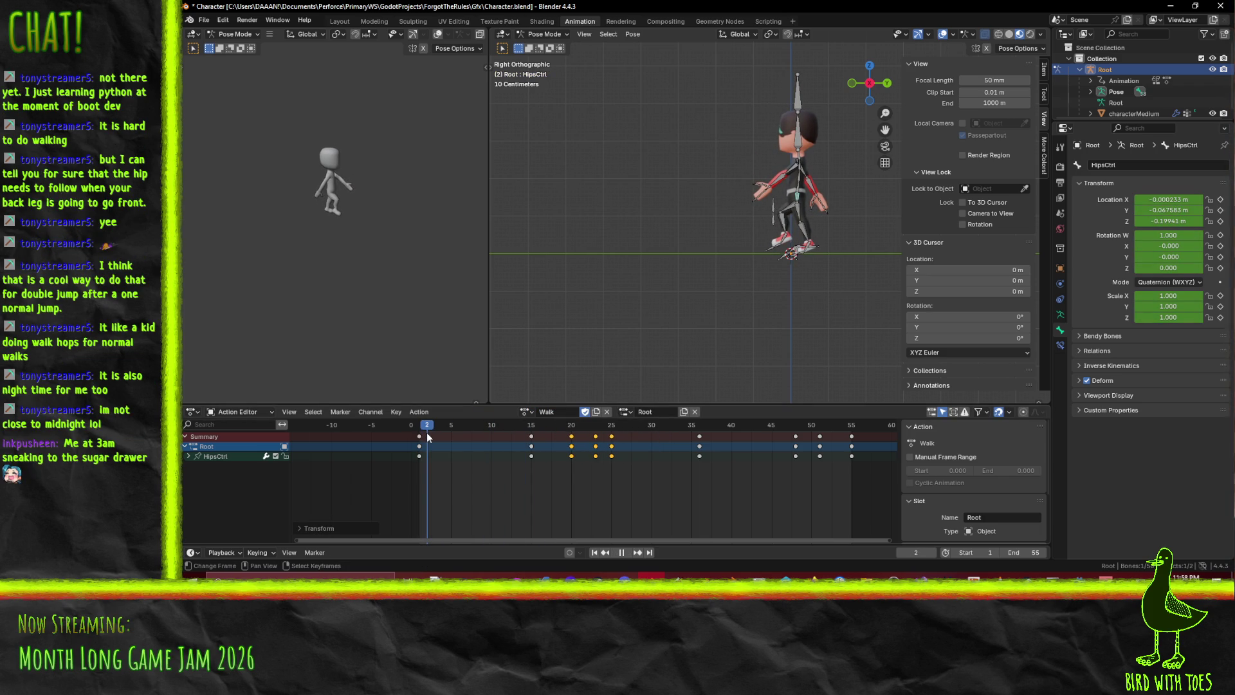
pyautogui.moveTo(426, 433)
pyautogui.mouseDown()
pyautogui.moveTo(435, 444)
pyautogui.moveTo(600, 448)
pyautogui.mouseUp()
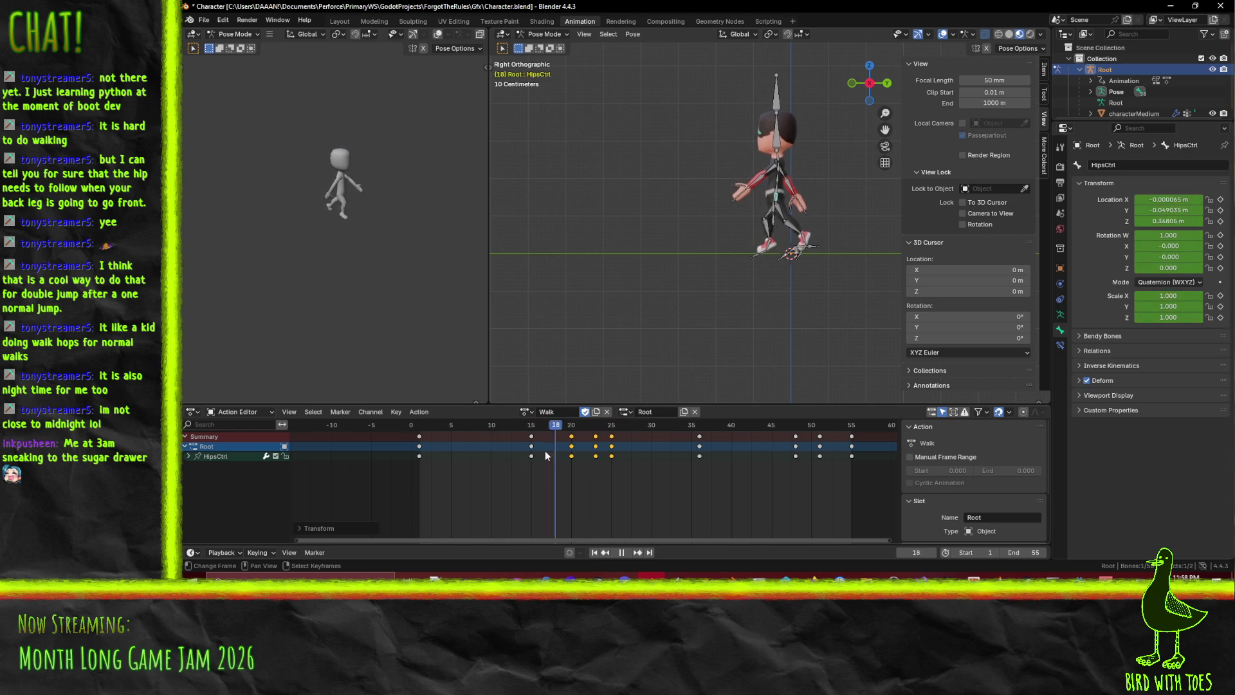
pyautogui.press('space')
pyautogui.hotkey('ctrl', 'z')
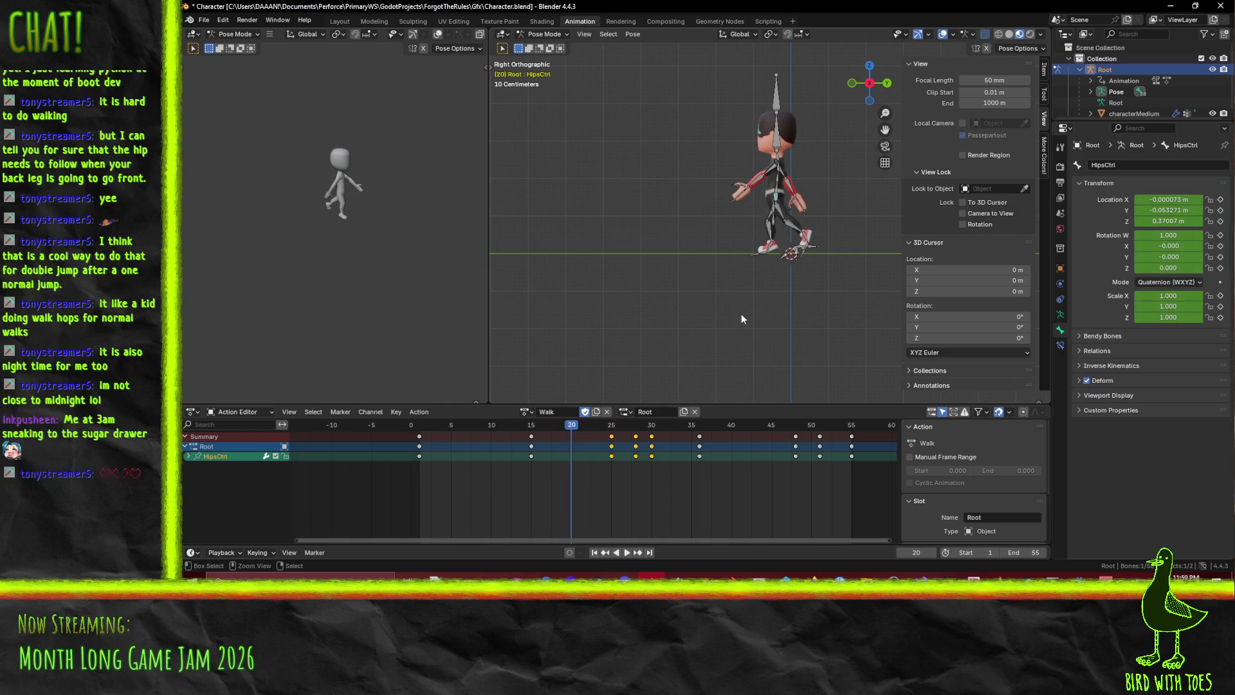
pyautogui.hotkey('ctrl', 'z')
pyautogui.hotkey('ctrl', 'z')
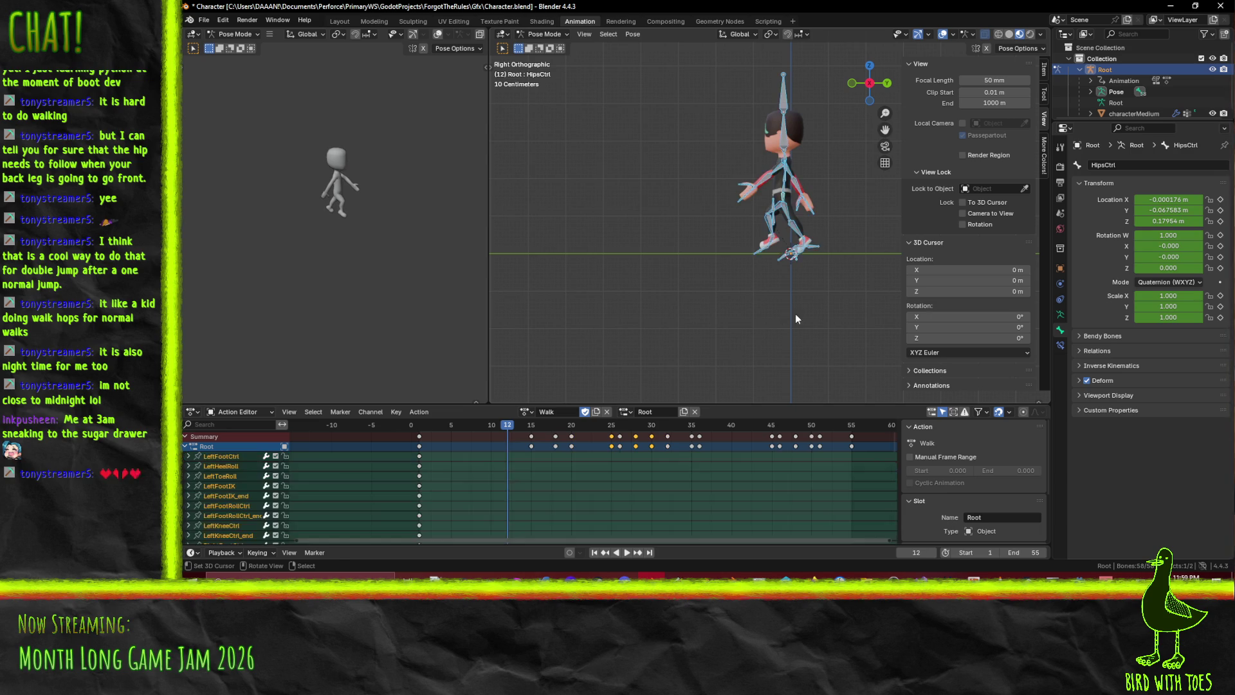
# Box-select the later keys in the summary row and play back to frame 15
pyautogui.scroll(1, 585, 455)
pyautogui.click(550, 437)
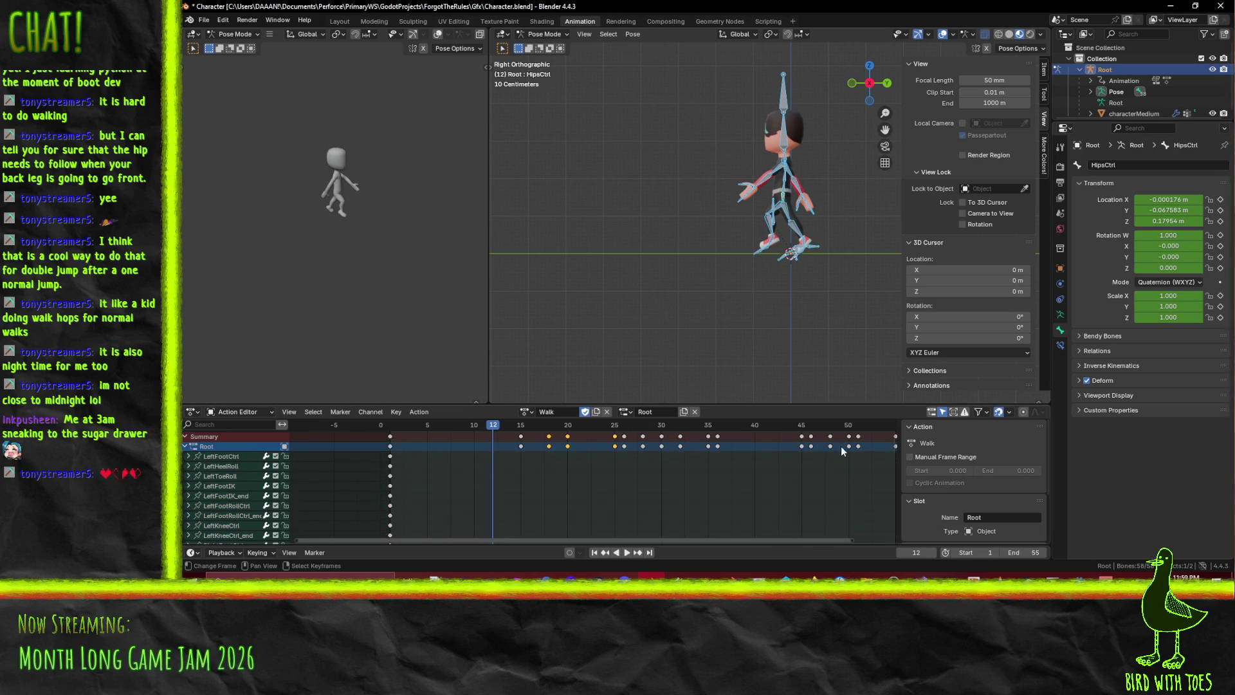
pyautogui.scroll(-2, 845, 452)
pyautogui.press('b')
pyautogui.moveTo(550, 428); pyautogui.dragTo(892, 476)
pyautogui.press('space')
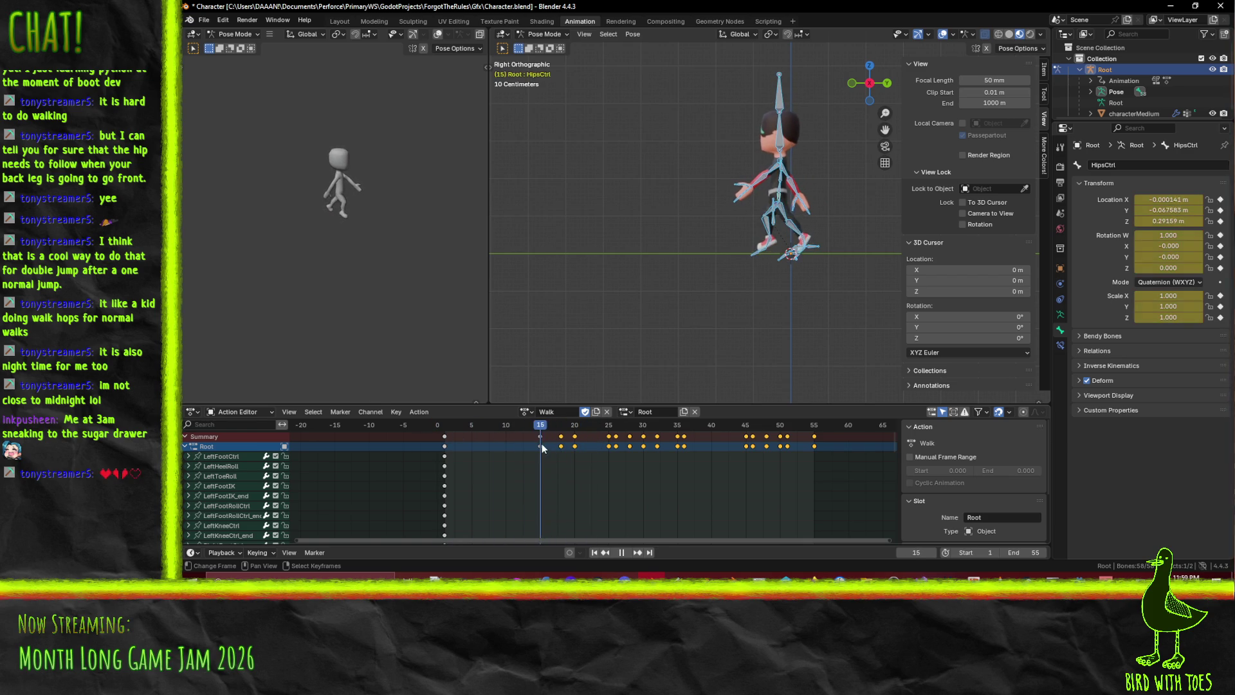
pyautogui.moveTo(576, 446)
pyautogui.mouseDown()
pyautogui.moveTo(553, 446)
pyautogui.moveTo(587, 446)
pyautogui.moveTo(543, 441)
pyautogui.mouseUp()
pyautogui.press('space')
# Shift the selected keys one frame earlier and reselect the keyframe block
pyautogui.scroll(4, 546, 444)
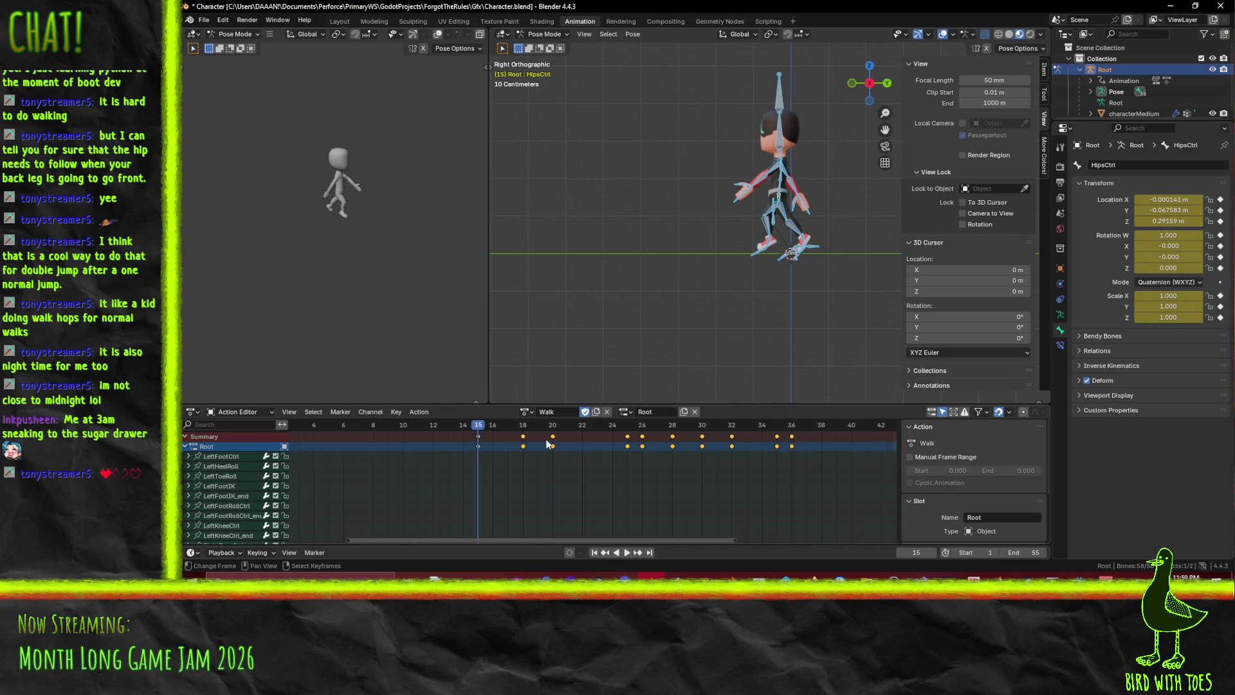
pyautogui.press('g')
pyautogui.click(586, 447)
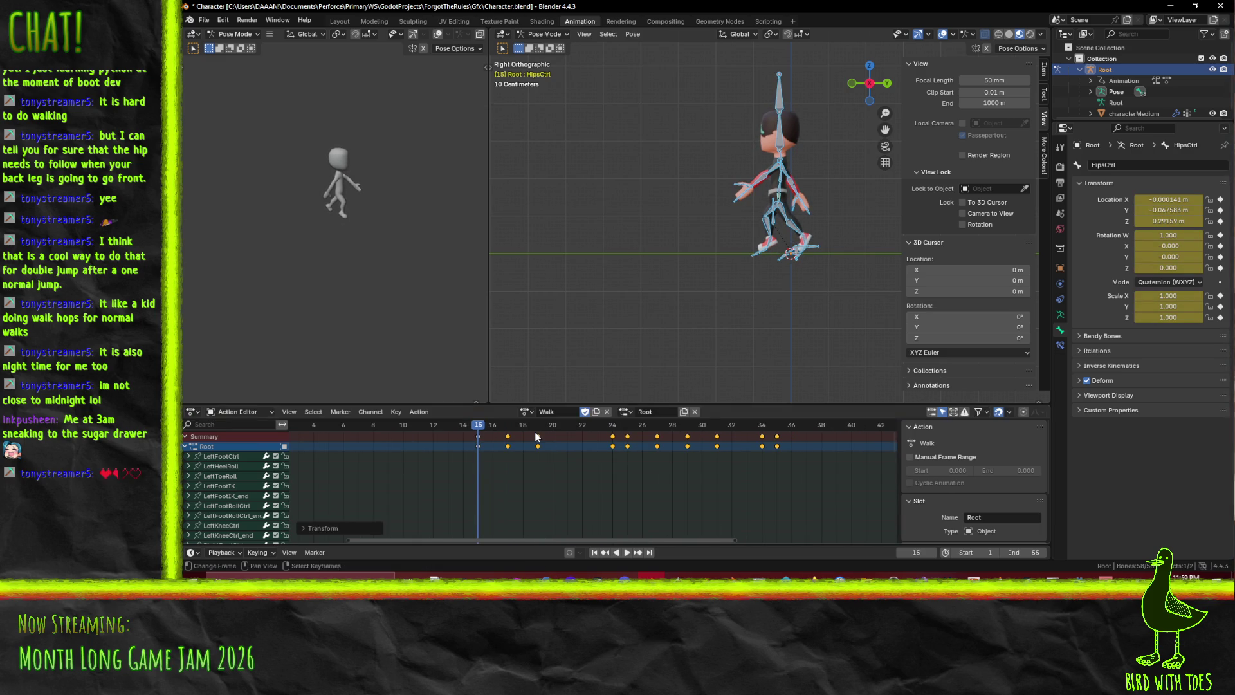
pyautogui.scroll(-3, 543, 440)
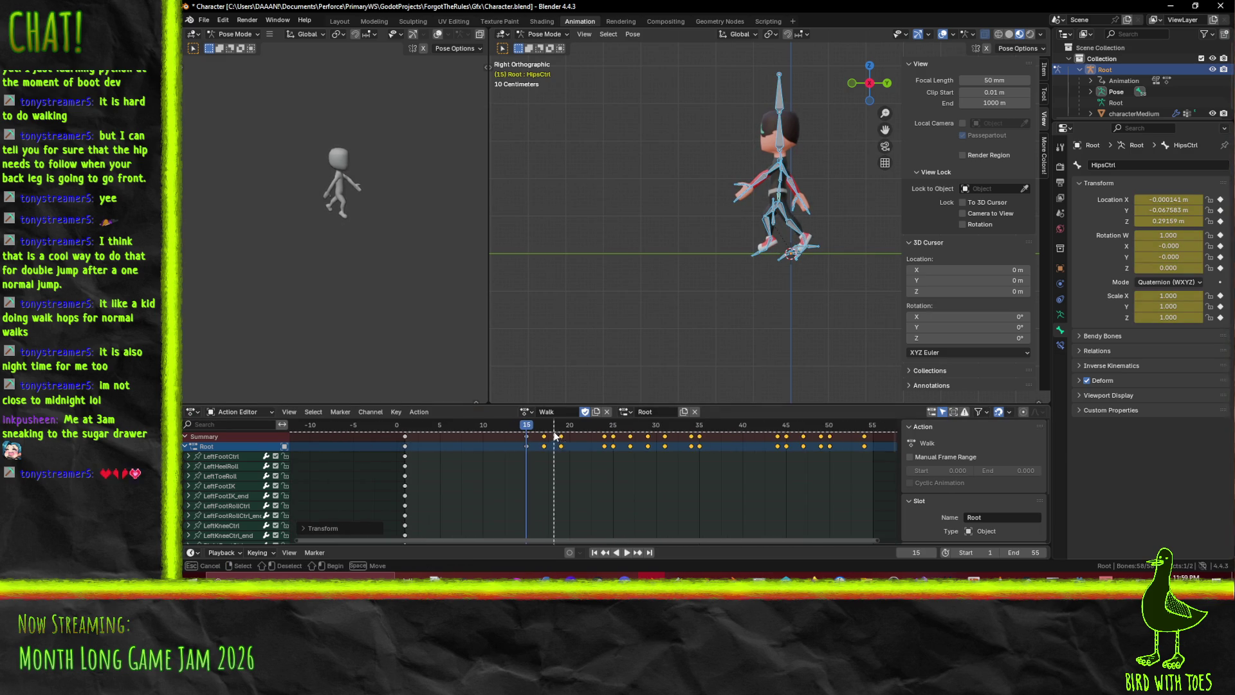
pyautogui.moveTo(556, 433)
pyautogui.mouseDown()
pyautogui.moveTo(797, 474)
pyautogui.moveTo(870, 467)
pyautogui.mouseUp()
pyautogui.press('g')
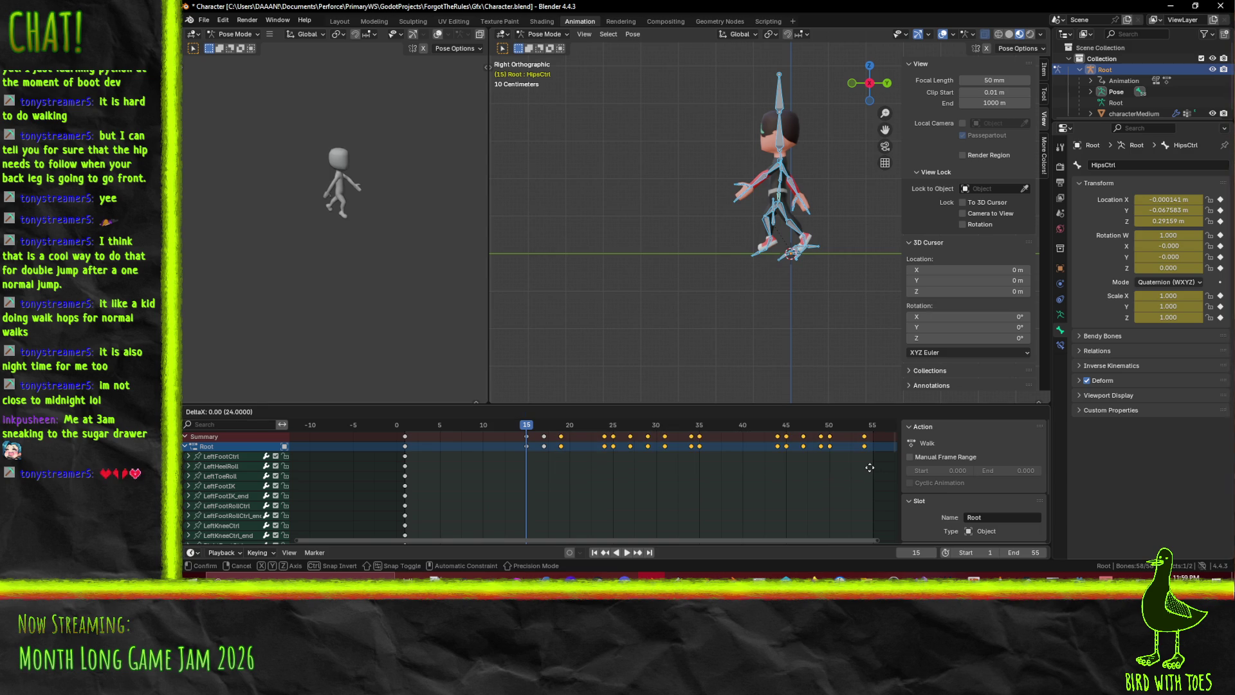
pyautogui.press('Escape')
# Move the keys from about frame 24 onward roughly two frames earlier
pyautogui.press('space')
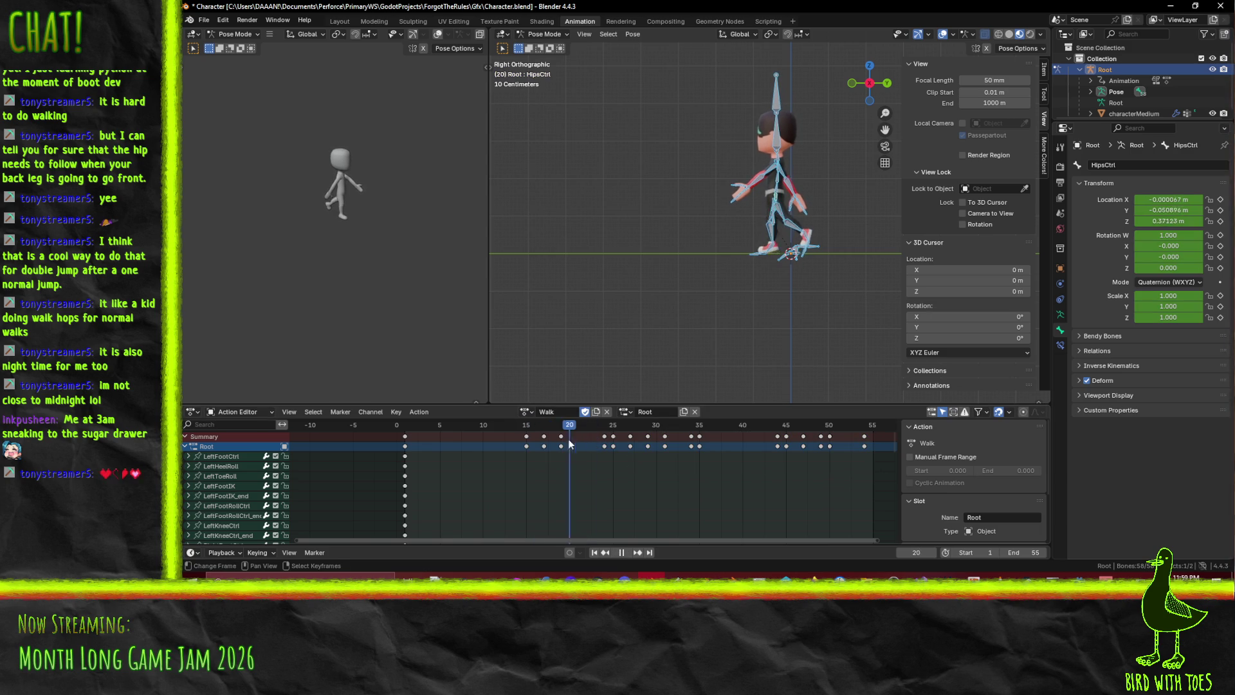
pyautogui.press('space')
pyautogui.press('b')
pyautogui.moveTo(599, 432); pyautogui.dragTo(920, 498)
pyautogui.press('g')
pyautogui.click(829, 474)
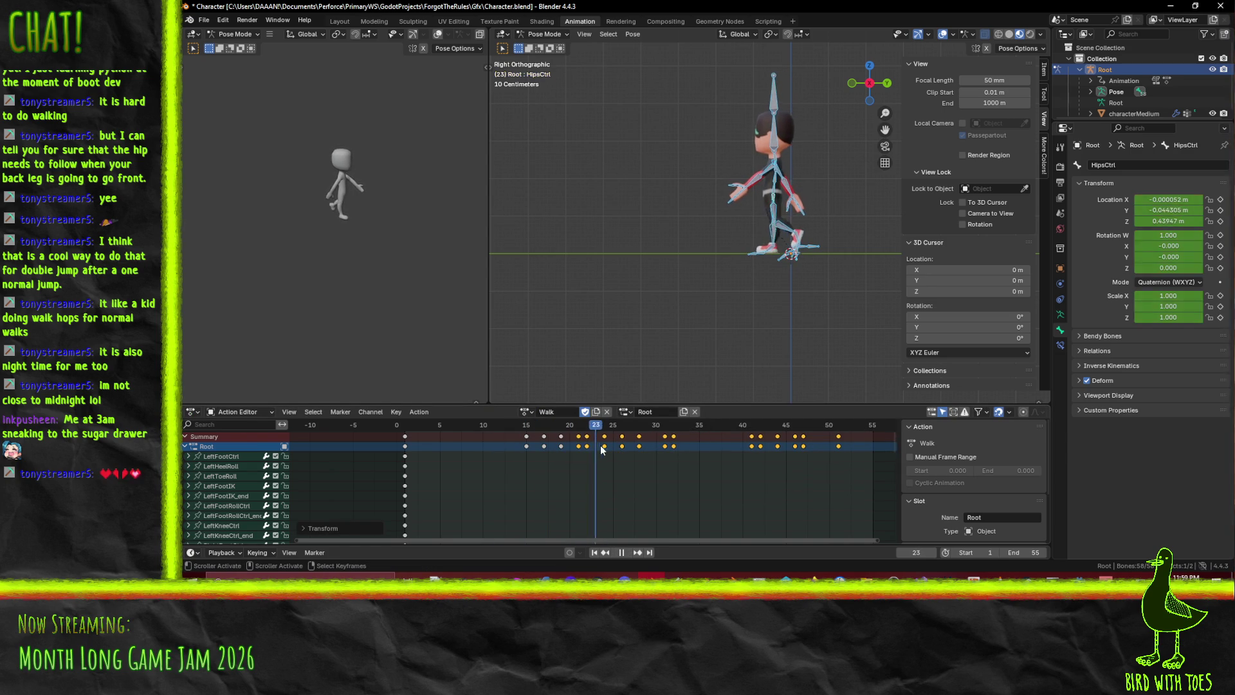
# Replay the retimed Walk action from the start
pyautogui.moveTo(662, 450); pyautogui.dragTo(402, 441)
pyautogui.press('space')
pyautogui.click(627, 553)
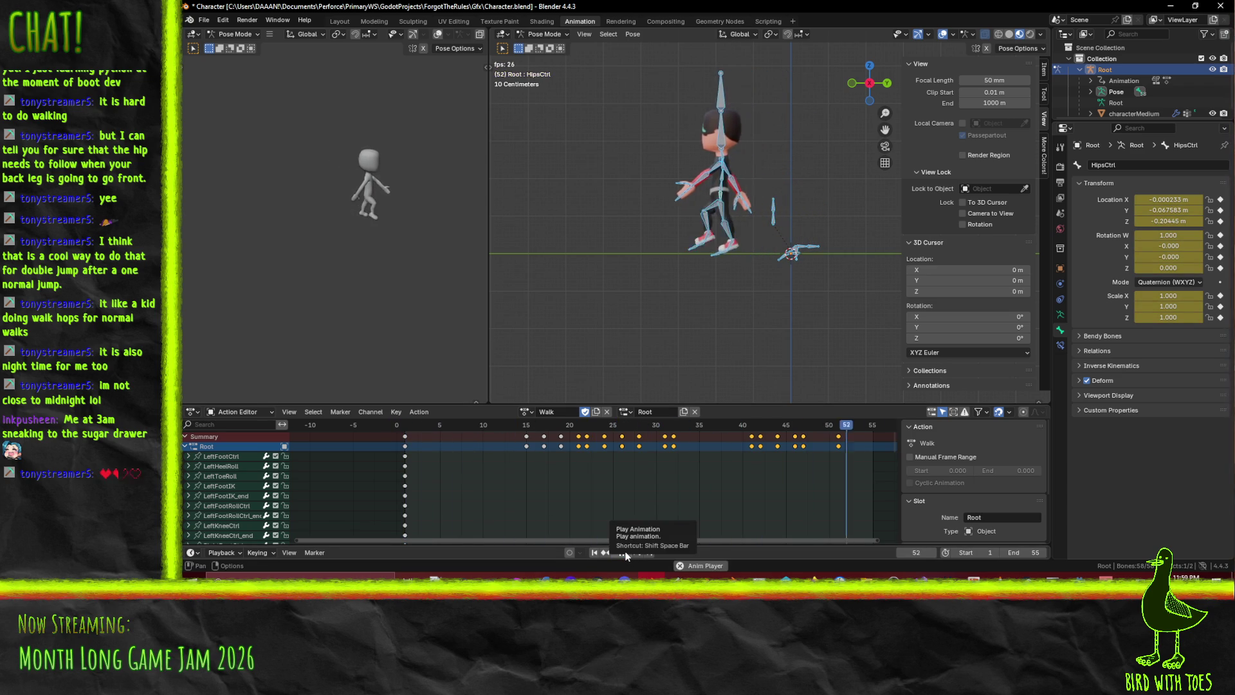
pyautogui.press('space')
pyautogui.press('space')
# Shift the keys from frame 15 onward five frames earlier and play the result
pyautogui.moveTo(517, 431); pyautogui.dragTo(875, 481)
pyautogui.press('g')
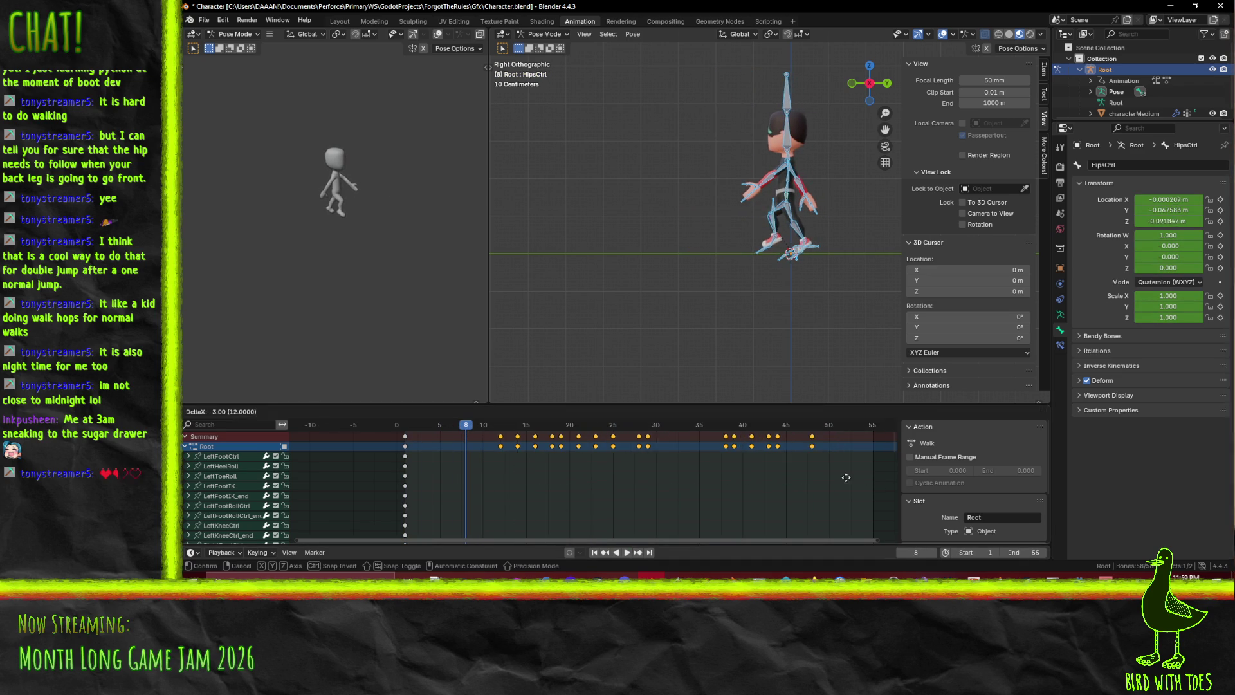
pyautogui.click(832, 477)
pyautogui.moveTo(465, 429); pyautogui.dragTo(397, 430)
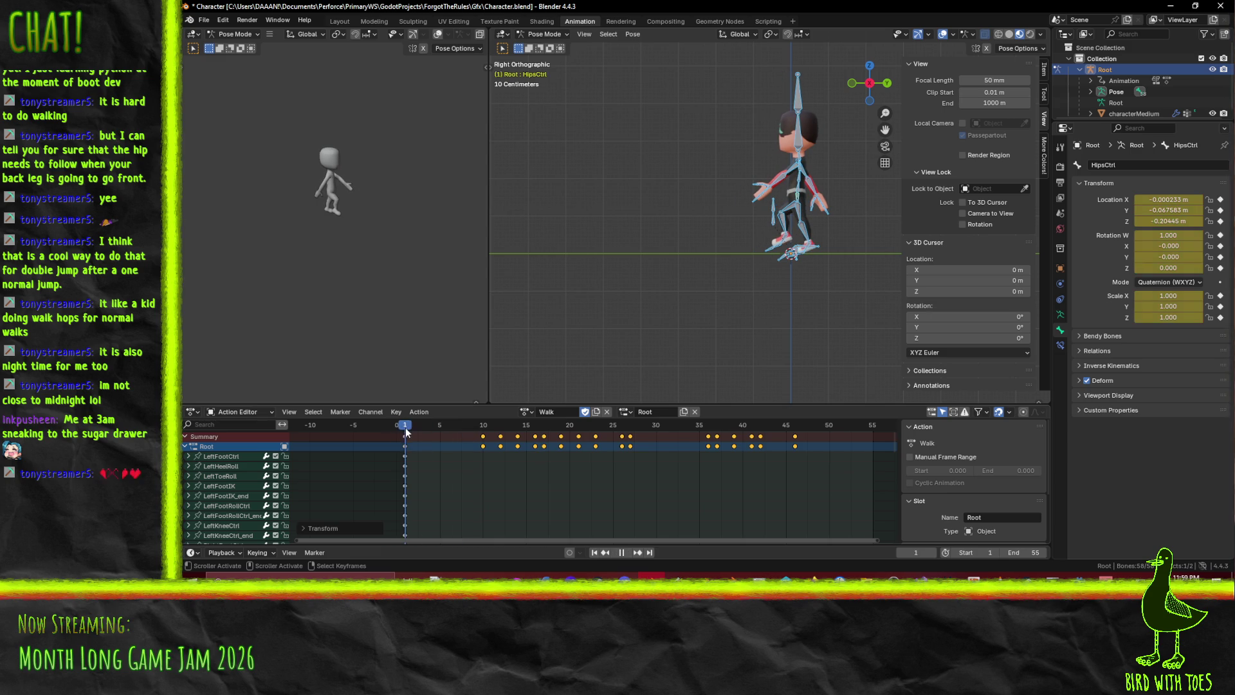
pyautogui.click(629, 554)
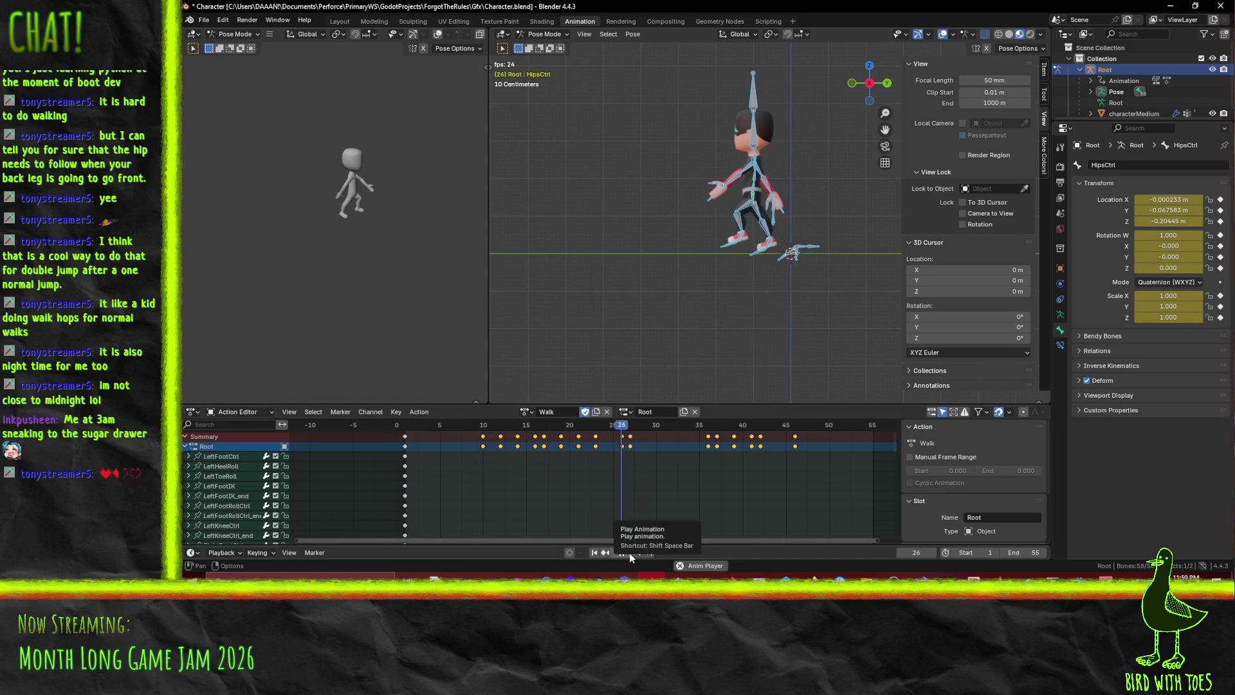
pyautogui.click(630, 553)
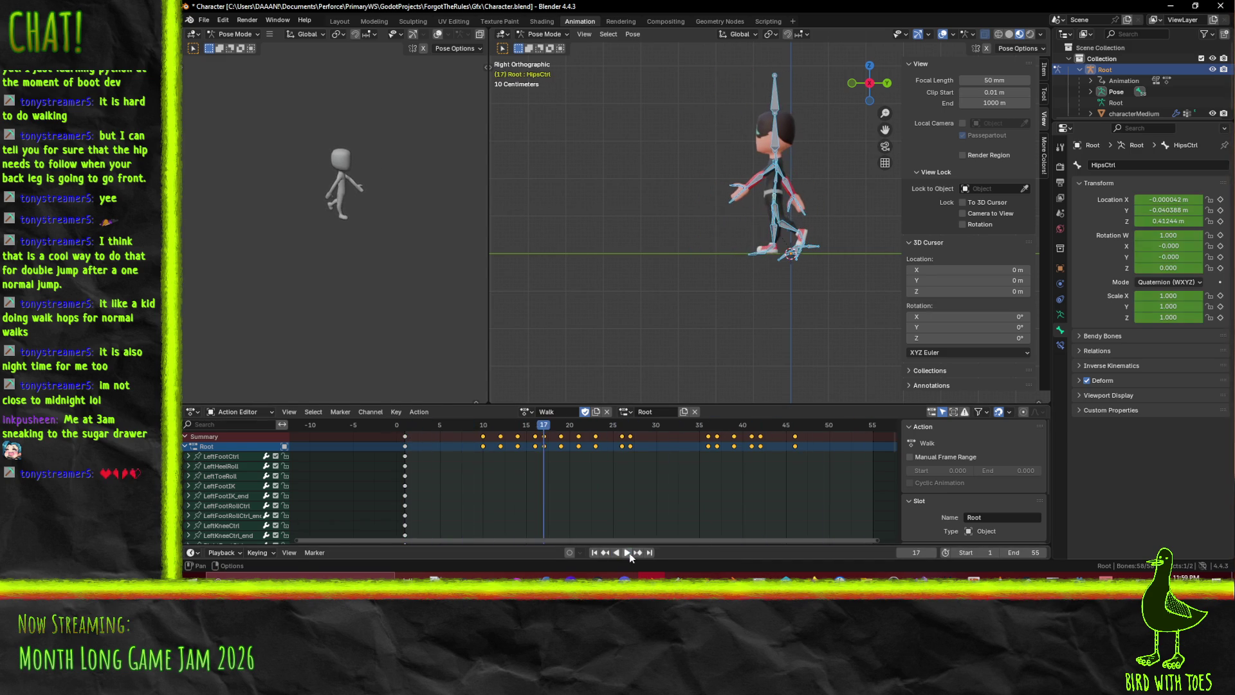
# Check poses around frames 7–13, then select only the HipsCtrl bone
pyautogui.scroll(5, 536, 492)
pyautogui.moveTo(492, 434)
pyautogui.mouseDown()
pyautogui.moveTo(328, 424)
pyautogui.moveTo(469, 434)
pyautogui.moveTo(389, 447)
pyautogui.mouseUp()
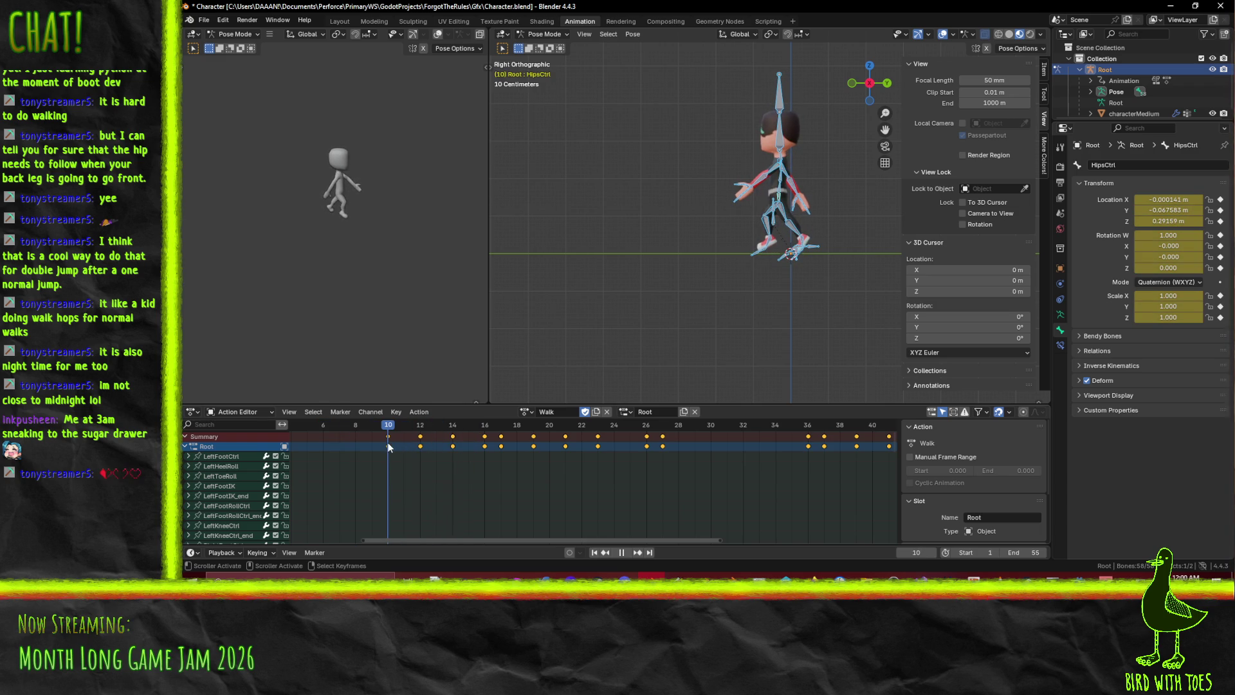
pyautogui.click(781, 198)
pyautogui.scroll(4, 792, 206)
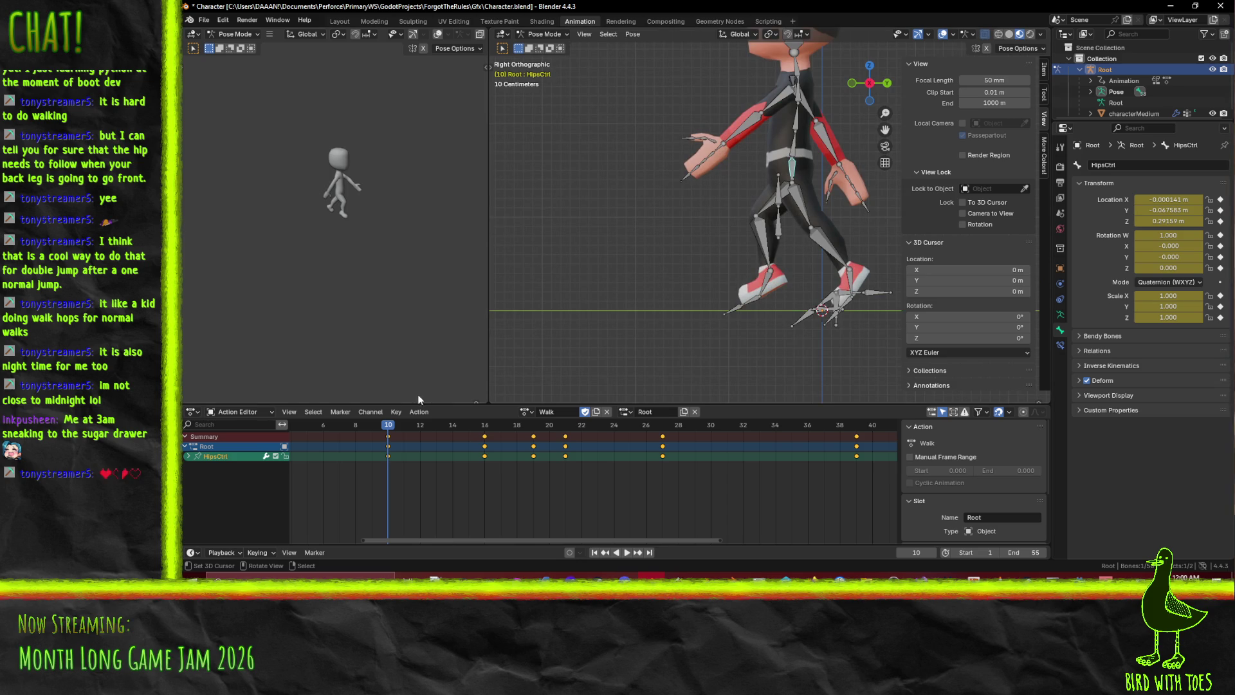
pyautogui.press('space')
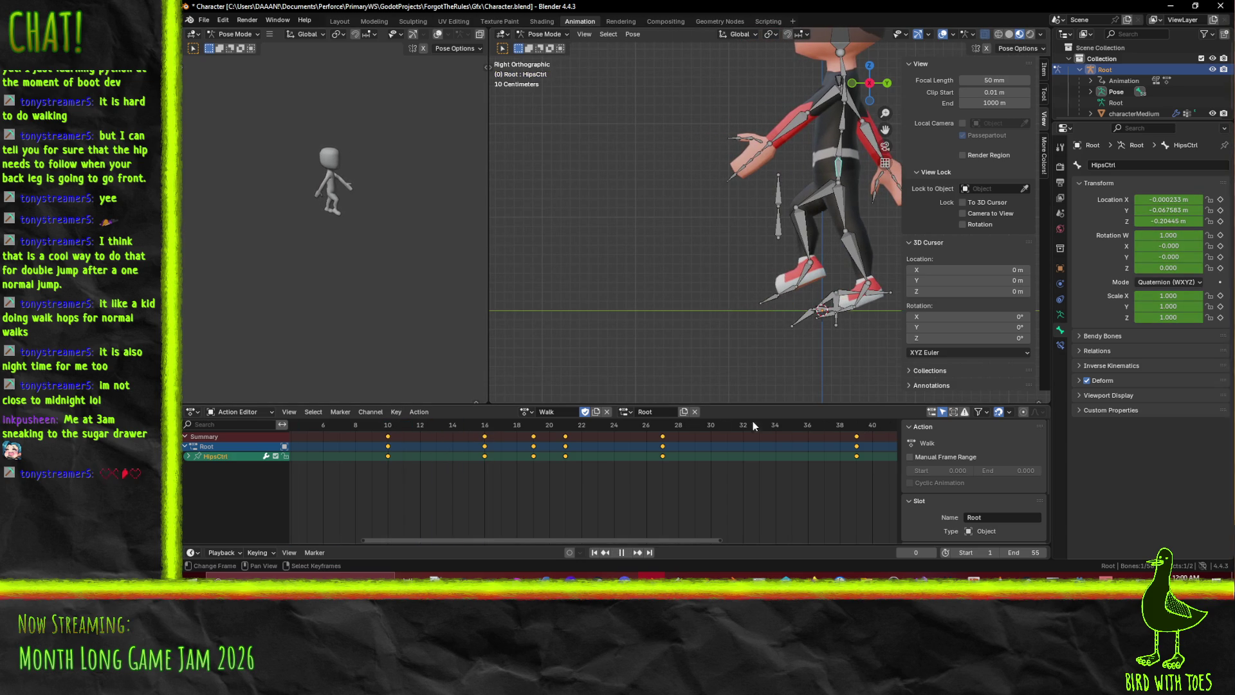
# Raise HipsCtrl along Y at frame 16 and keyframe its location
pyautogui.click(420, 428)
pyautogui.moveTo(420, 428); pyautogui.dragTo(486, 438)
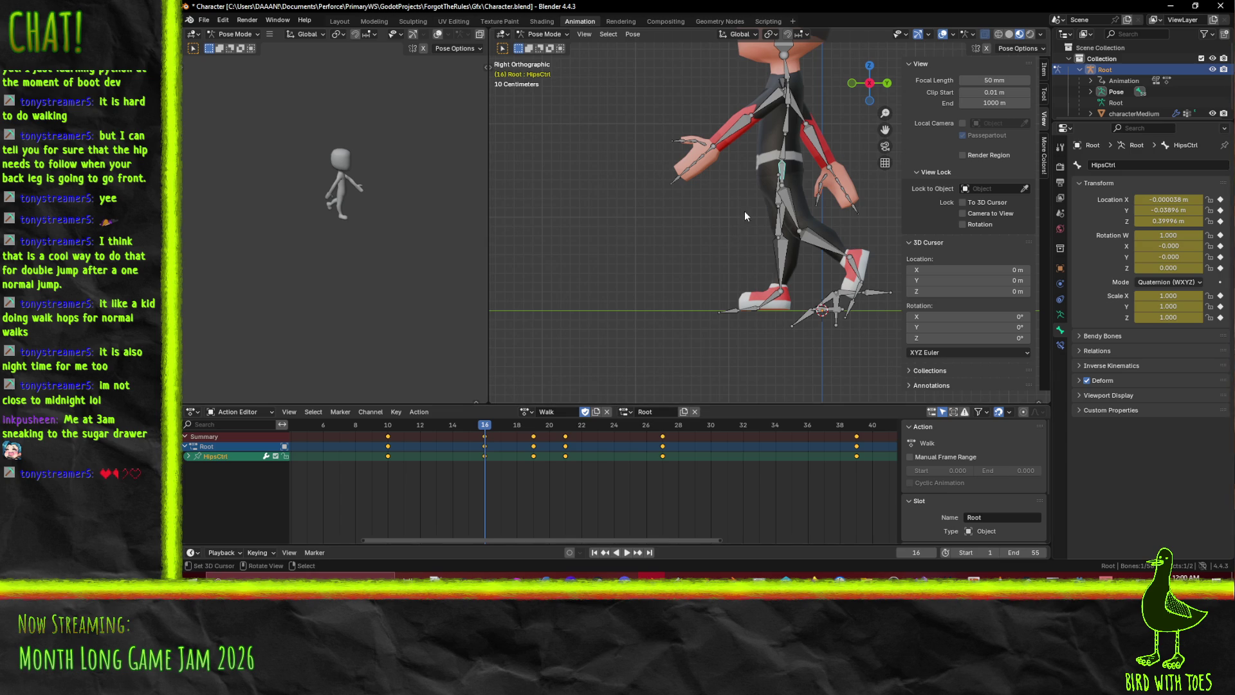
pyautogui.click(397, 434)
pyautogui.press('space')
pyautogui.moveTo(394, 435); pyautogui.dragTo(490, 435)
pyautogui.press('g')
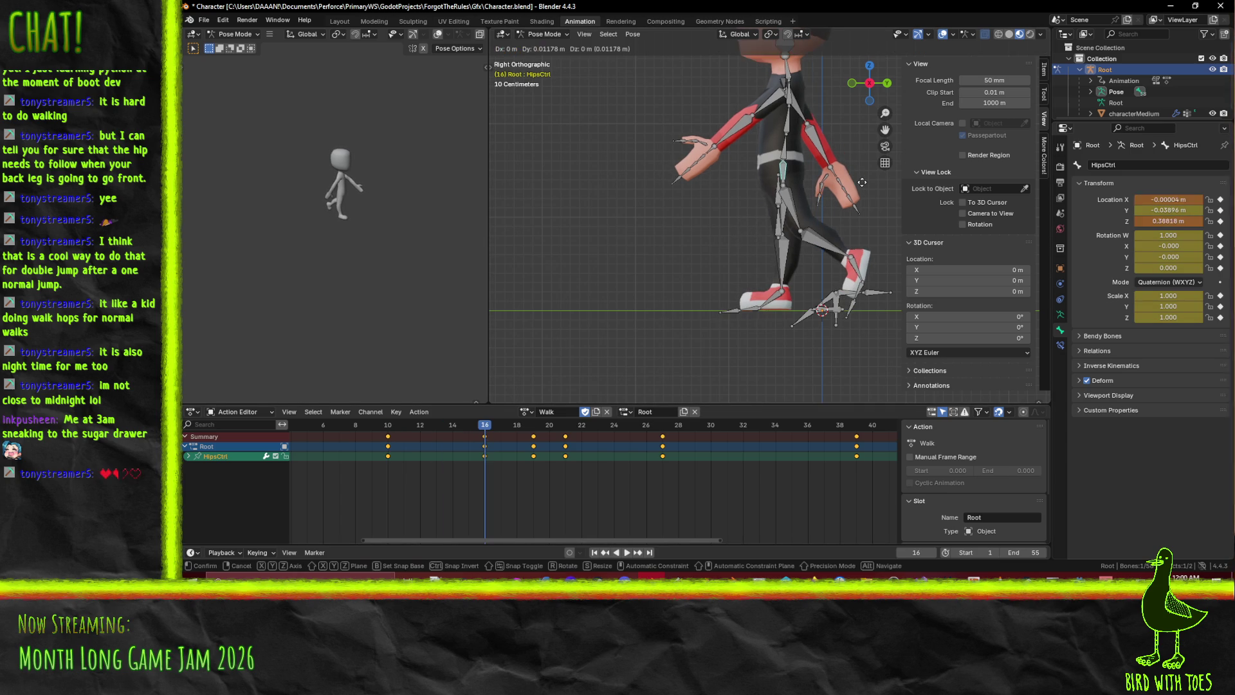
pyautogui.press('y')
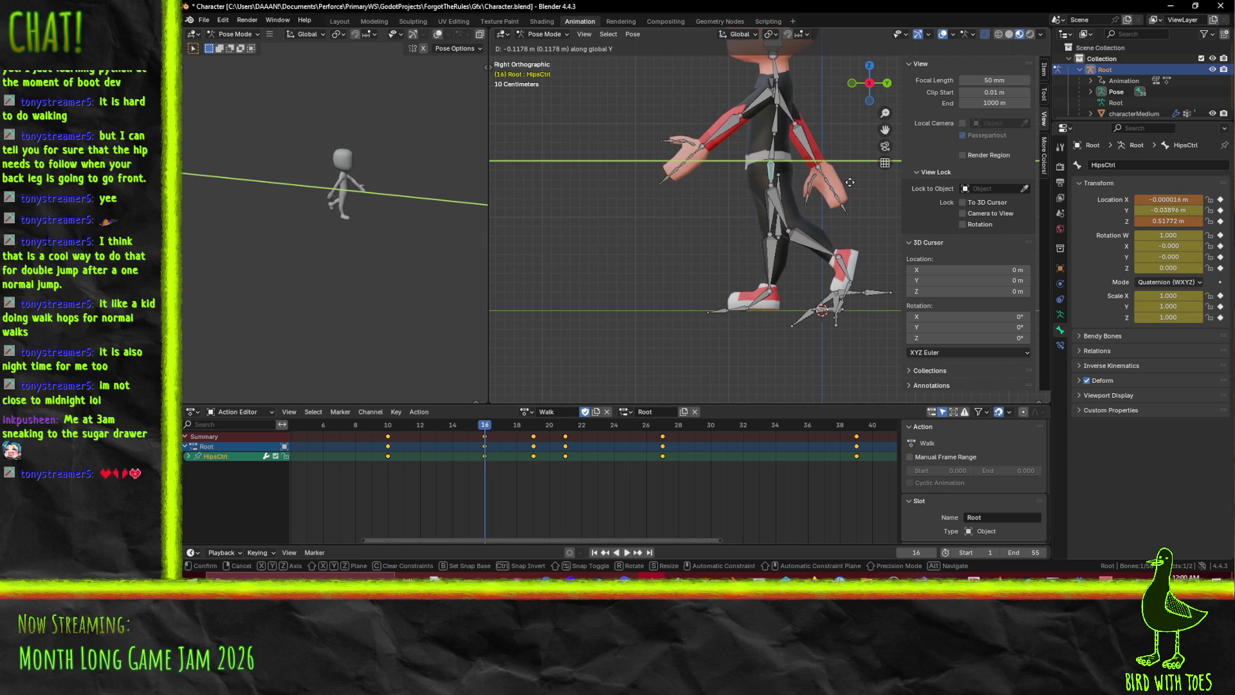
pyautogui.click(840, 194)
pyautogui.press('i')
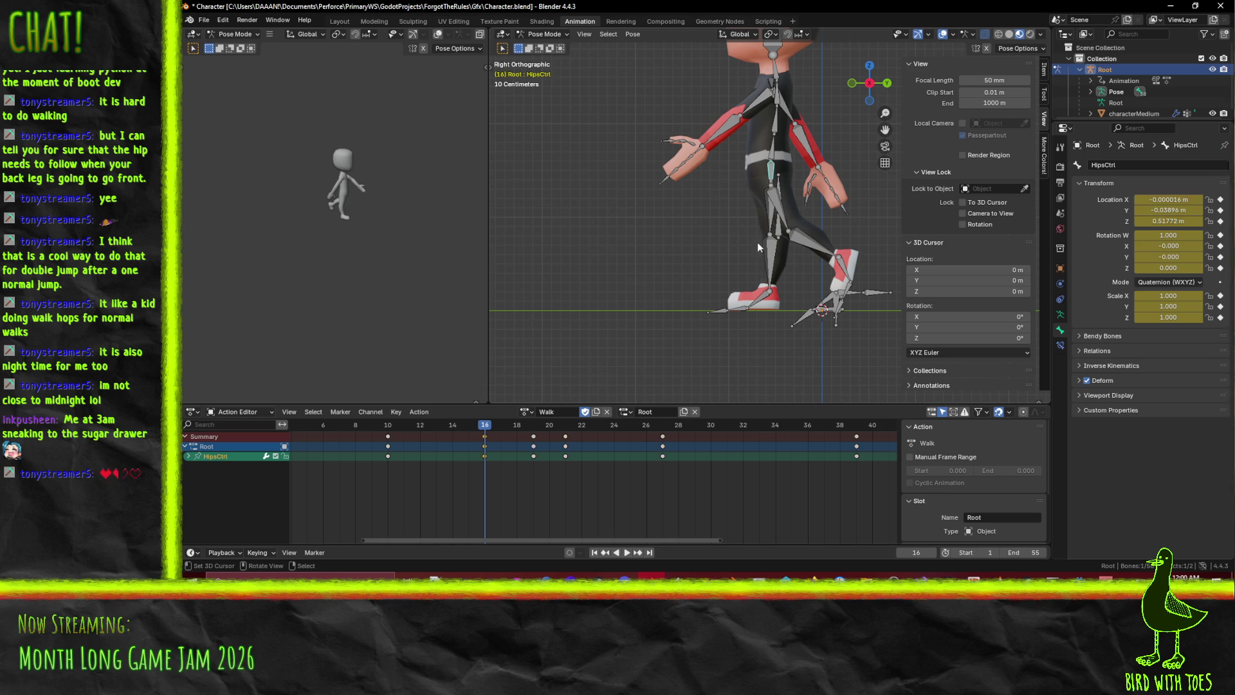
# Raise HipsCtrl higher at frames 19 and 21, keying the new position
pyautogui.click(537, 426)
pyautogui.press('space')
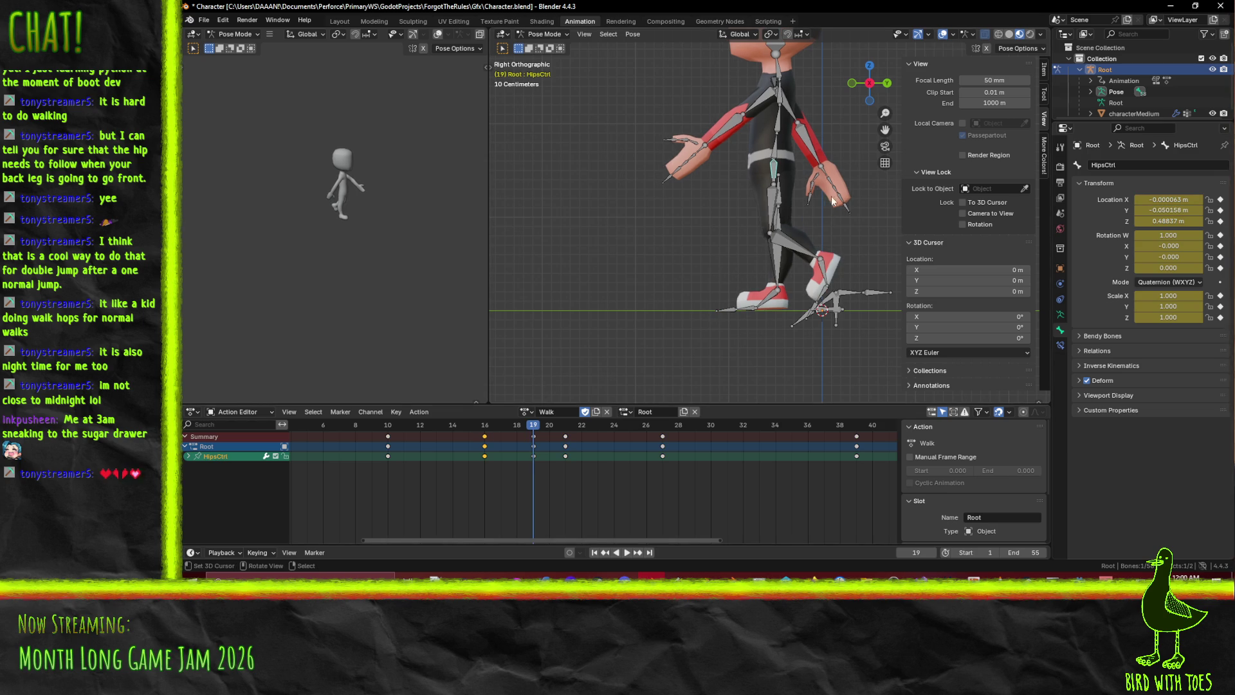
pyautogui.press('g')
pyautogui.press('y')
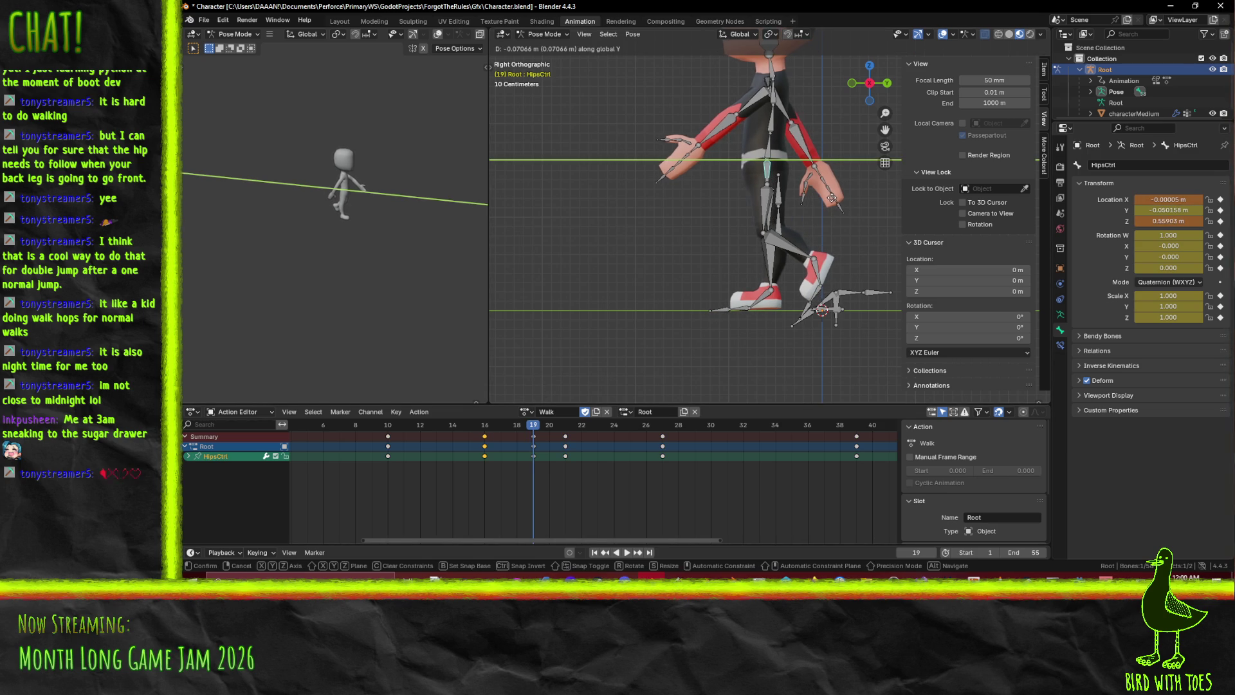
pyautogui.click(831, 201)
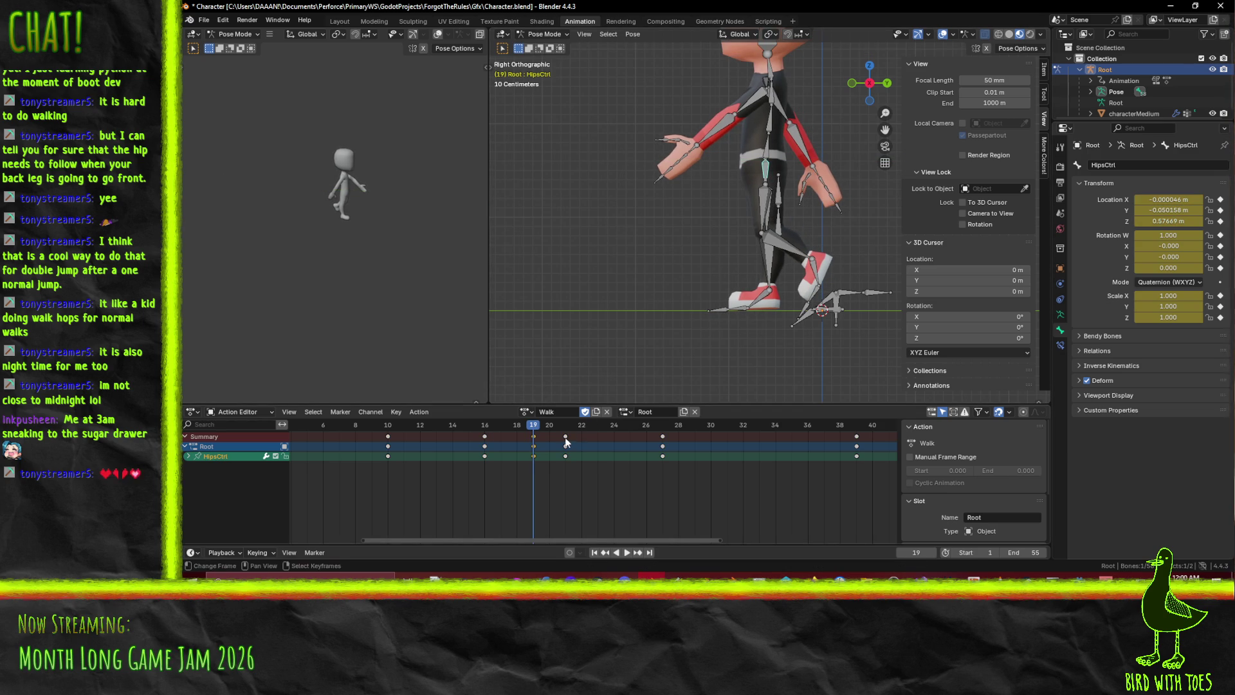
pyautogui.click(566, 426)
pyautogui.press('space')
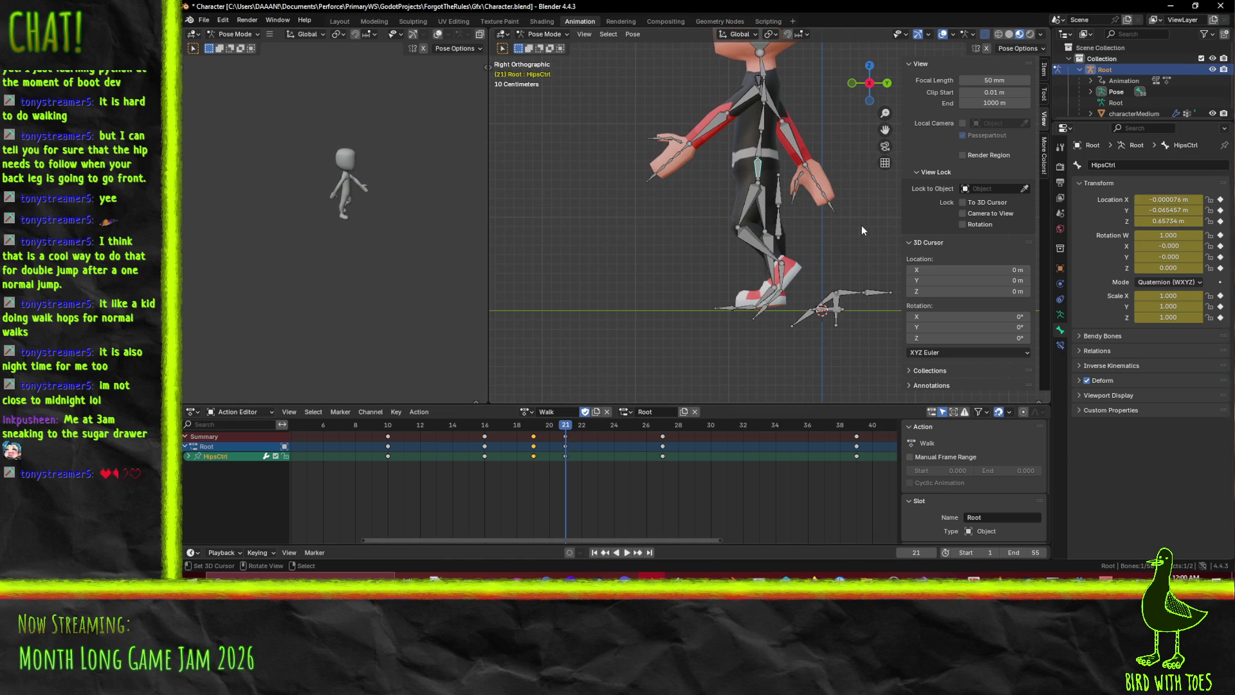
pyautogui.press('g')
pyautogui.press('y')
pyautogui.click(854, 227)
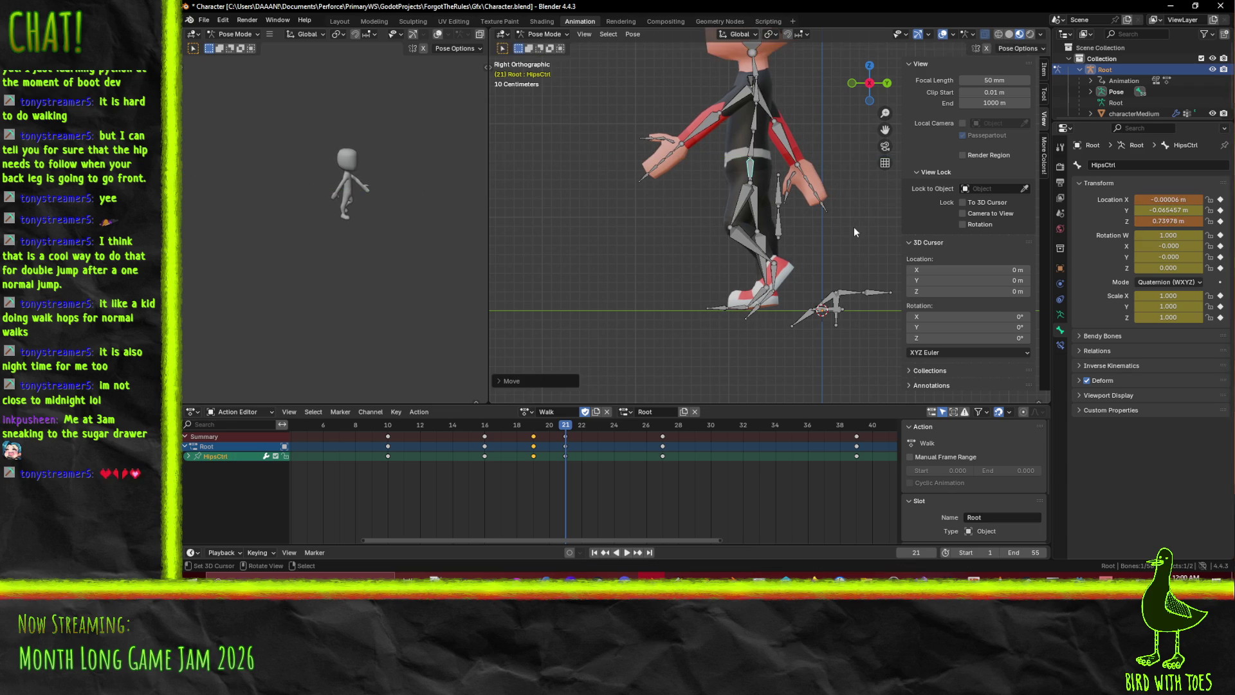
pyautogui.press('i')
# Lift HipsCtrl at frame 27 to about 1.16 m along Y and Z
pyautogui.click(664, 435)
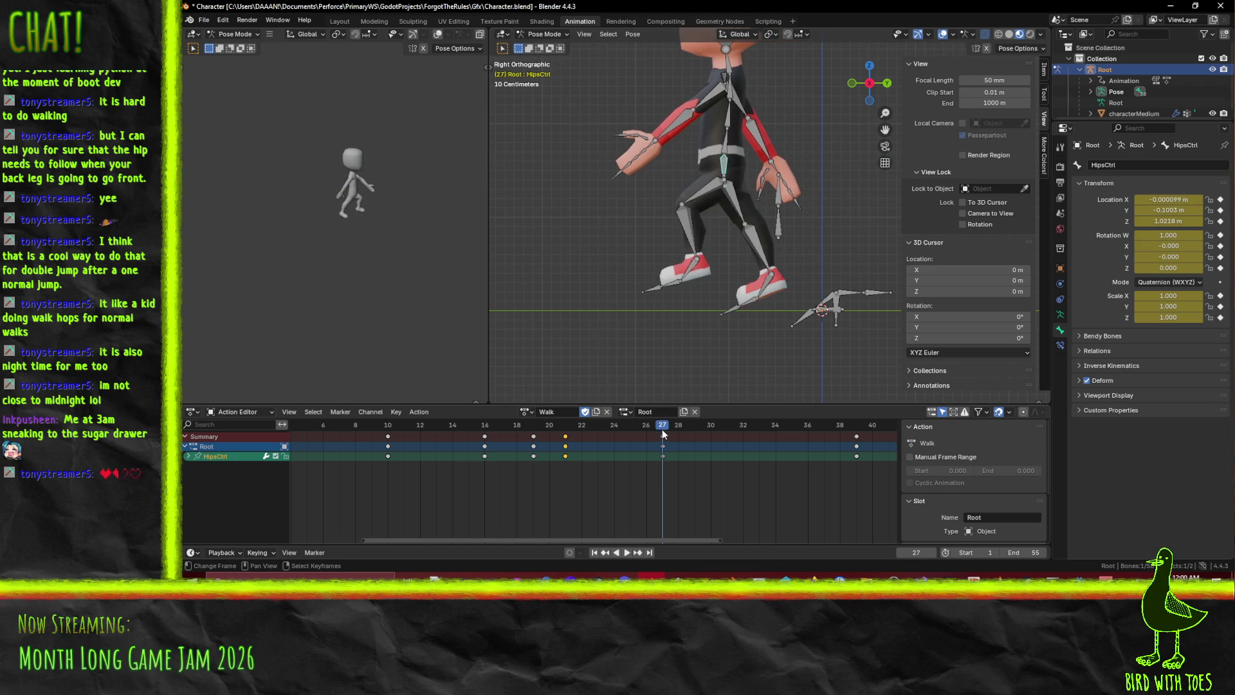
pyautogui.press('g')
pyautogui.press('y')
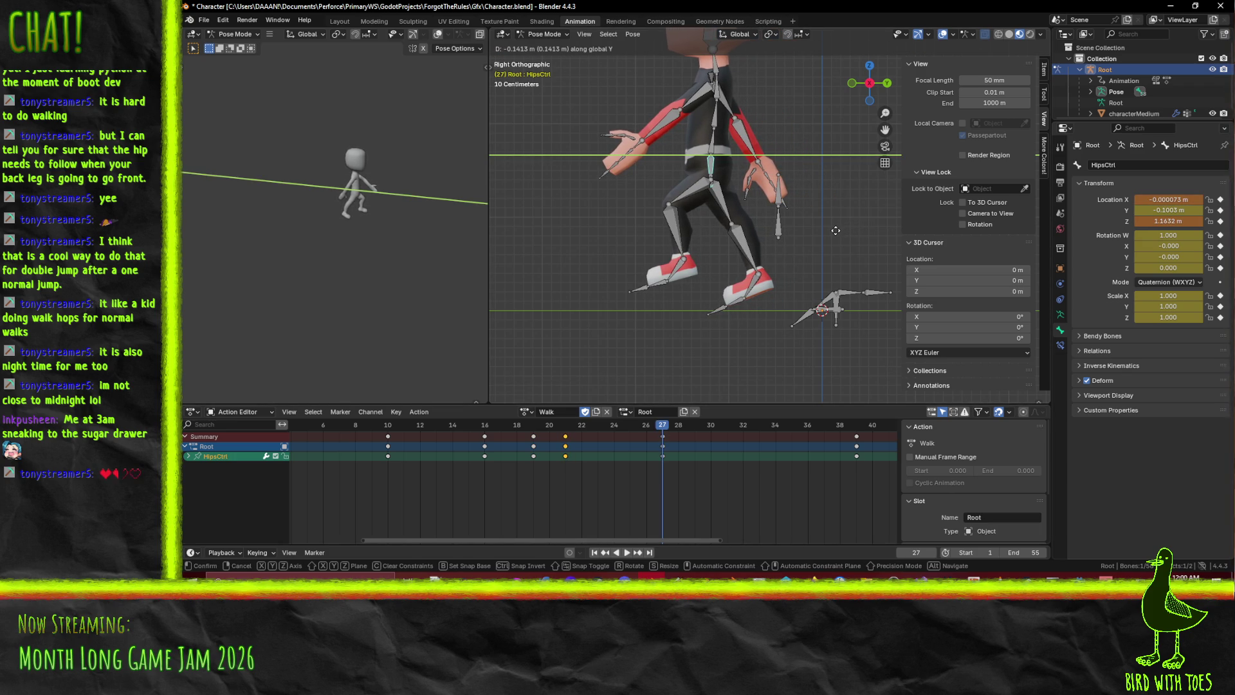
pyautogui.click(836, 234)
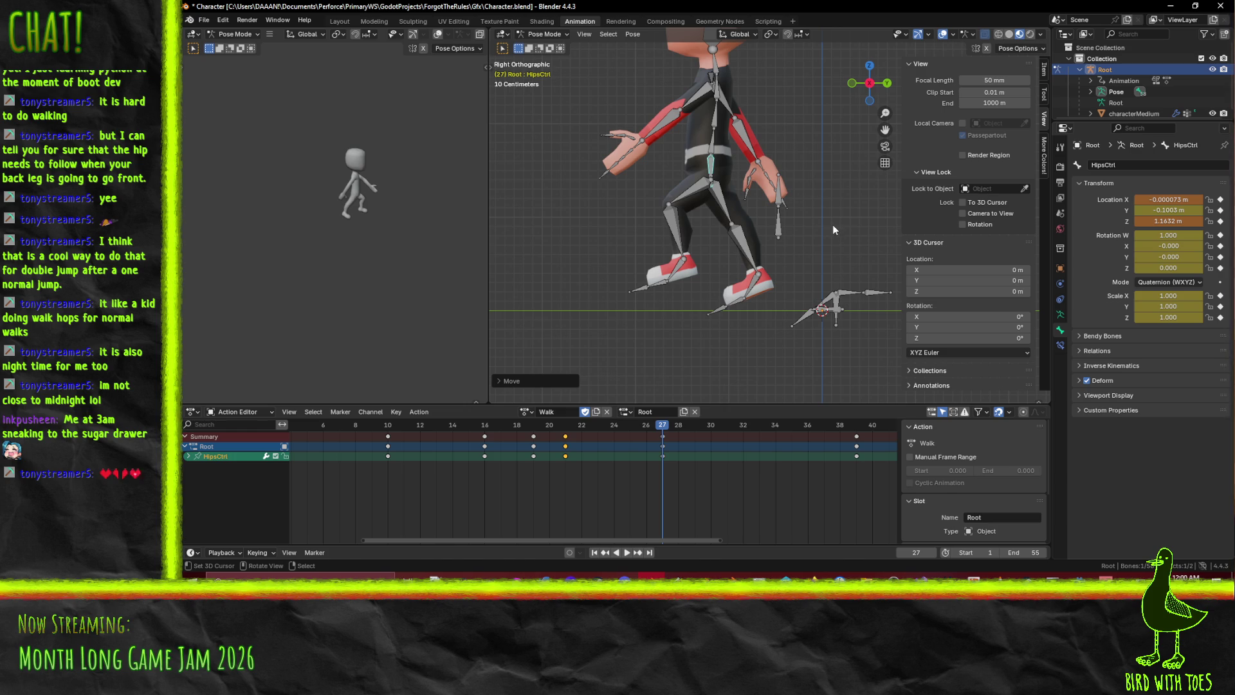
pyautogui.press('g')
pyautogui.press('z')
pyautogui.click(834, 231)
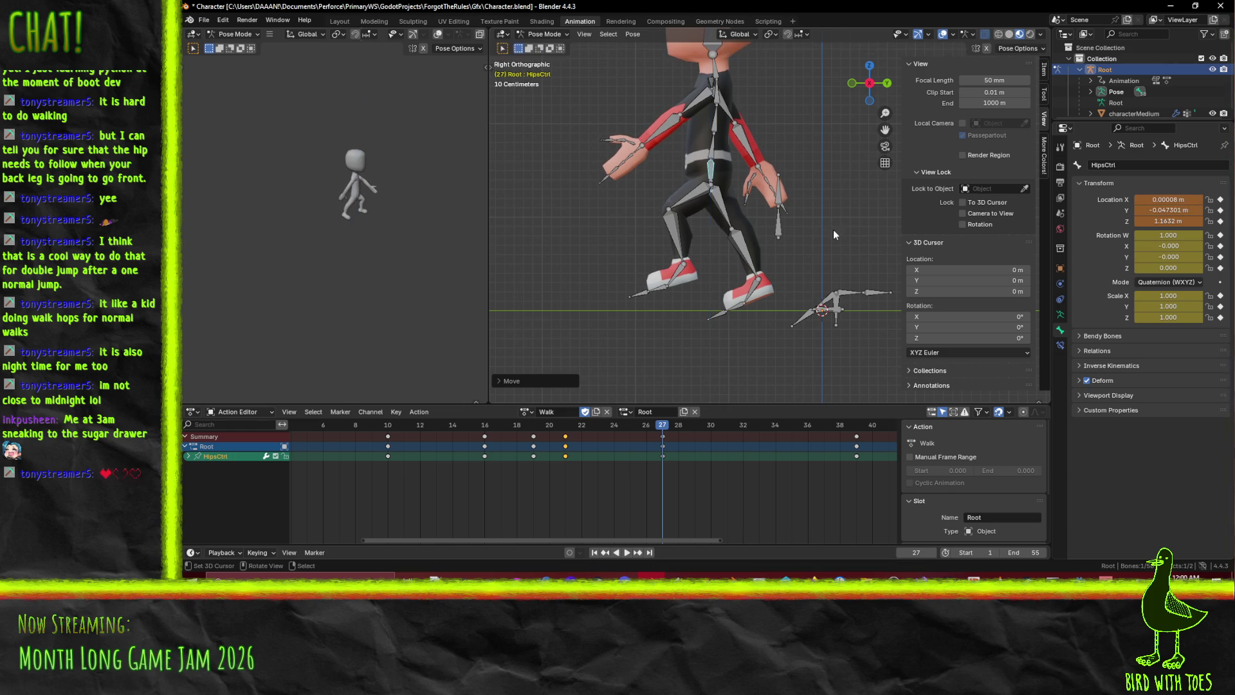
pyautogui.moveTo(665, 430)
pyautogui.mouseDown()
pyautogui.moveTo(890, 426)
pyautogui.moveTo(566, 426)
pyautogui.moveTo(859, 431)
pyautogui.mouseUp()
pyautogui.scroll(3, 823, 320)
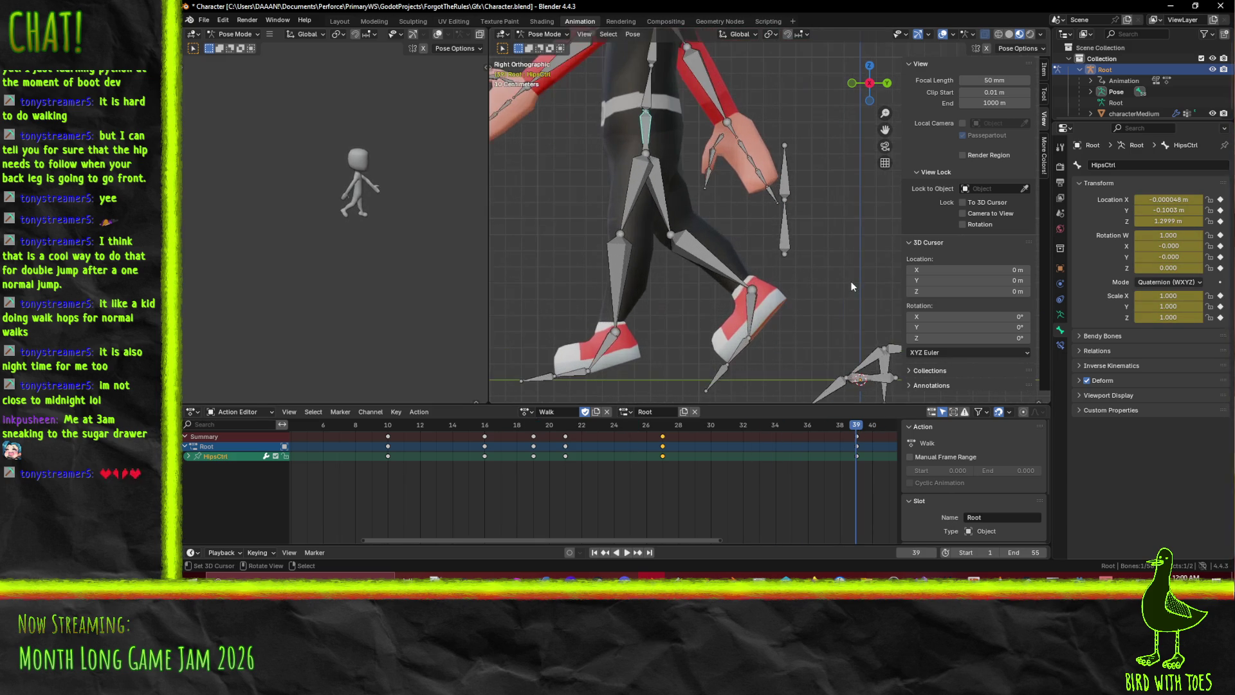
# Move HipsCtrl to a raised pose at frame 39 and keyframe it
pyautogui.press('g')
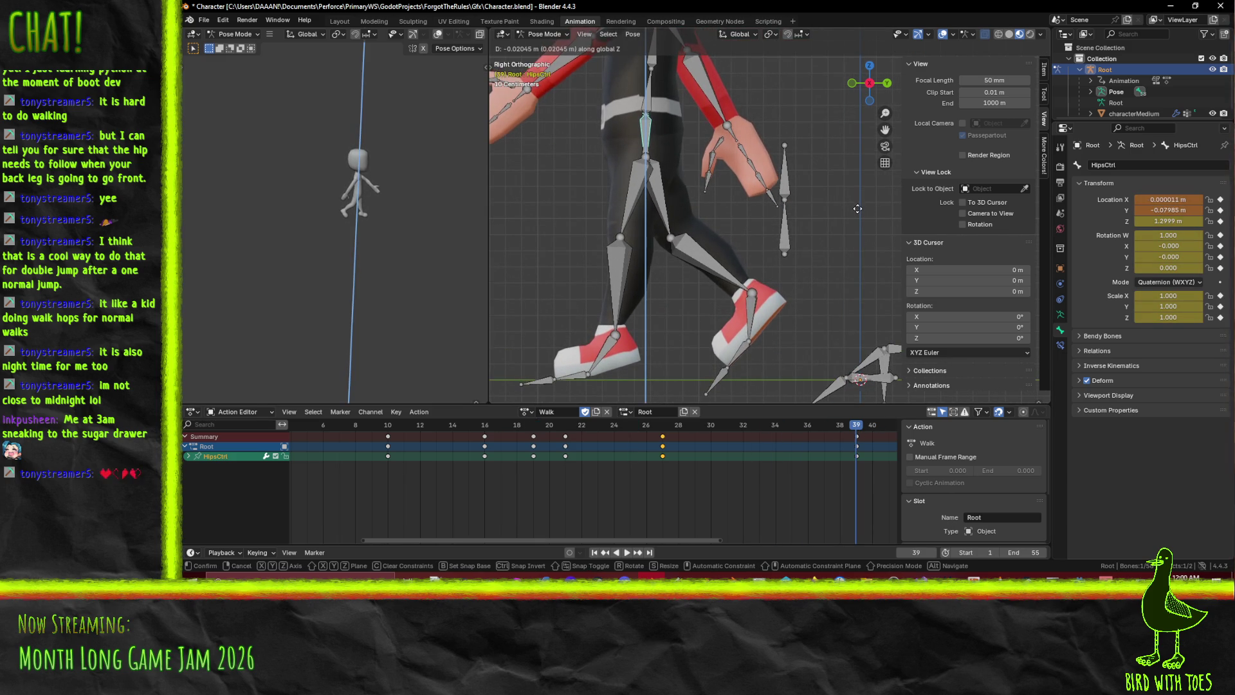
pyautogui.click(858, 207)
pyautogui.press('i')
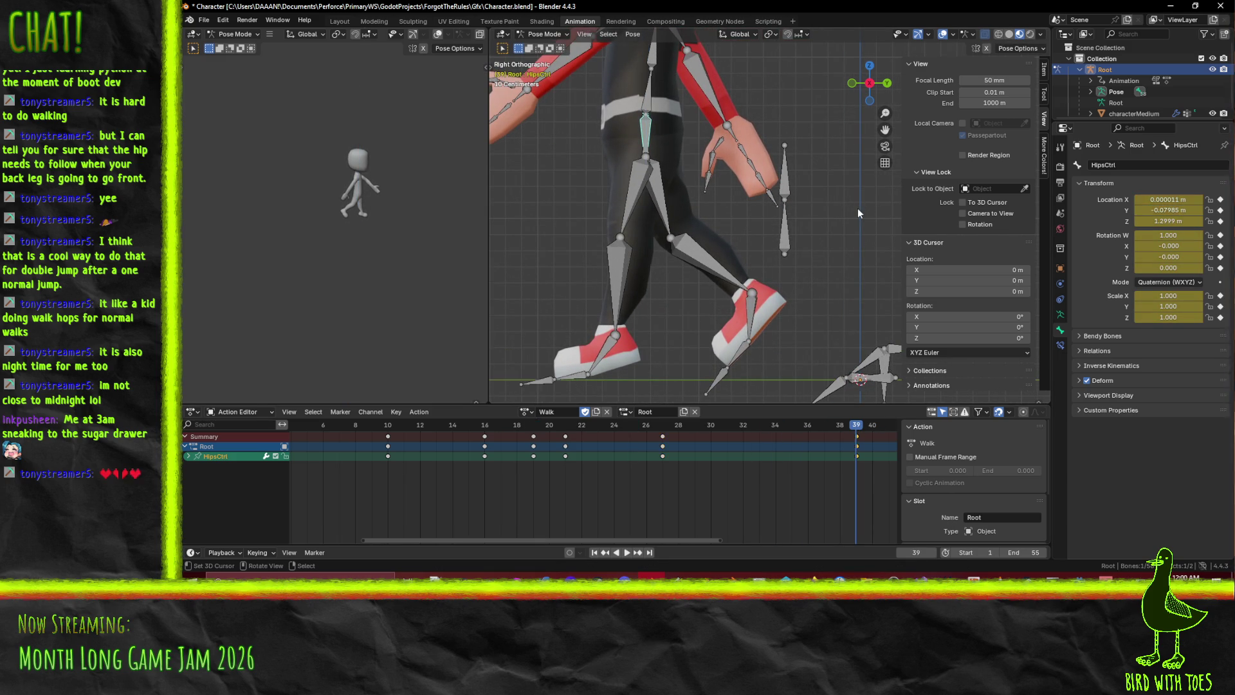
# Rewind to frame 1 and play the Walk action through to frame 30
pyautogui.scroll(-1, 782, 456)
pyautogui.scroll(-2, 782, 455)
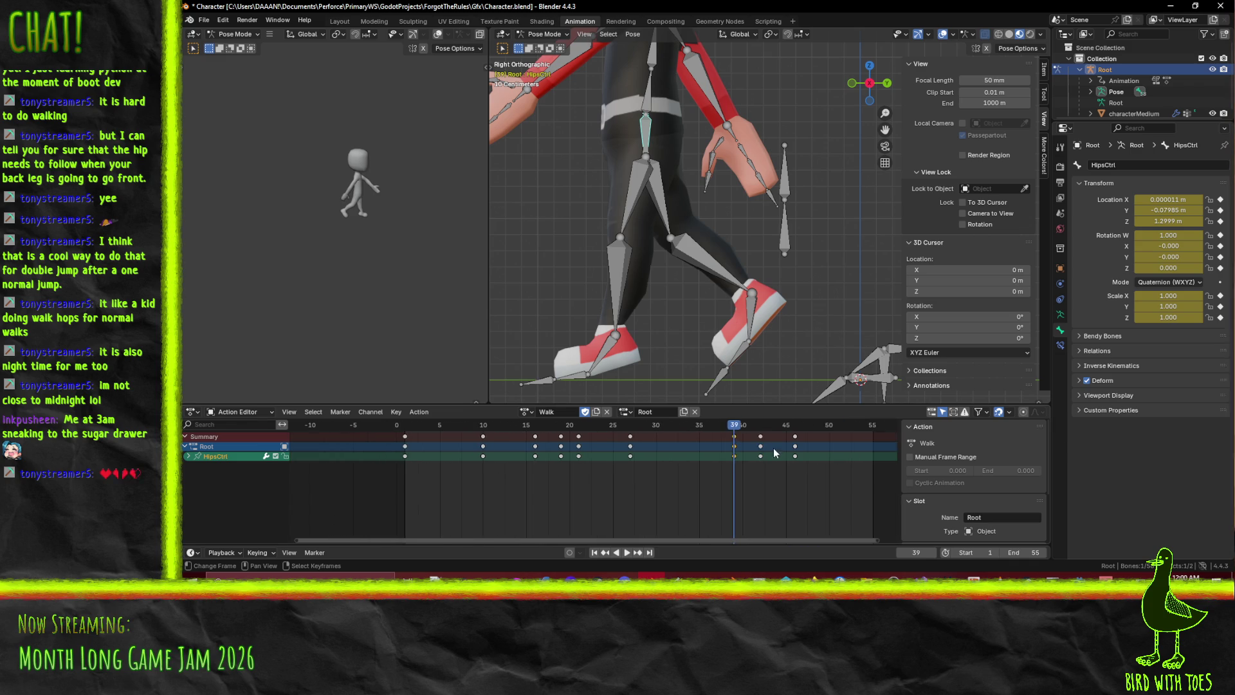
pyautogui.press('space')
pyautogui.click(599, 428)
pyautogui.moveTo(599, 427); pyautogui.dragTo(405, 433)
pyautogui.press('space')
pyautogui.scroll(-6, 619, 335)
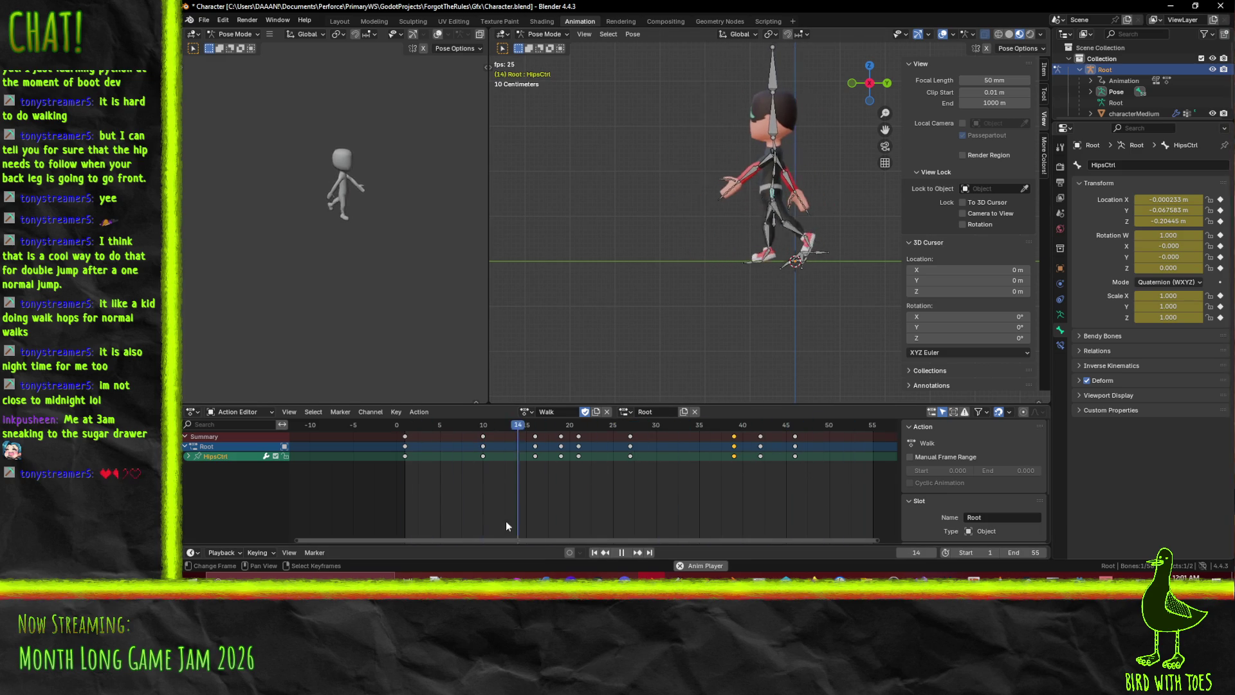
pyautogui.click(622, 553)
# Set the scene's end frame to 46
pyautogui.click(797, 432)
pyautogui.press('space')
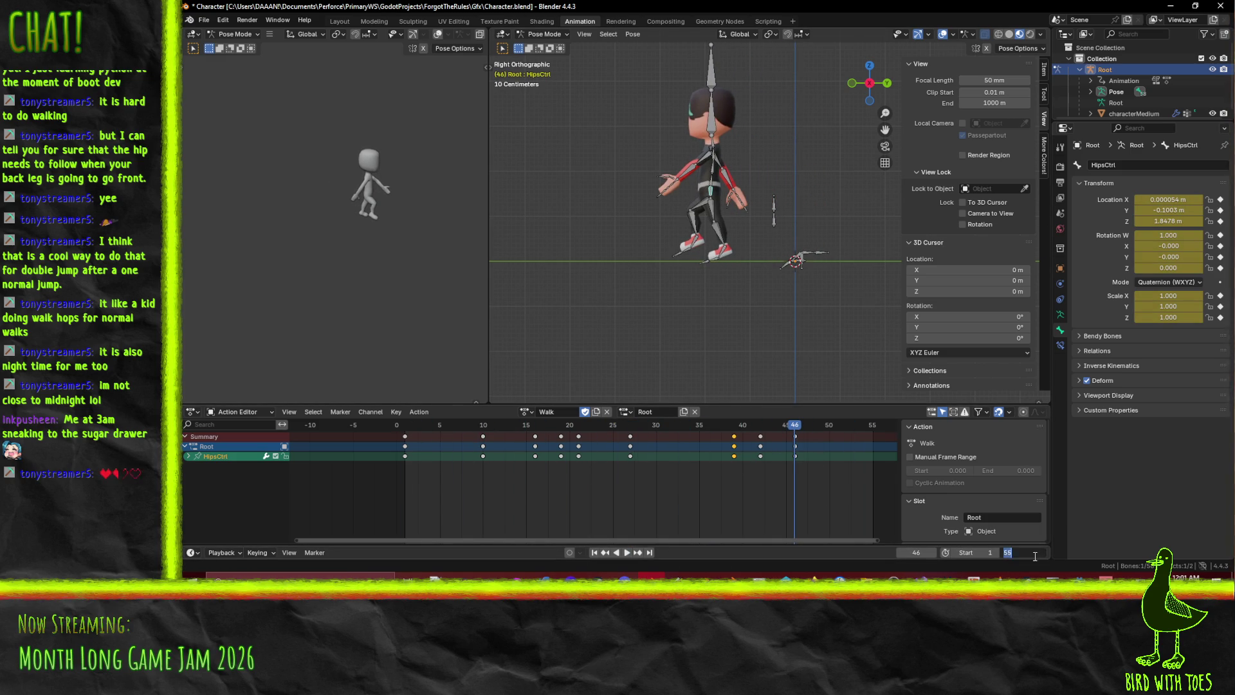
pyautogui.write('46')
pyautogui.press('Return')
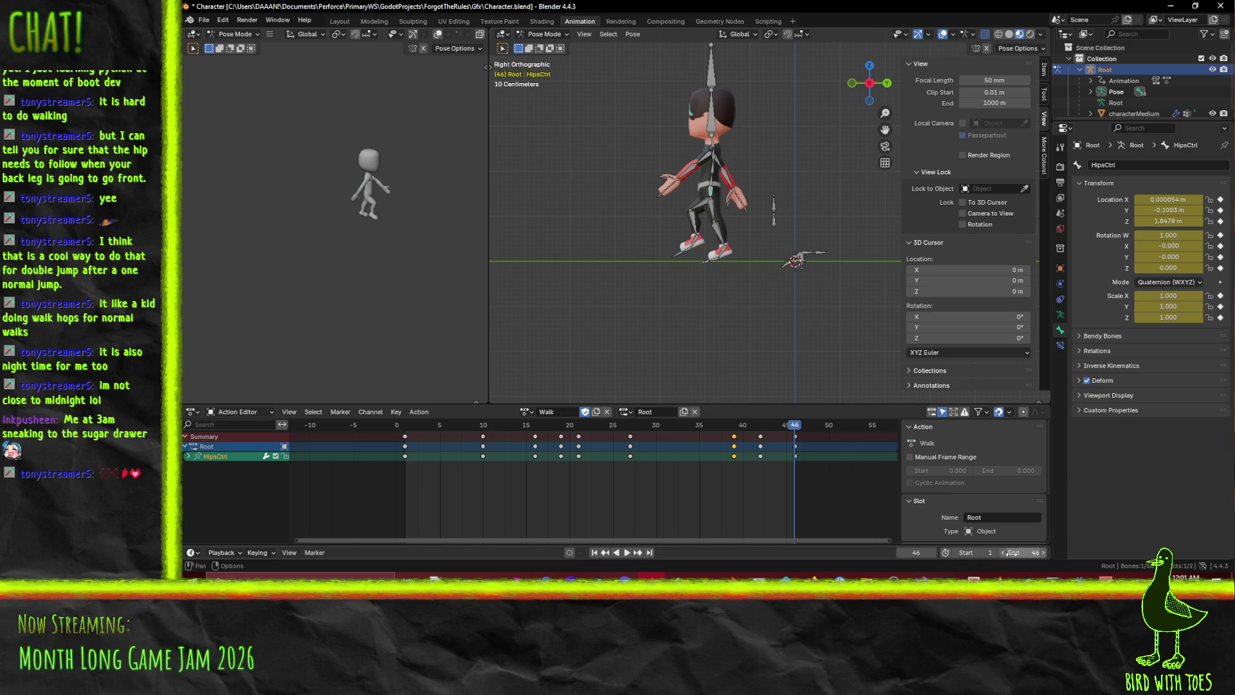
# Play the hopping walk, scrub back to frame 15, and deselect the keyframes
pyautogui.click(629, 554)
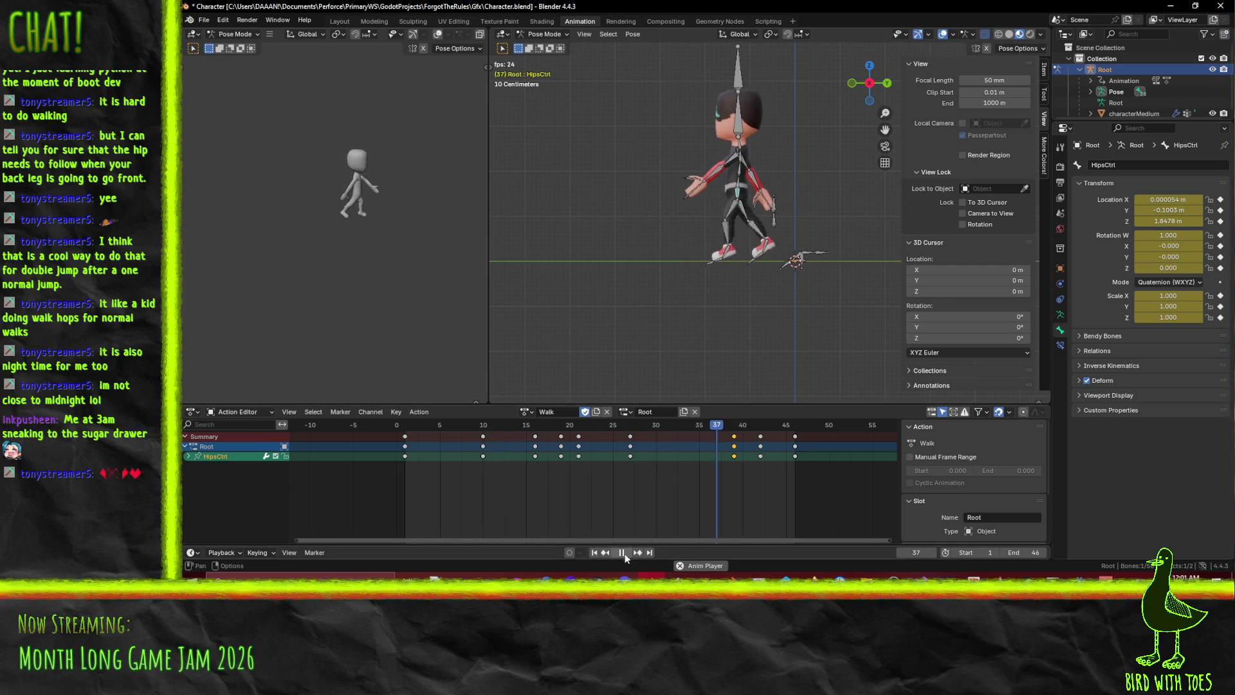
pyautogui.click(621, 552)
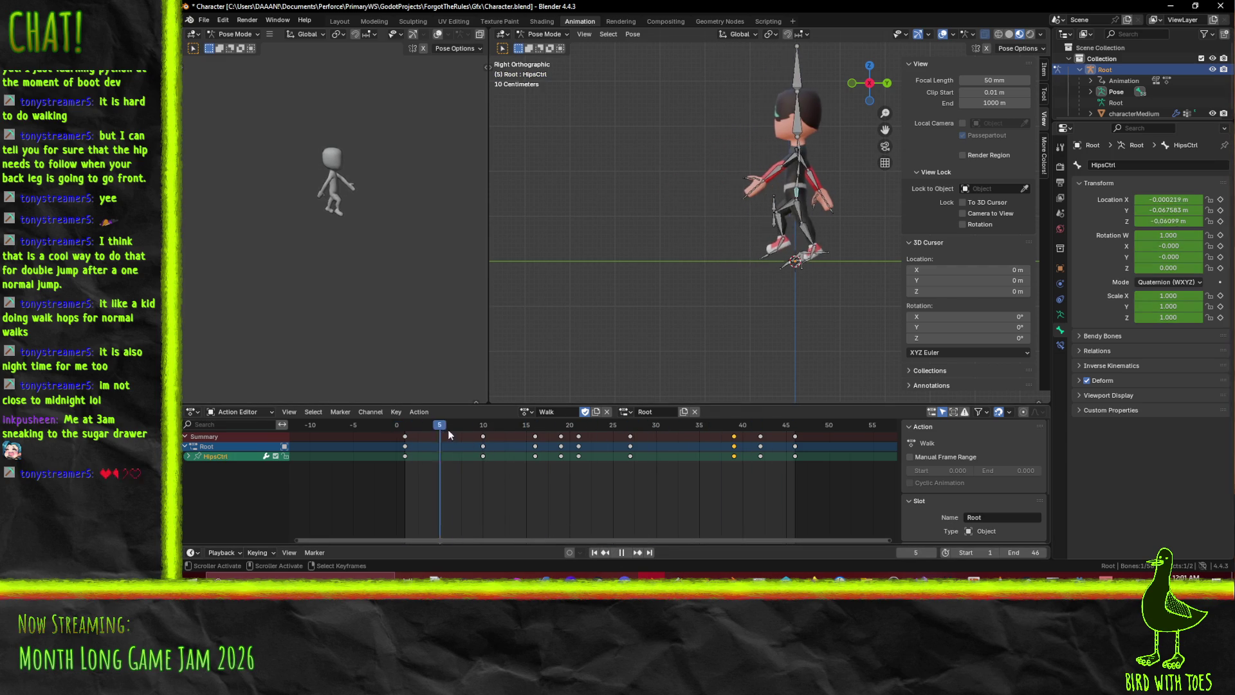
pyautogui.moveTo(812, 456)
pyautogui.mouseDown()
pyautogui.moveTo(428, 450)
pyautogui.moveTo(544, 439)
pyautogui.mouseUp()
pyautogui.click(740, 444)
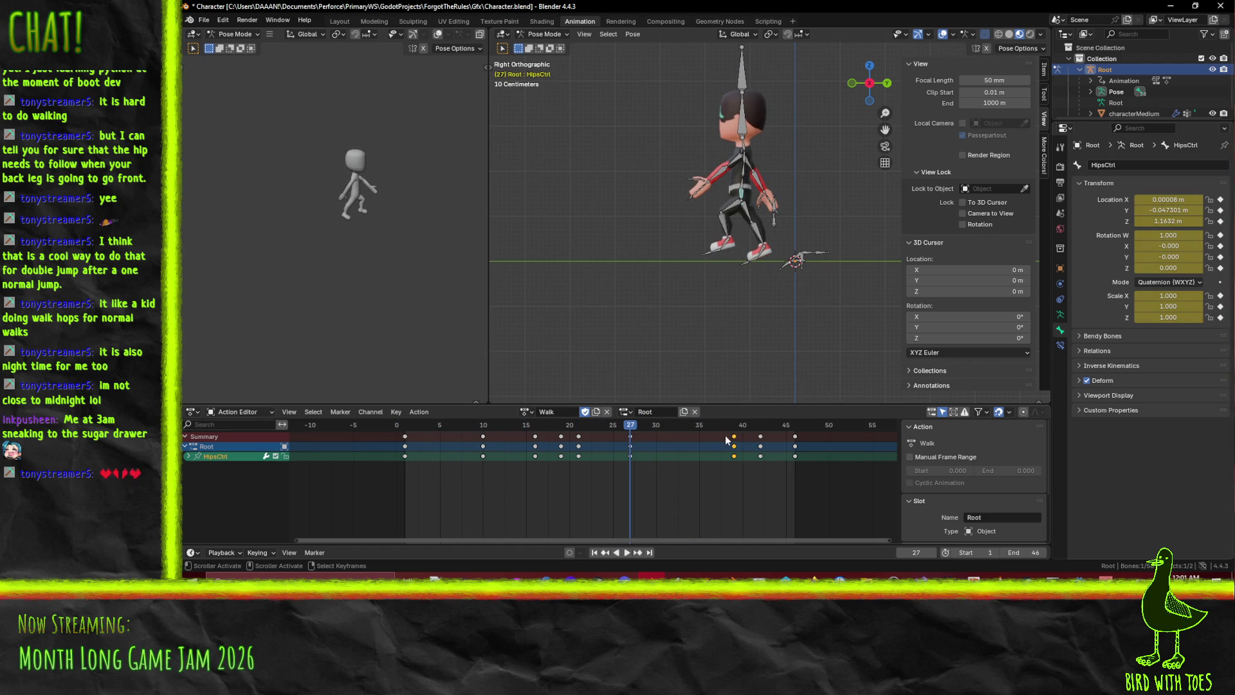
pyautogui.click(781, 440)
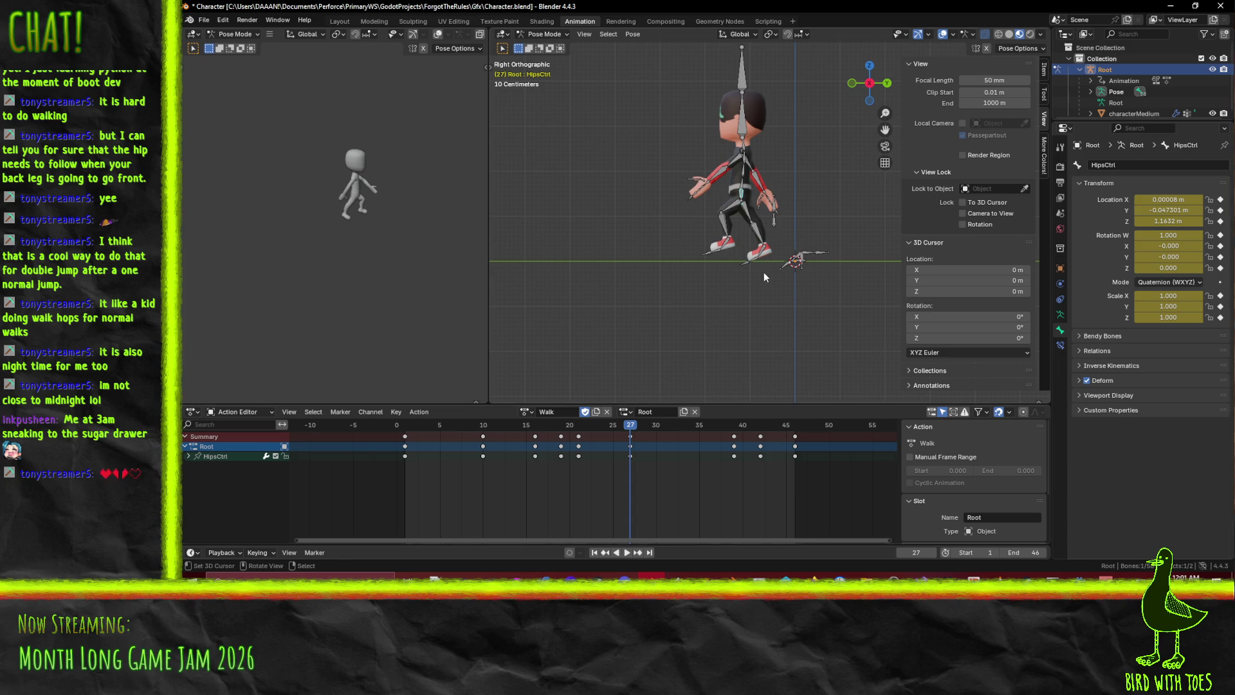
# Select all bones and box-select the Walk keys from frames 35 to 46, cancelling a first shift
pyautogui.press('a')
pyautogui.click(709, 438)
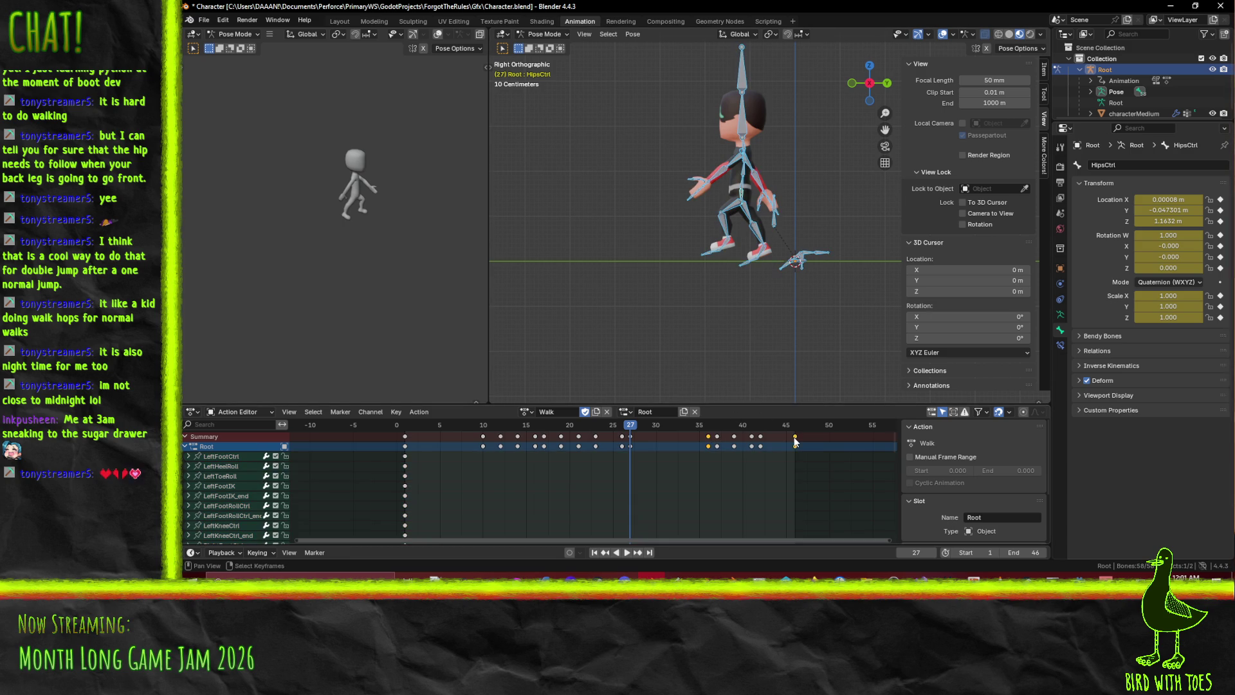
pyautogui.moveTo(694, 437); pyautogui.dragTo(805, 474)
pyautogui.press('g')
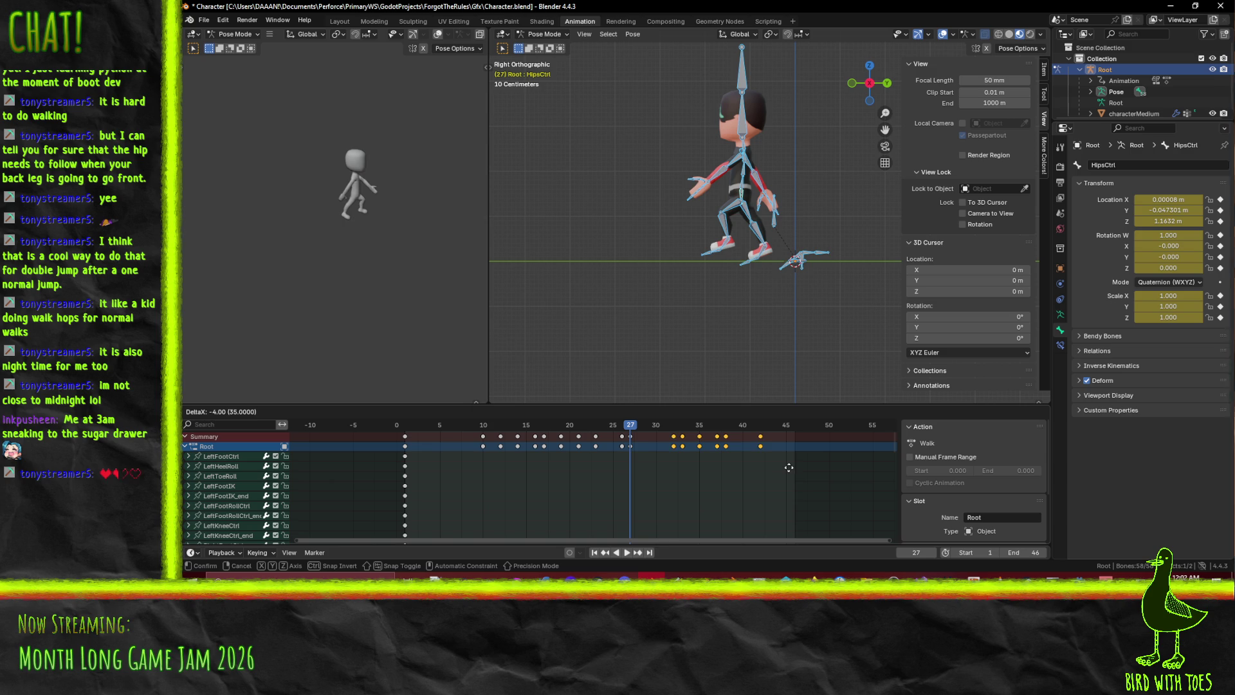
pyautogui.press('Escape')
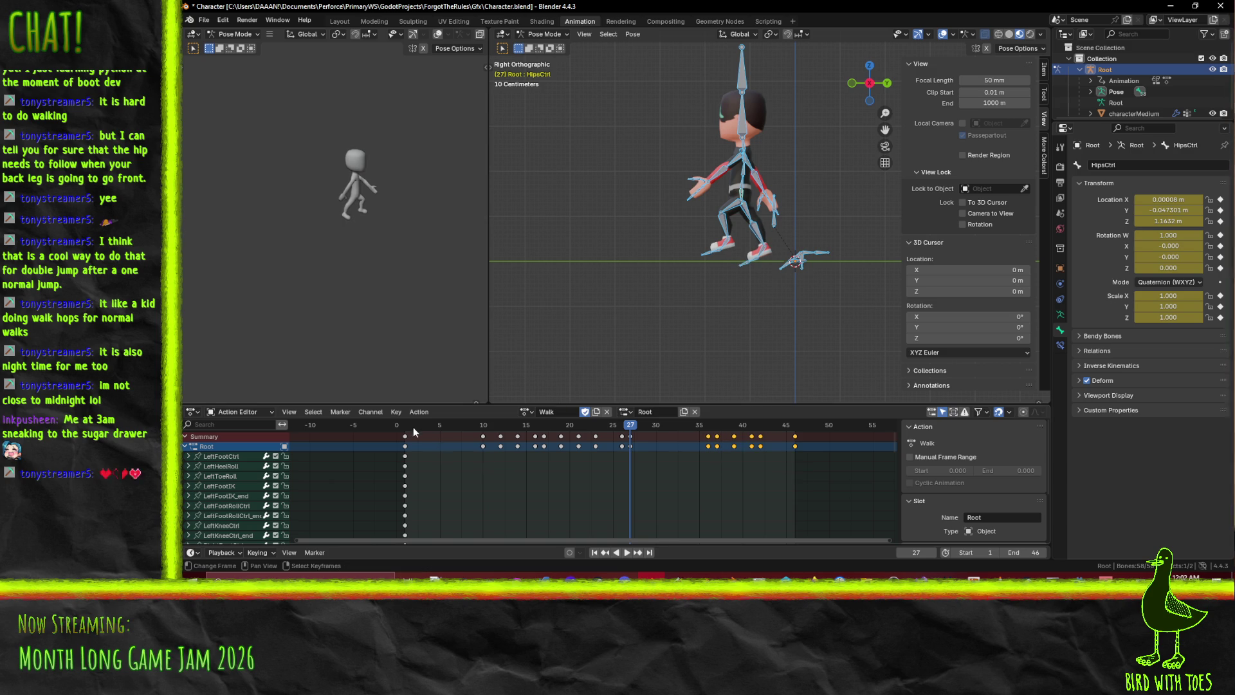
# Play and scrub the Walk action through frames 1, 19, 24 and 30 to judge the timing
pyautogui.press('space')
pyautogui.click(406, 426)
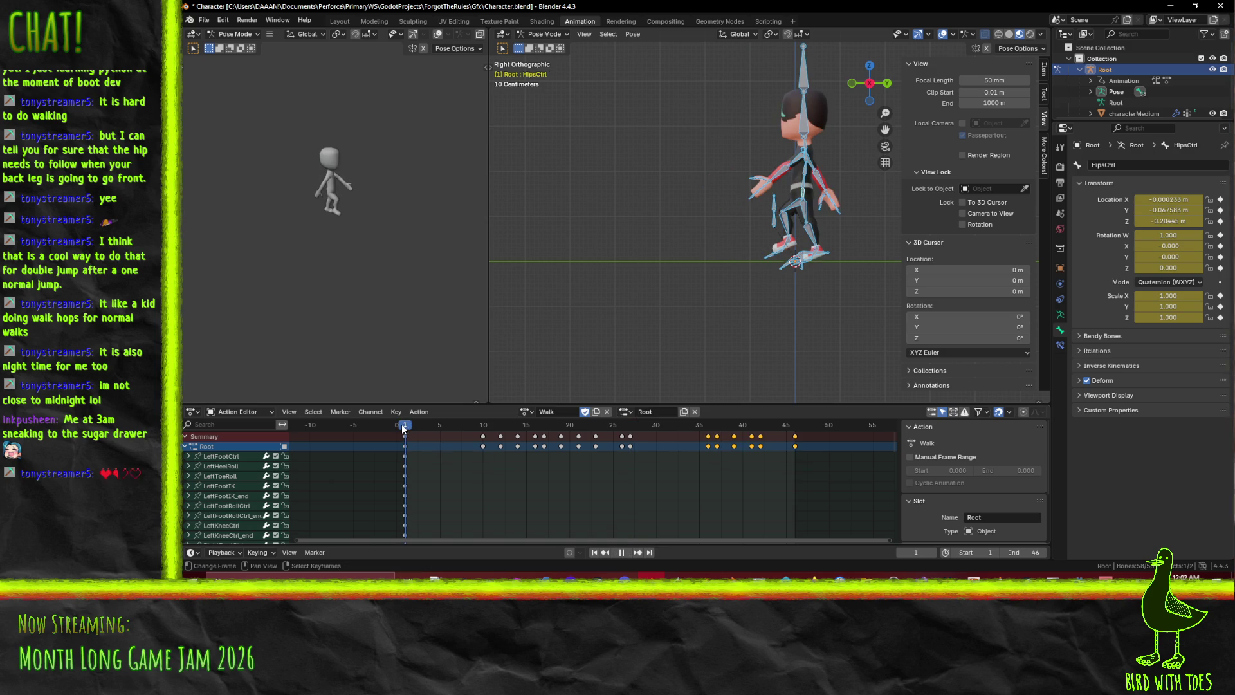
pyautogui.click(623, 429)
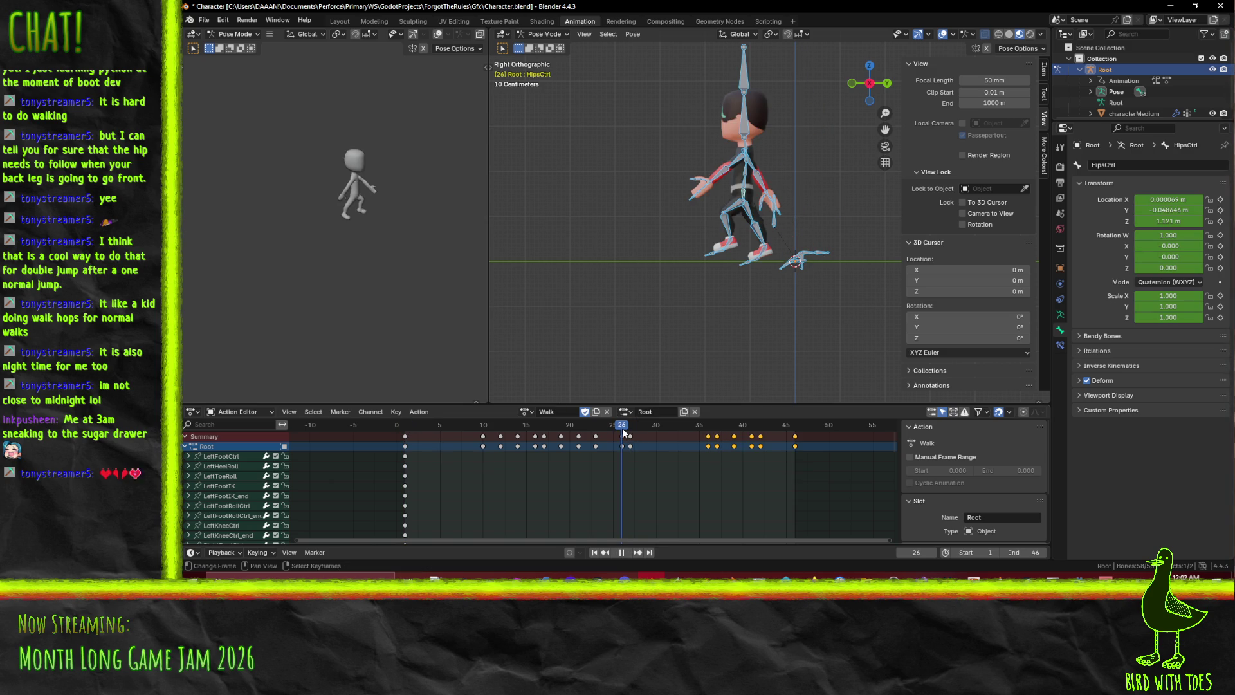
pyautogui.press('space')
pyautogui.press('space')
pyautogui.click(406, 435)
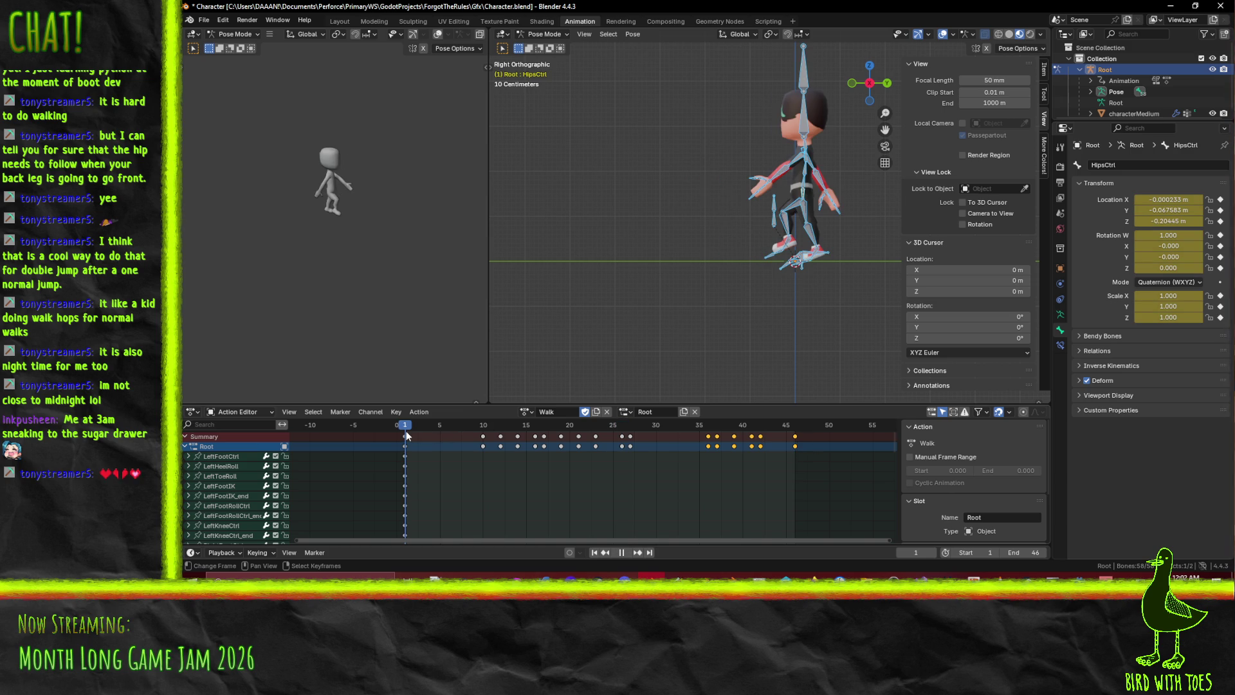
pyautogui.click(384, 428)
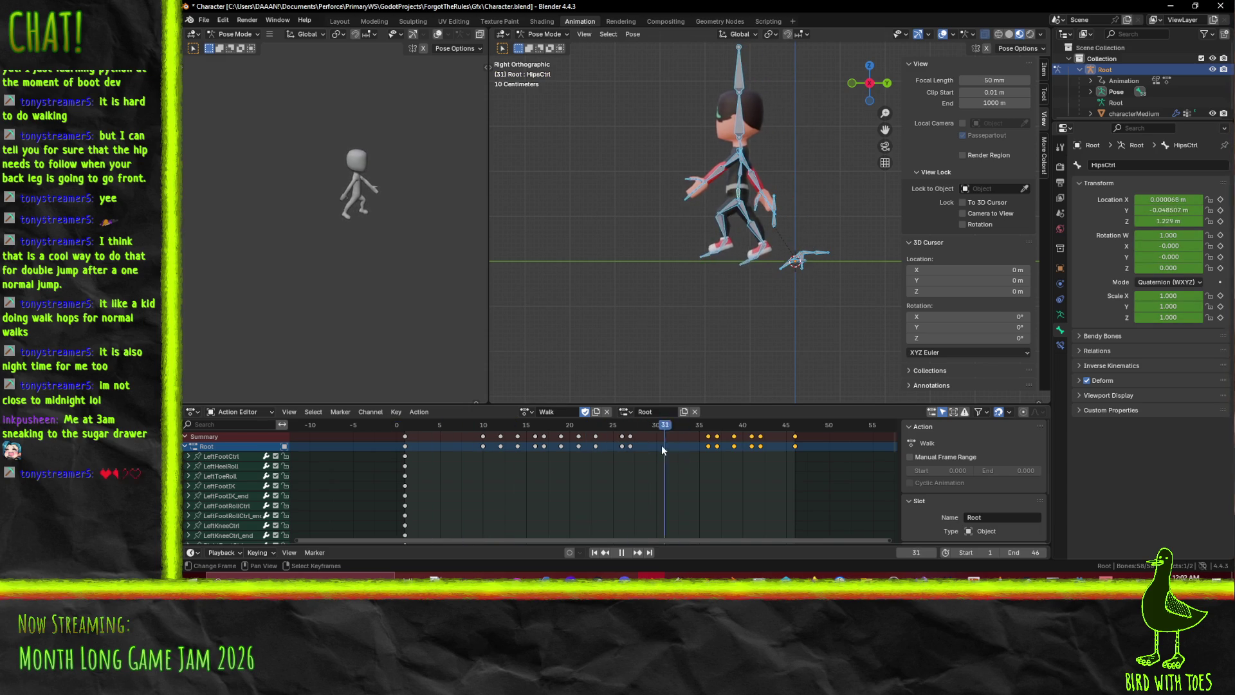
pyautogui.click(601, 445)
pyautogui.moveTo(601, 445)
pyautogui.mouseDown()
pyautogui.moveTo(631, 444)
pyautogui.moveTo(393, 436)
pyautogui.moveTo(594, 448)
pyautogui.mouseUp()
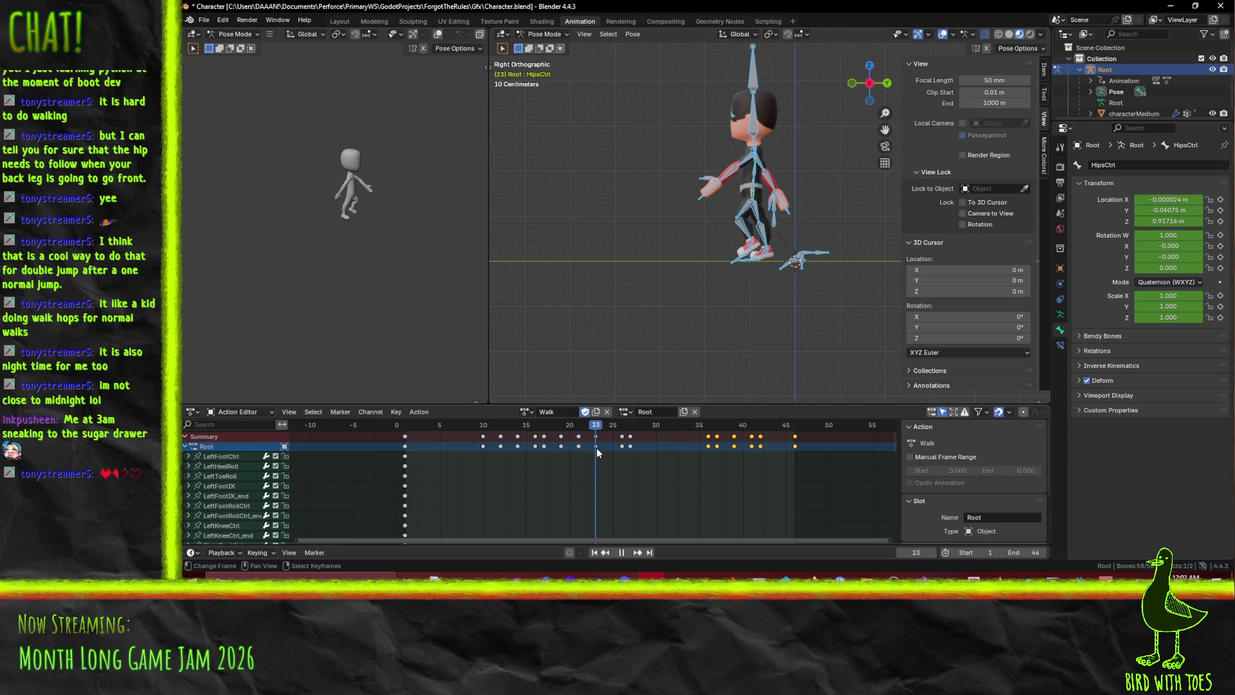
pyautogui.moveTo(600, 447); pyautogui.dragTo(653, 447)
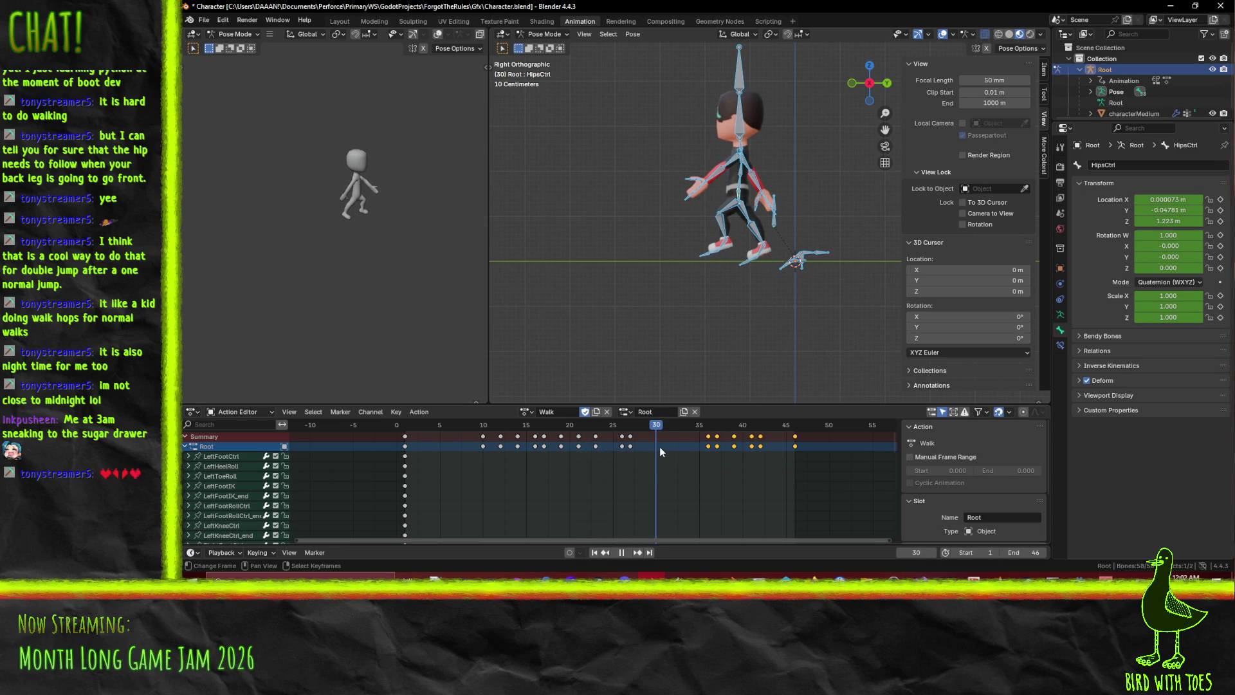
# Slide the selected late keys two frames earlier, then replay the Walk from frame 1
pyautogui.press('g')
pyautogui.click(725, 454)
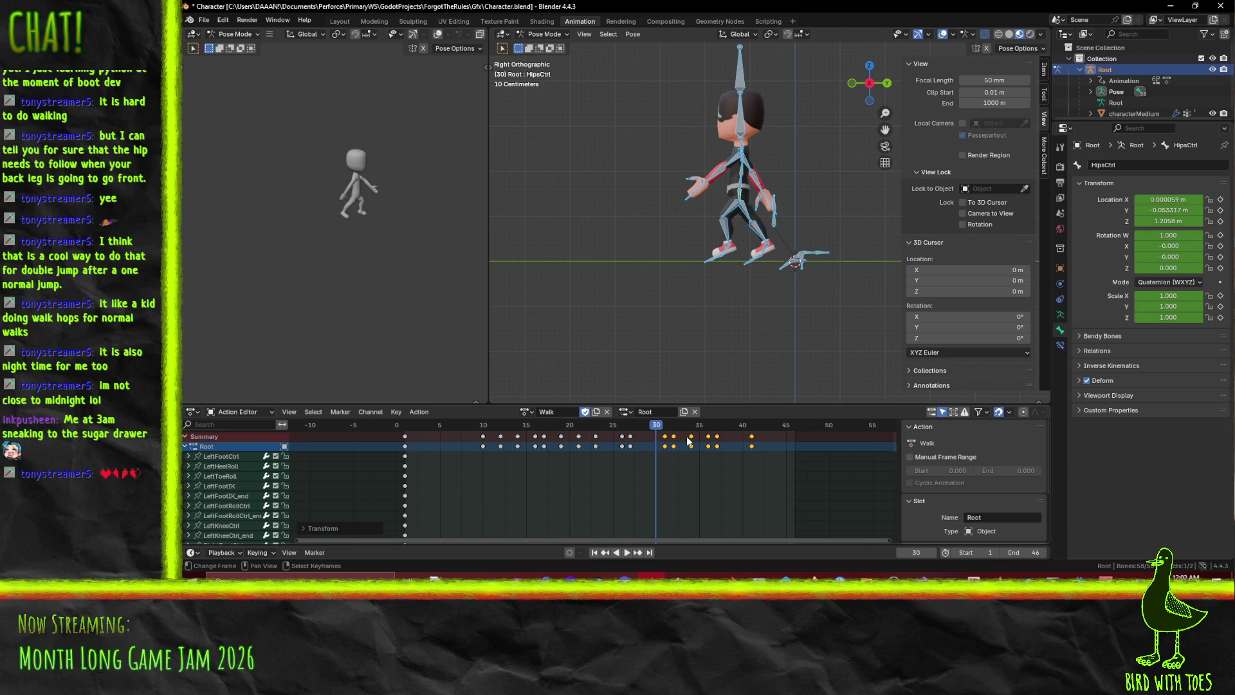
pyautogui.moveTo(657, 430); pyautogui.dragTo(403, 435)
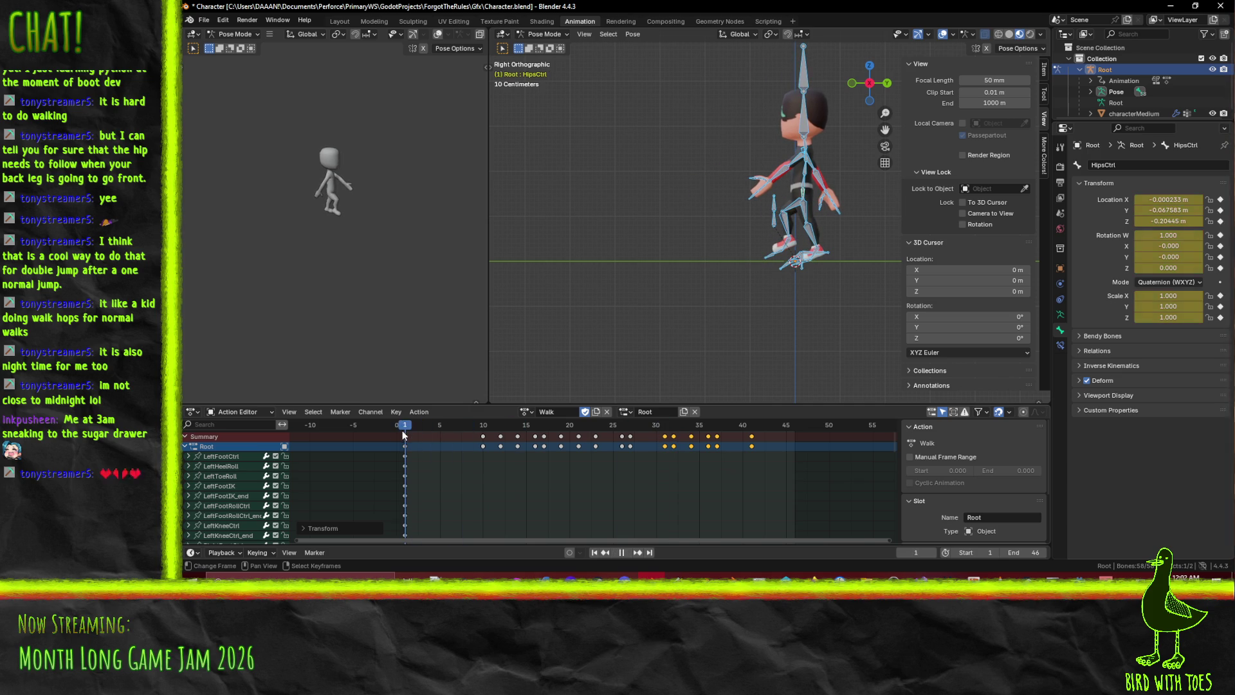
pyautogui.click(628, 554)
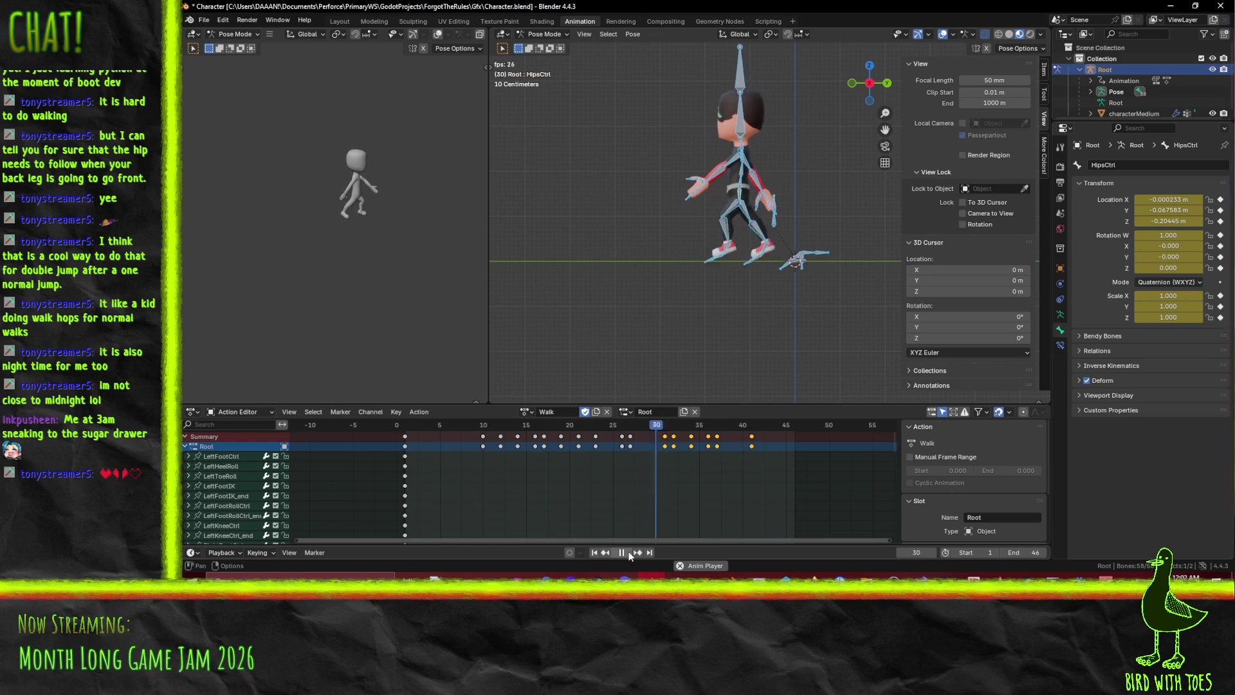
# Stop playback and set the animation end frame to 41, the last key
pyautogui.click(622, 552)
pyautogui.click(749, 431)
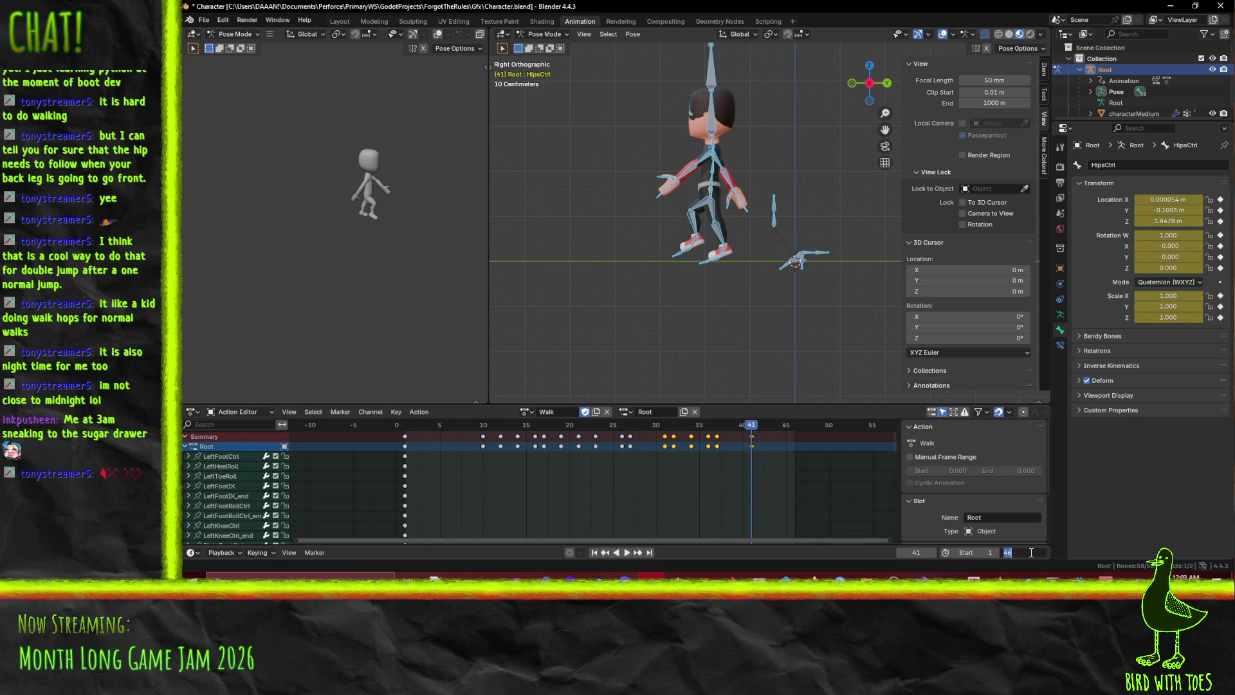
pyautogui.write('41')
pyautogui.press('Return')
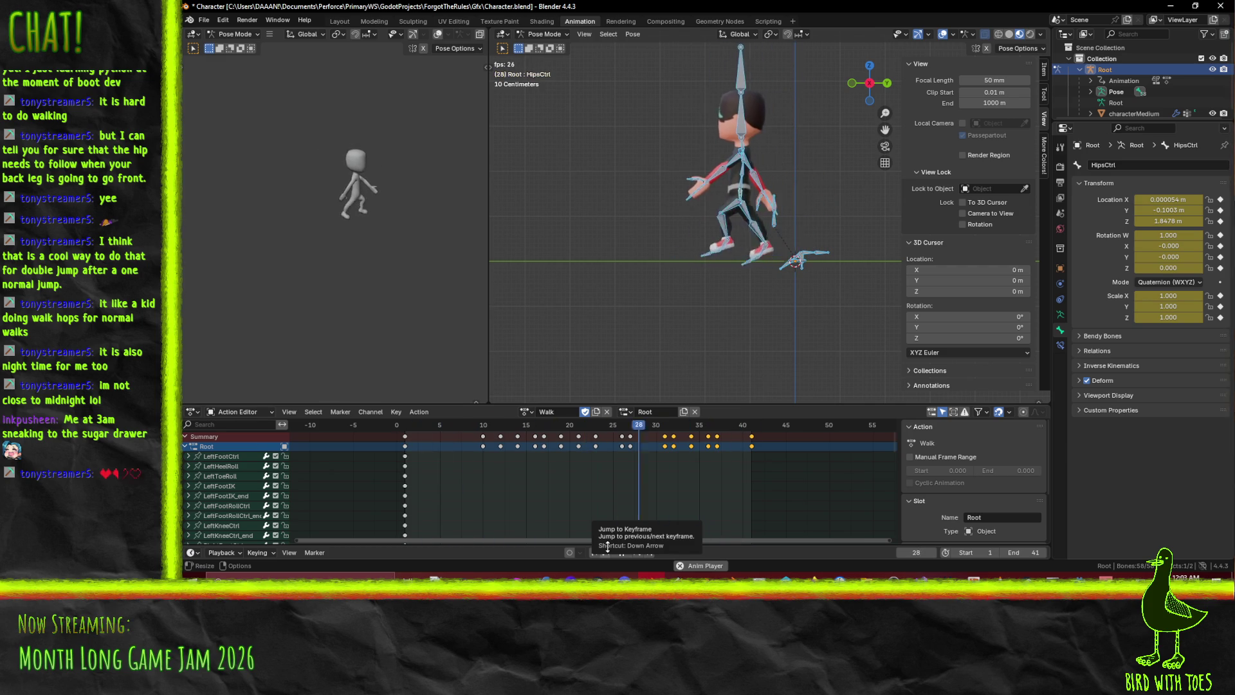
# Orbit and zoom the viewport onto the character, then replay the Walk from the start
pyautogui.moveTo(727, 298)
pyautogui.mouseDown(button='middle')
pyautogui.moveTo(712, 308)
pyautogui.moveTo(782, 312)
pyautogui.moveTo(677, 350)
pyautogui.mouseUp(button='middle')
pyautogui.press('space')
pyautogui.scroll(3, 728, 299)
pyautogui.press('space')
pyautogui.moveTo(648, 425); pyautogui.dragTo(384, 422)
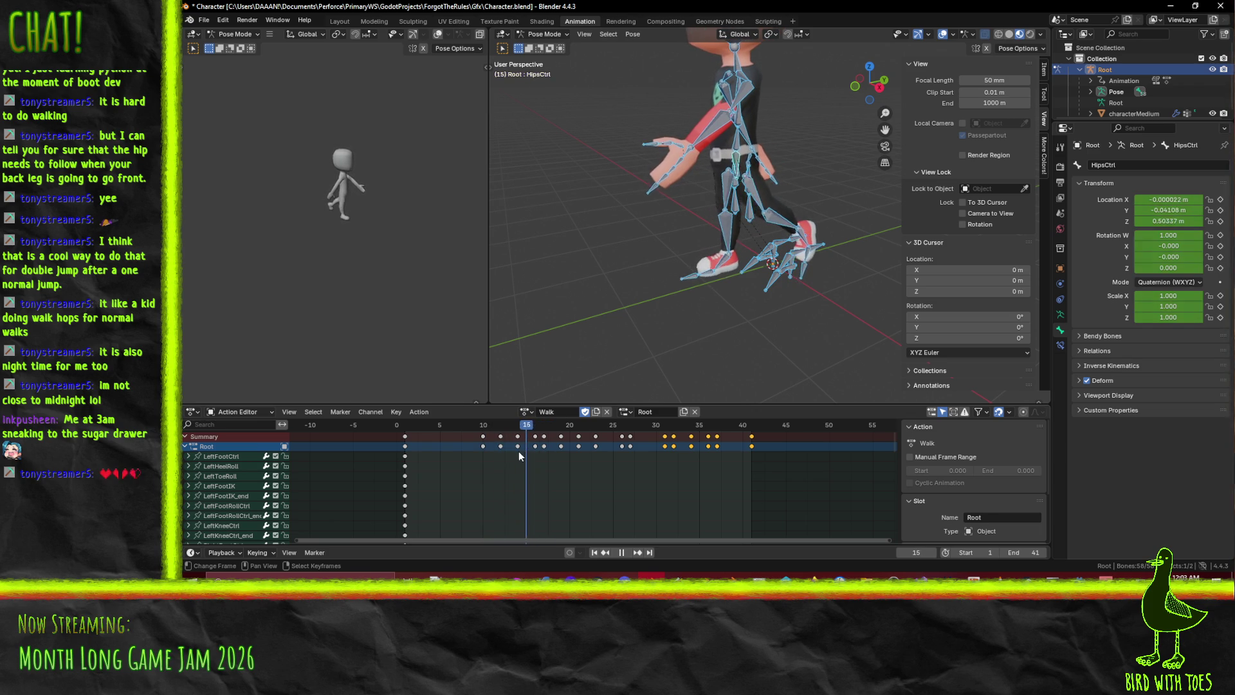
# Stop playback, orbit around the character and scrub frames 1 and 9–14
pyautogui.moveTo(529, 455); pyautogui.dragTo(534, 455)
pyautogui.press('Escape')
pyautogui.moveTo(643, 276)
pyautogui.mouseDown(button='middle')
pyautogui.moveTo(786, 260)
pyautogui.moveTo(724, 288)
pyautogui.moveTo(736, 298)
pyautogui.moveTo(704, 299)
pyautogui.mouseUp(button='middle')
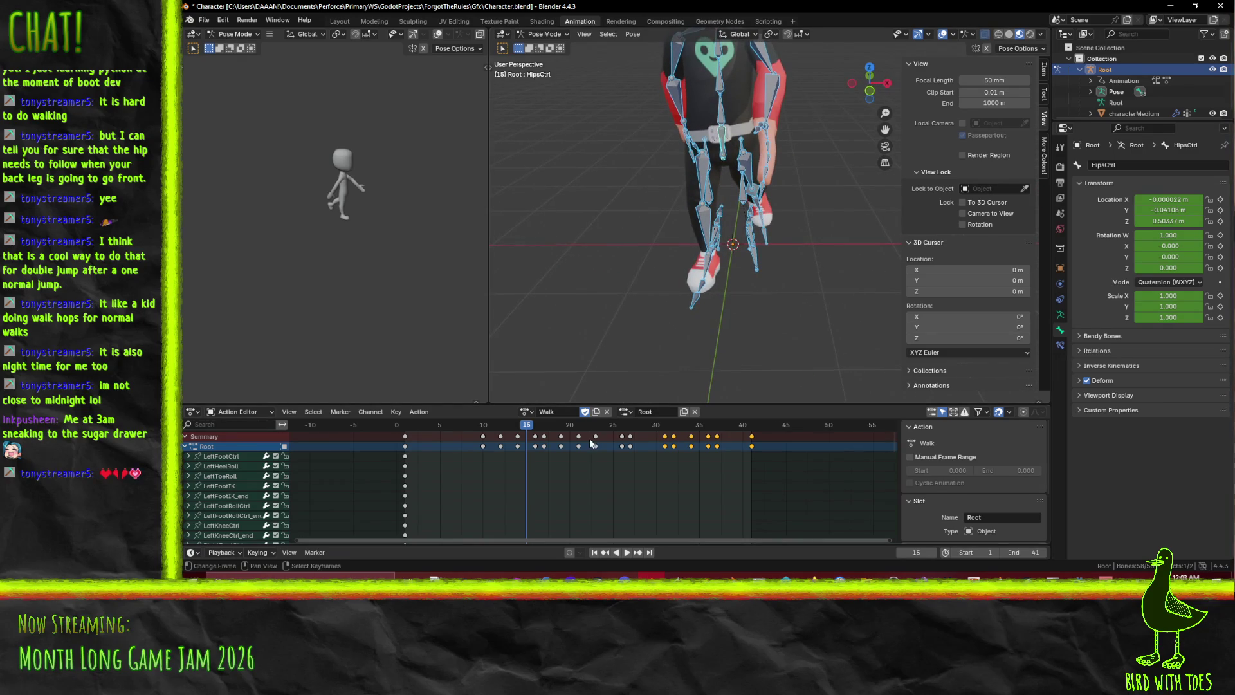
pyautogui.moveTo(526, 439)
pyautogui.mouseDown()
pyautogui.moveTo(363, 434)
pyautogui.moveTo(388, 440)
pyautogui.mouseUp()
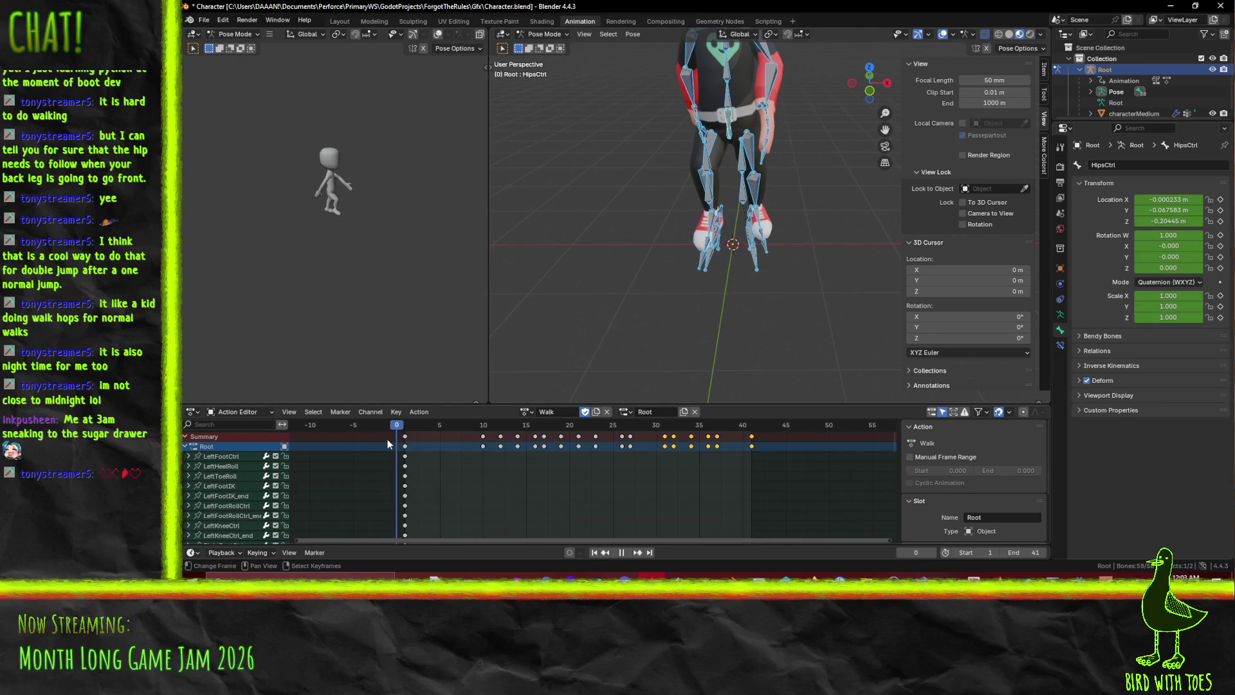
pyautogui.click(408, 423)
pyautogui.moveTo(679, 301)
pyautogui.mouseDown(button='middle')
pyautogui.moveTo(616, 266)
pyautogui.moveTo(623, 302)
pyautogui.mouseUp(button='middle')
pyautogui.click(627, 314)
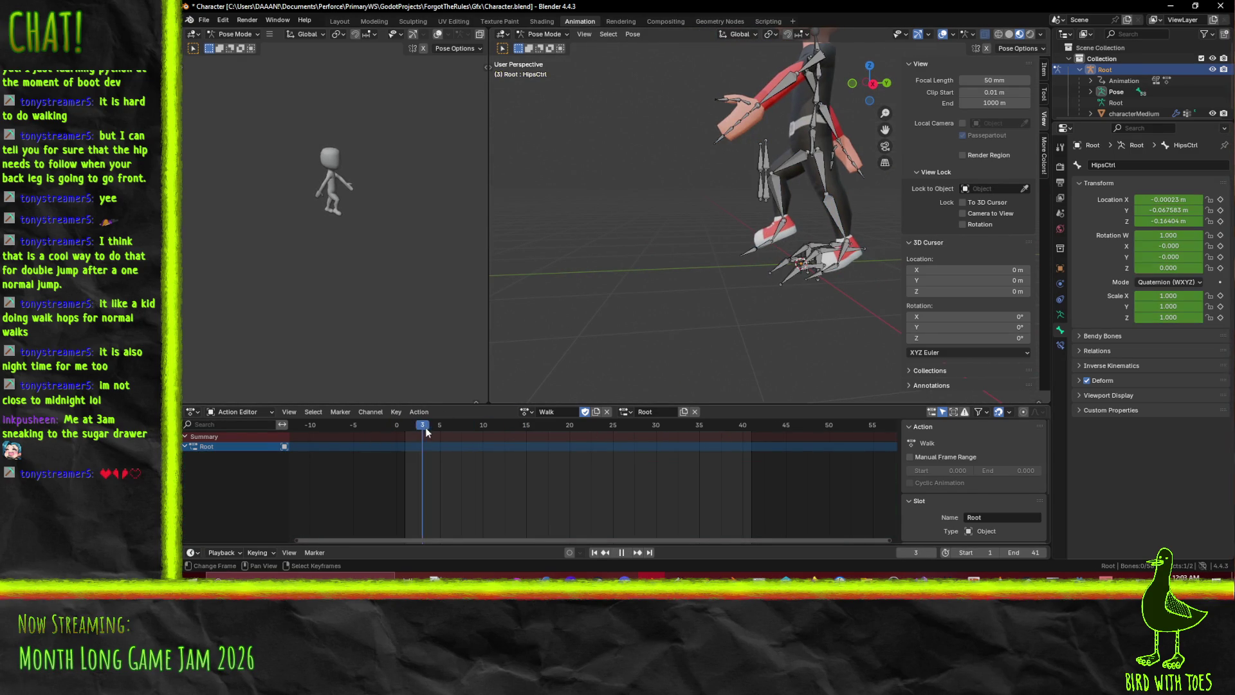
pyautogui.moveTo(478, 433)
pyautogui.mouseDown()
pyautogui.moveTo(523, 434)
pyautogui.moveTo(457, 432)
pyautogui.moveTo(483, 434)
pyautogui.mouseUp()
# Select all pose bones and switch to the Right Orthographic side view
pyautogui.press('a')
pyautogui.scroll(1, 681, 334)
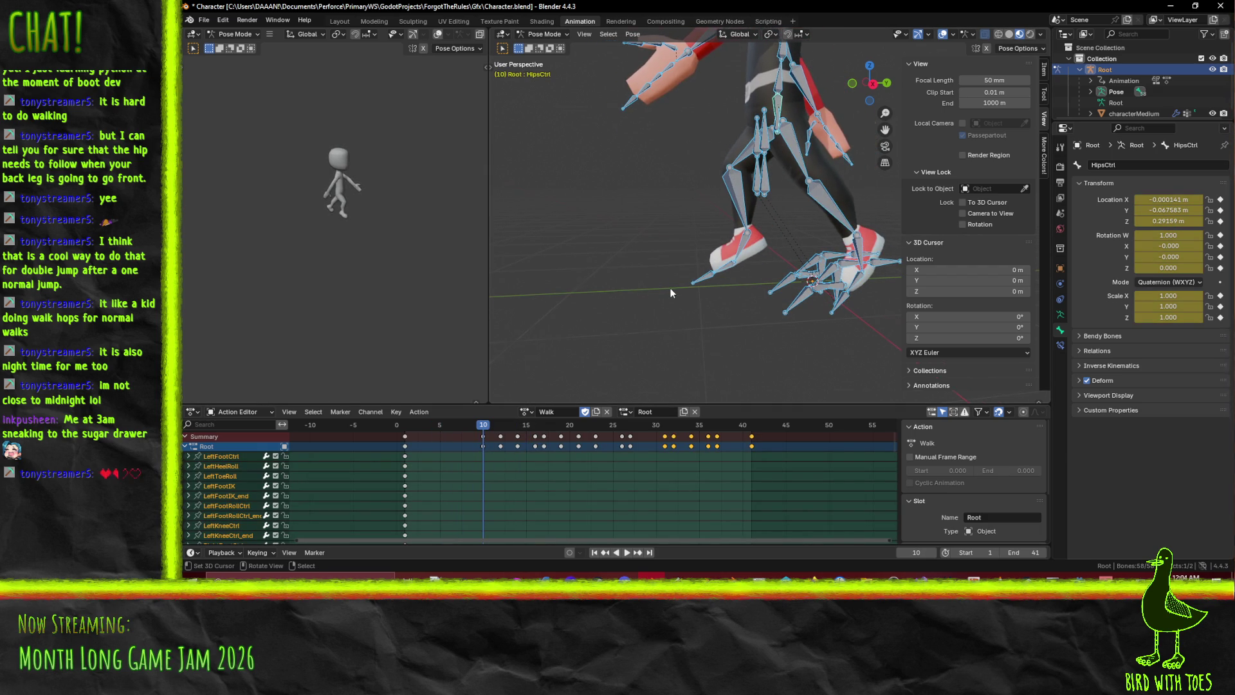
pyautogui.press('KP_1')
pyautogui.press('KP_3')
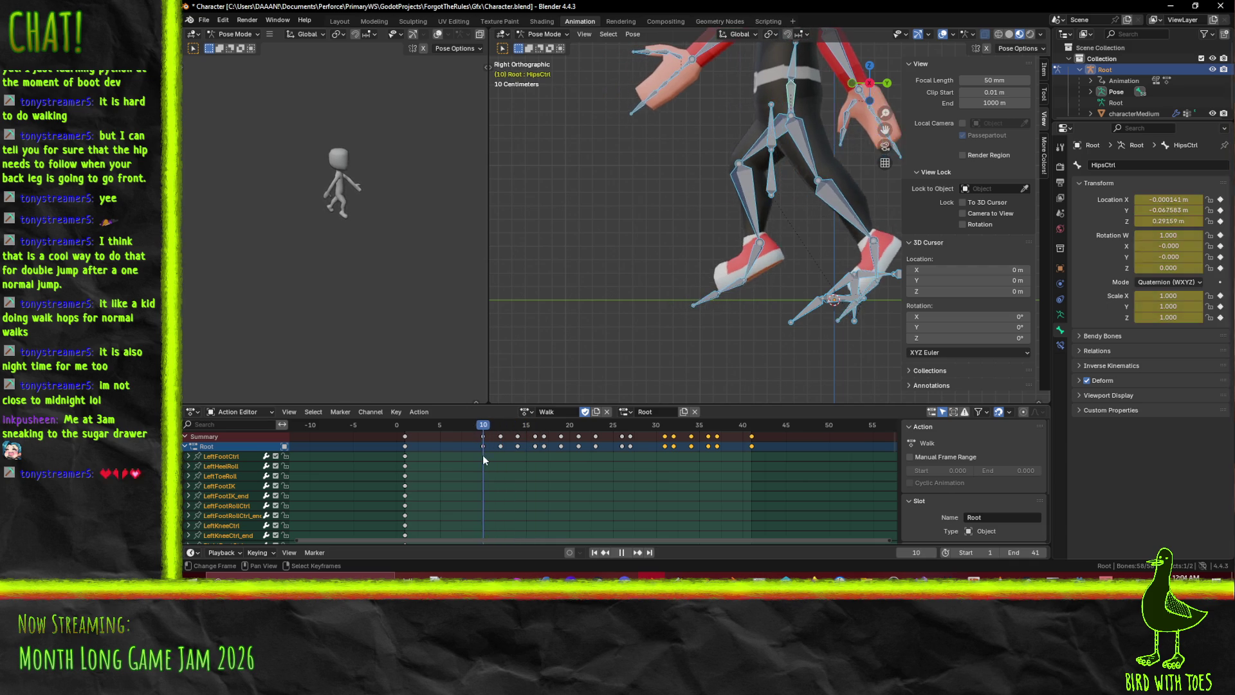
# Raise HipsCtrl along global Y at frame 10
pyautogui.press('space')
pyautogui.click(791, 96)
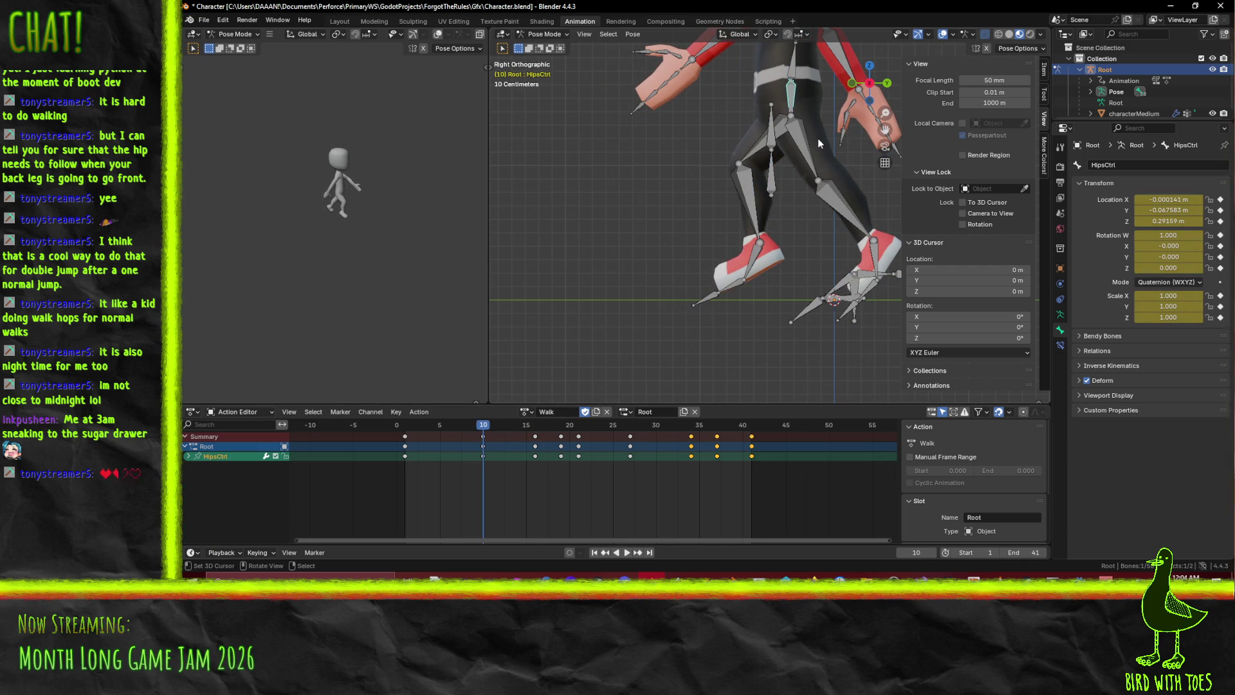
pyautogui.press('g')
pyautogui.press('y')
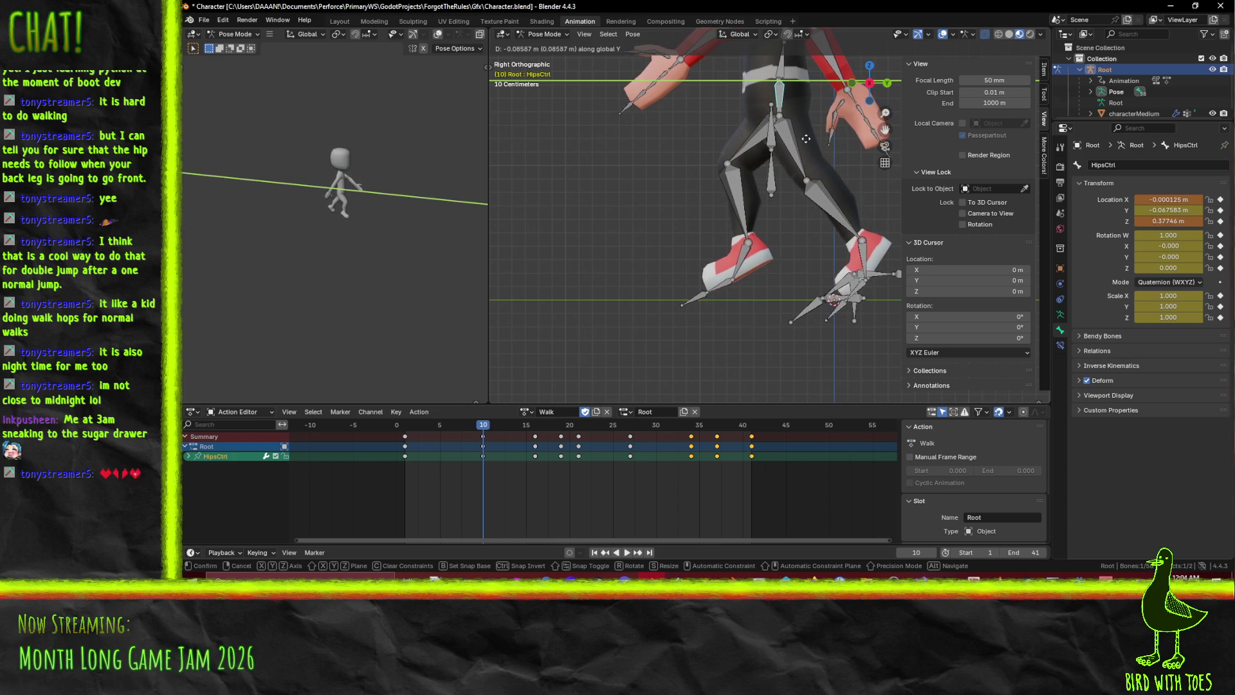
pyautogui.click(808, 142)
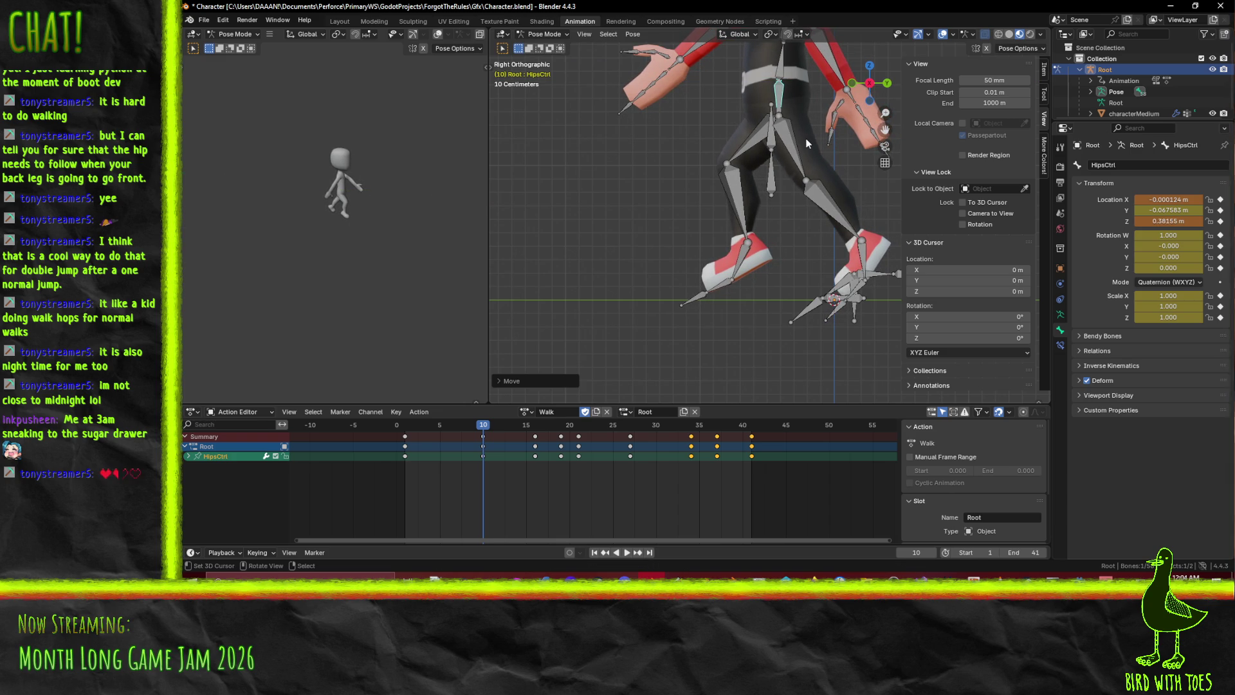
# Play the hop, then scrub through frames 12, 24 and 27
pyautogui.press('space')
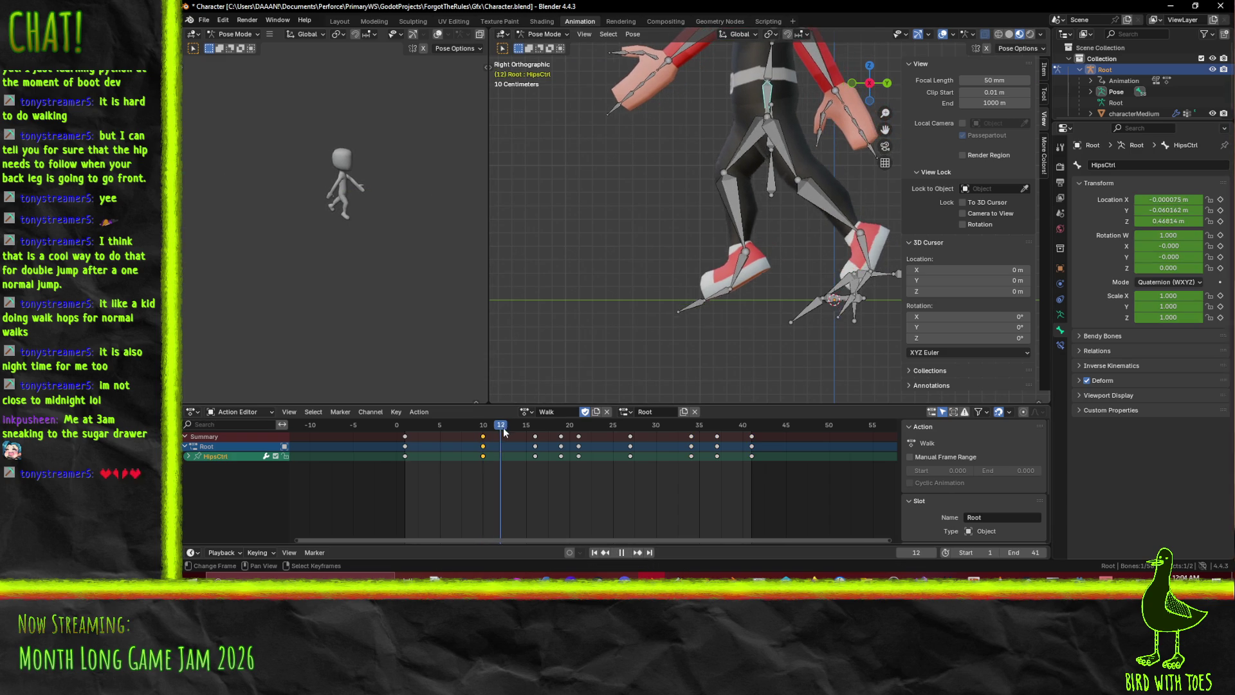
pyautogui.click(484, 437)
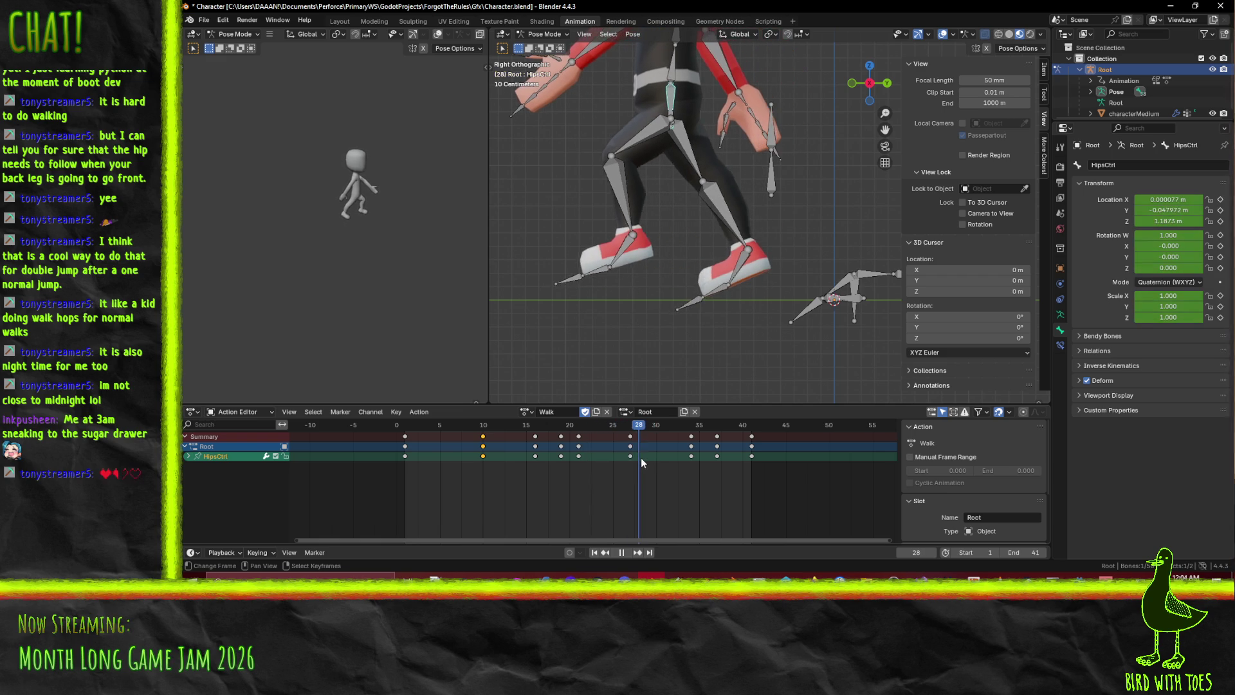
pyautogui.click(592, 425)
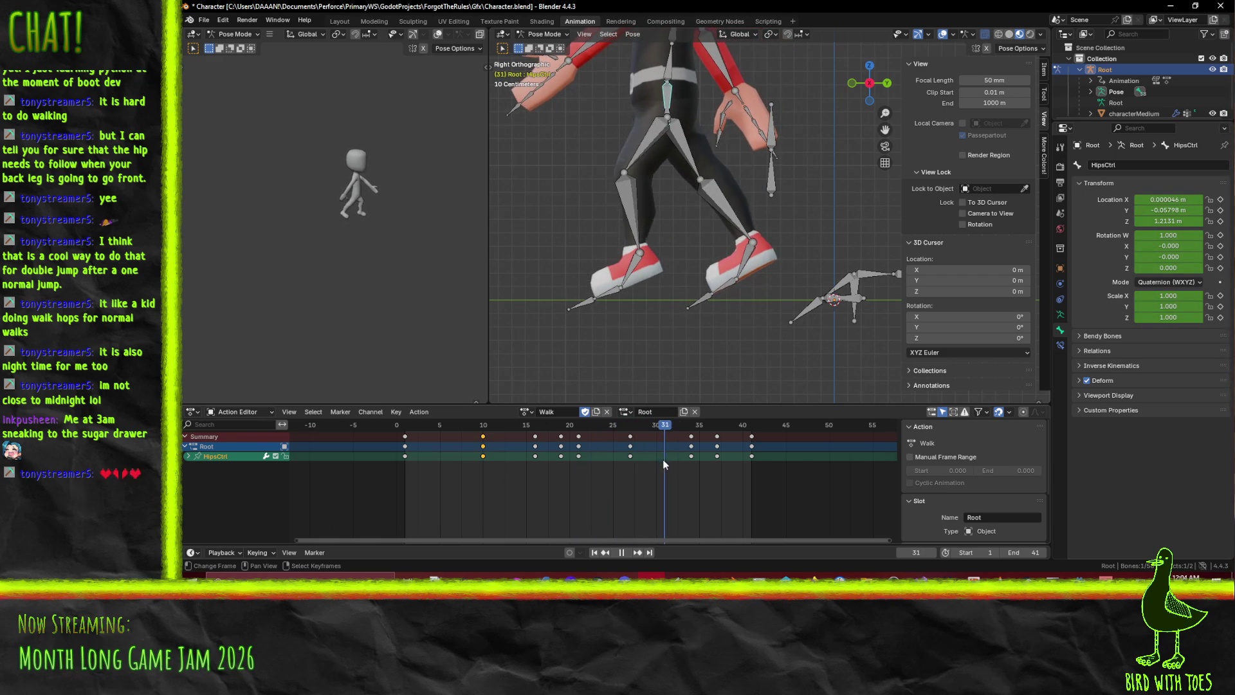
pyautogui.moveTo(662, 458)
pyautogui.mouseDown()
pyautogui.moveTo(590, 459)
pyautogui.moveTo(682, 457)
pyautogui.mouseUp()
# Lift HipsCtrl along global Y at frames 33 and 34 for a bigger hop
pyautogui.press('g')
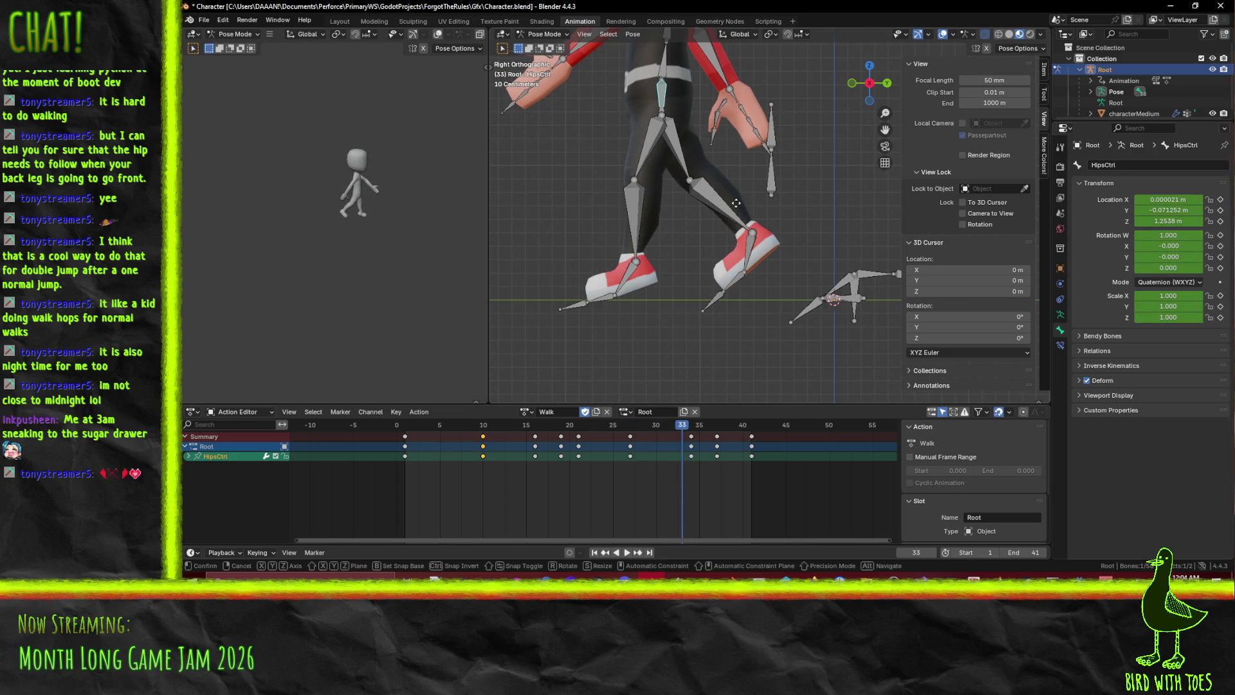
pyautogui.press('y')
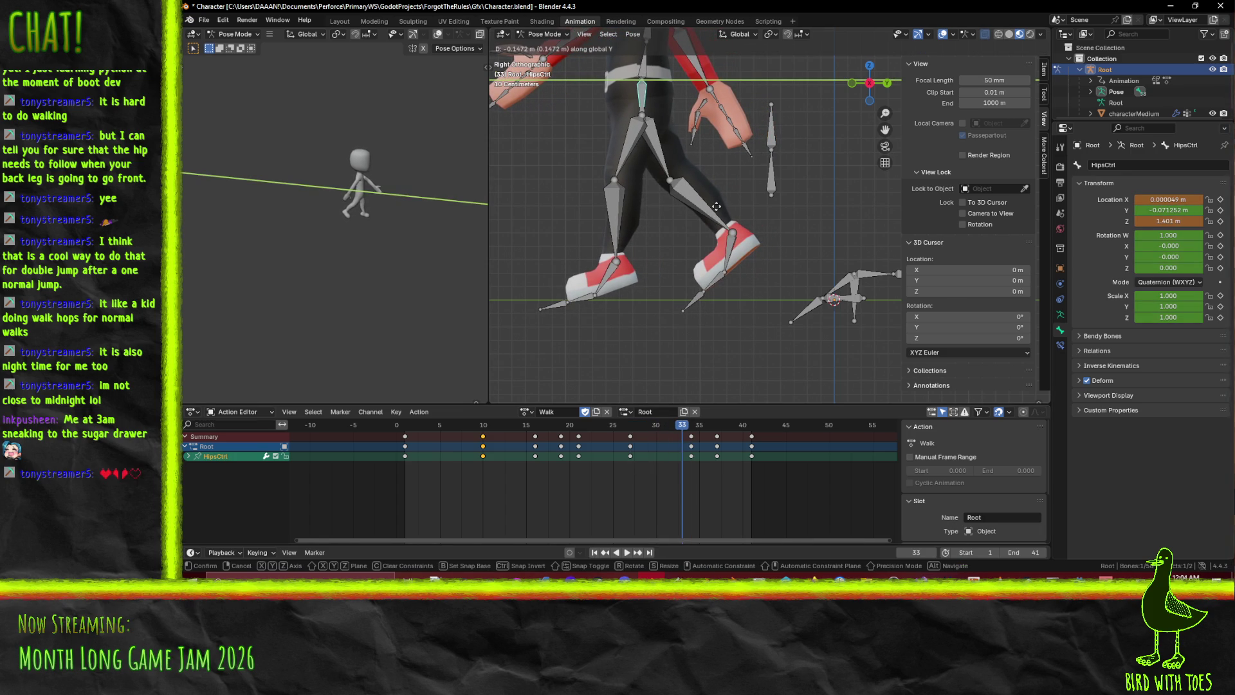
pyautogui.click(716, 206)
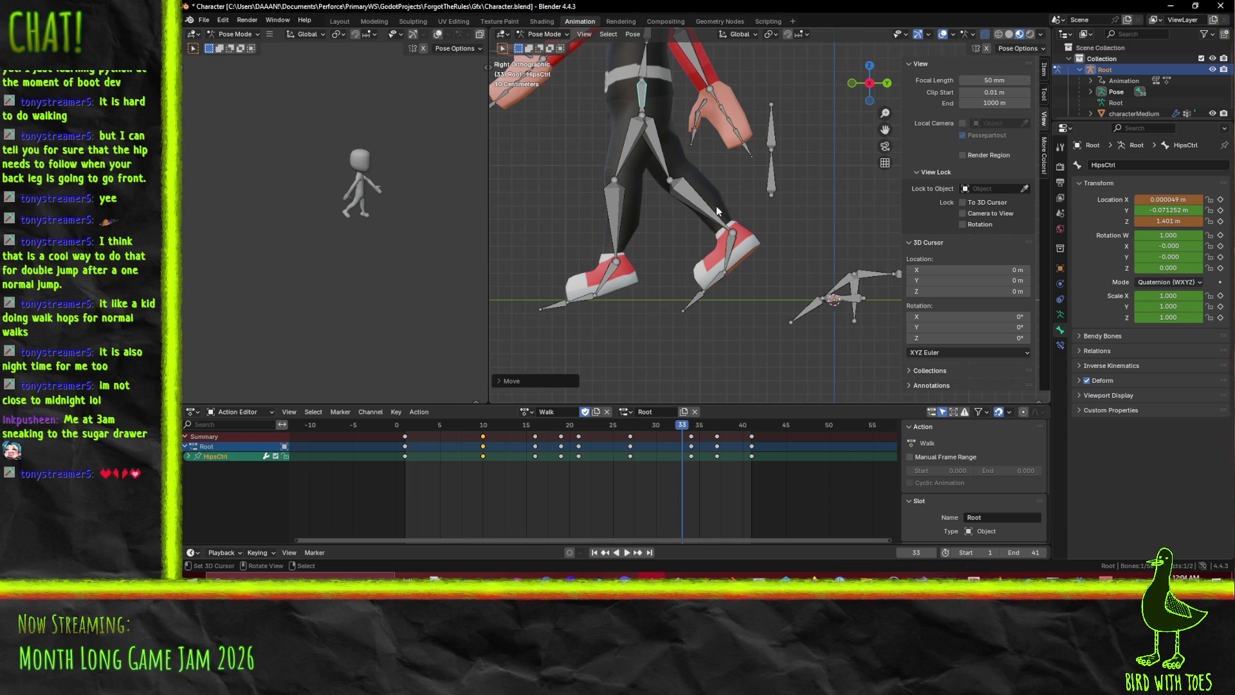
pyautogui.click(691, 428)
pyautogui.press('g')
pyautogui.press('y')
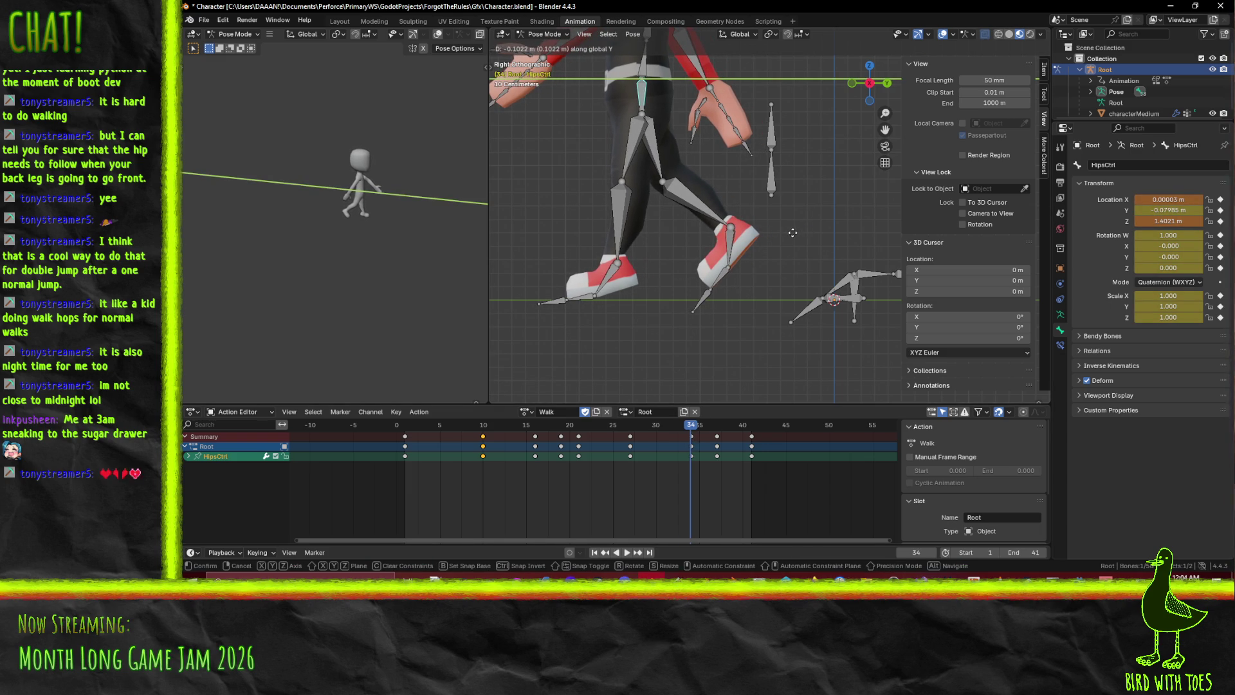
pyautogui.click(793, 235)
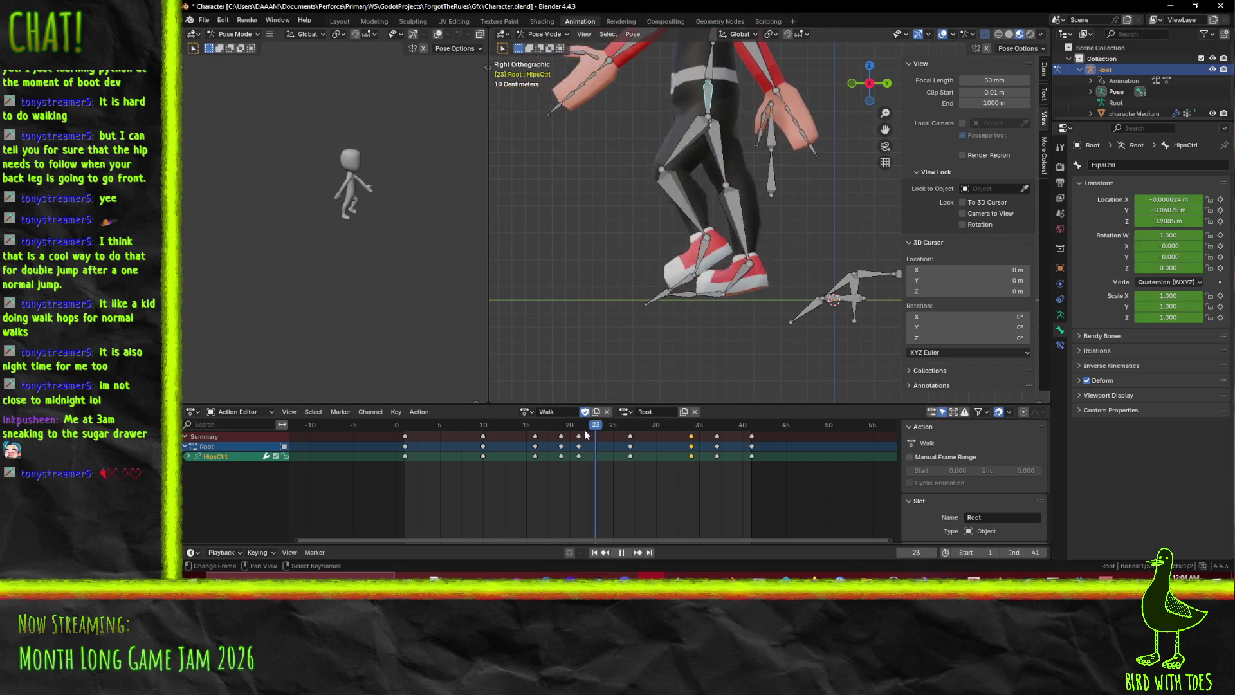
# Raise HipsCtrl at frame 34 to about 1.60 m and play to check the hop
pyautogui.moveTo(691, 437)
pyautogui.mouseDown()
pyautogui.moveTo(717, 438)
pyautogui.moveTo(605, 438)
pyautogui.moveTo(702, 455)
pyautogui.moveTo(626, 449)
pyautogui.moveTo(688, 456)
pyautogui.mouseUp()
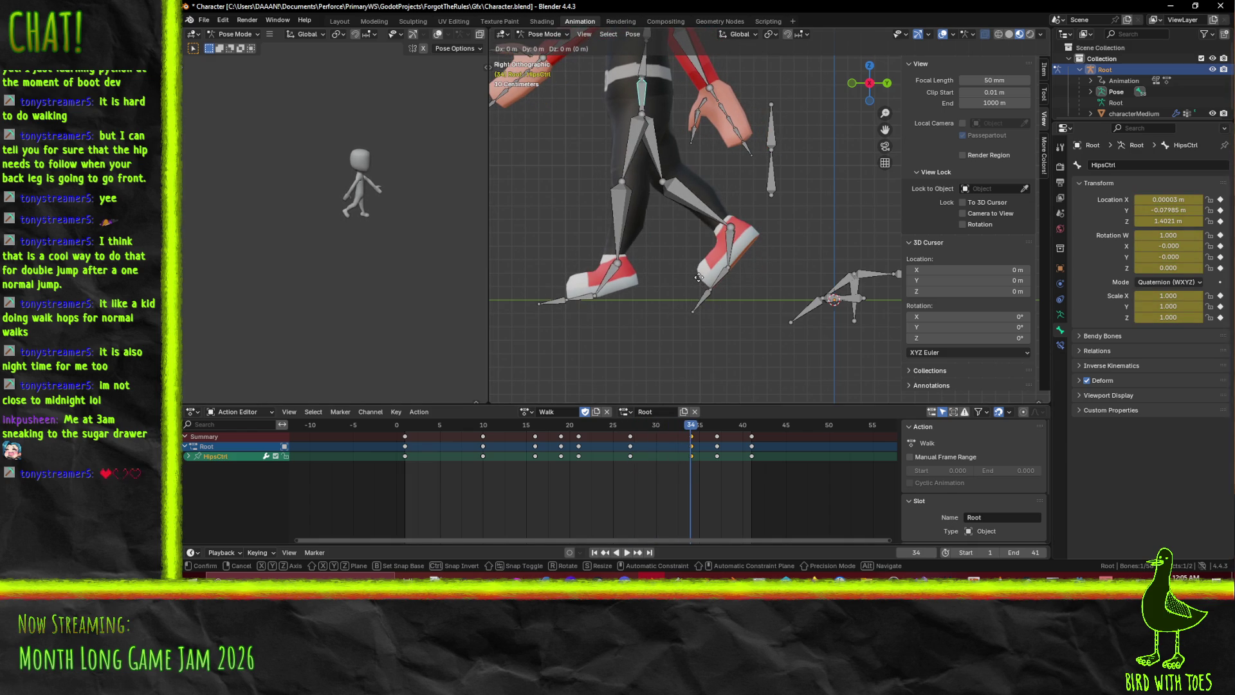
pyautogui.press('y')
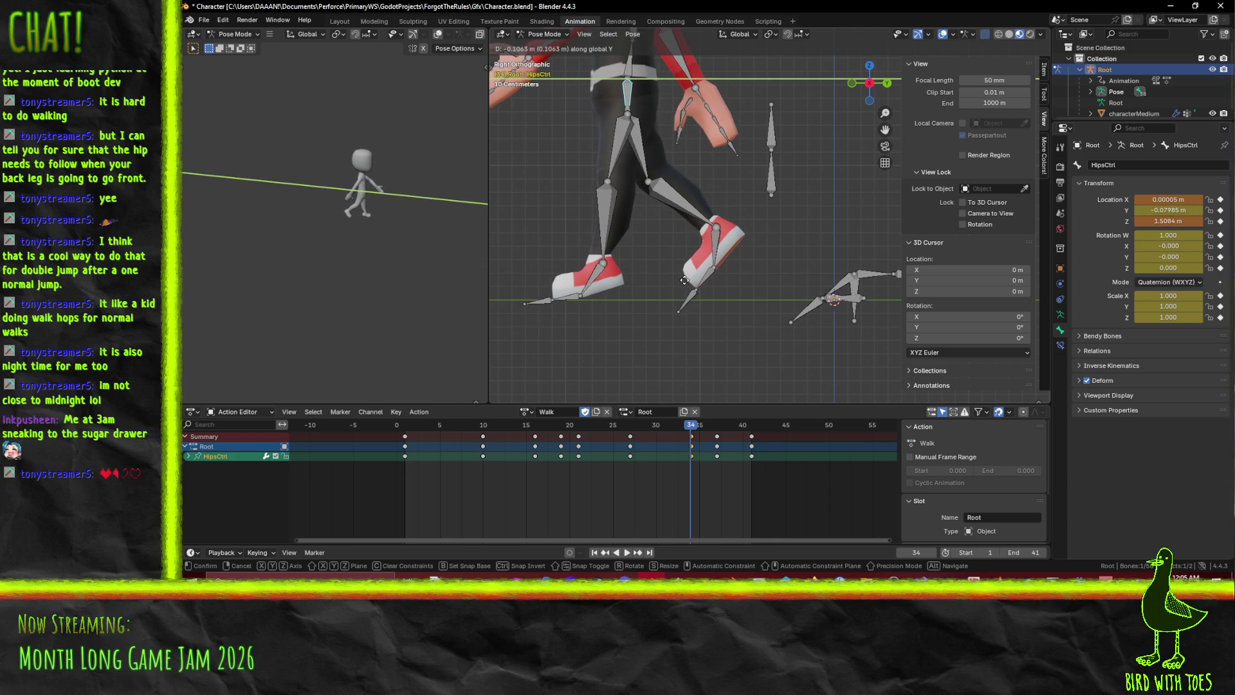
pyautogui.click(686, 284)
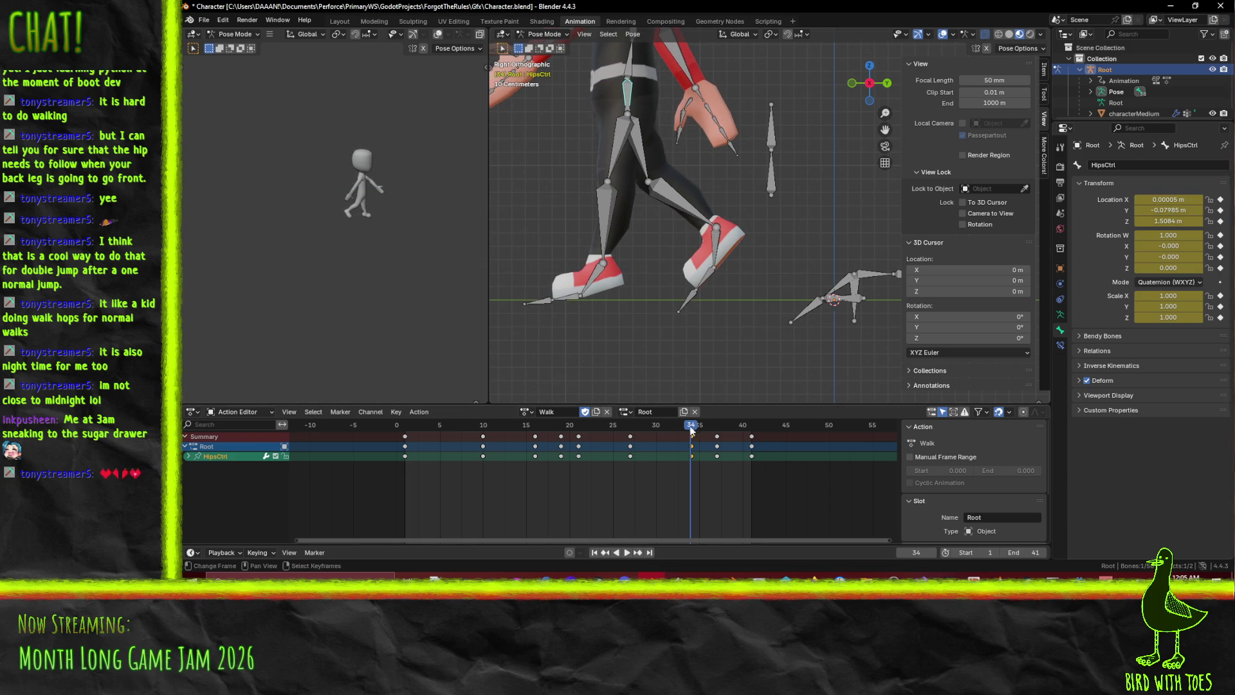
pyautogui.press('space')
# Raise HipsCtrl's height along global Y at frame 33
pyautogui.click(624, 426)
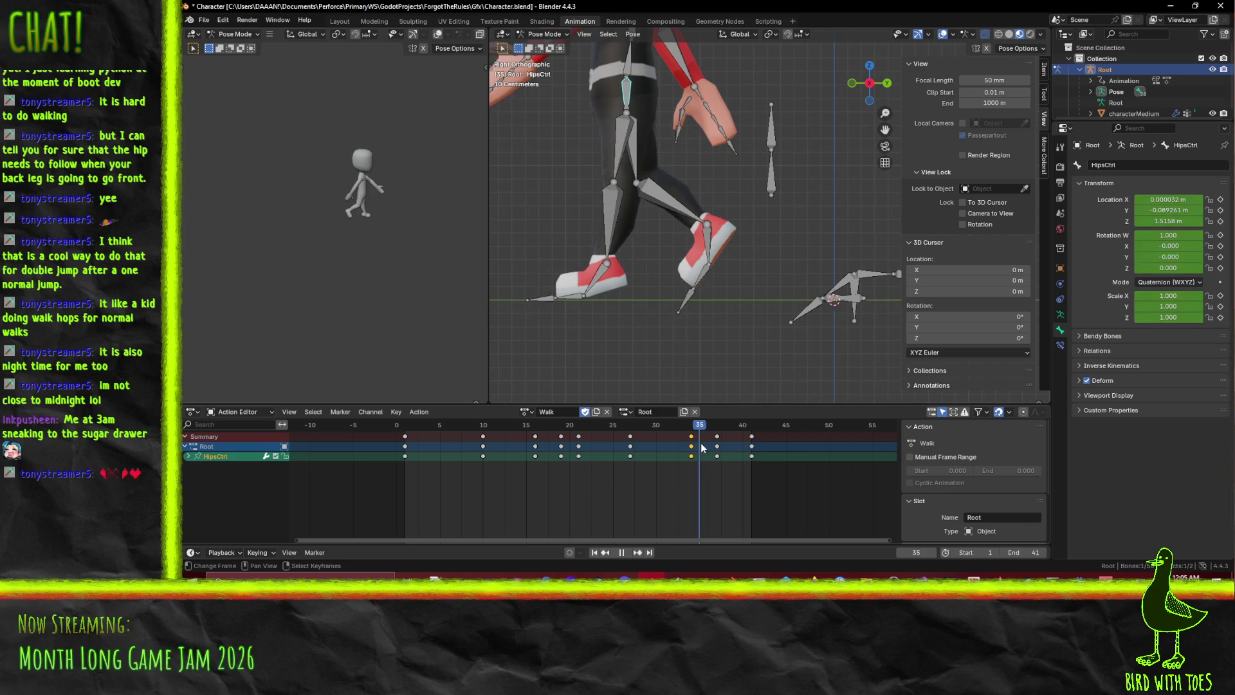
pyautogui.click(684, 448)
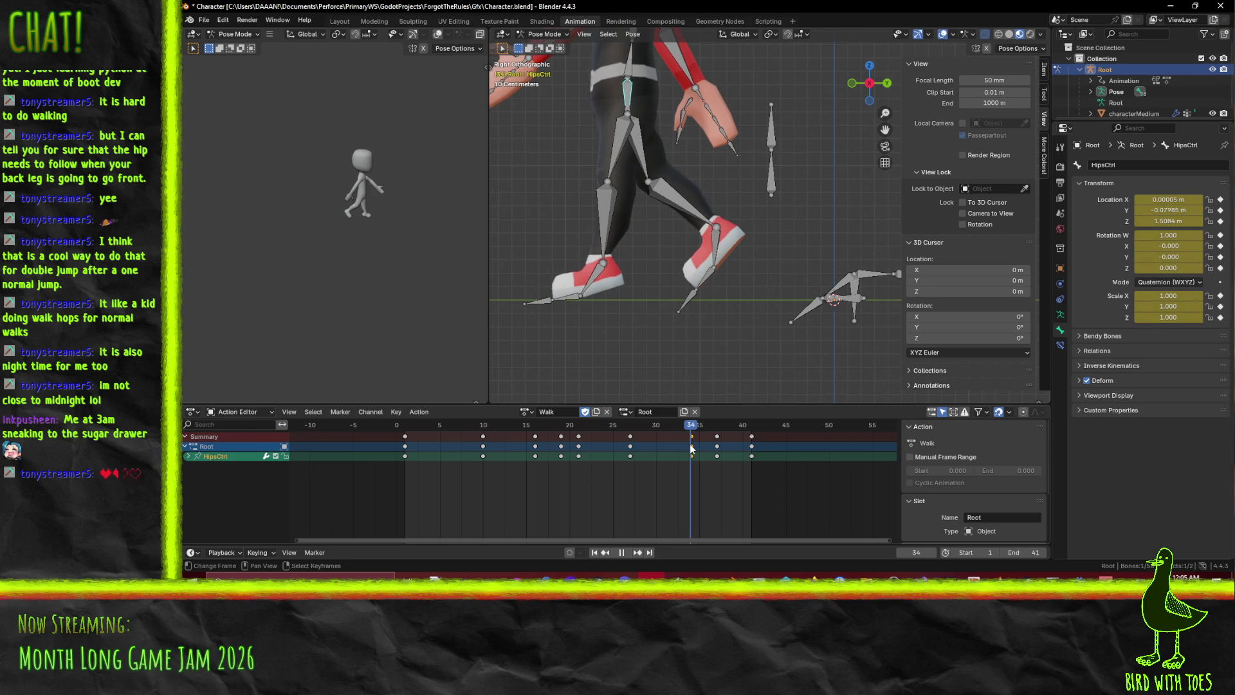
pyautogui.press('g')
pyautogui.press('y')
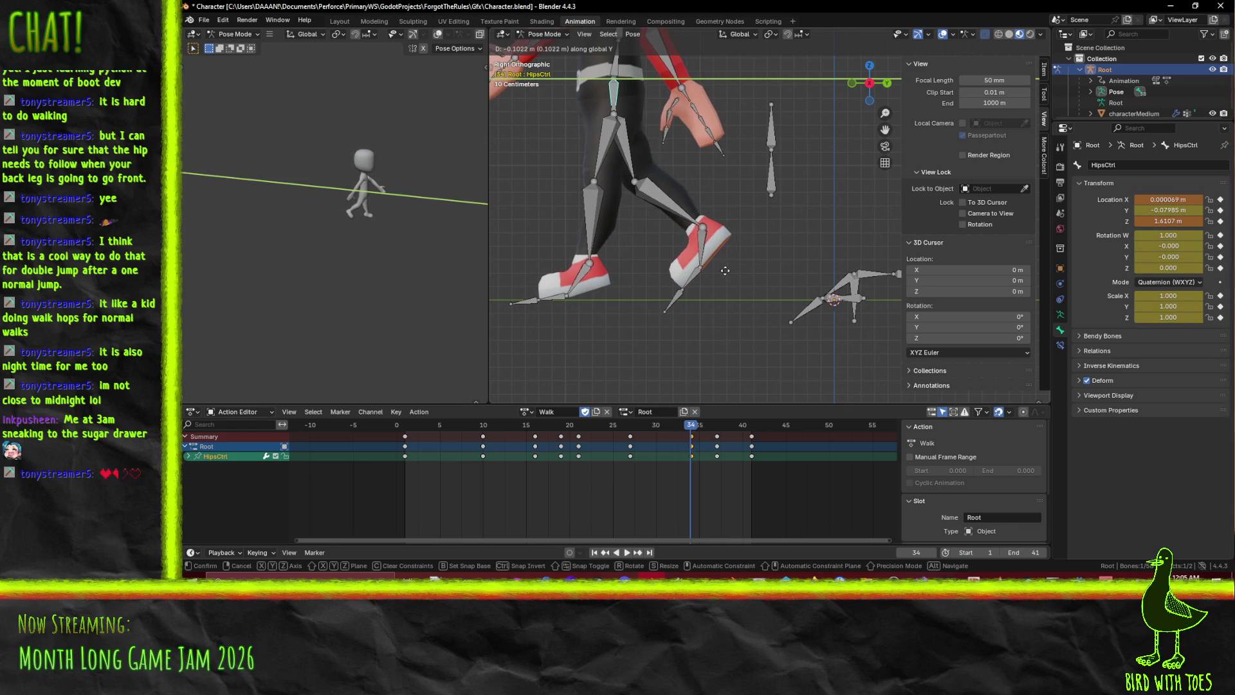
pyautogui.click(726, 271)
# Review the hop poses by stepping between frames 28, 33, 34, 36 and 37
pyautogui.click(682, 425)
pyautogui.press('space')
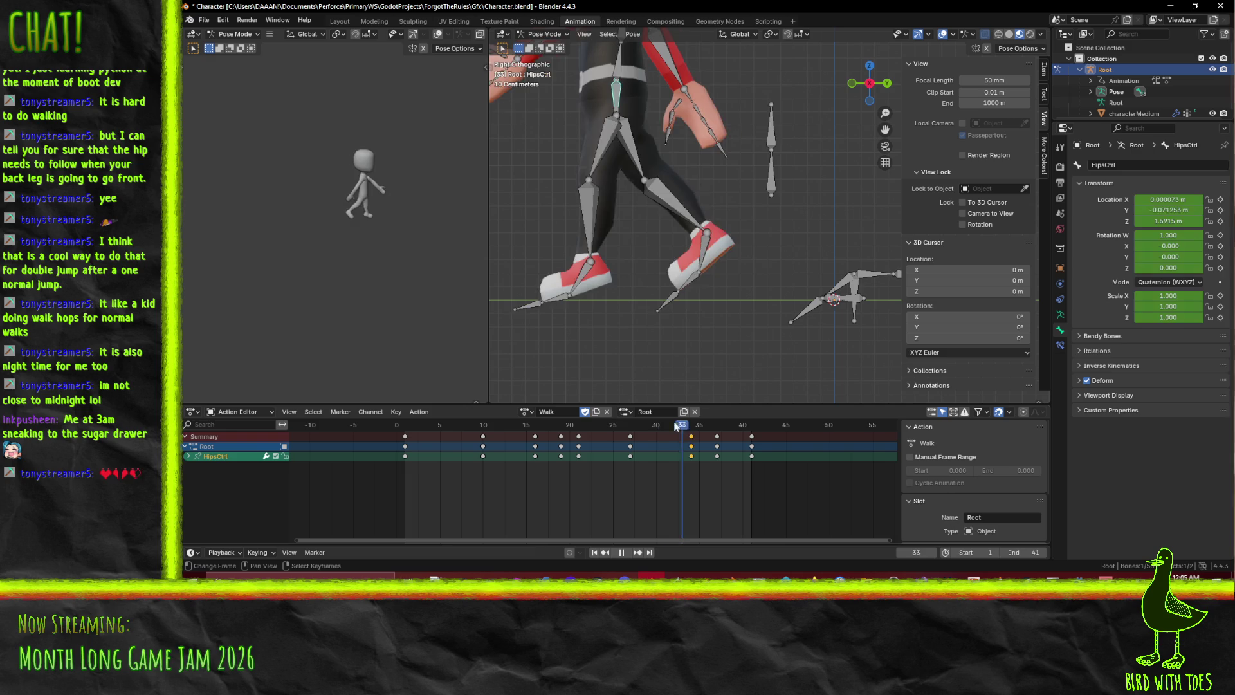
pyautogui.click(637, 427)
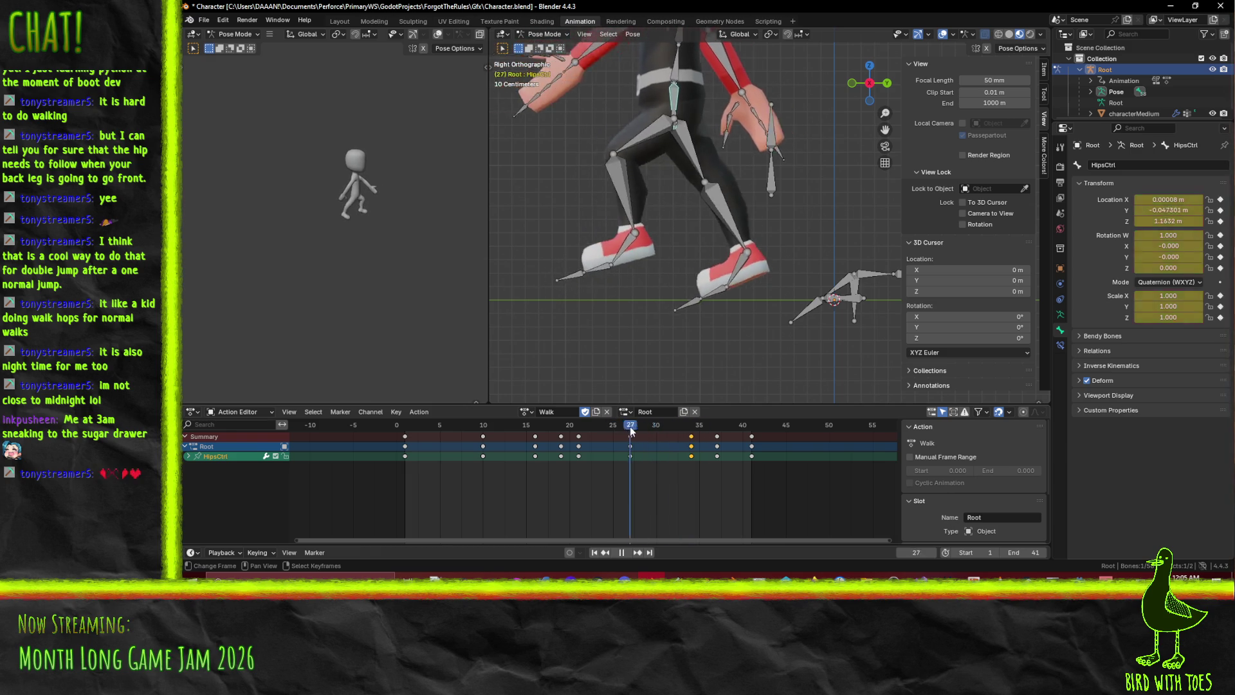
pyautogui.click(682, 430)
pyautogui.click(632, 432)
pyautogui.click(685, 435)
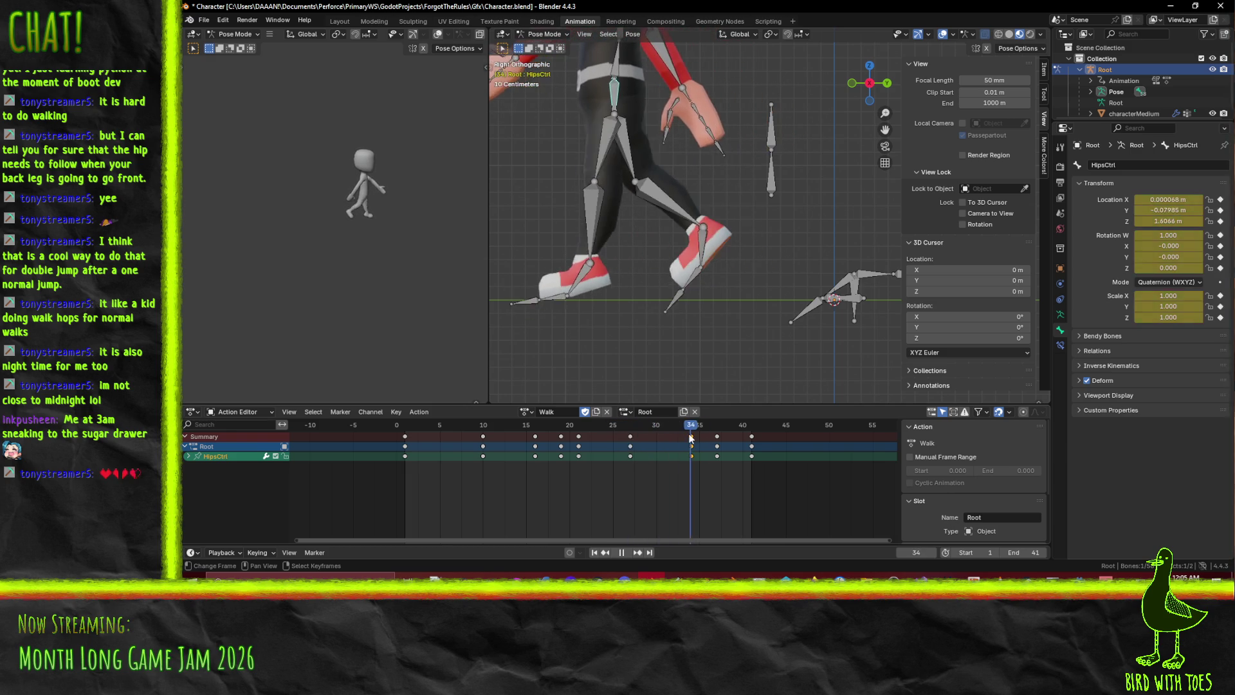
pyautogui.click(713, 444)
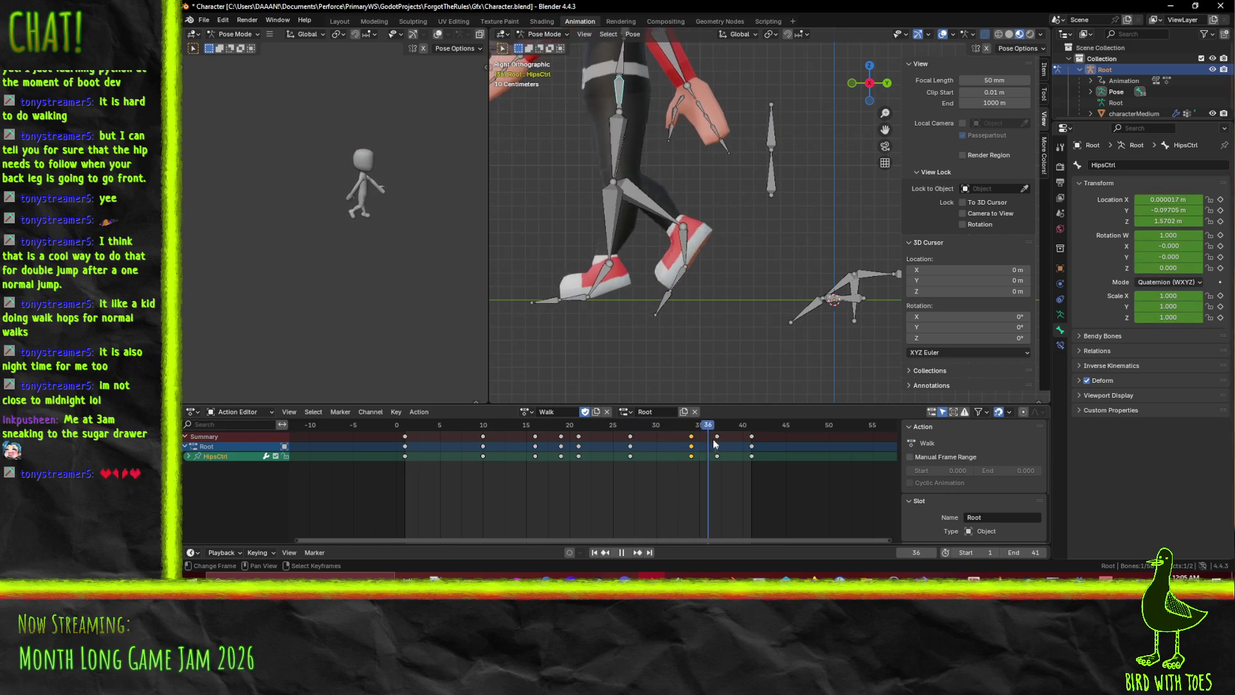
pyautogui.click(691, 448)
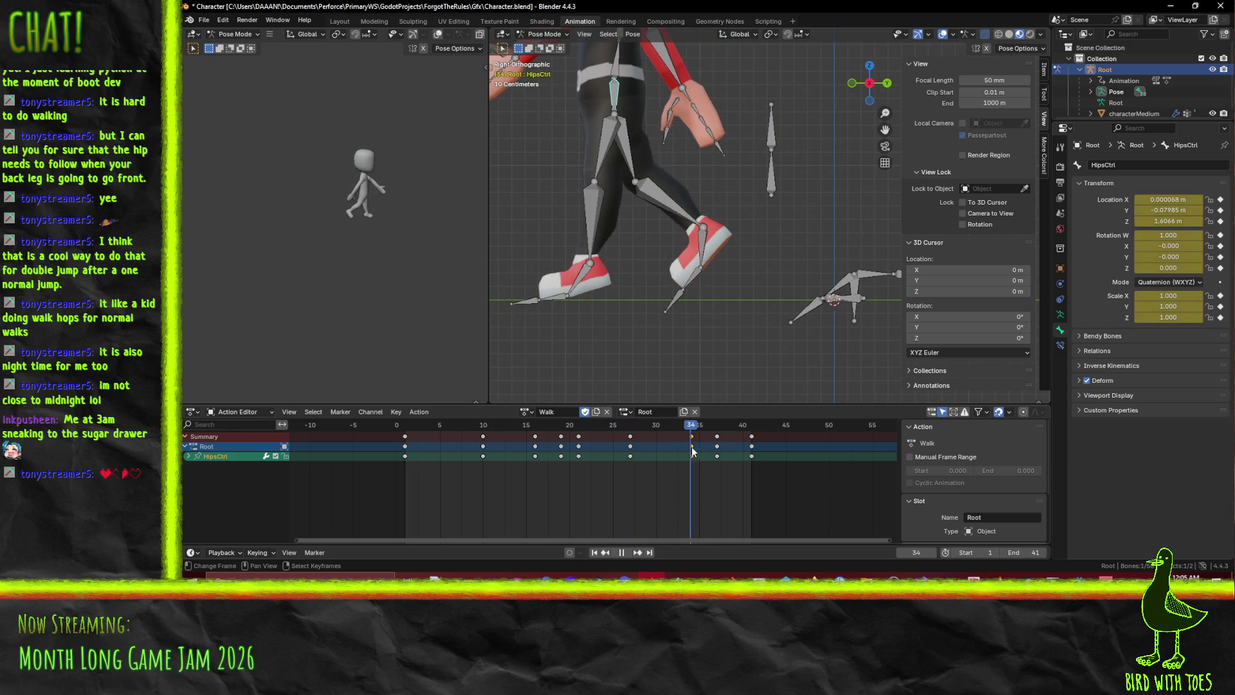
pyautogui.click(719, 450)
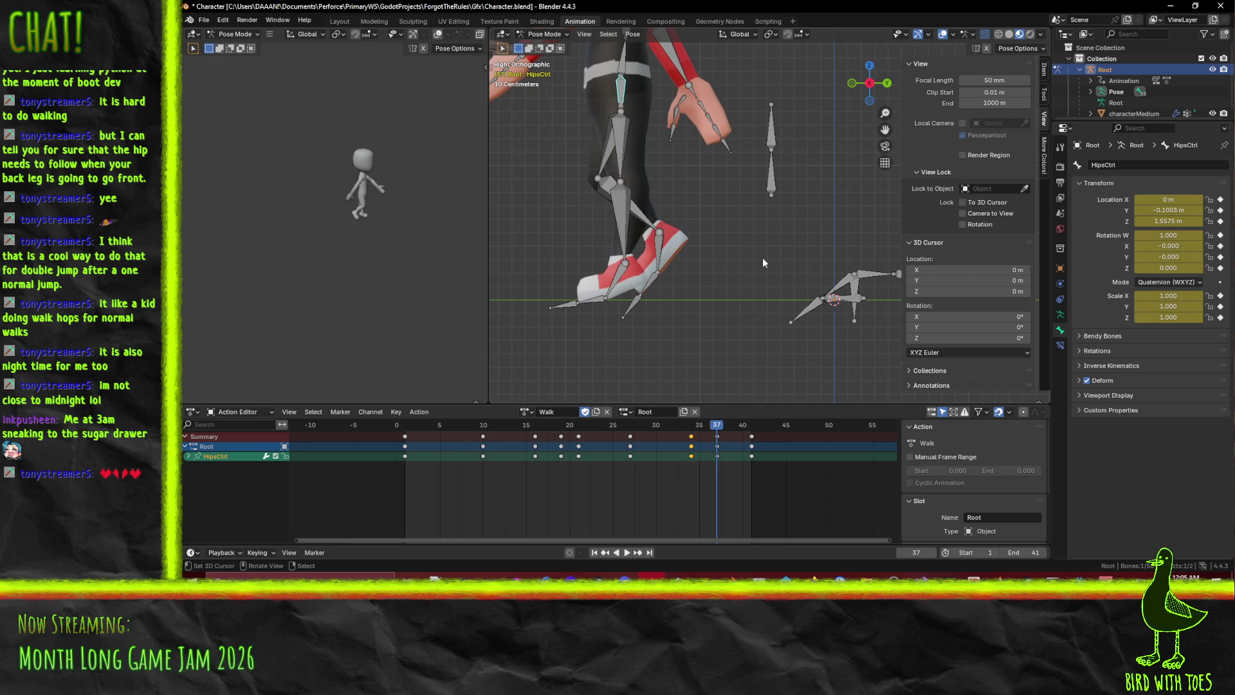
# Reselect HipsCtrl, key its position at frame 37 and play to review
pyautogui.press('g')
pyautogui.press('y')
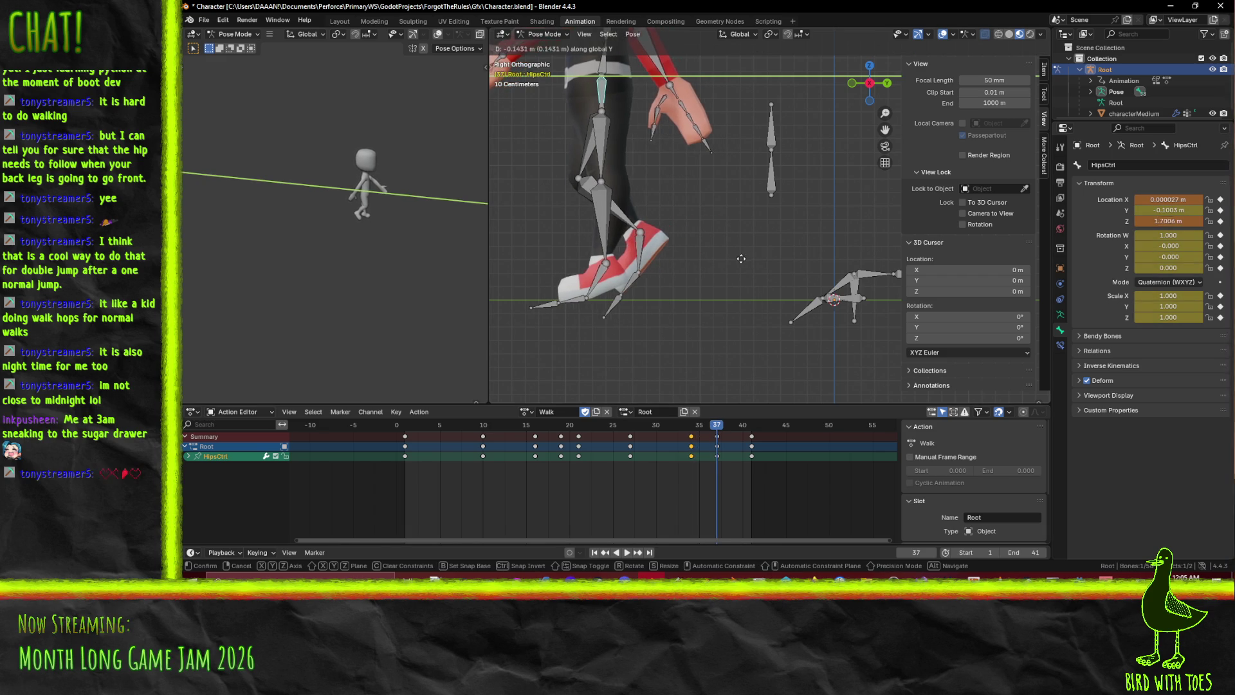
pyautogui.rightClick(726, 261)
pyautogui.click(723, 265)
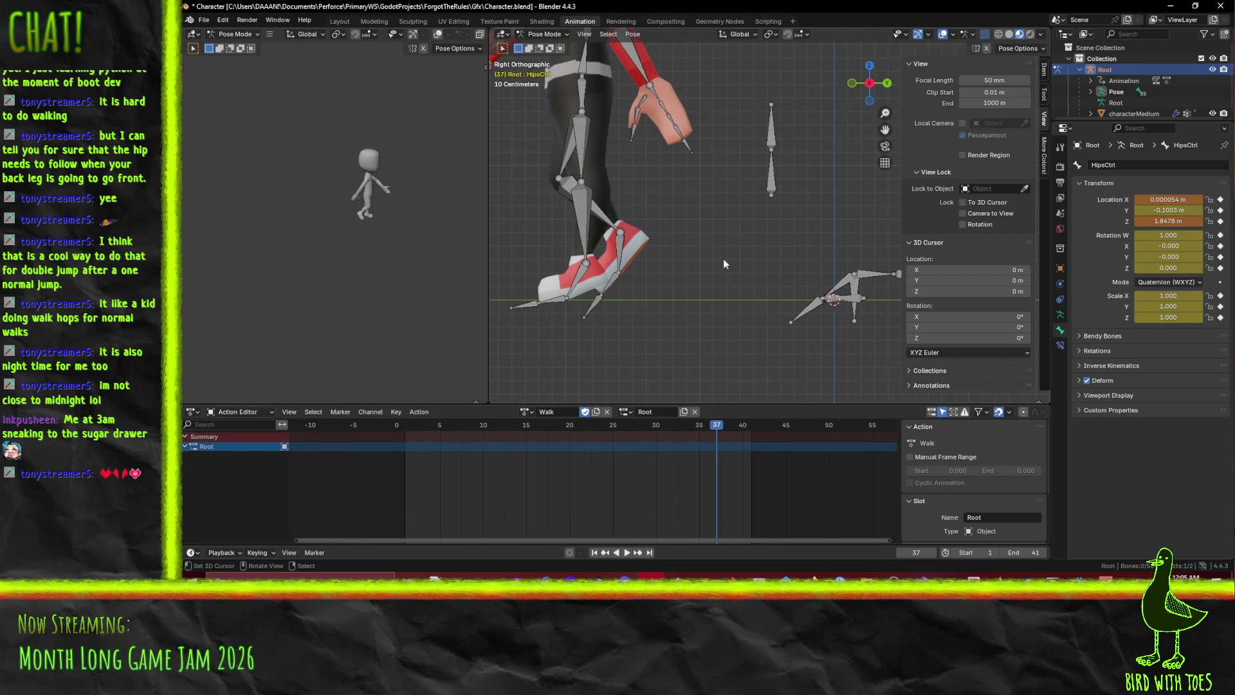
pyautogui.click(589, 97)
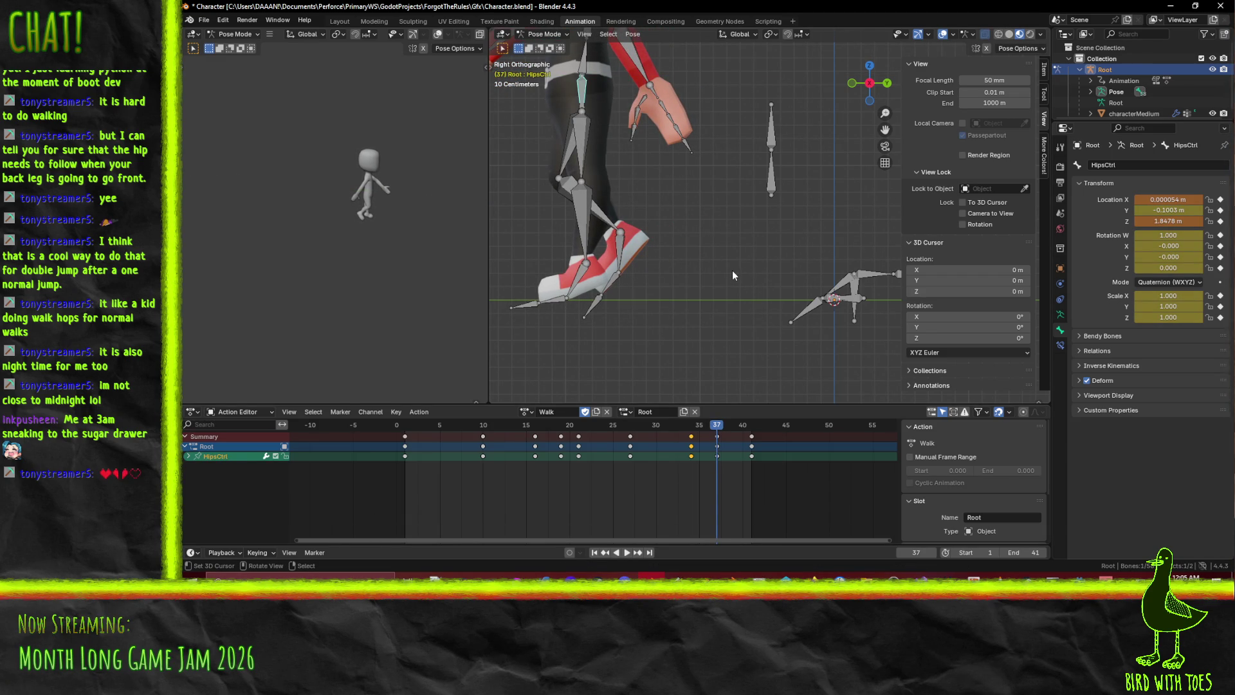
pyautogui.press('i')
pyautogui.press('space')
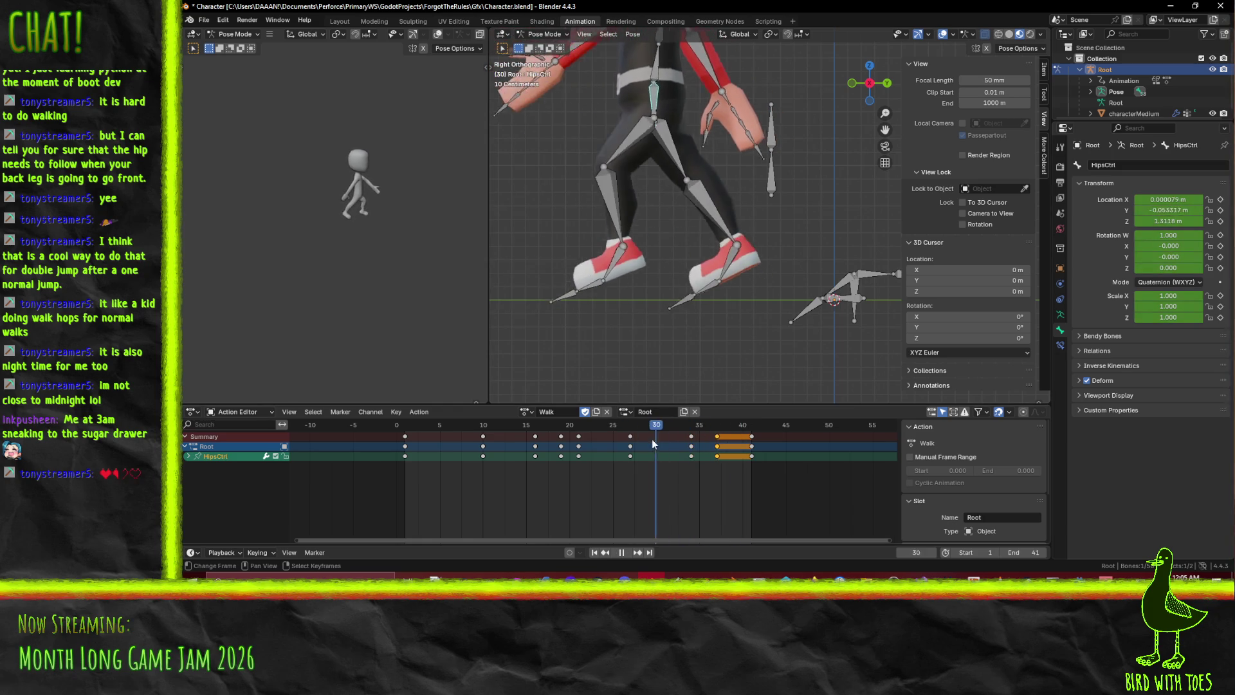
# Raise HipsCtrl along global Y at frame 34 and key it
pyautogui.moveTo(710, 440)
pyautogui.mouseDown()
pyautogui.moveTo(670, 442)
pyautogui.moveTo(725, 448)
pyautogui.moveTo(694, 445)
pyautogui.mouseUp()
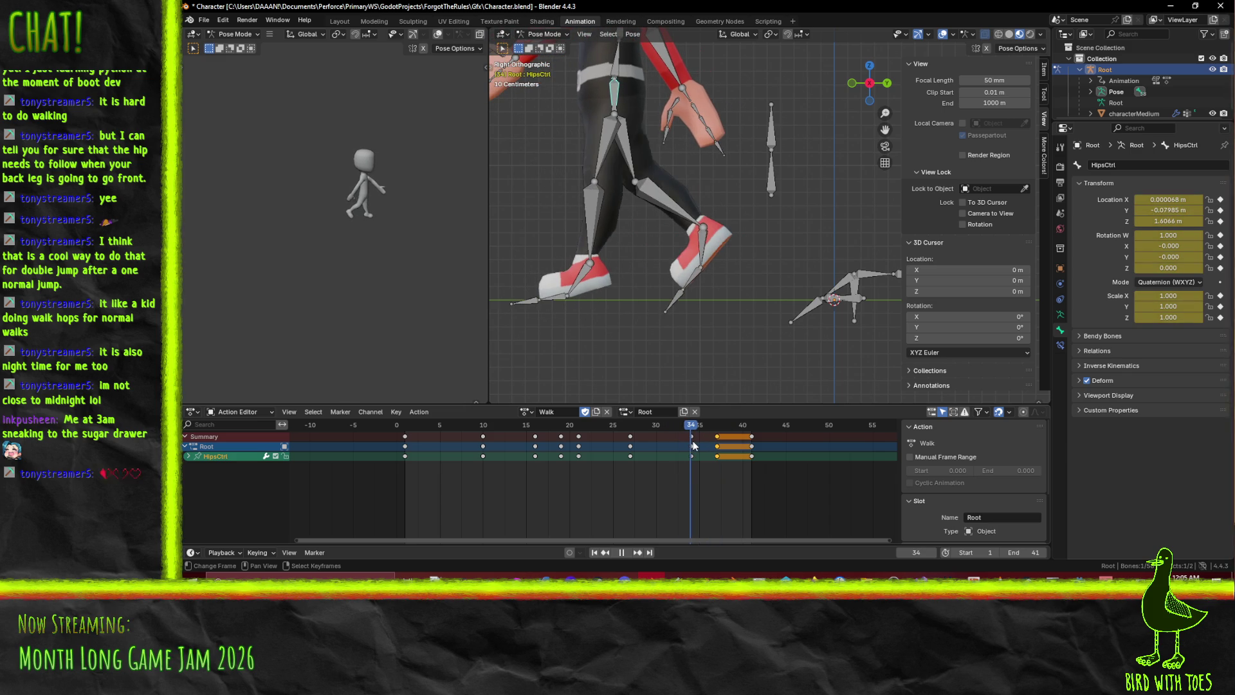
pyautogui.press('g')
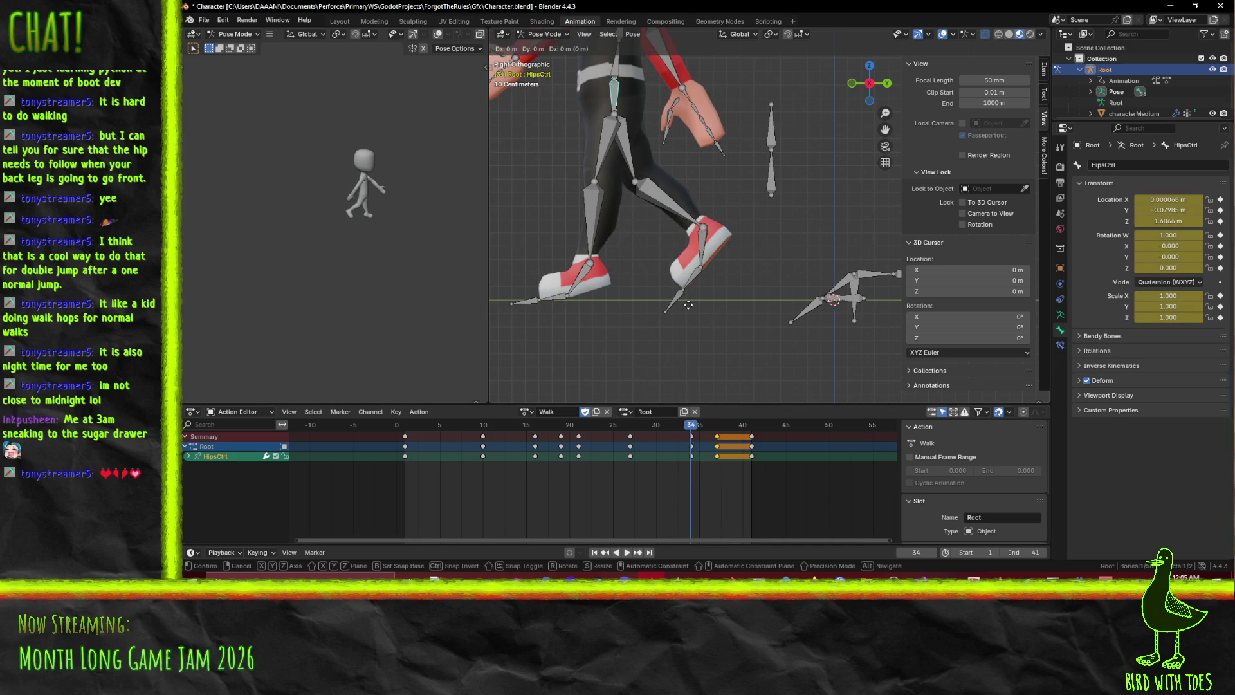
pyautogui.press('y')
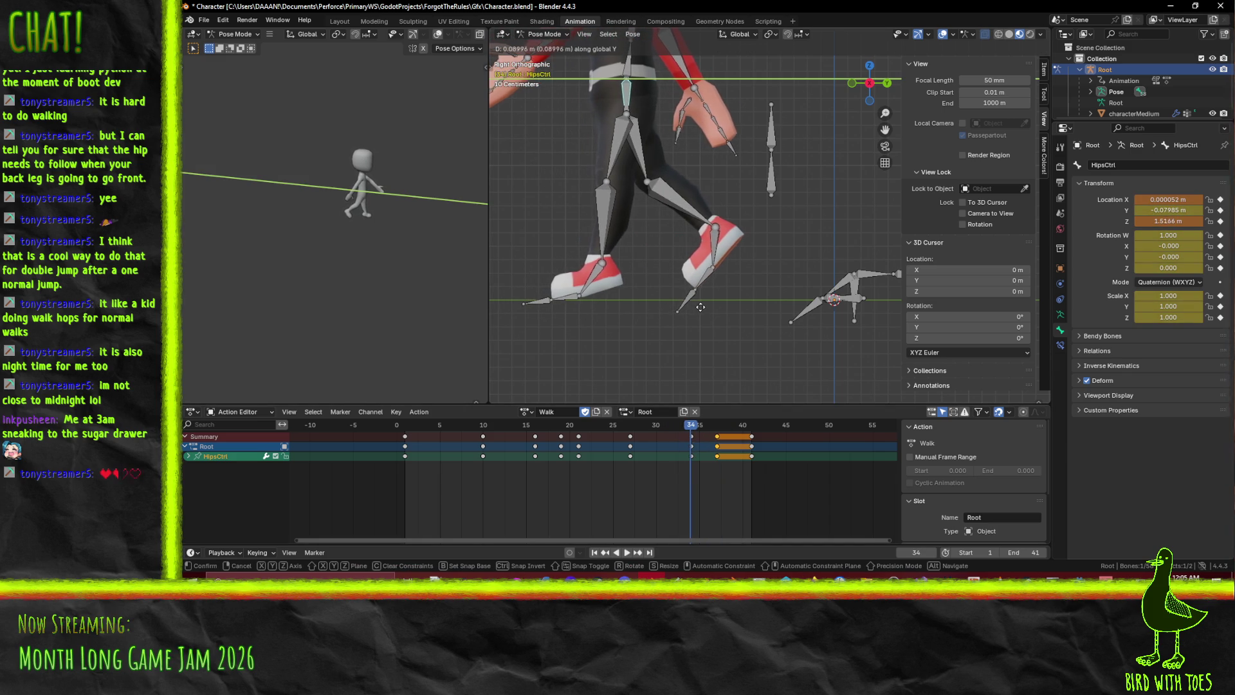
pyautogui.click(701, 309)
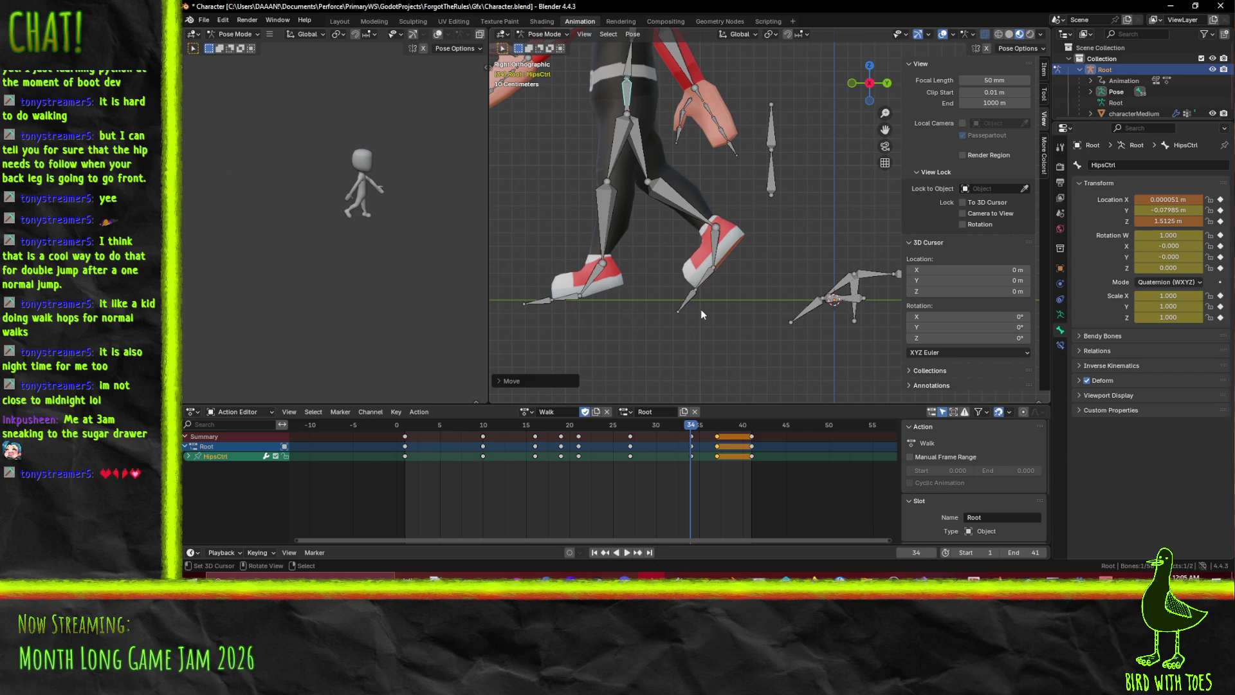
pyautogui.press('i')
# Lift HipsCtrl to about 1.75 m at frame 37, key it and play to check
pyautogui.click(714, 424)
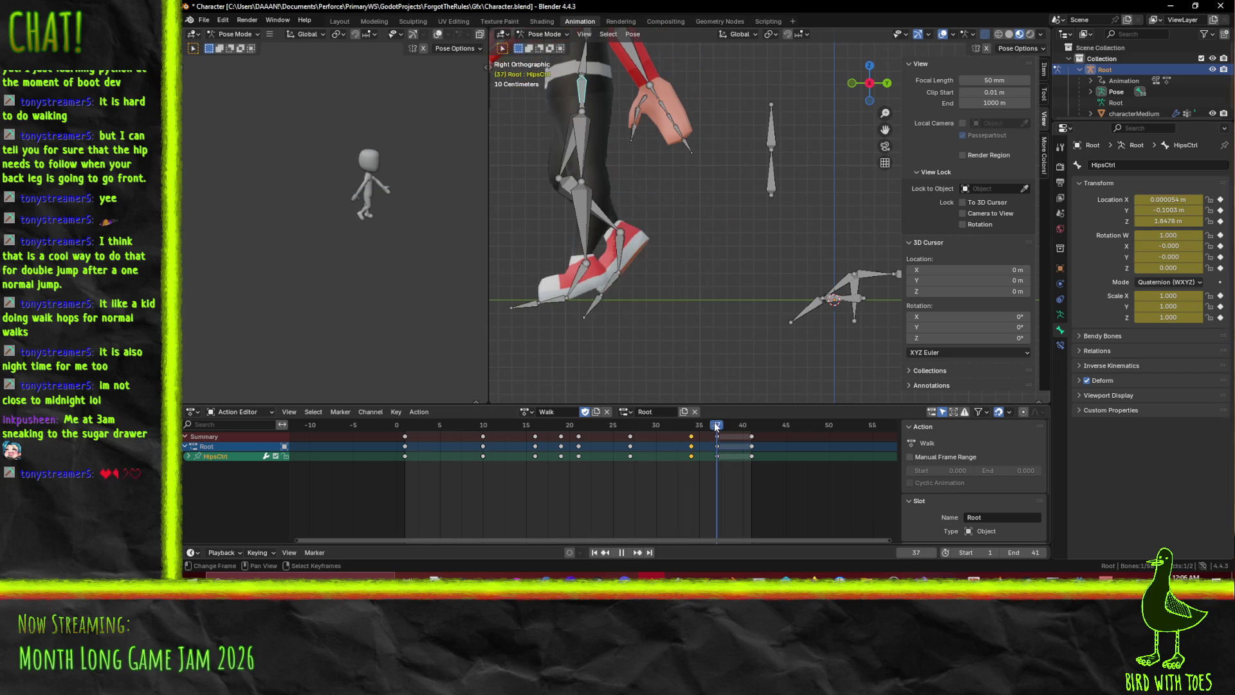
pyautogui.press('g')
pyautogui.press('y')
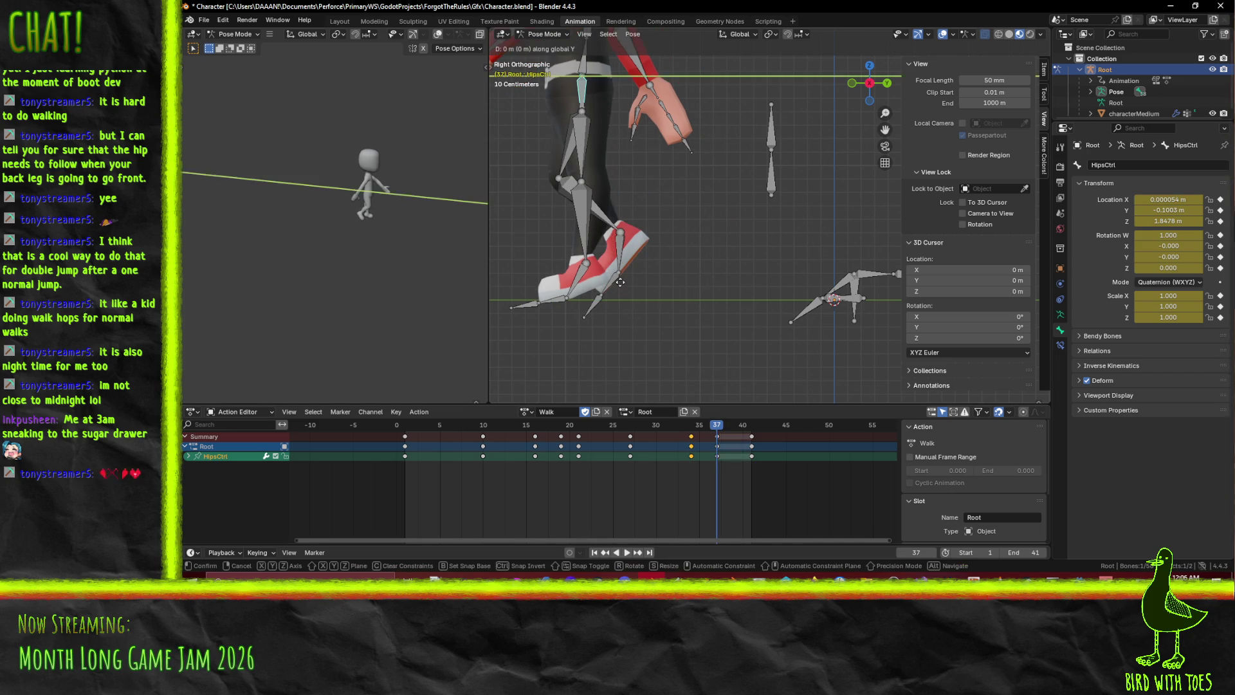
pyautogui.click(635, 290)
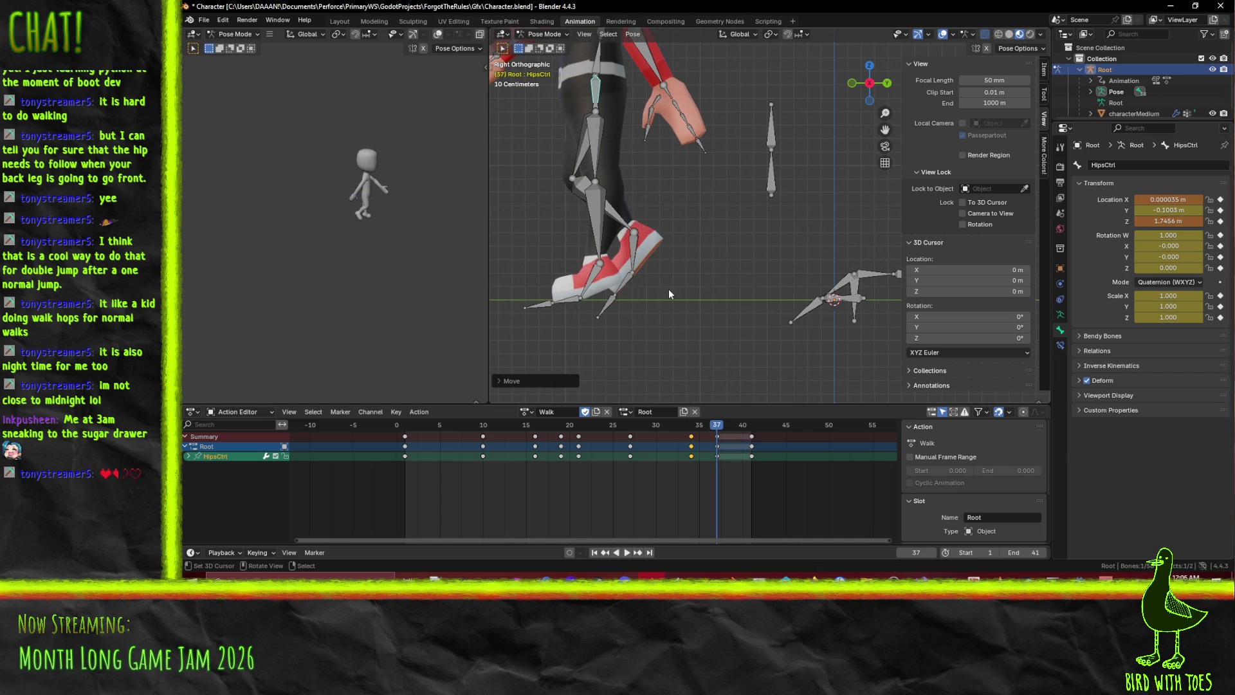
pyautogui.press('i')
pyautogui.press('space')
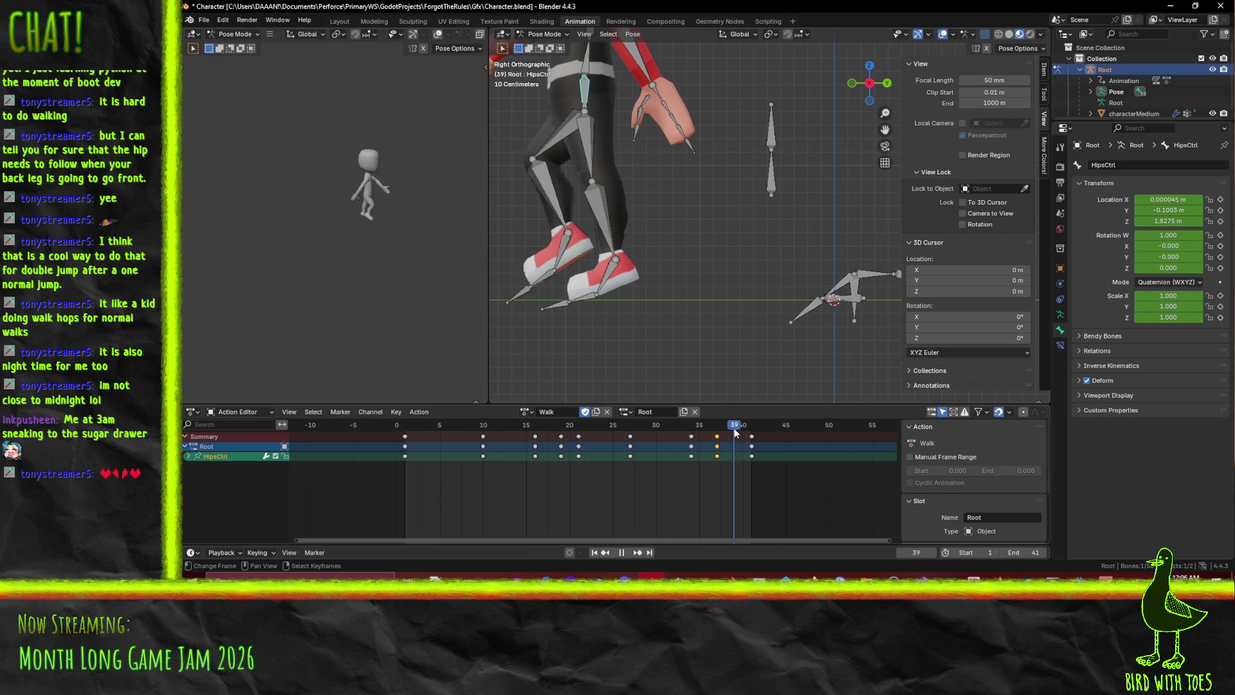
pyautogui.press('space')
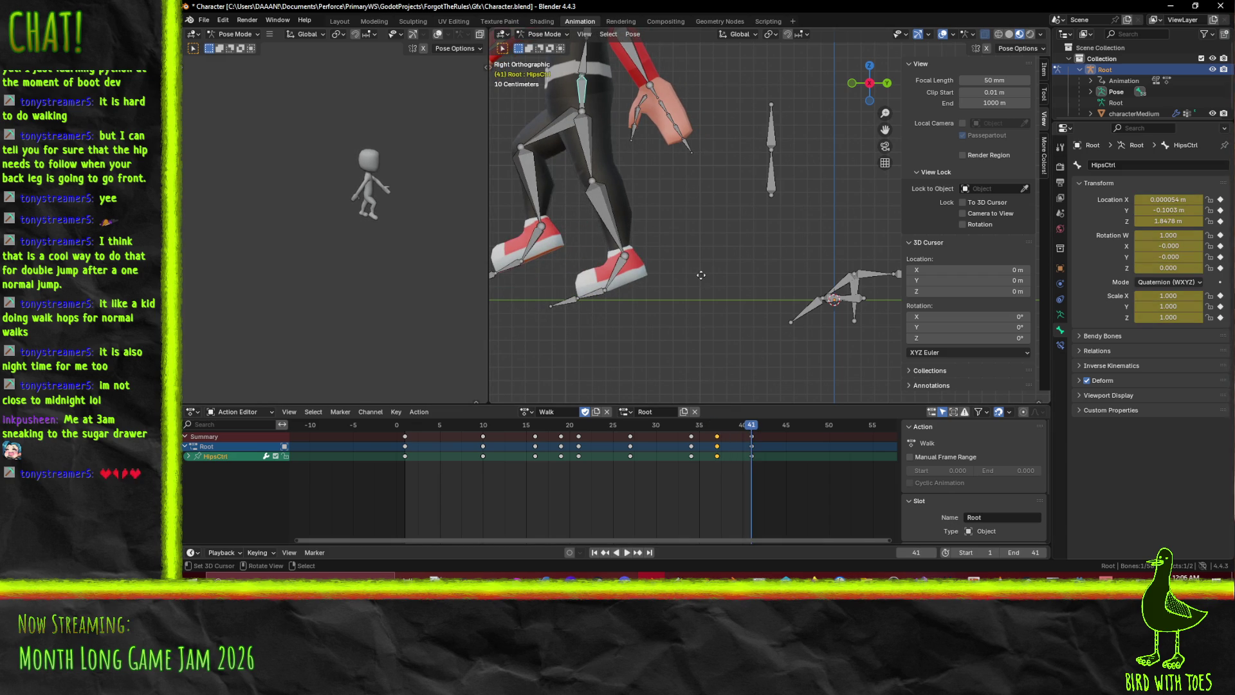
# Raise HipsCtrl to about 2.04 m at frame 41, key it and play back
pyautogui.press('g')
pyautogui.press('y')
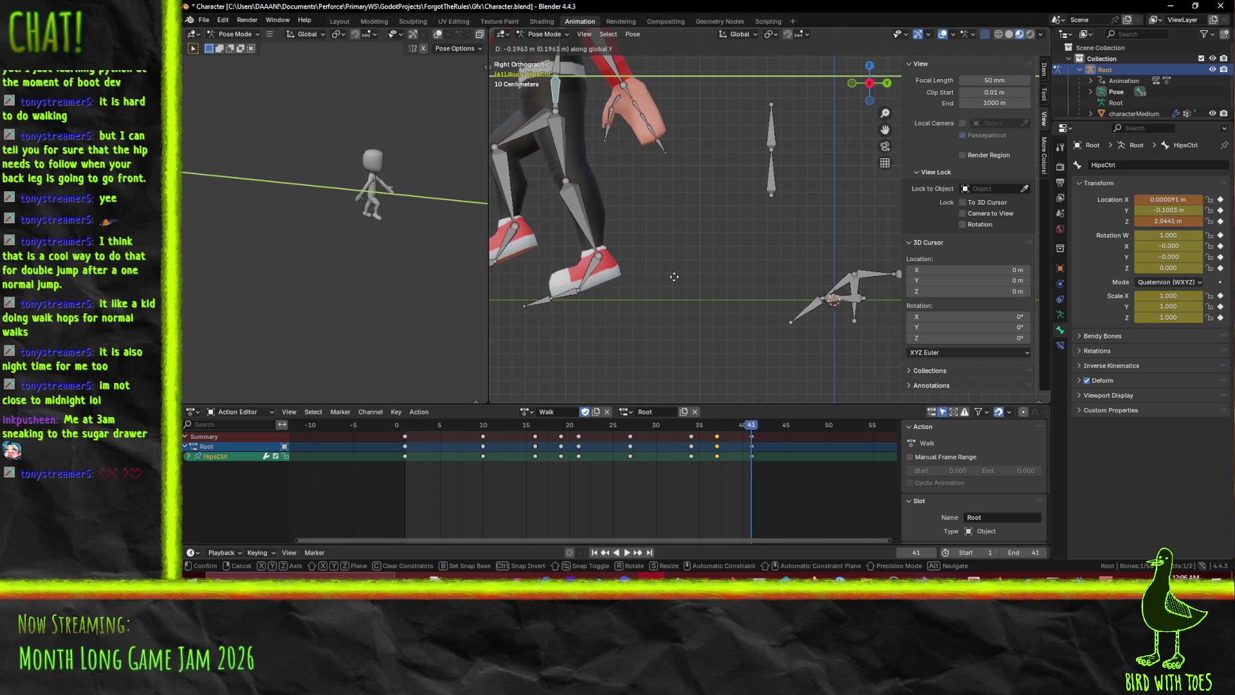
pyautogui.click(676, 282)
pyautogui.press('i')
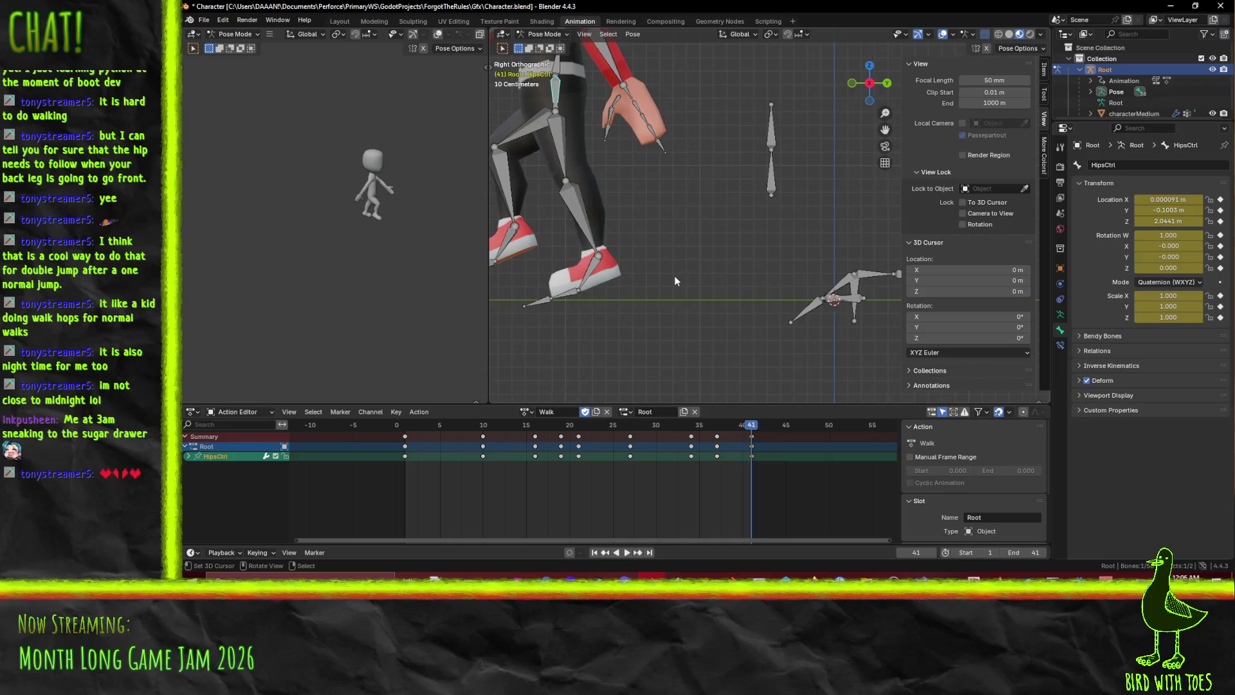
pyautogui.press('space')
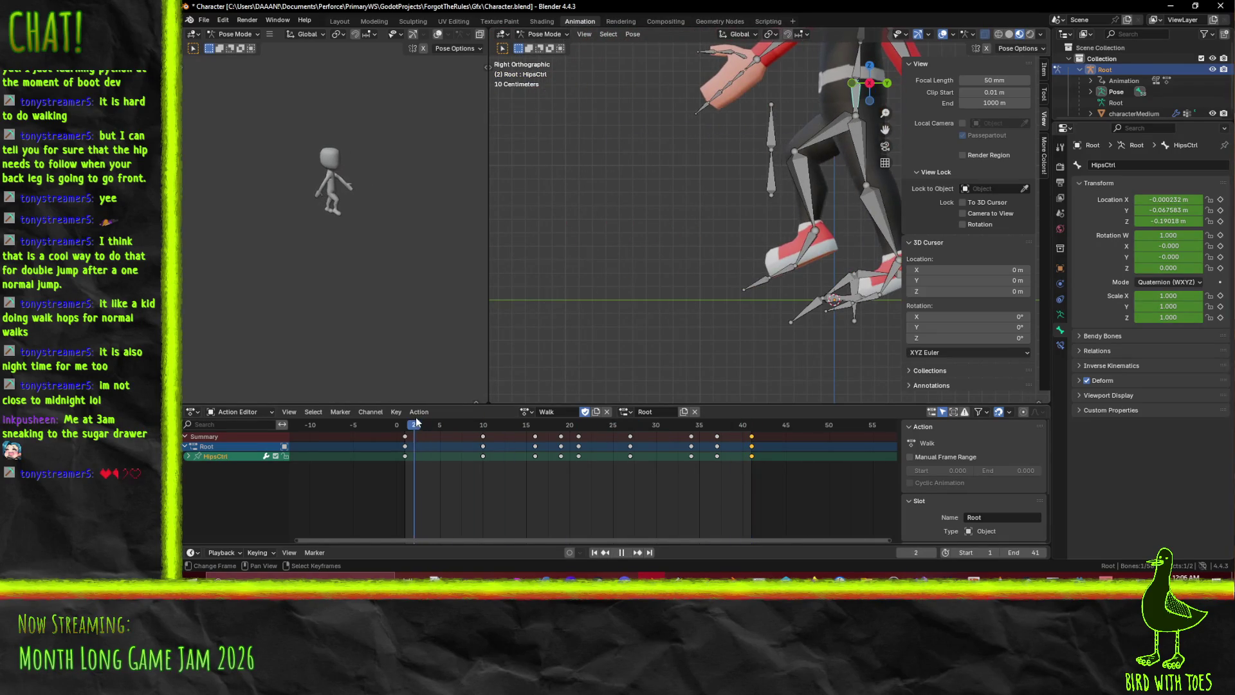
# Replay the Walk from frame 1 zoomed out, orbiting to an angled perspective of the hop
pyautogui.press('Escape')
pyautogui.scroll(-3, 731, 272)
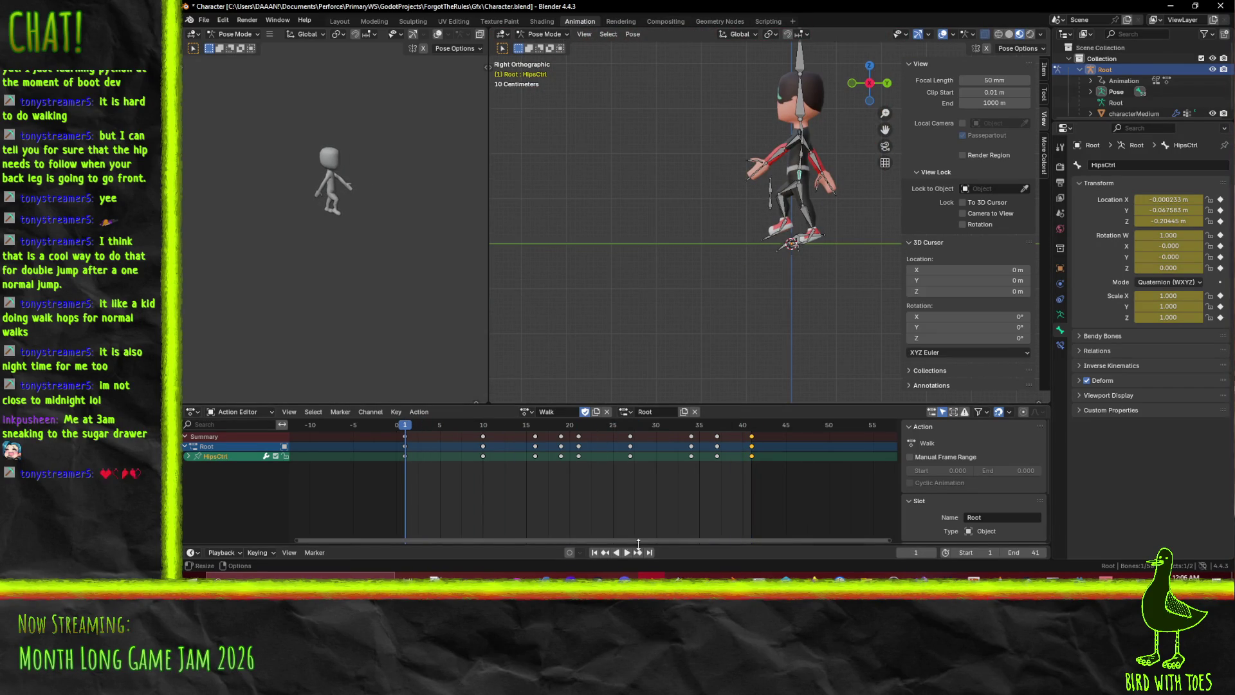
pyautogui.click(627, 552)
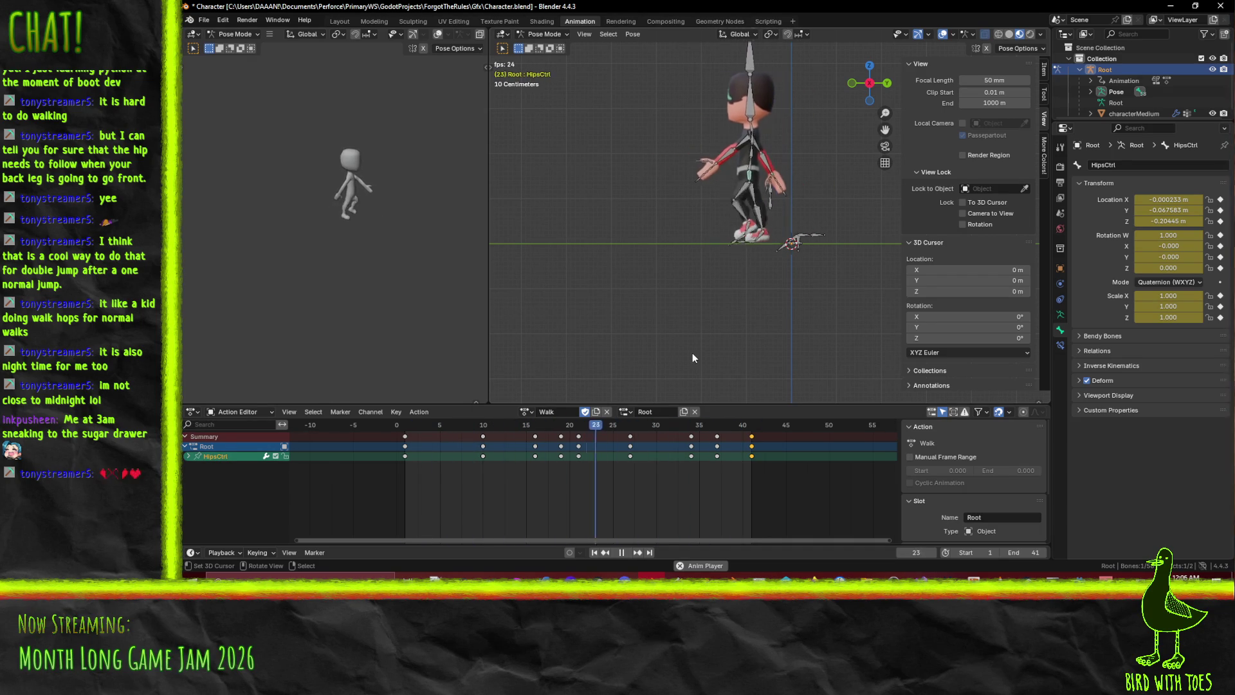
pyautogui.moveTo(741, 231)
pyautogui.mouseDown(button='middle')
pyautogui.moveTo(766, 254)
pyautogui.moveTo(778, 234)
pyautogui.mouseUp(button='middle')
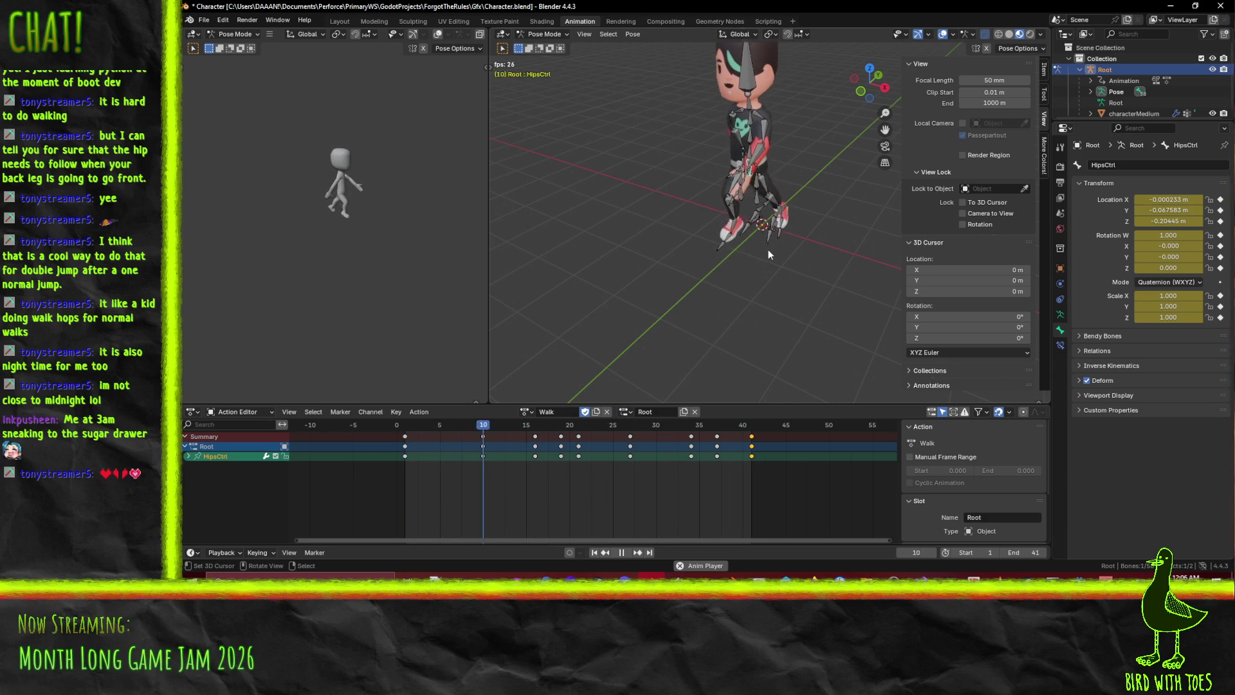
pyautogui.moveTo(795, 265)
pyautogui.mouseDown(button='middle')
pyautogui.moveTo(735, 237)
pyautogui.moveTo(751, 269)
pyautogui.moveTo(807, 285)
pyautogui.moveTo(793, 281)
pyautogui.mouseUp(button='middle')
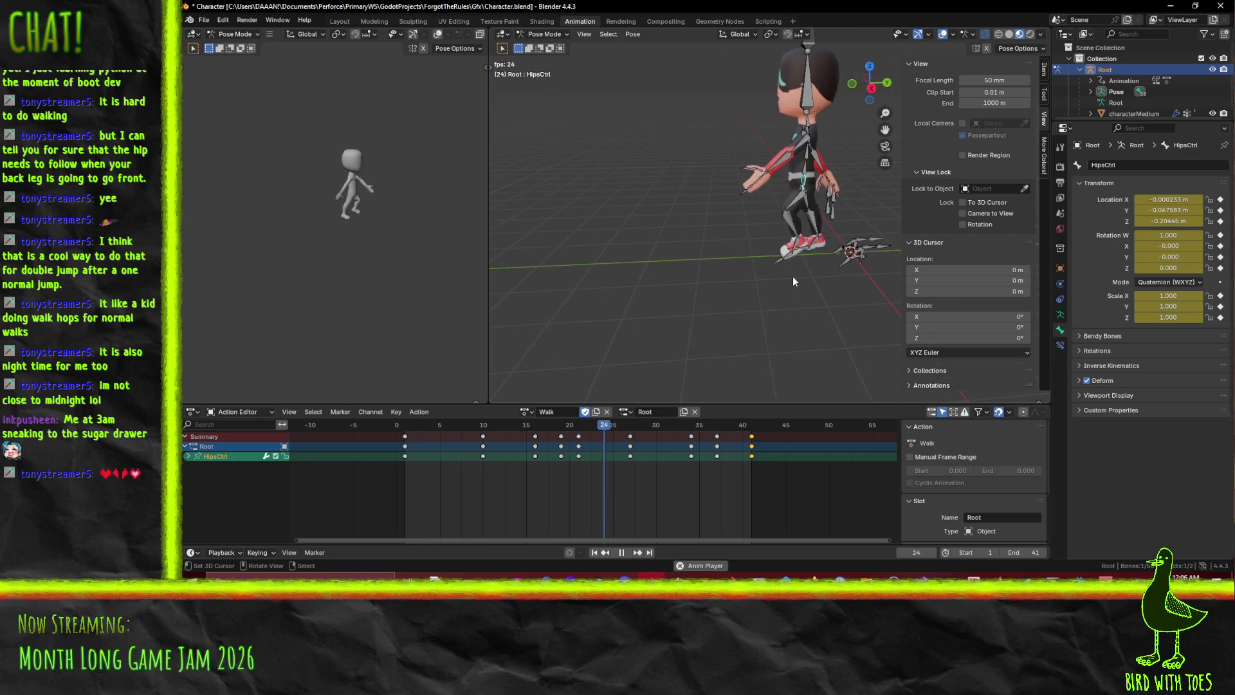
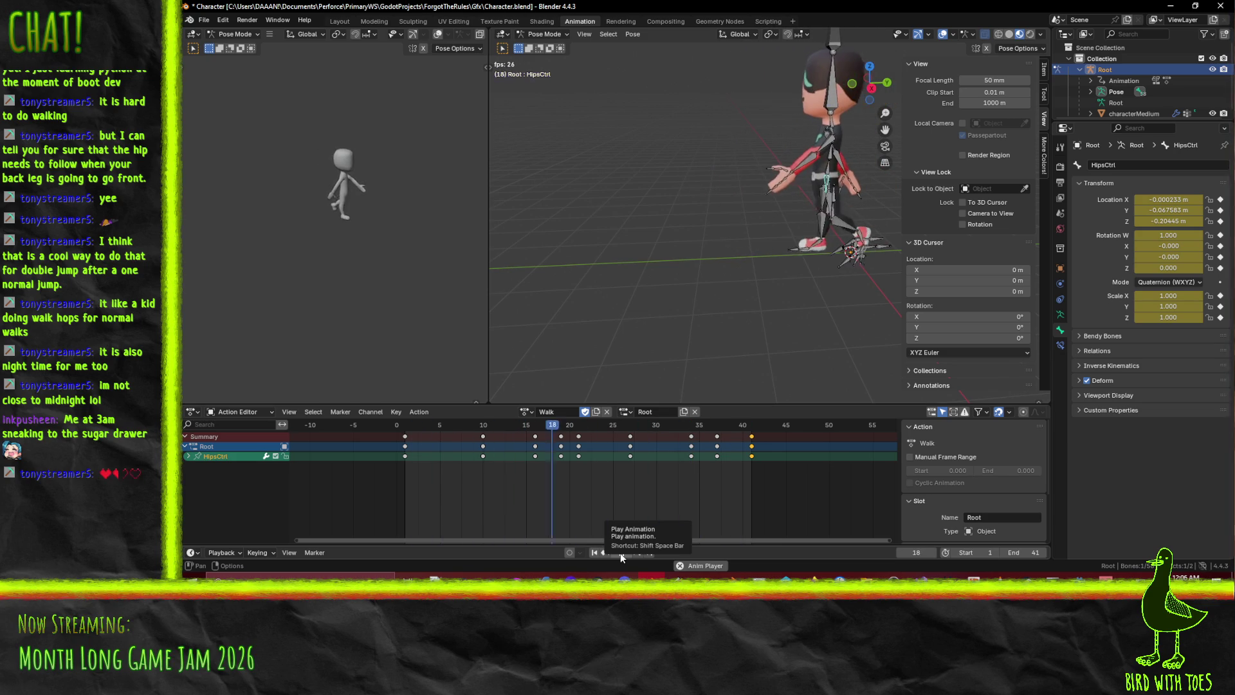
# Orbit the viewport, then switch to Right Orthographic to see the character from the side
pyautogui.moveTo(620, 554)
pyautogui.mouseDown(button='middle')
pyautogui.moveTo(661, 340)
pyautogui.moveTo(706, 296)
pyautogui.moveTo(747, 289)
pyautogui.moveTo(658, 287)
pyautogui.mouseUp(button='middle')
pyautogui.press('KP_1')
pyautogui.press('KP_3')
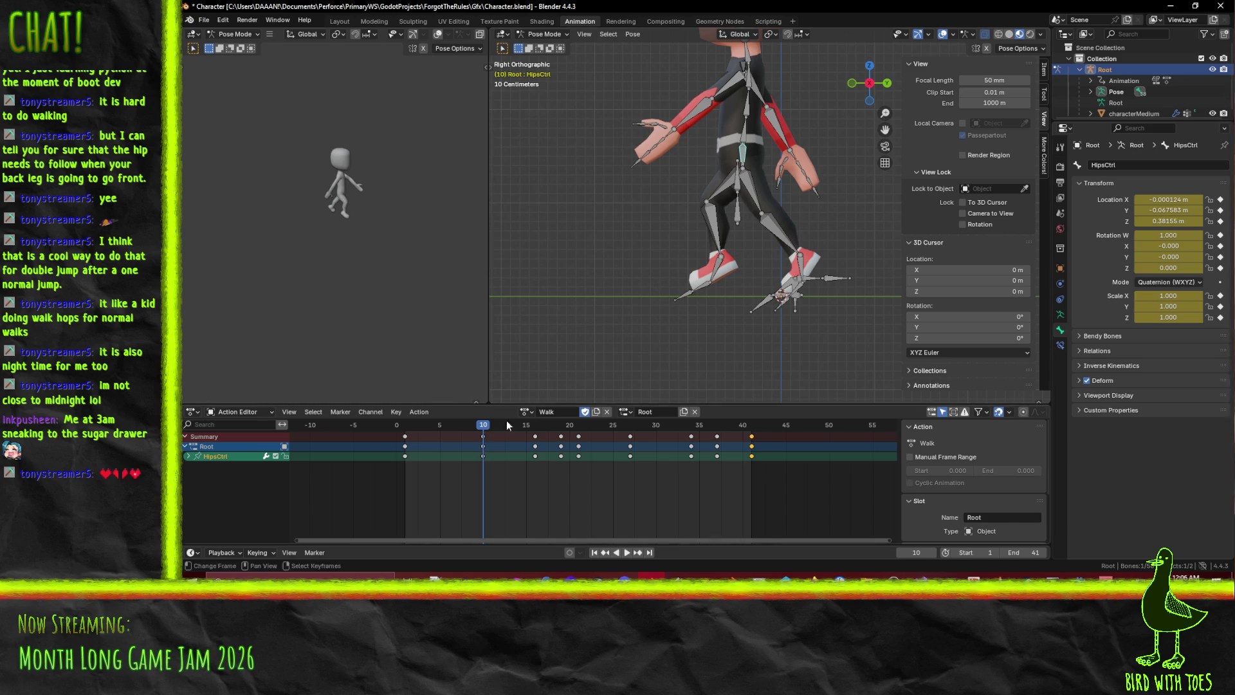
# Play back the Walk action, then stop and scrub the playhead to frame 15
pyautogui.press('space')
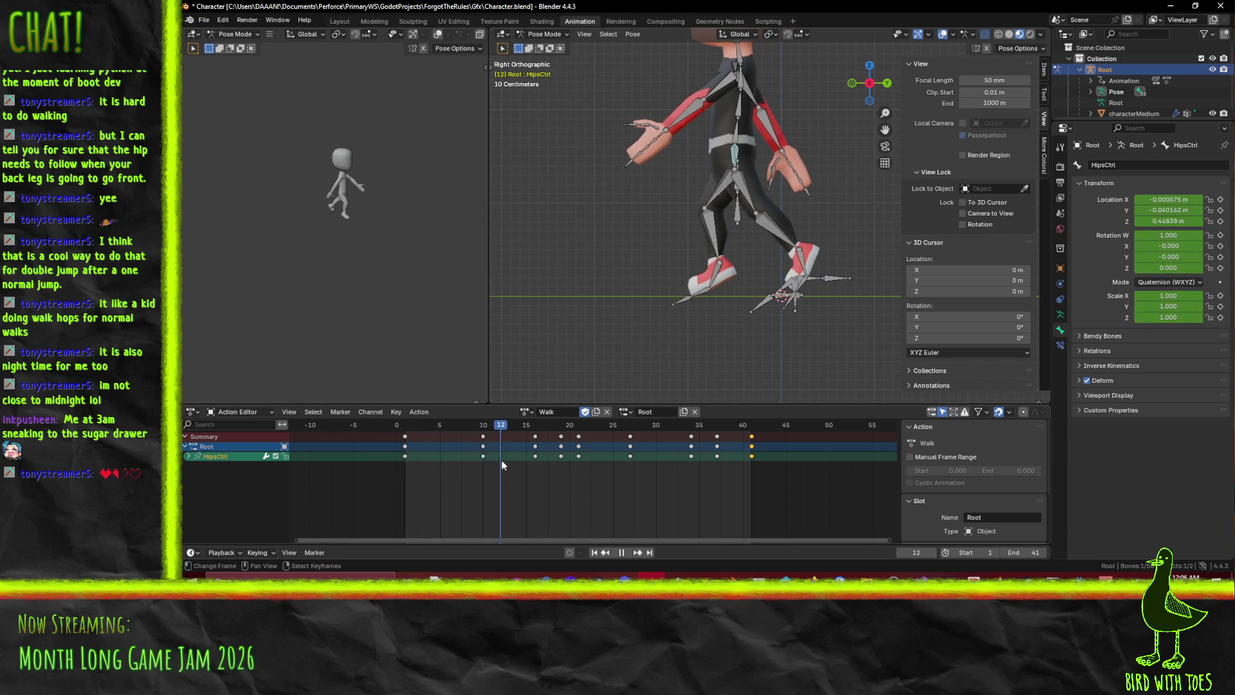
pyautogui.moveTo(460, 454); pyautogui.dragTo(482, 467)
pyautogui.press('space')
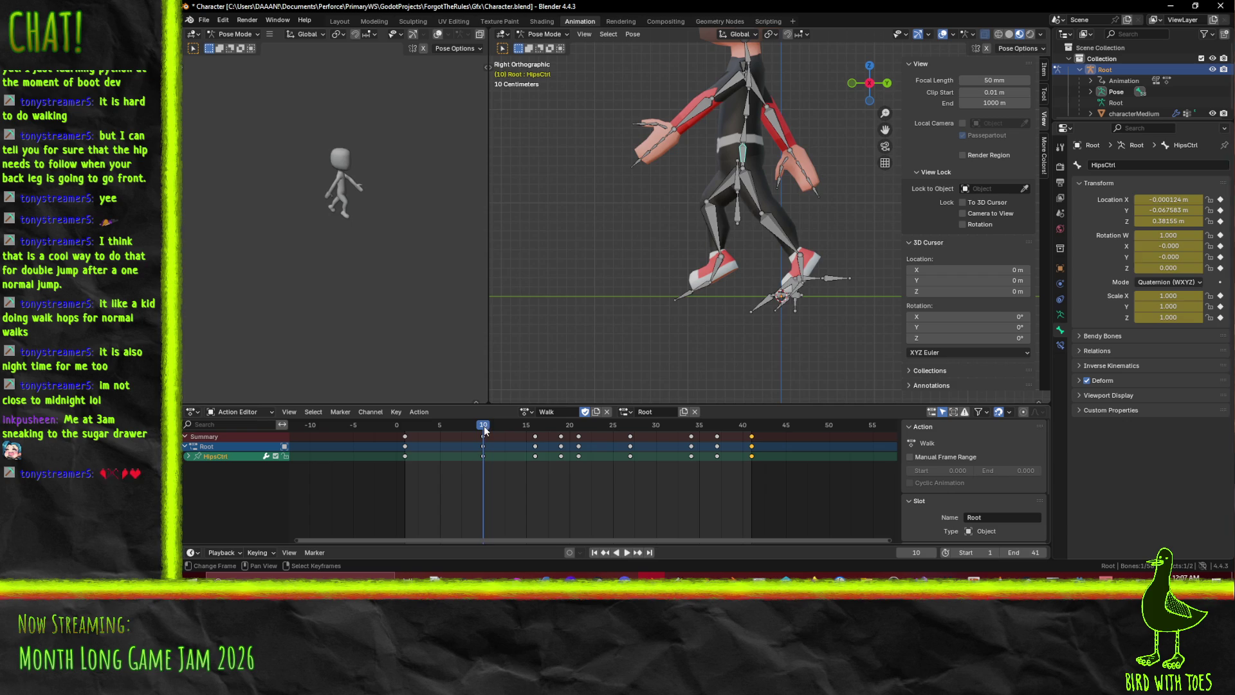
pyautogui.press('space')
pyautogui.click(449, 435)
pyautogui.moveTo(448, 436); pyautogui.dragTo(533, 449)
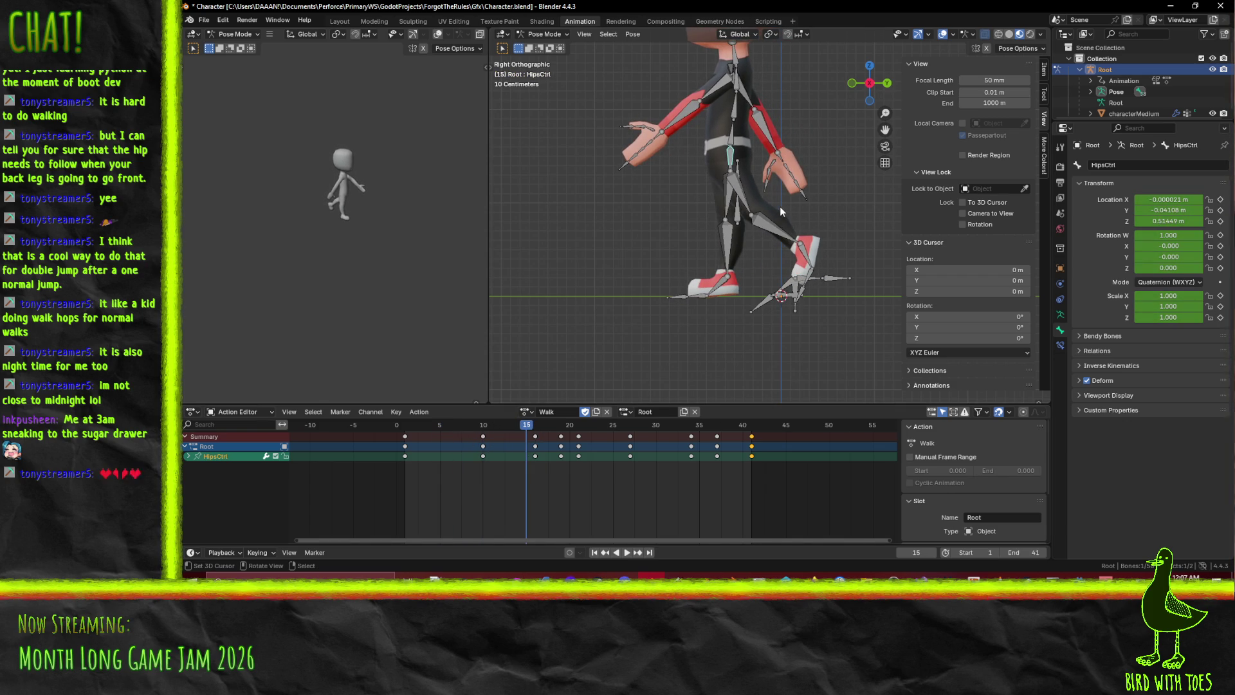
# Raise HipsCtrl along Y and keyframe it at frames 15 and 16
pyautogui.press('g')
pyautogui.press('y')
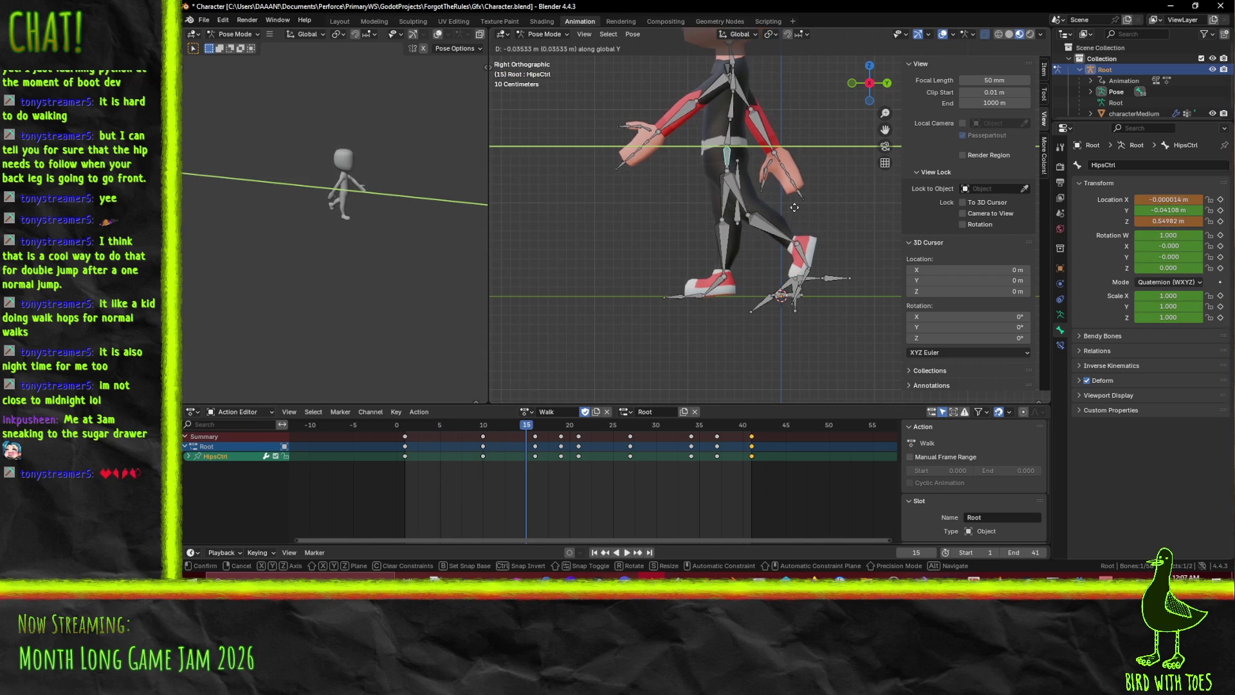
pyautogui.click(780, 207)
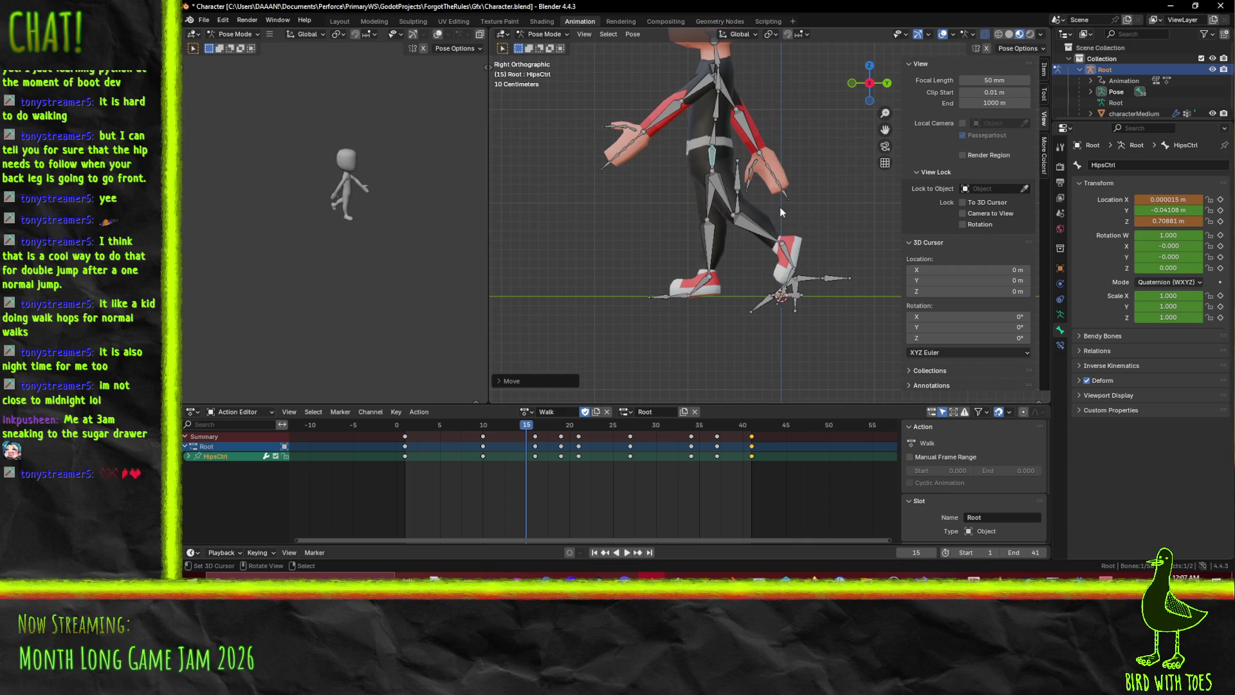
pyautogui.press('i')
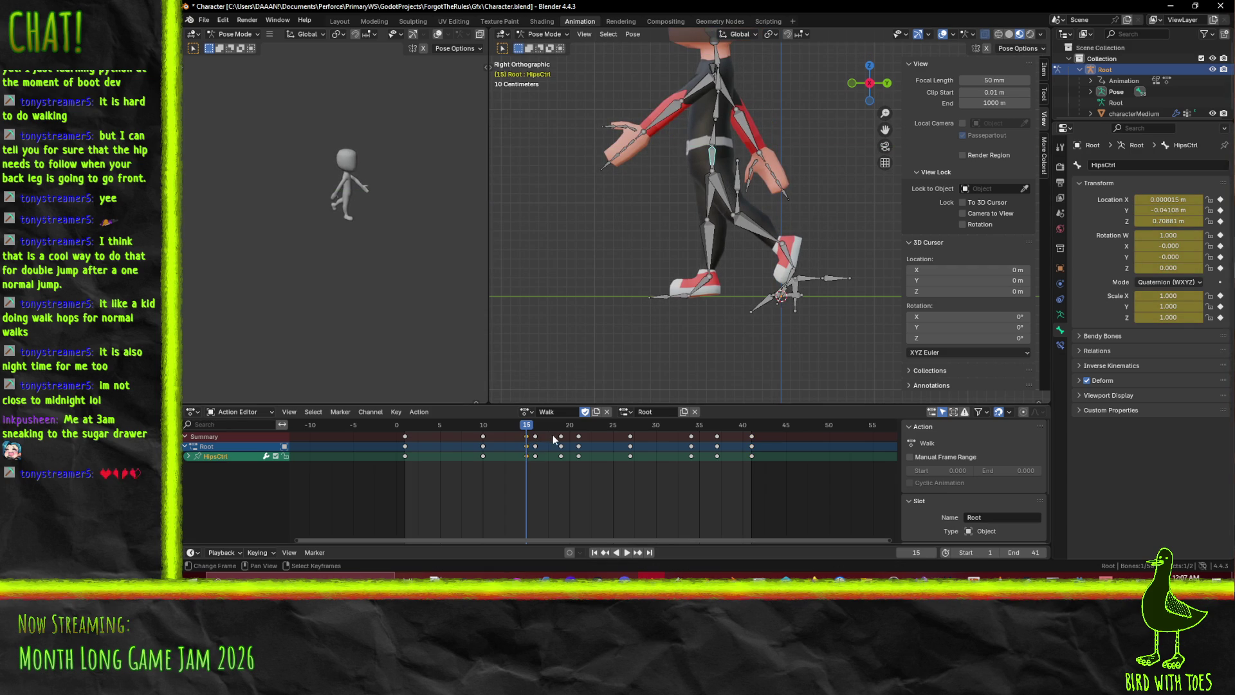
pyautogui.press('Right')
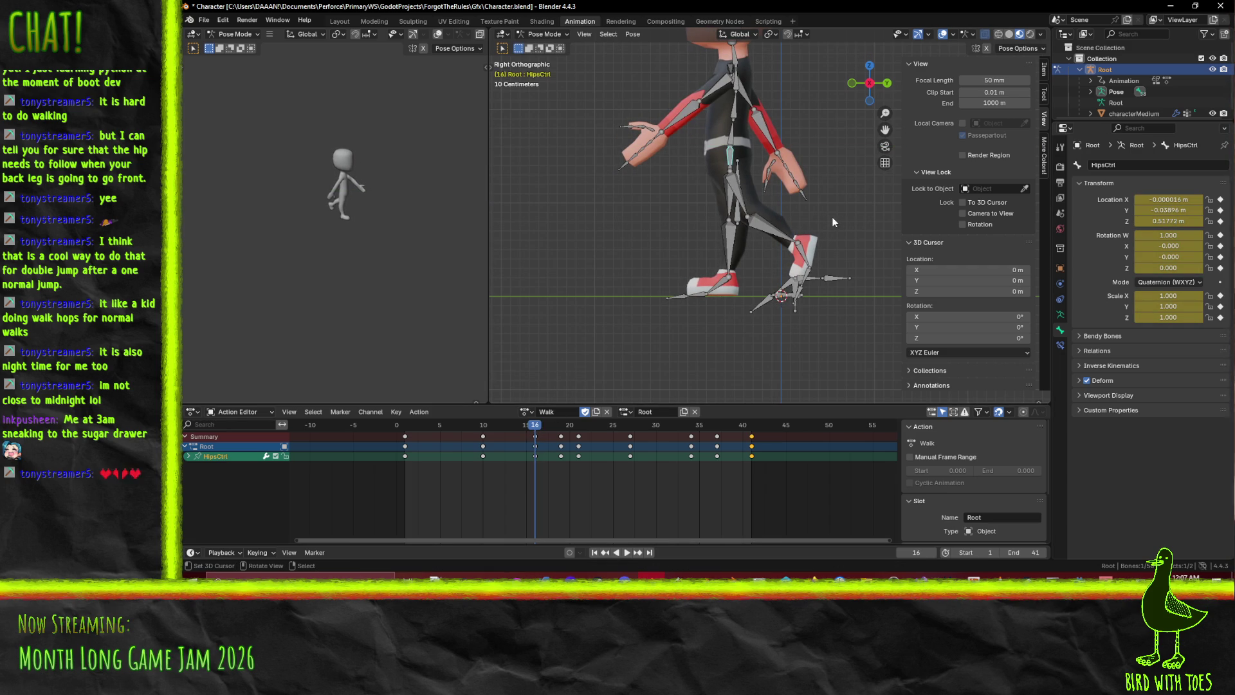
pyautogui.press('g')
pyautogui.press('y')
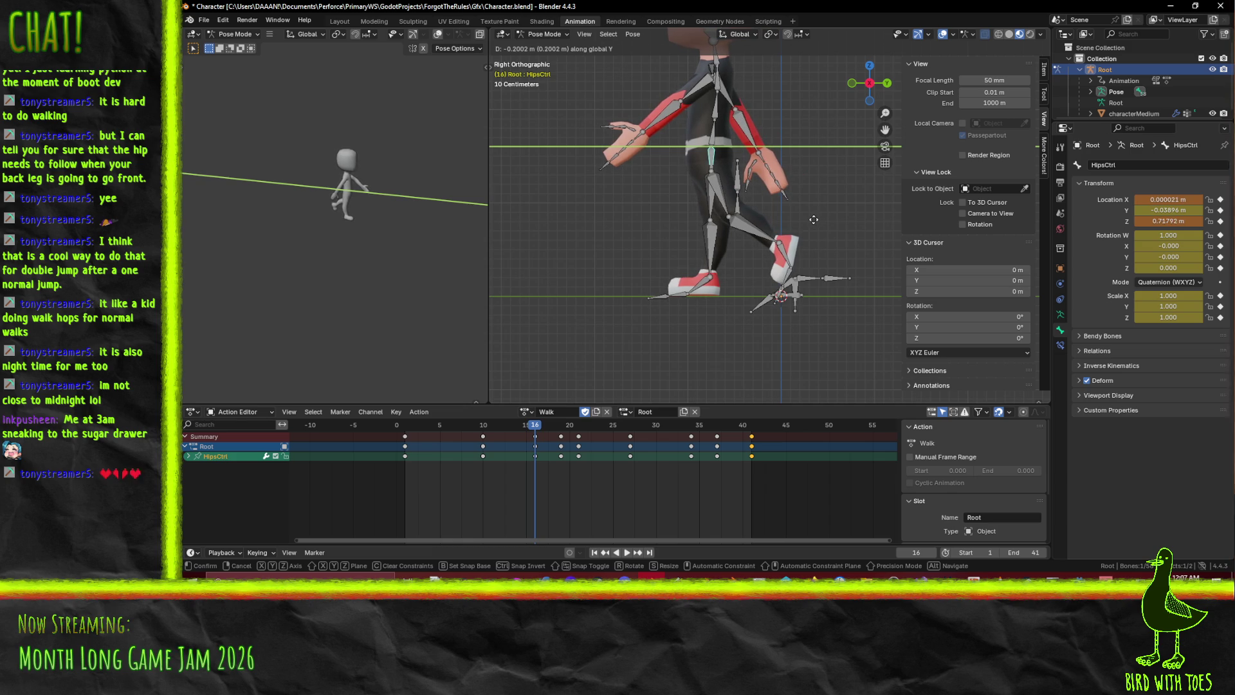
pyautogui.click(813, 219)
pyautogui.press('i')
# Play back to check the bob, then scrub between frames 16 and 19
pyautogui.press('space')
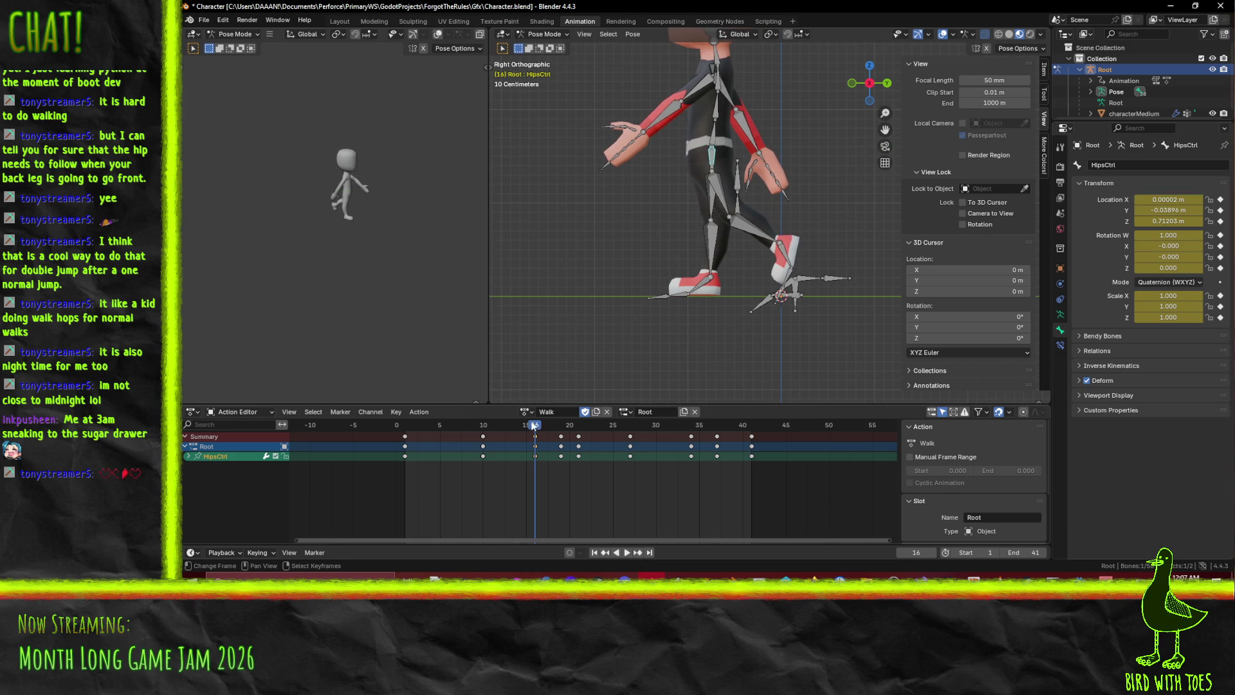
pyautogui.click(542, 453)
pyautogui.moveTo(542, 453); pyautogui.dragTo(533, 454)
pyautogui.click(559, 436)
pyautogui.click(559, 456)
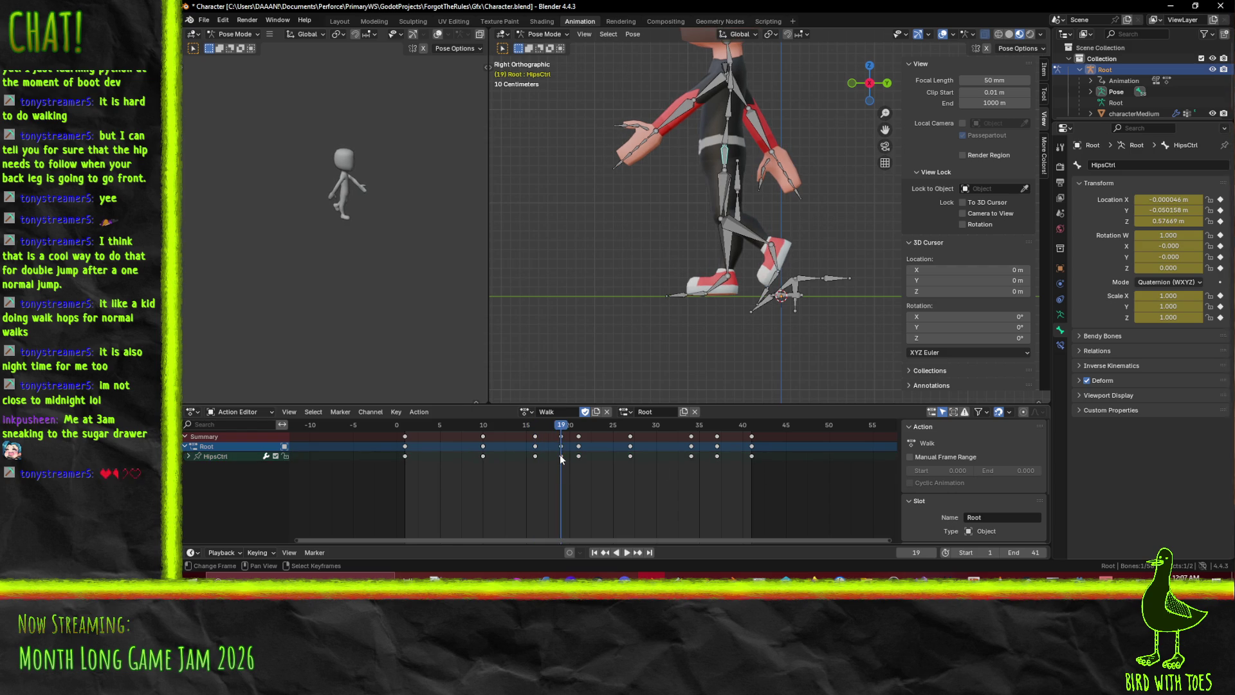
pyautogui.click(535, 457)
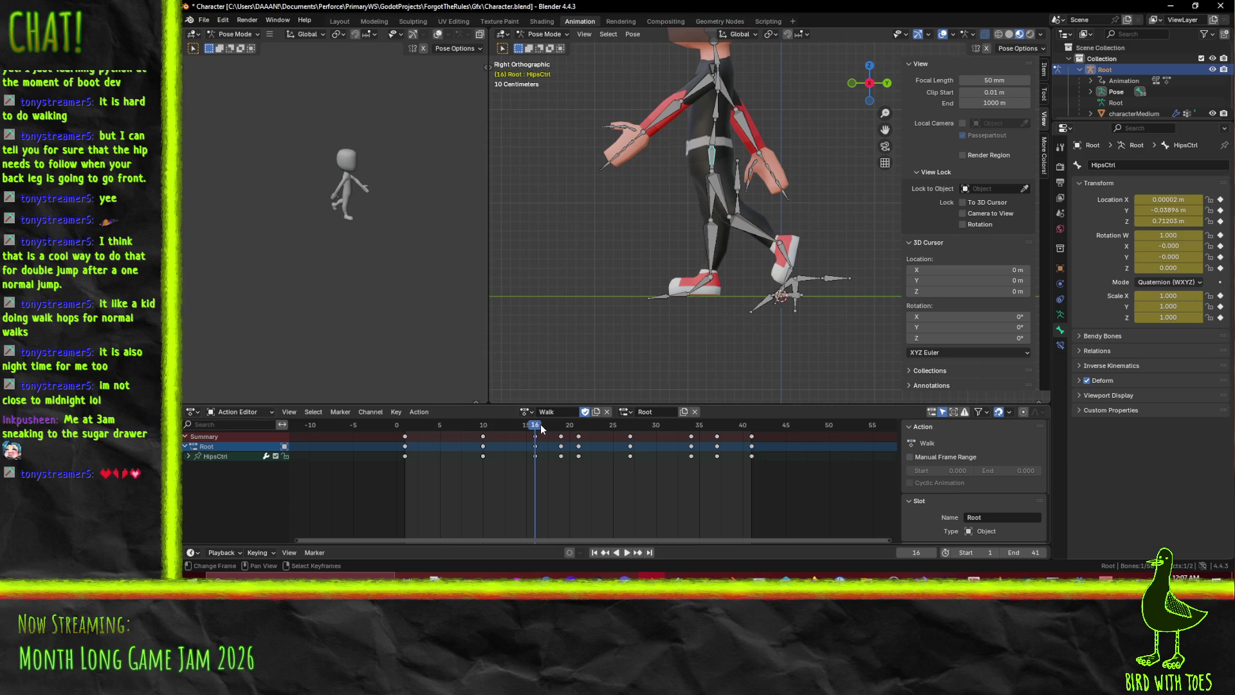
# Start another hip move at frame 16, cancel it, and jump to frame 19
pyautogui.press('g')
pyautogui.press('y')
pyautogui.press('z')
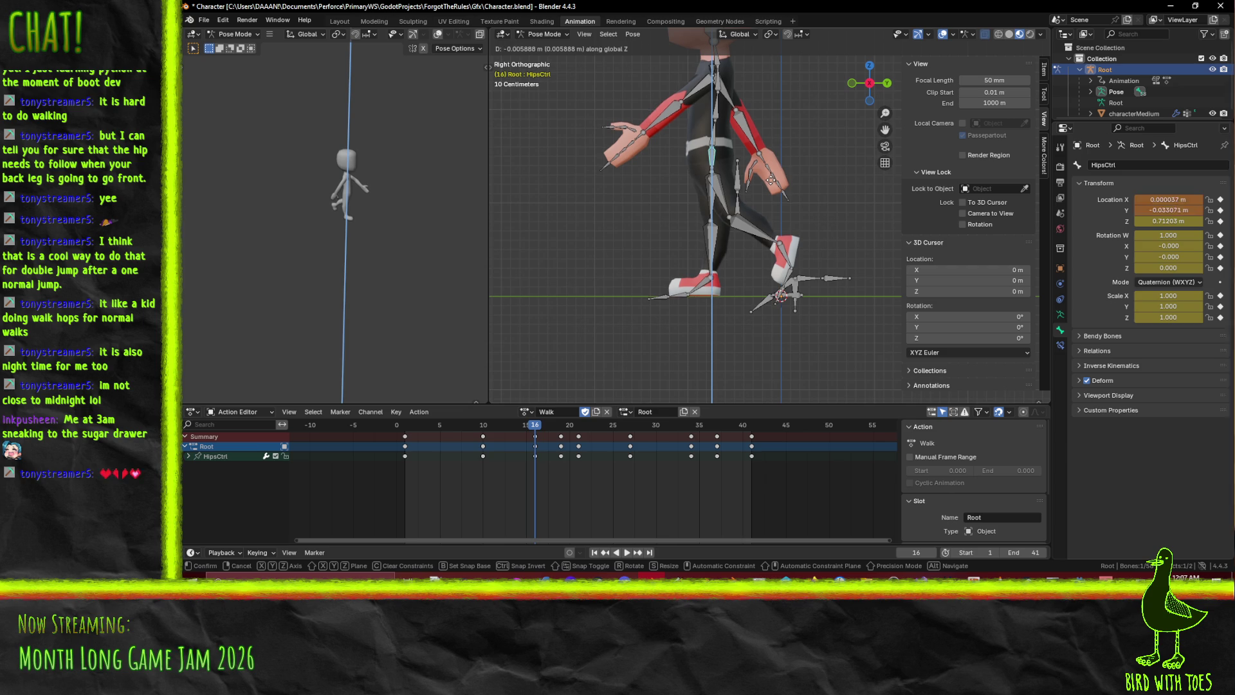
pyautogui.press('y')
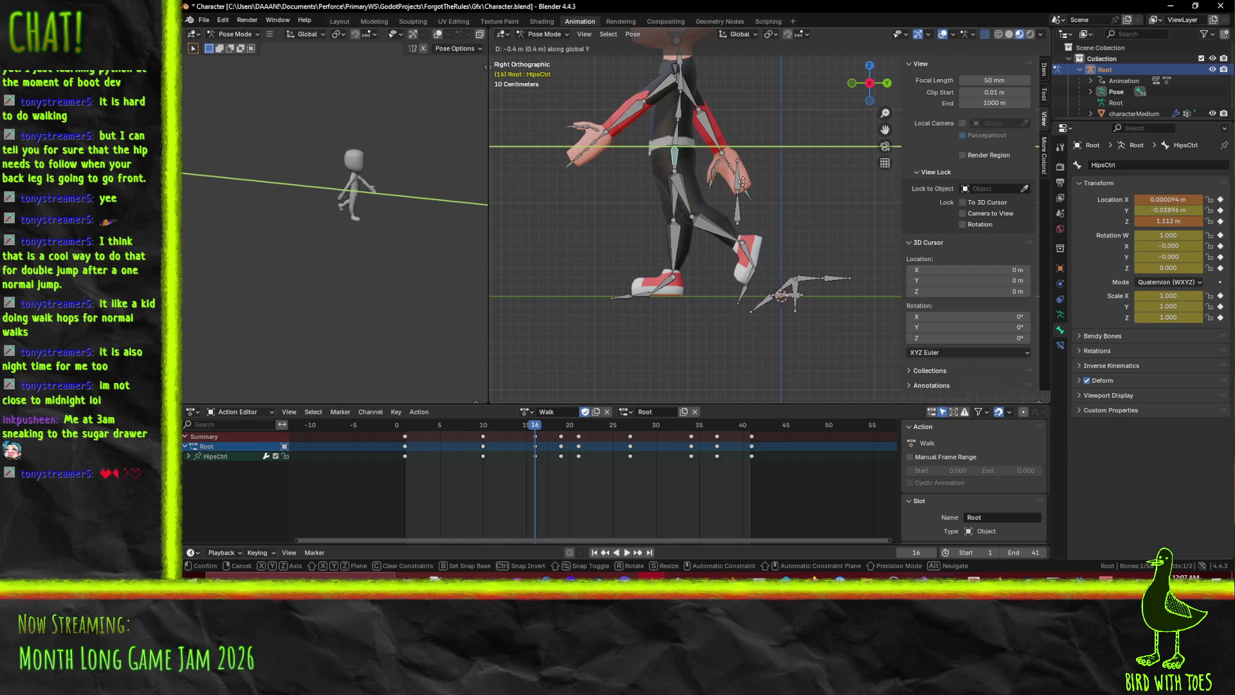
pyautogui.rightClick(518, 470)
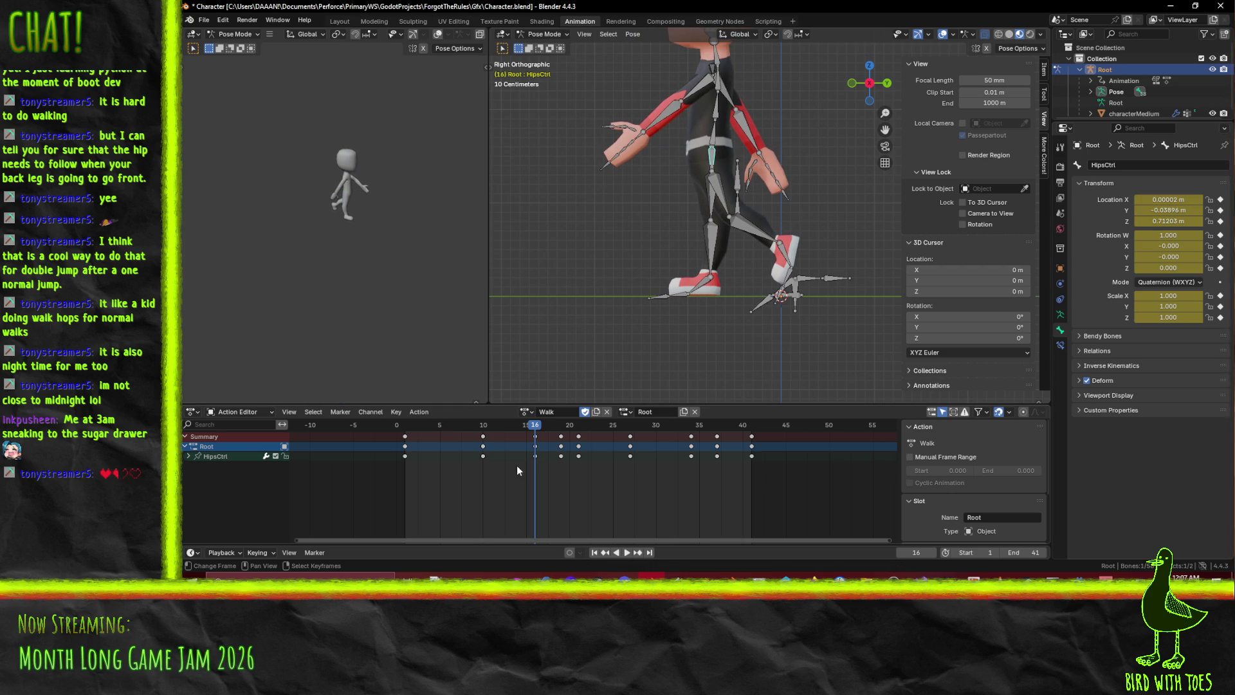
pyautogui.click(562, 458)
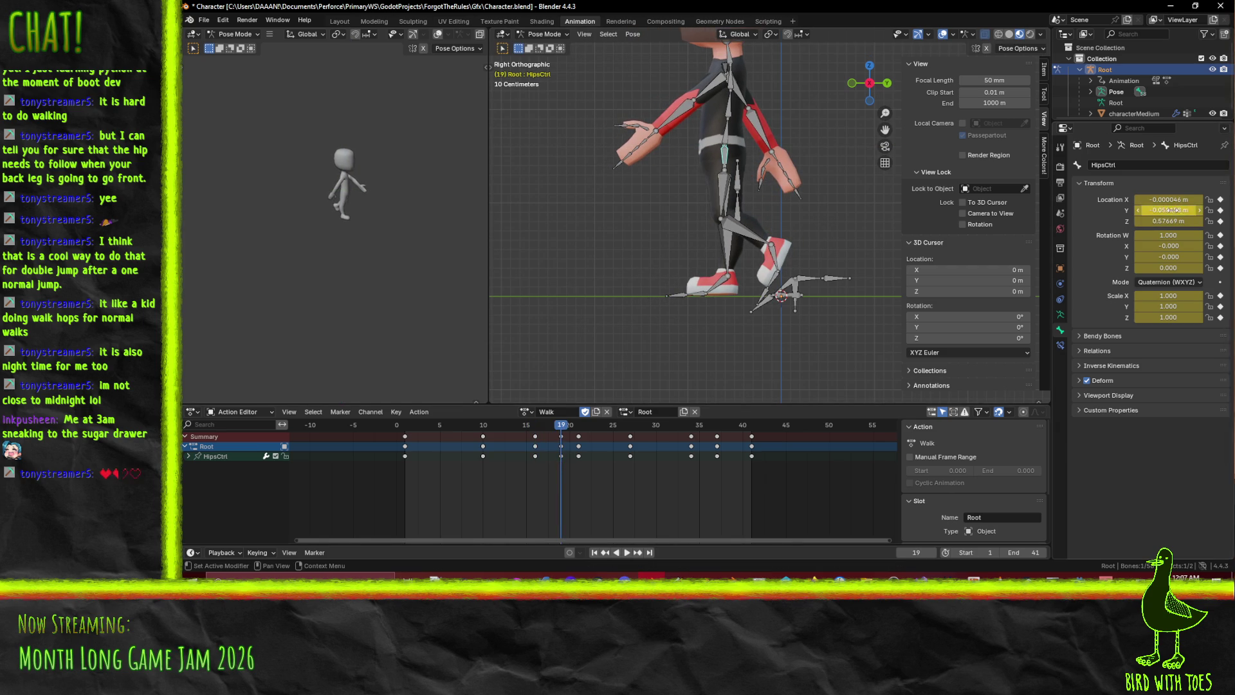
# Enter 1 in the hip's Location Y field, then undo the change
pyautogui.click(1169, 209)
pyautogui.click(1158, 211)
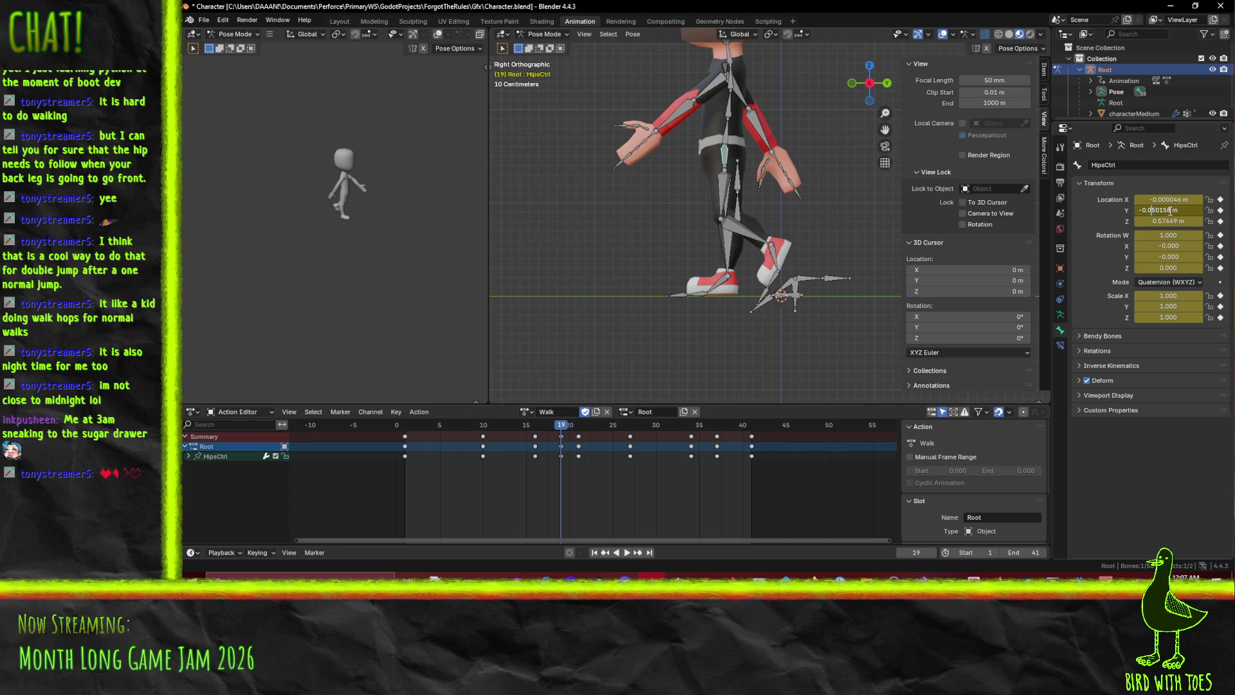
pyautogui.write('1')
pyautogui.press('Return')
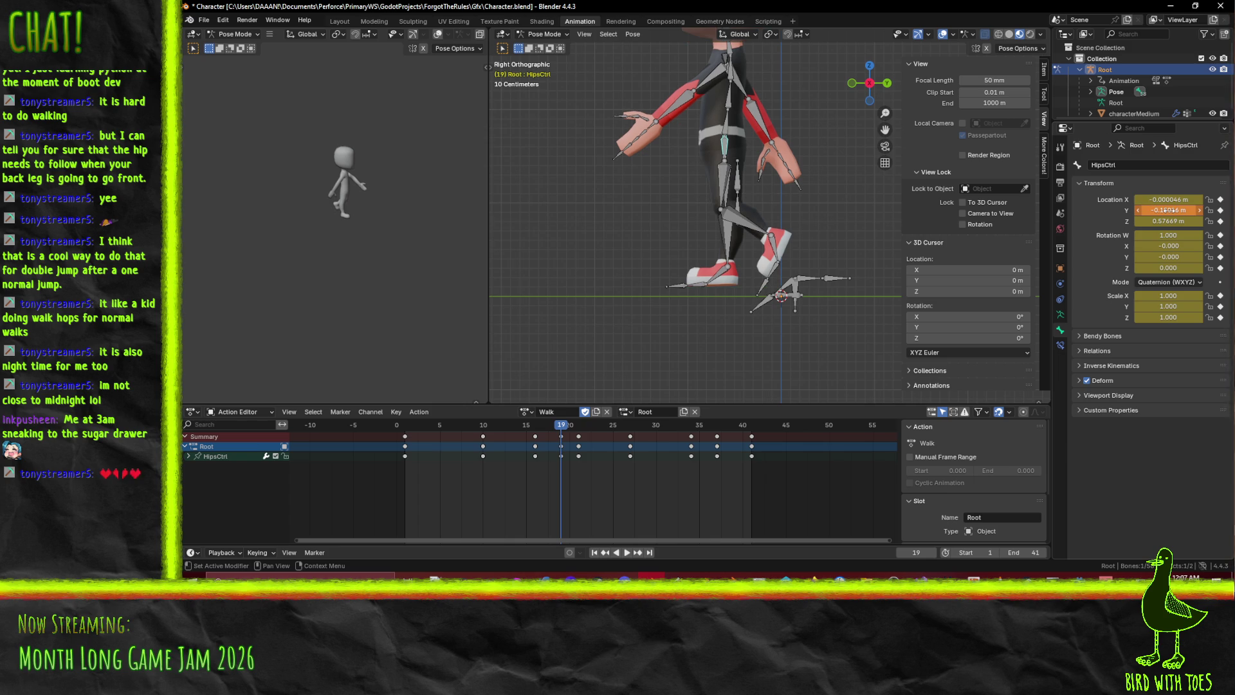
pyautogui.hotkey('ctrl', 'z')
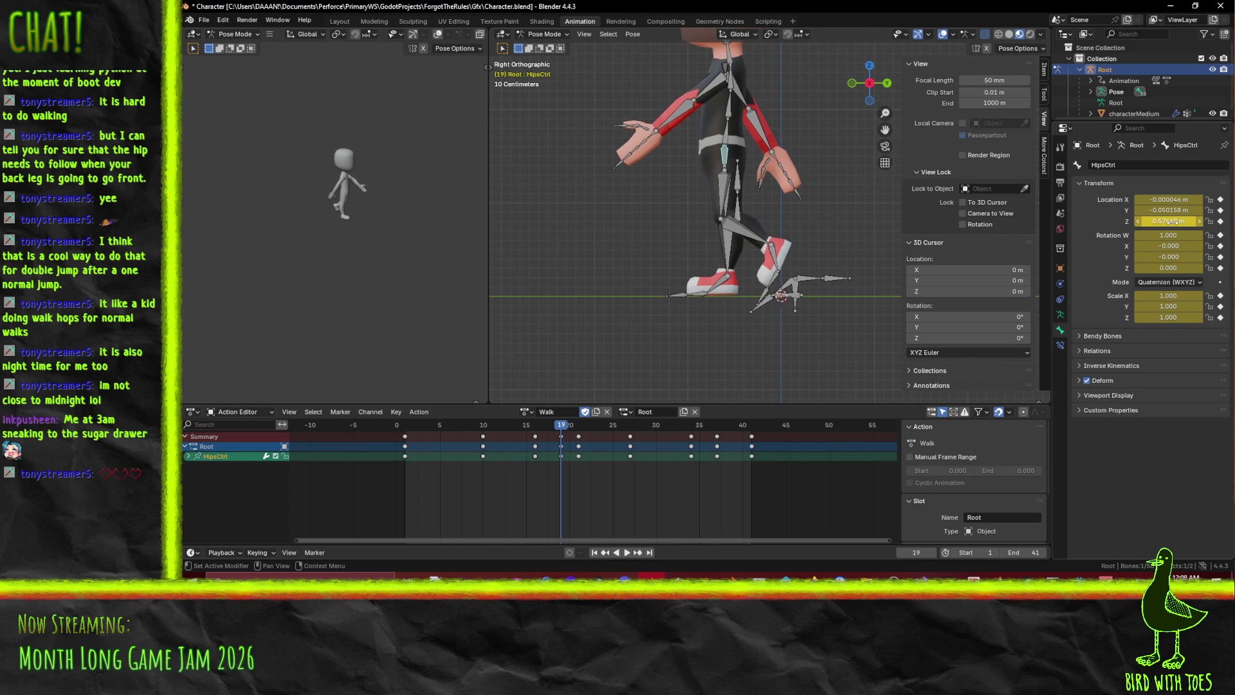
# Set hip Location Z to 0.77669 m, then 0.93978 m at frame 21, and rewind to frame 1
pyautogui.click(1160, 221)
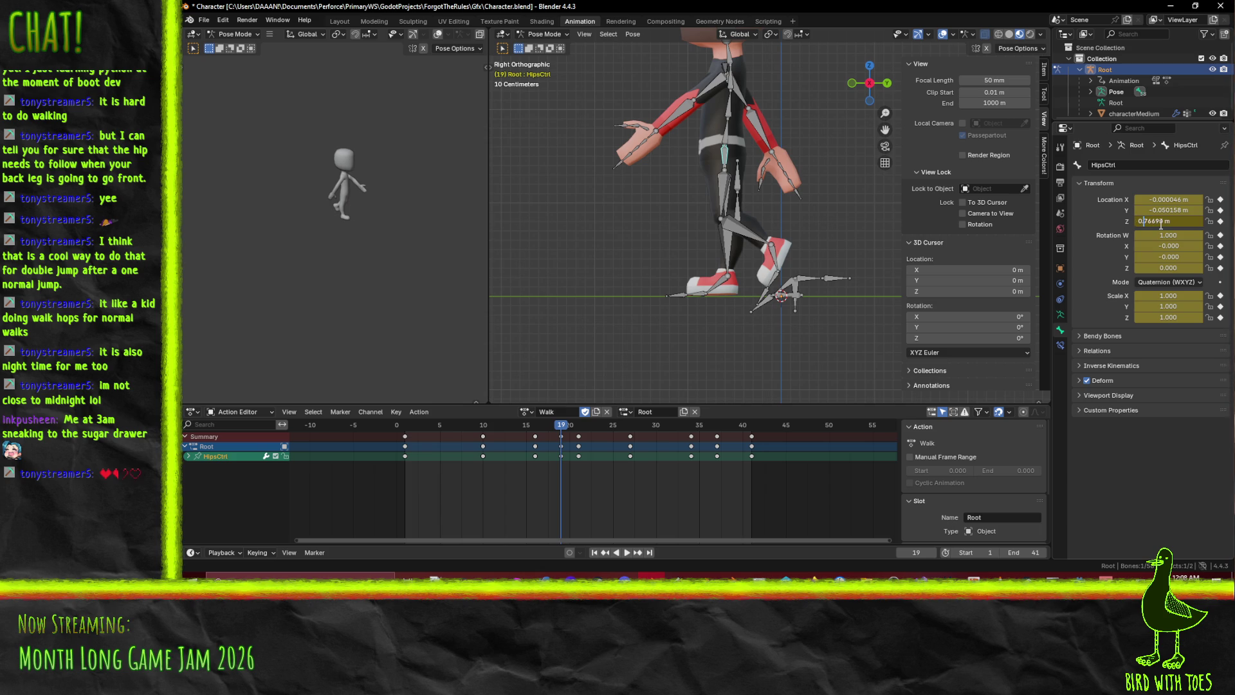
pyautogui.press('Return')
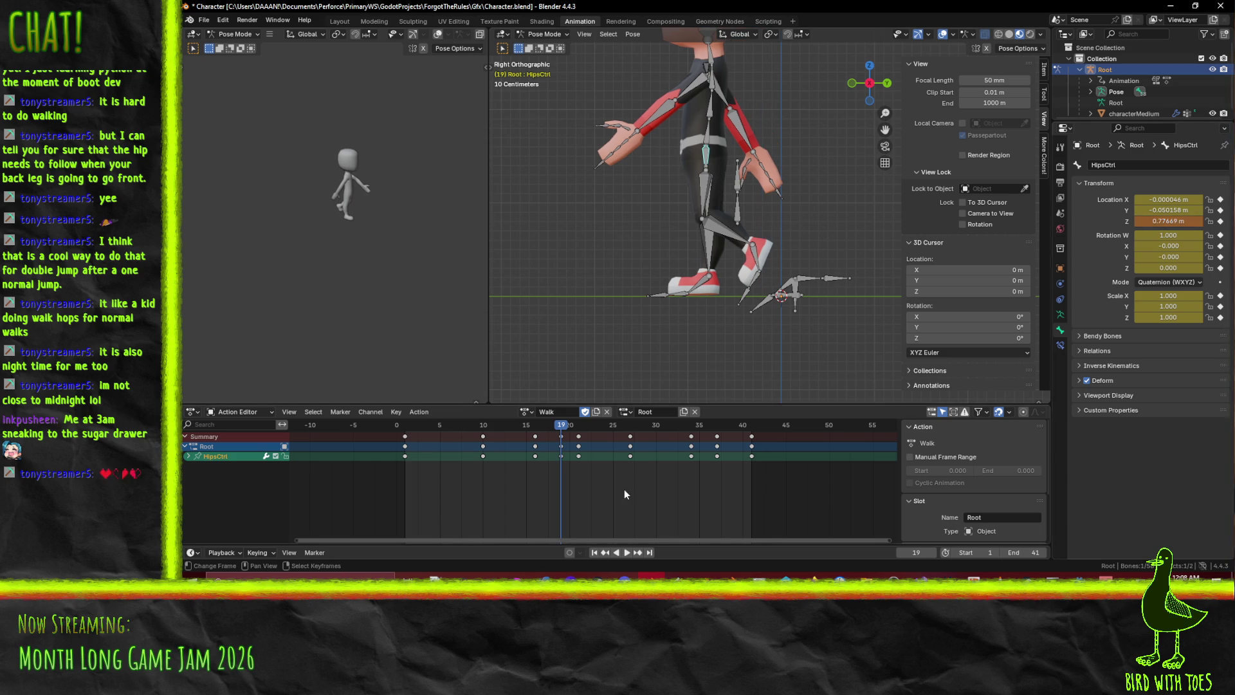
pyautogui.click(581, 457)
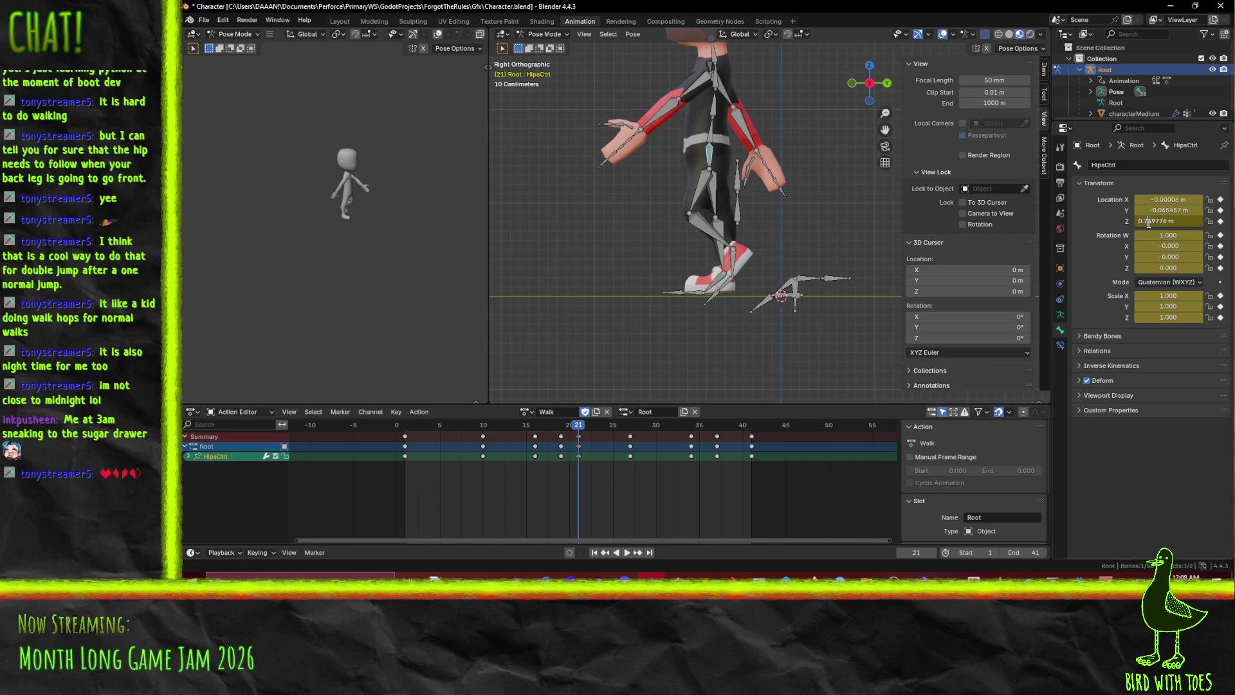
pyautogui.press('Return')
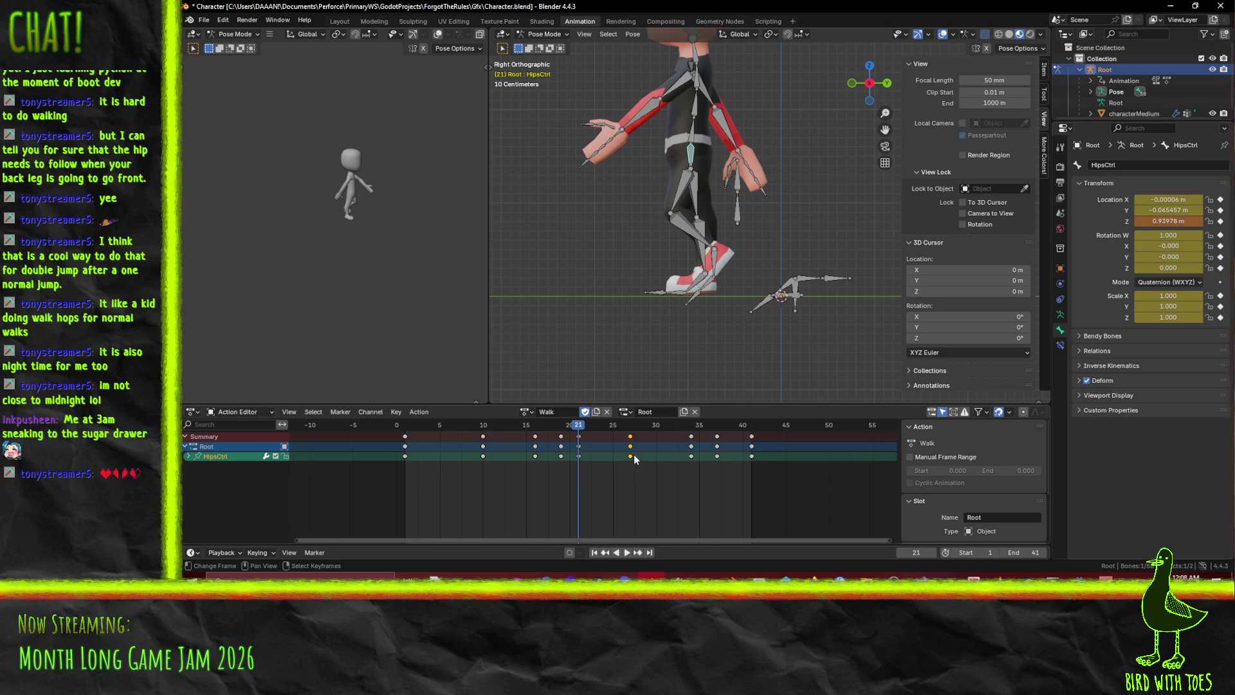
pyautogui.doubleClick(1168, 220)
pyautogui.press('Escape')
pyautogui.moveTo(565, 423); pyautogui.dragTo(405, 424)
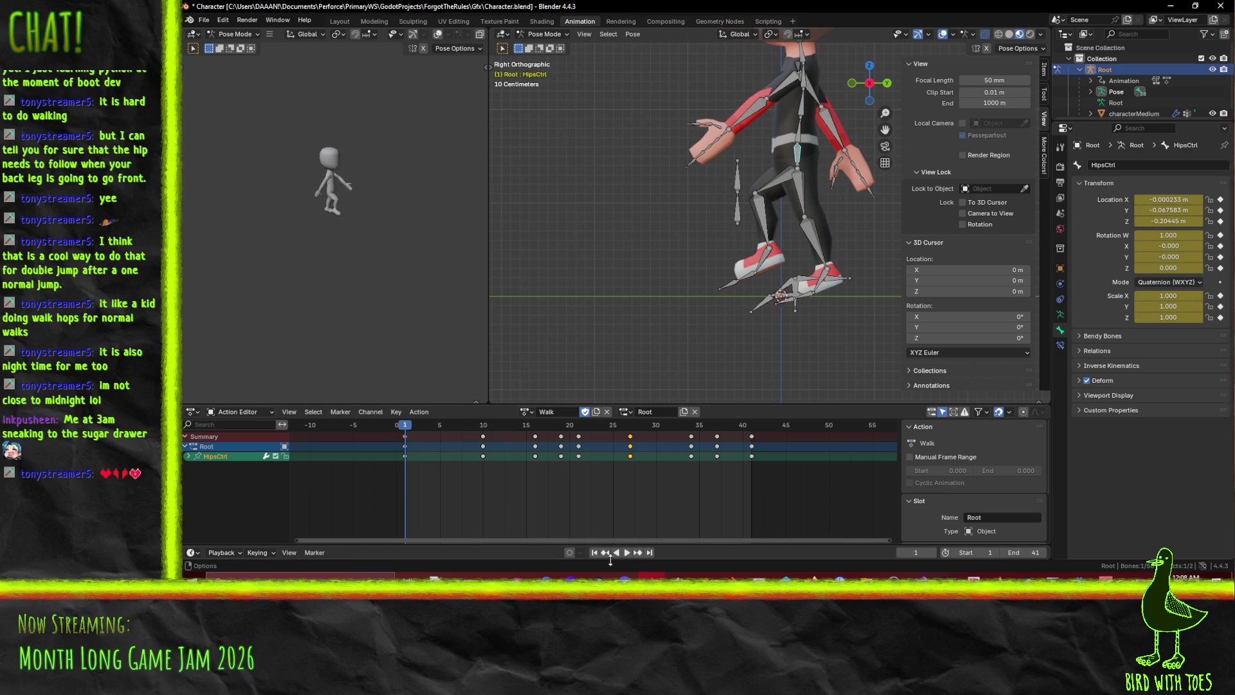
# Preview the walk, then commit a new hips Location Z value at frame 19
pyautogui.click(626, 552)
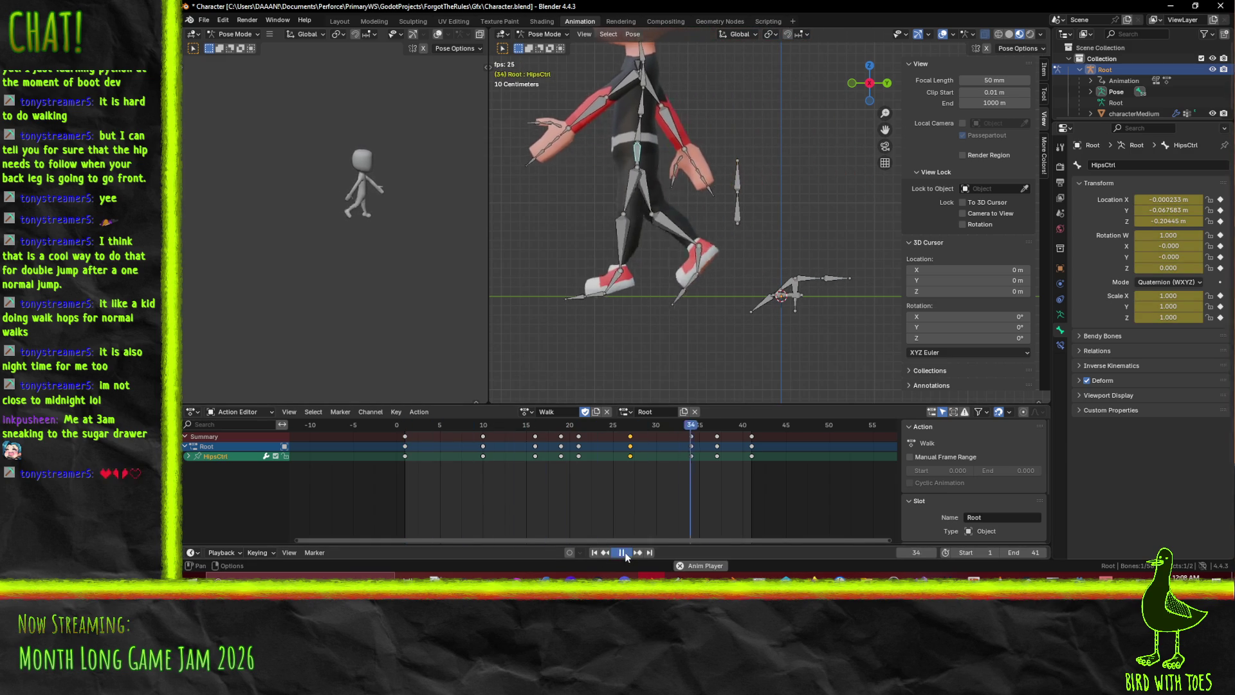
pyautogui.click(626, 553)
pyautogui.moveTo(525, 425)
pyautogui.mouseDown()
pyautogui.moveTo(419, 426)
pyautogui.moveTo(564, 432)
pyautogui.mouseUp()
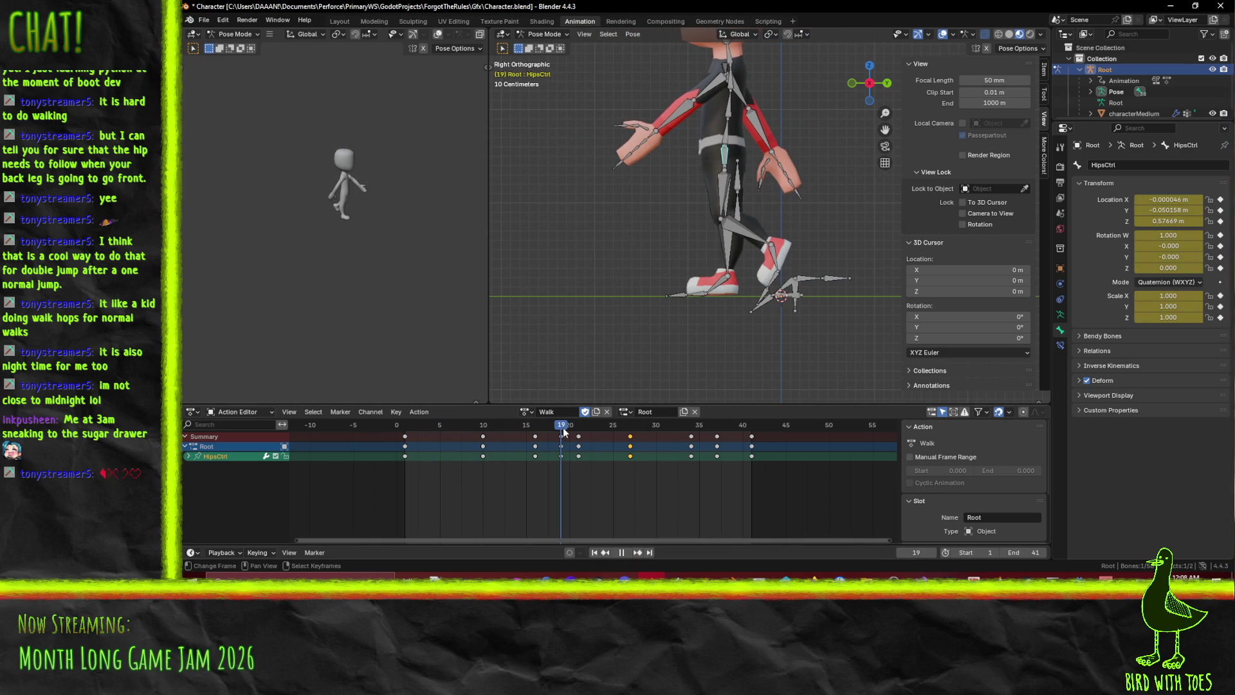
pyautogui.click(561, 456)
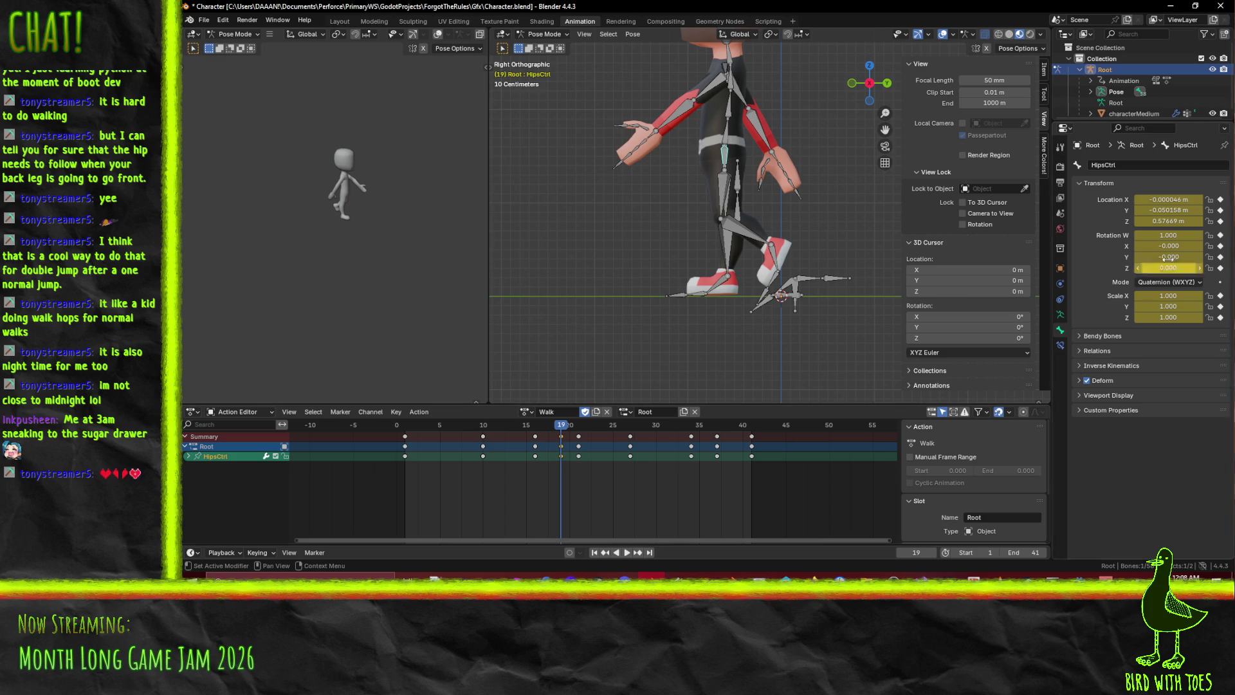
pyautogui.click(1158, 221)
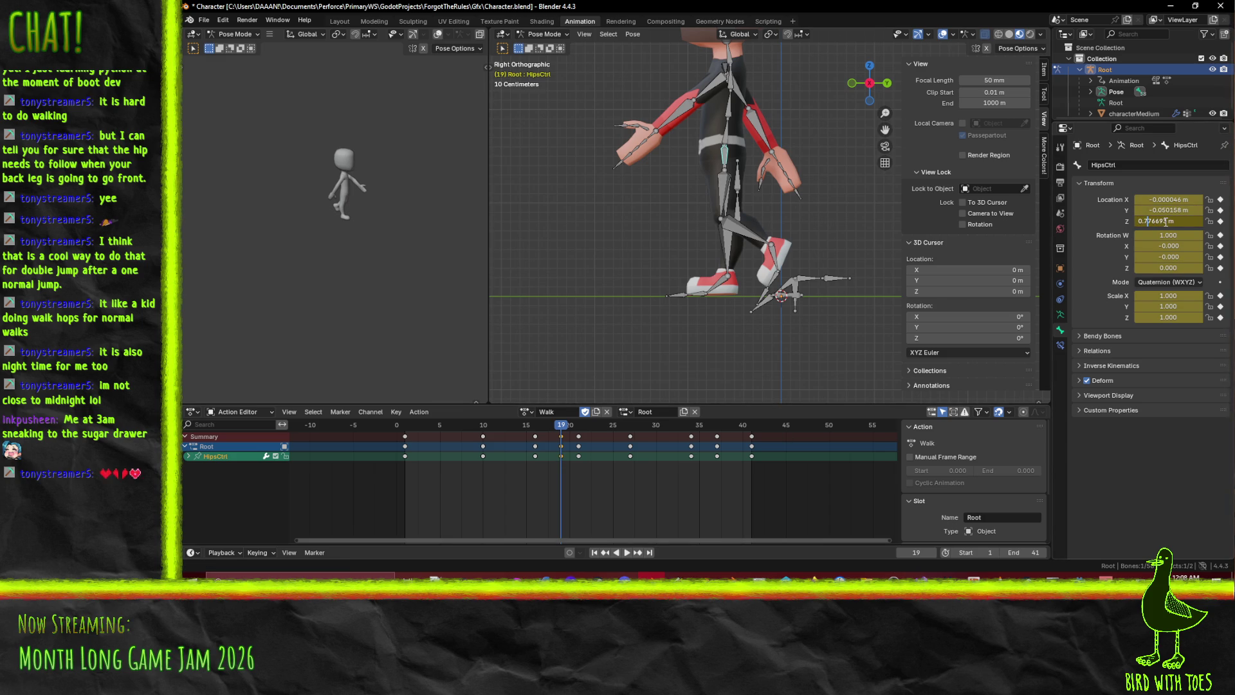
pyautogui.press('Return')
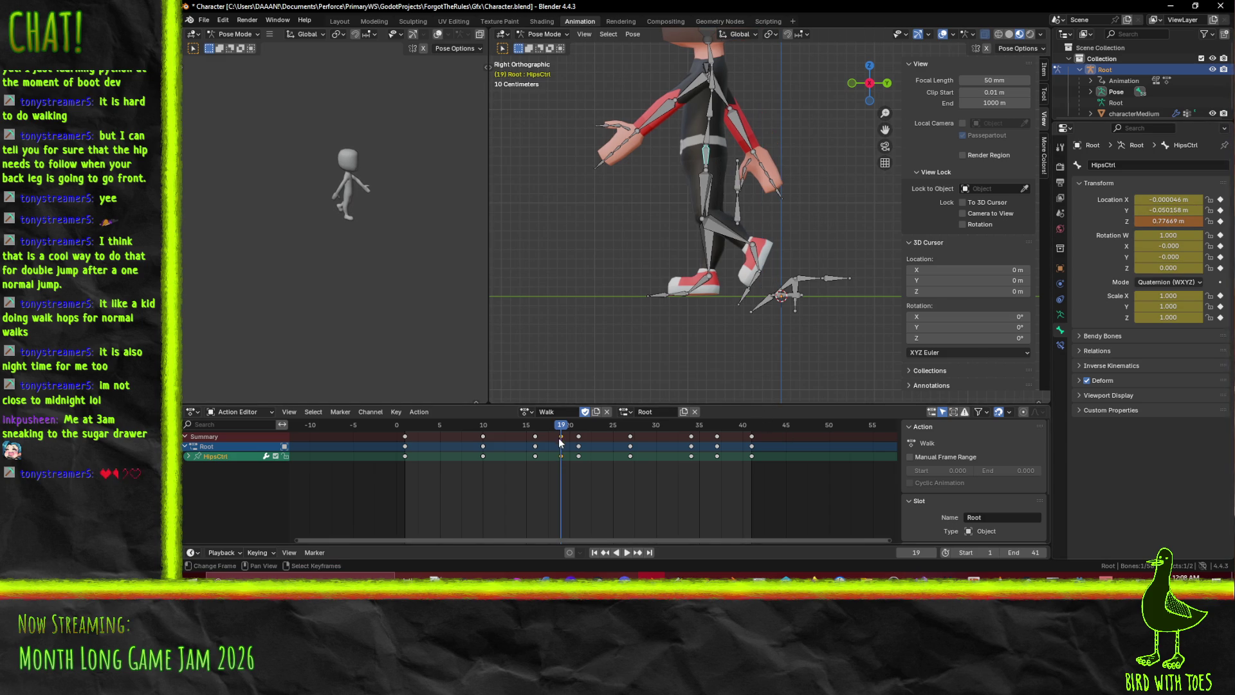
# Replay the bob, then raise the hips control to 0.77669 m at frame 19
pyautogui.press('space')
pyautogui.moveTo(512, 441); pyautogui.dragTo(559, 444)
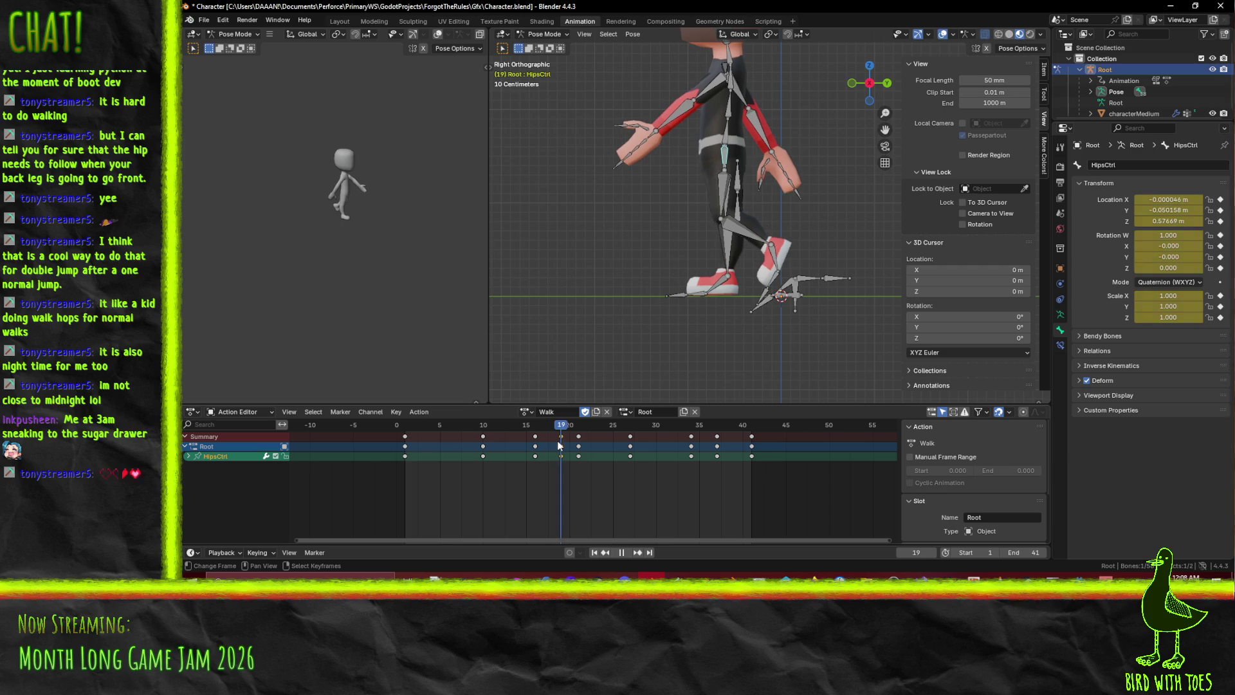
pyautogui.press('space')
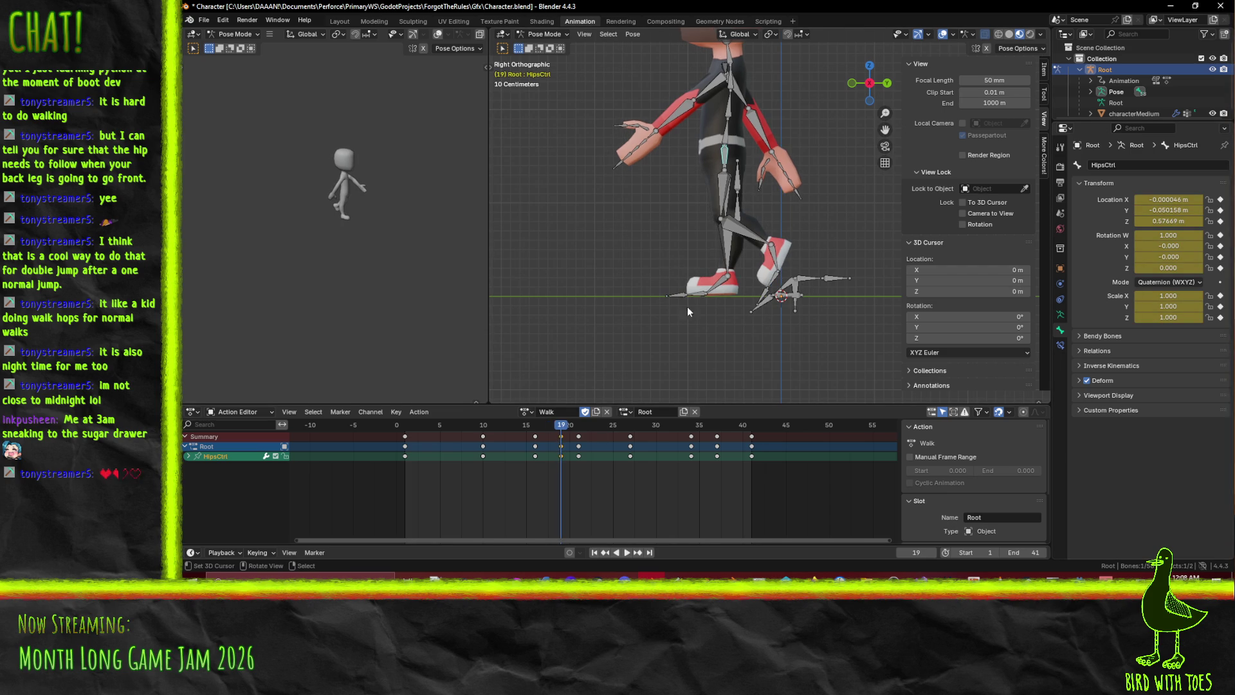
pyautogui.press('g')
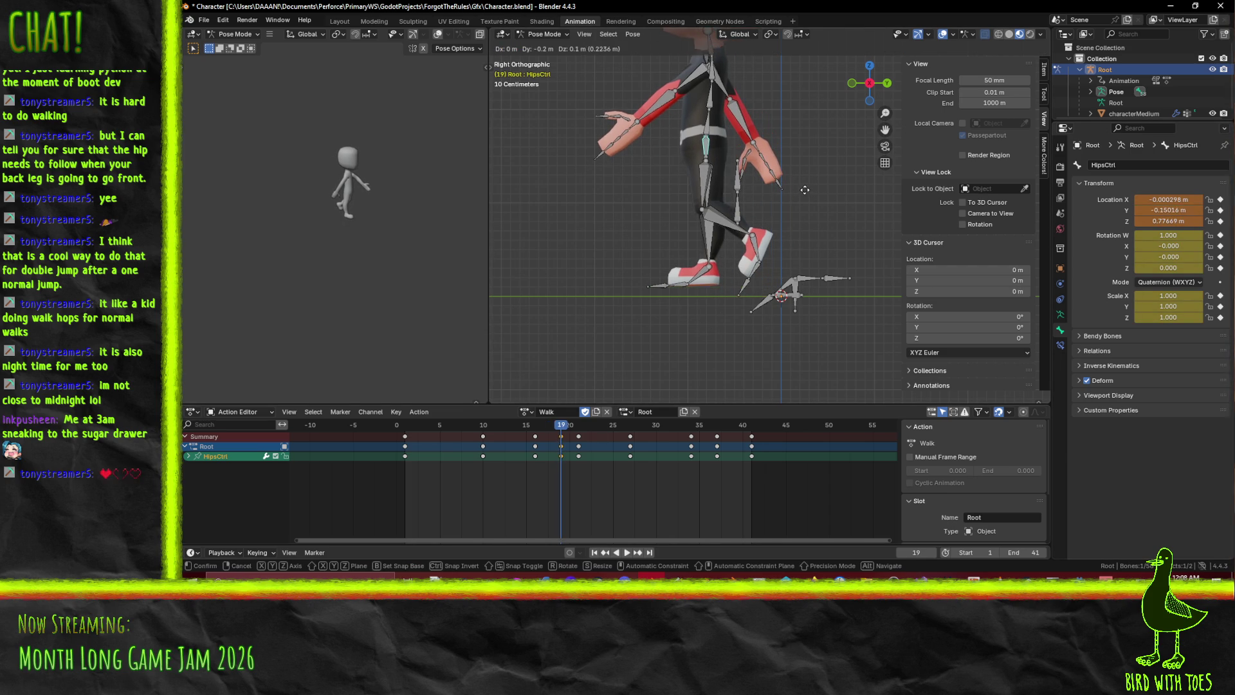
pyautogui.click(804, 189)
pyautogui.hotkey('ctrl', 'z')
pyautogui.press('g')
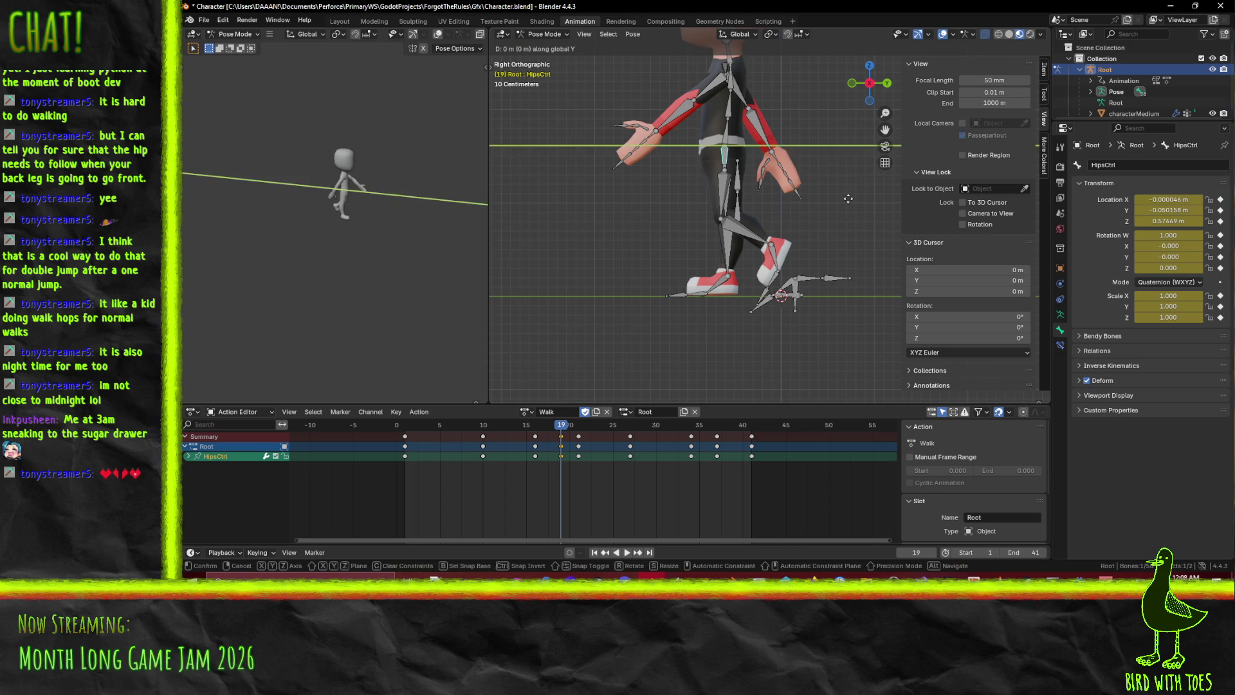
pyautogui.click(832, 211)
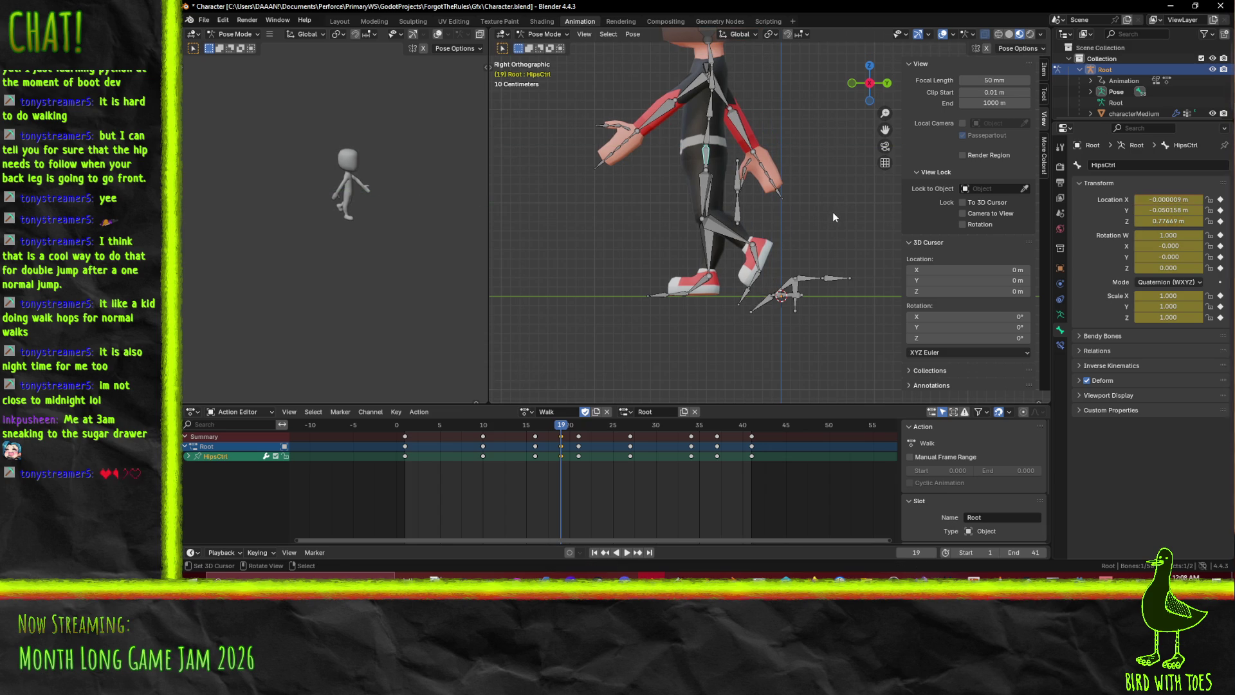
# Shift the hips control along Y at frame 21 and keyframe it
pyautogui.press('Up')
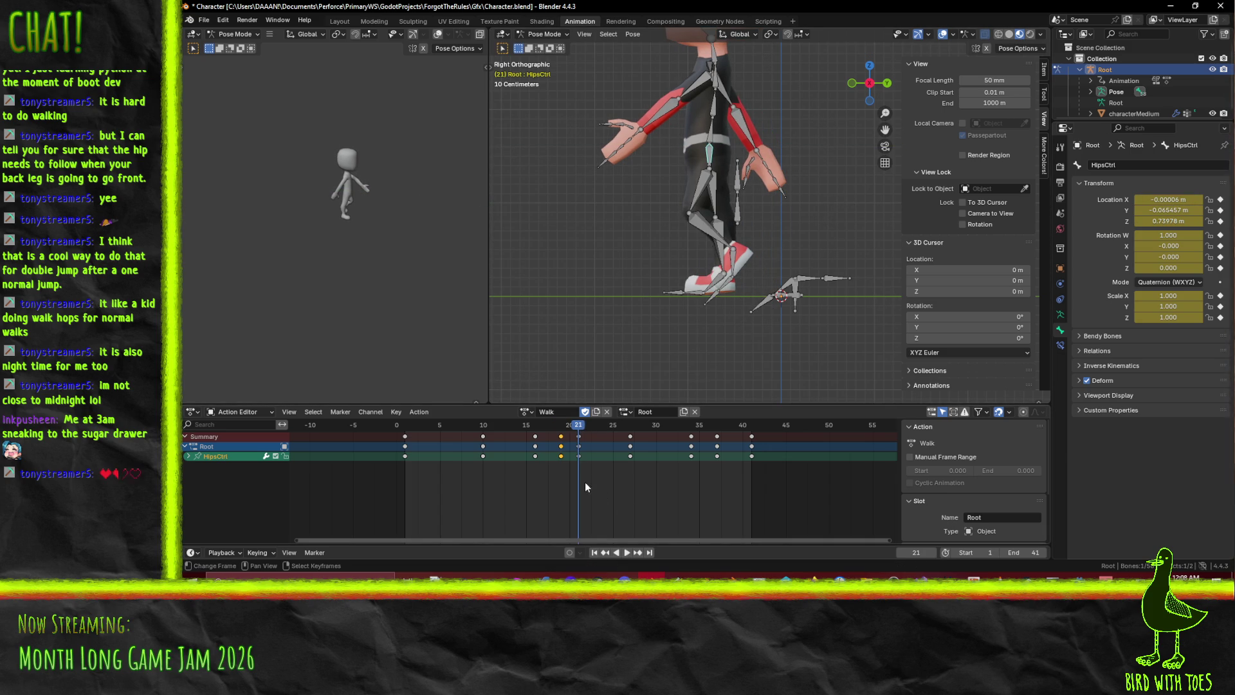
pyautogui.click(583, 453)
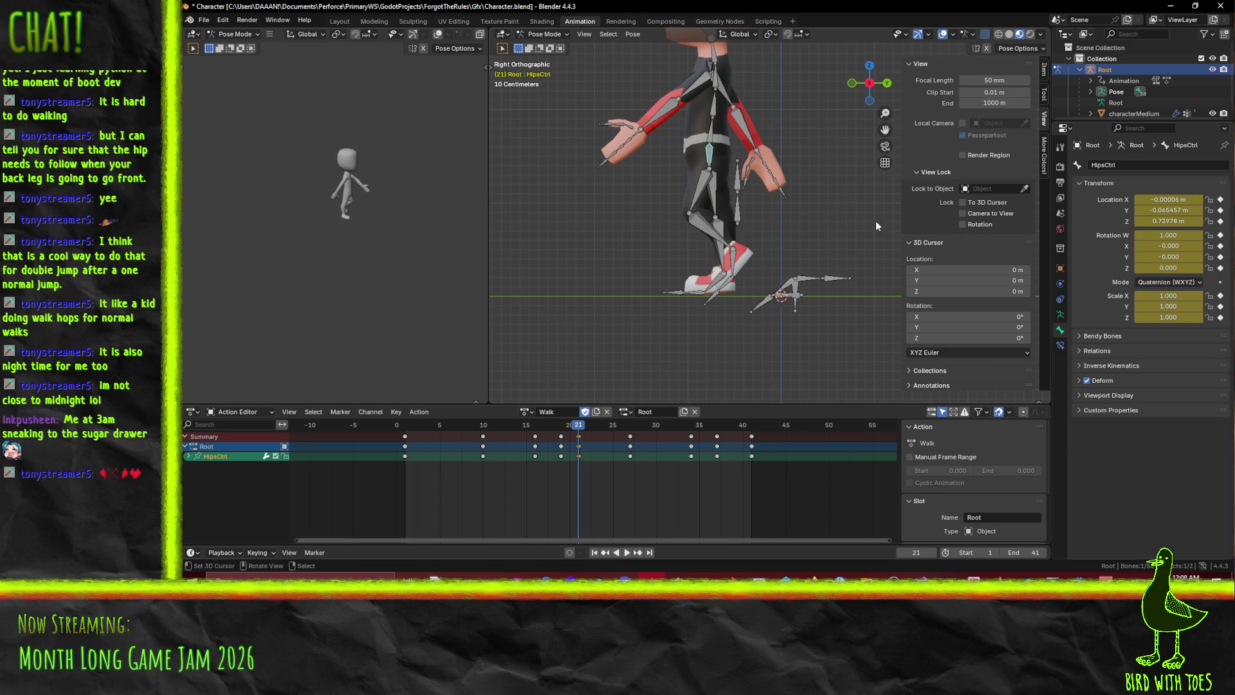
pyautogui.press('g')
pyautogui.press('y')
pyautogui.click(857, 221)
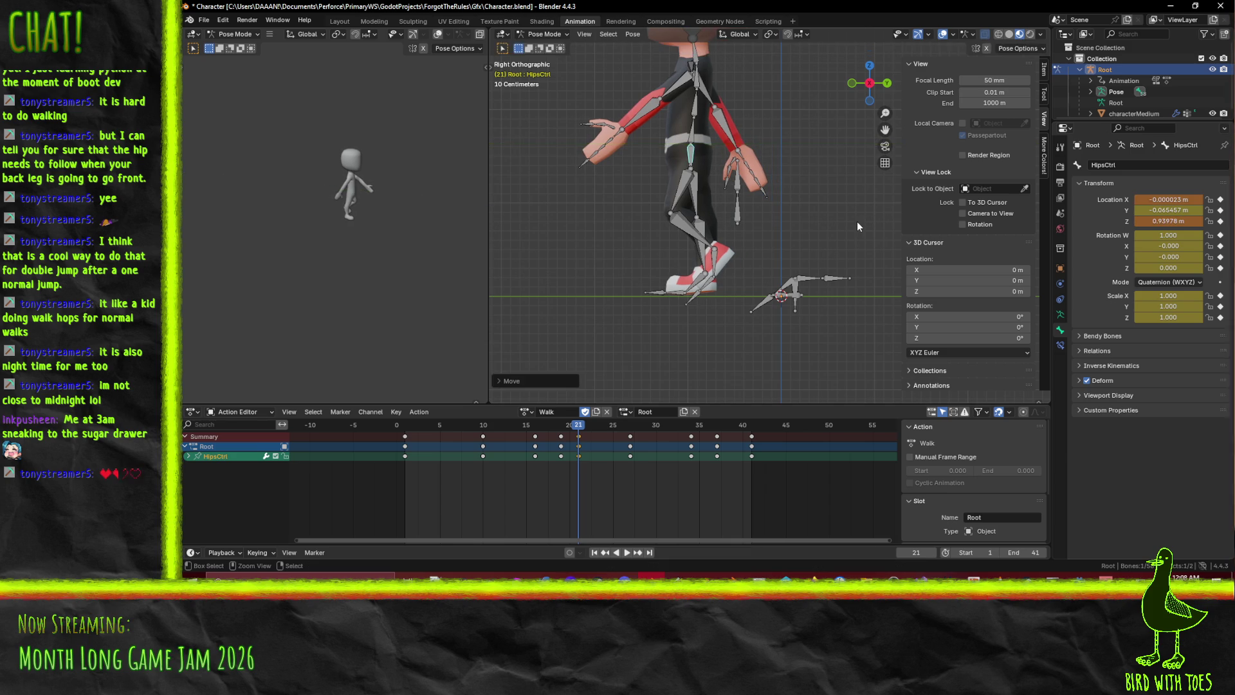
pyautogui.press('i')
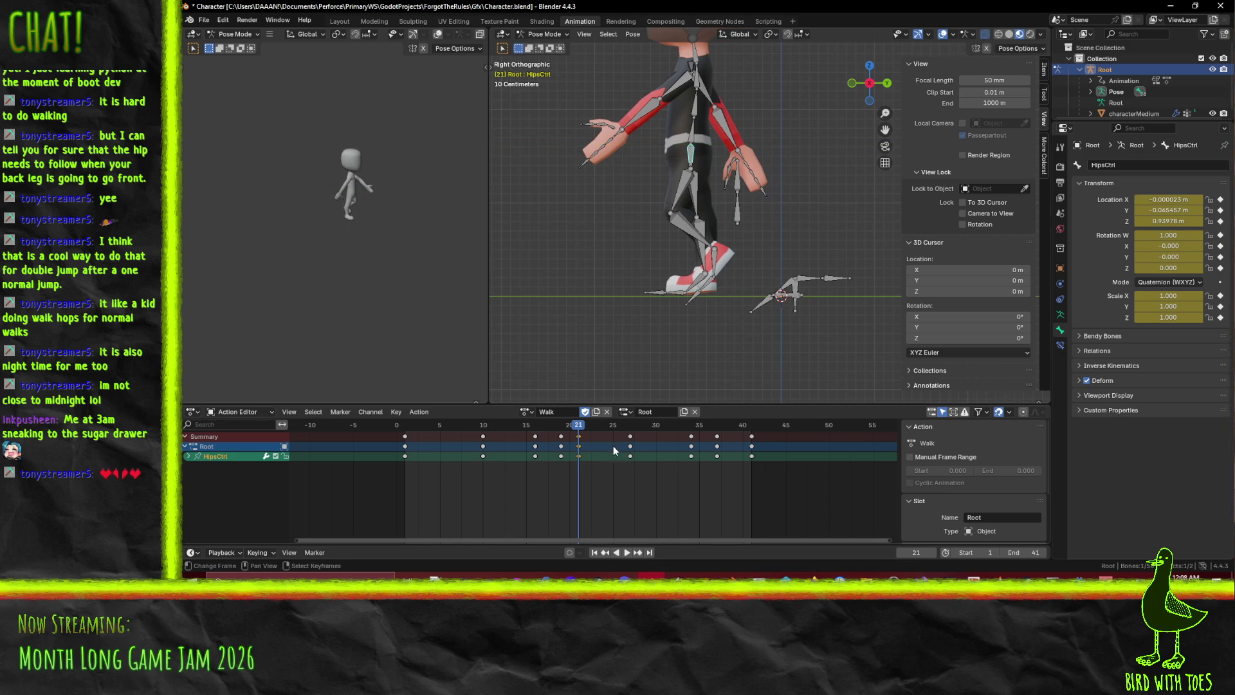
# Shift the hips along Y at frame 27, then cancel a move at frame 34
pyautogui.click(632, 428)
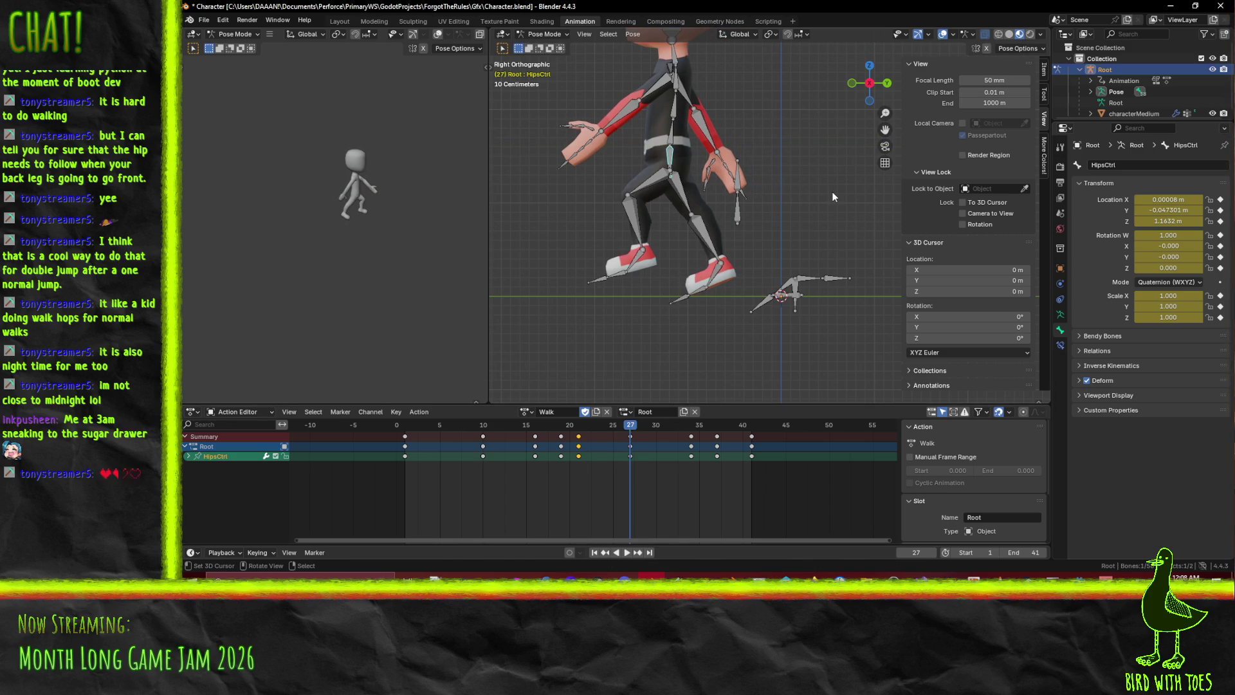
pyautogui.press('g')
pyautogui.press('y')
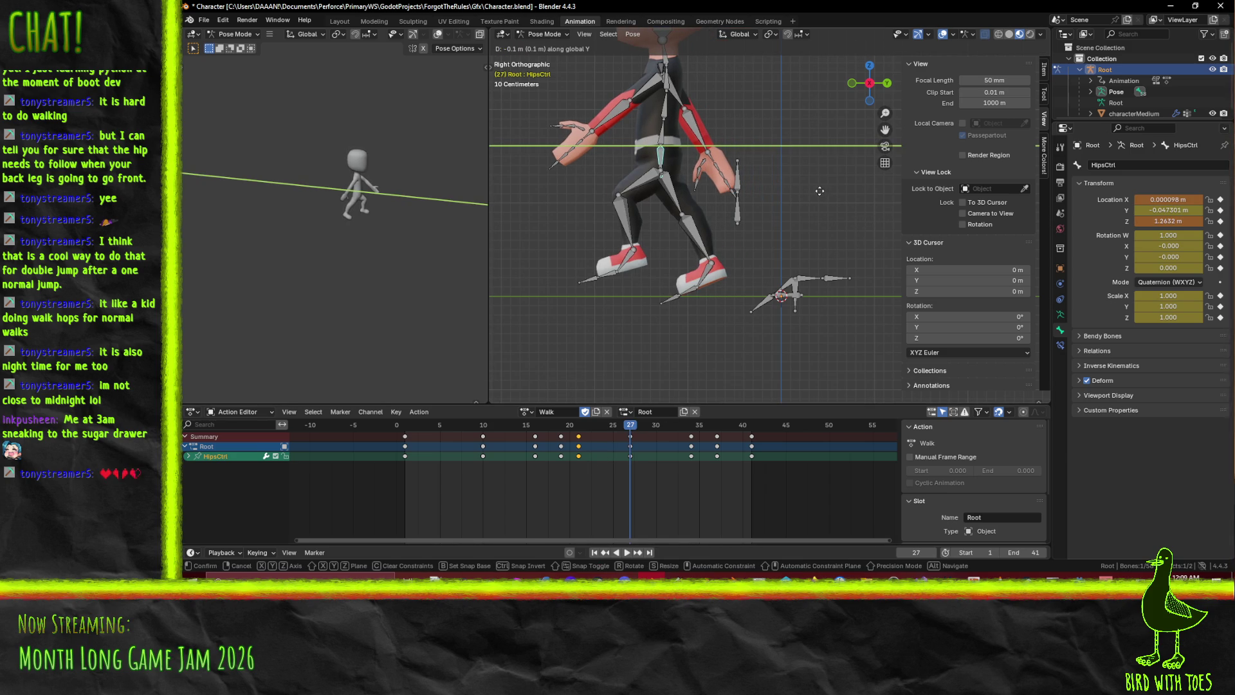
pyautogui.click(816, 191)
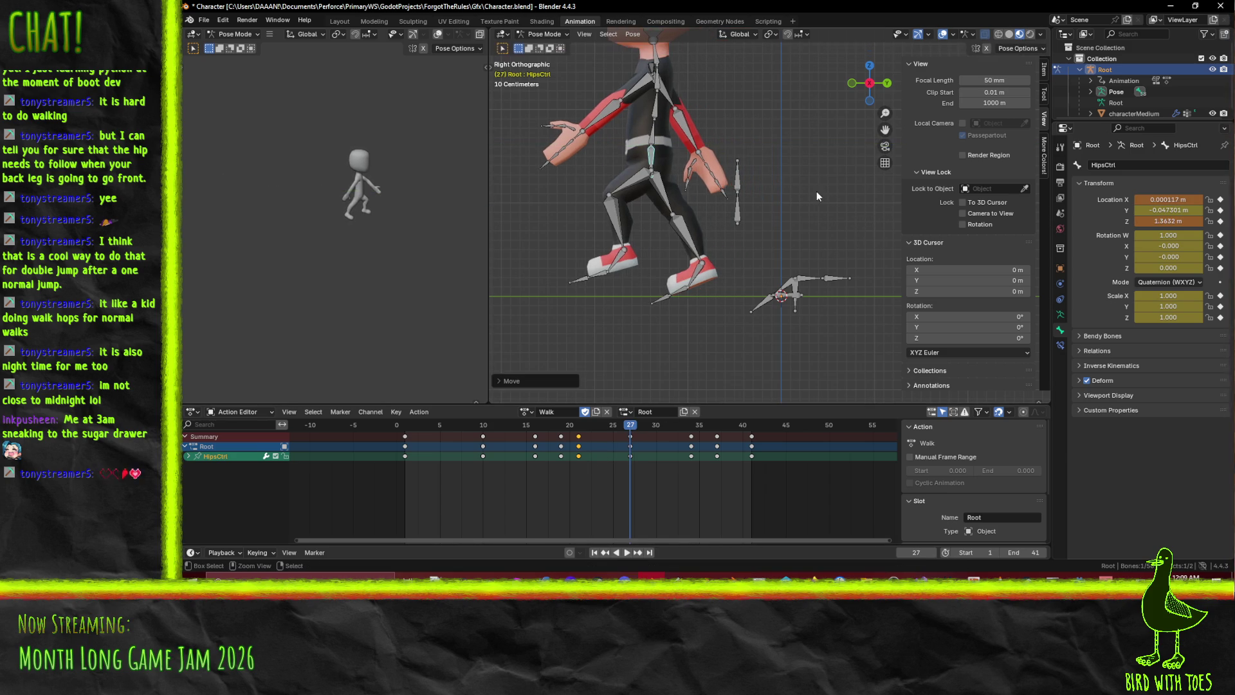
pyautogui.click(690, 440)
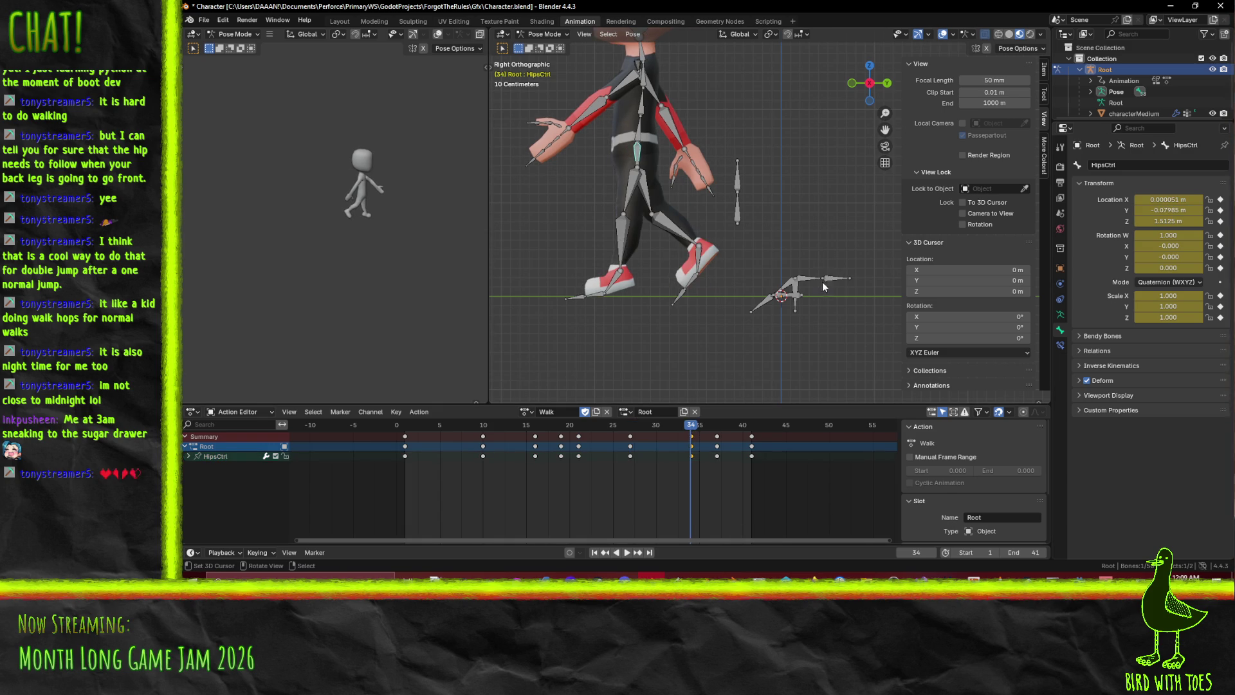
pyautogui.press('g')
pyautogui.press('y')
pyautogui.press('Escape')
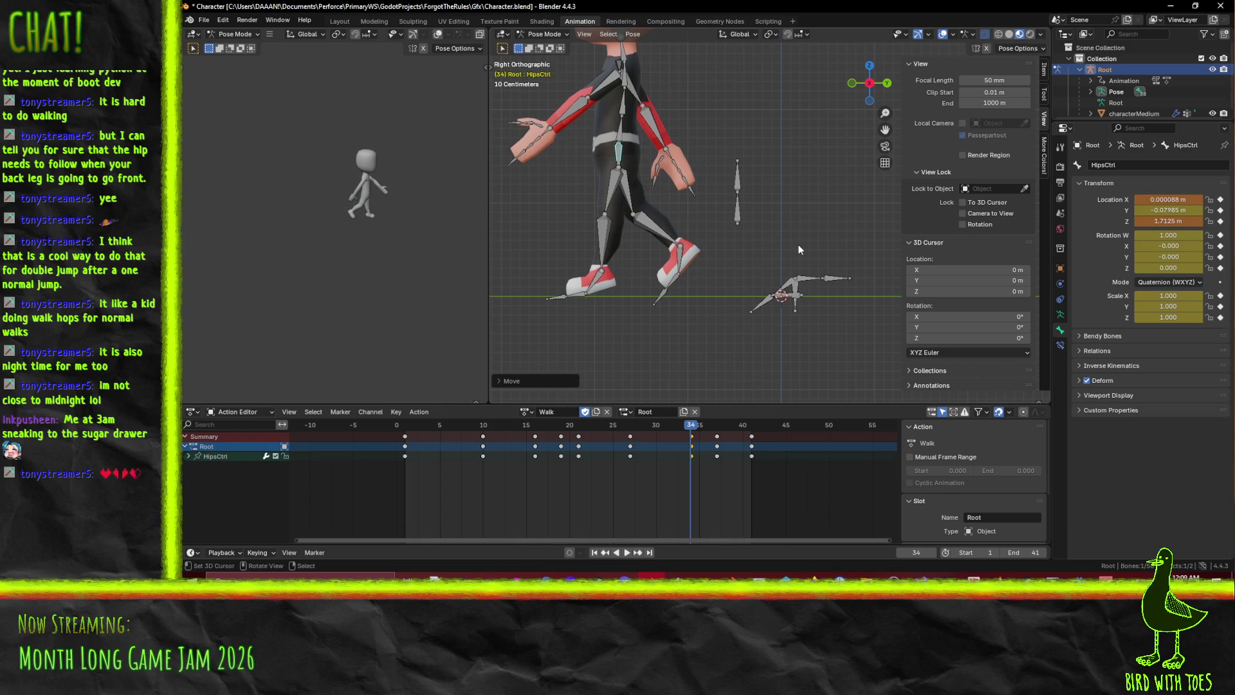
# Raise the hips along Y at frames 37 and 41, key the location, and play back
pyautogui.click(716, 426)
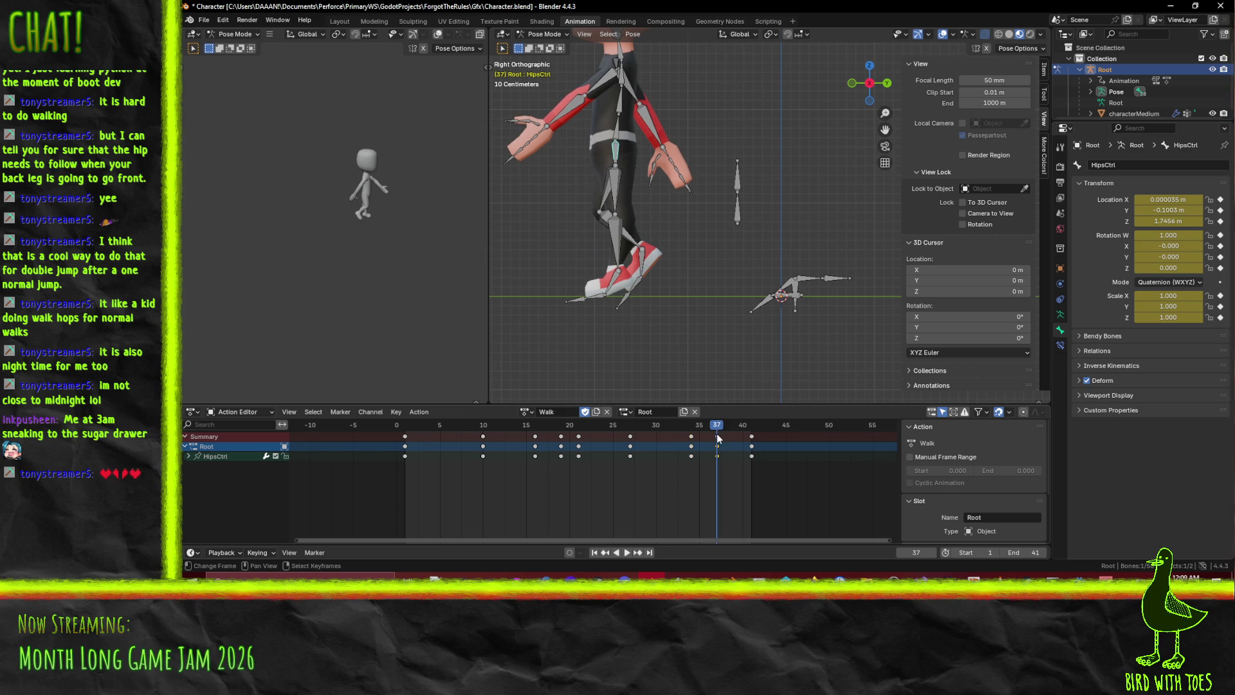
pyautogui.press('g')
pyautogui.press('y')
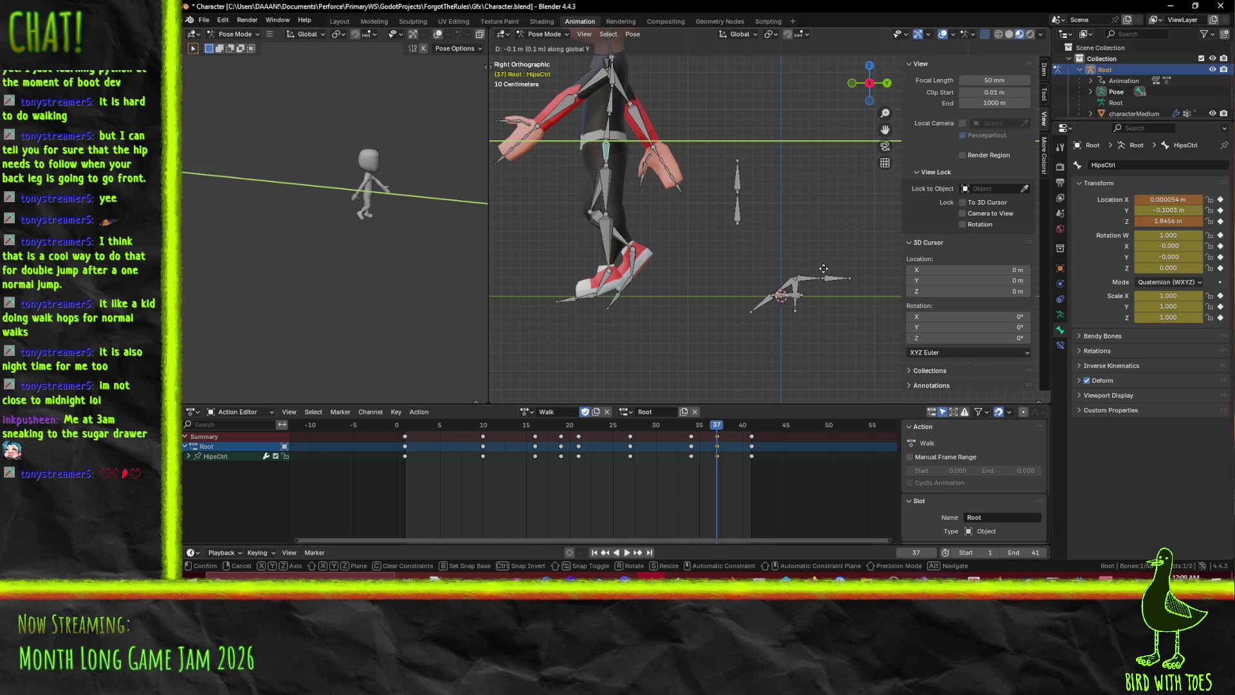
pyautogui.click(813, 267)
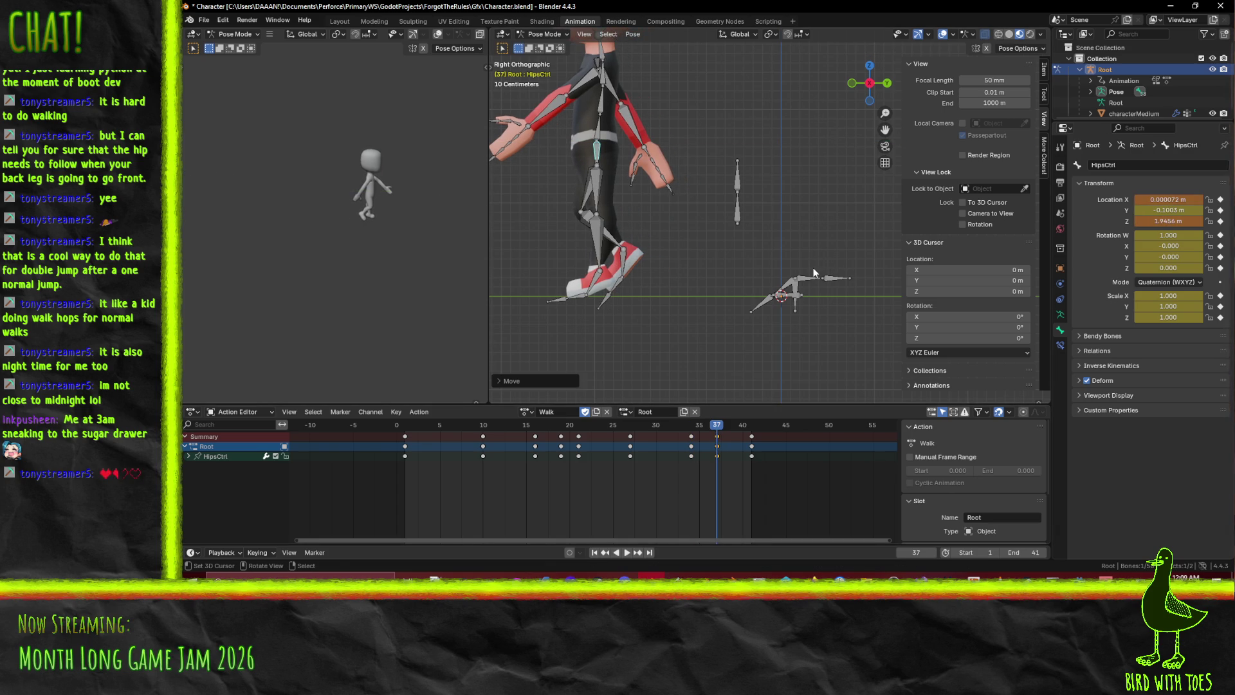
pyautogui.click(750, 427)
pyautogui.press('g')
pyautogui.press('y')
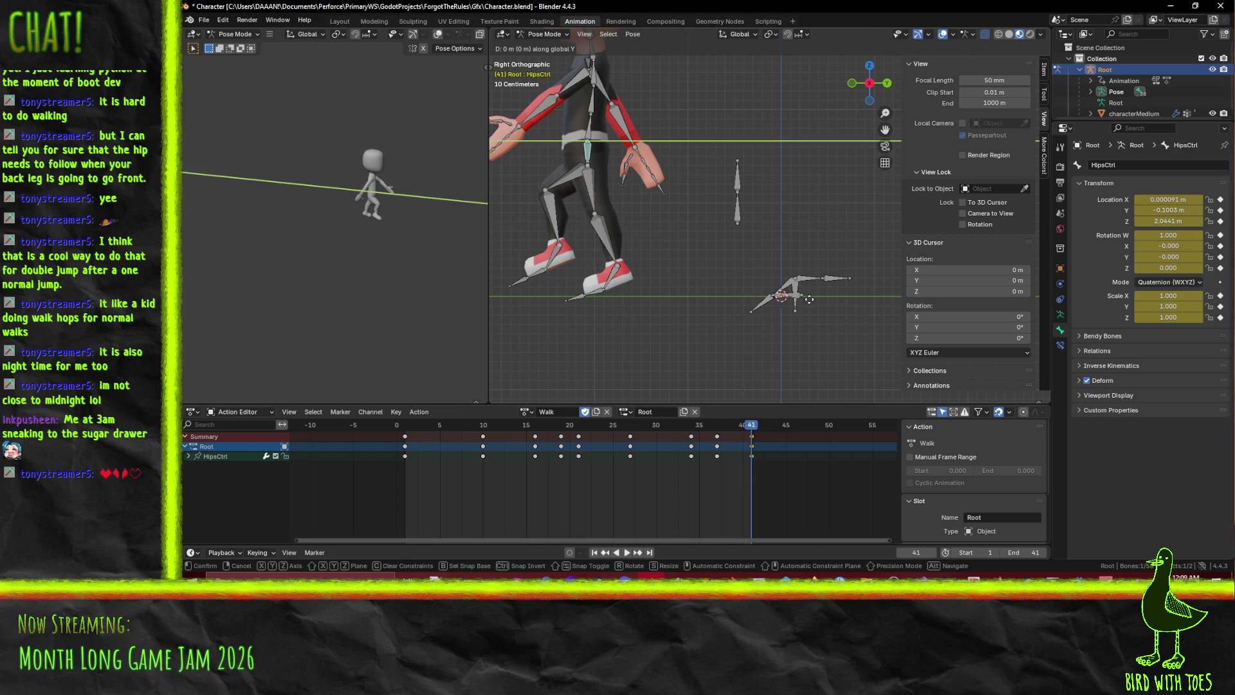
pyautogui.click(793, 296)
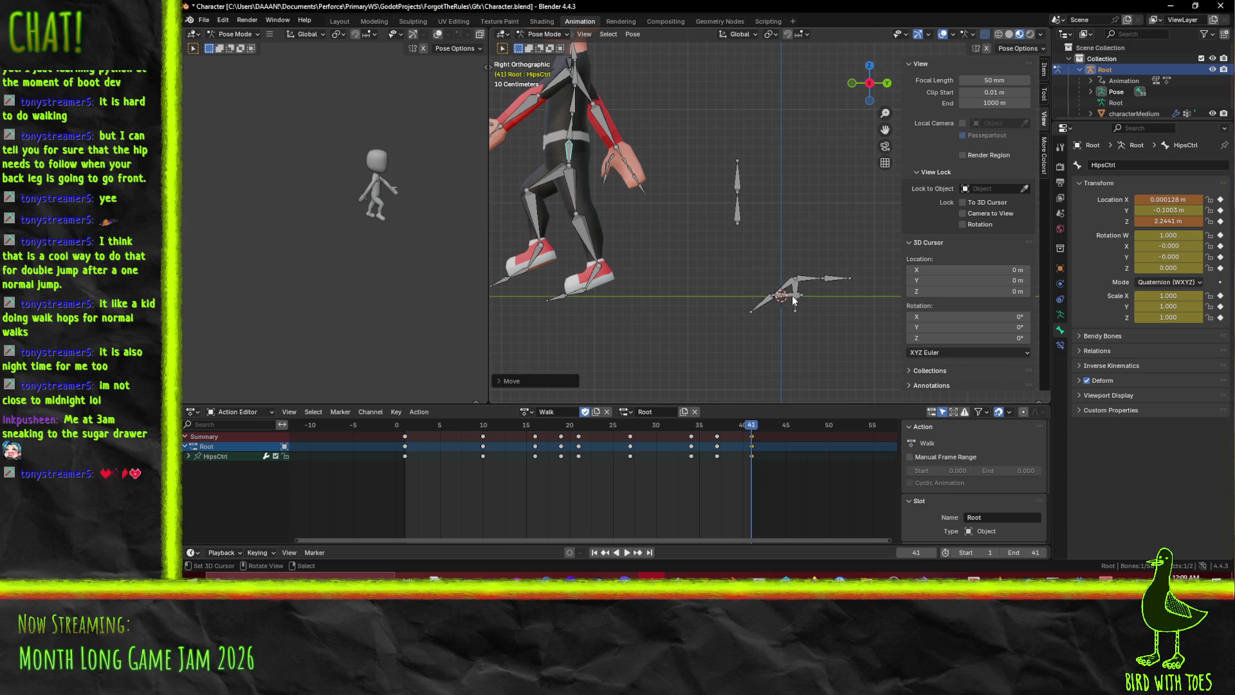
pyautogui.press('i')
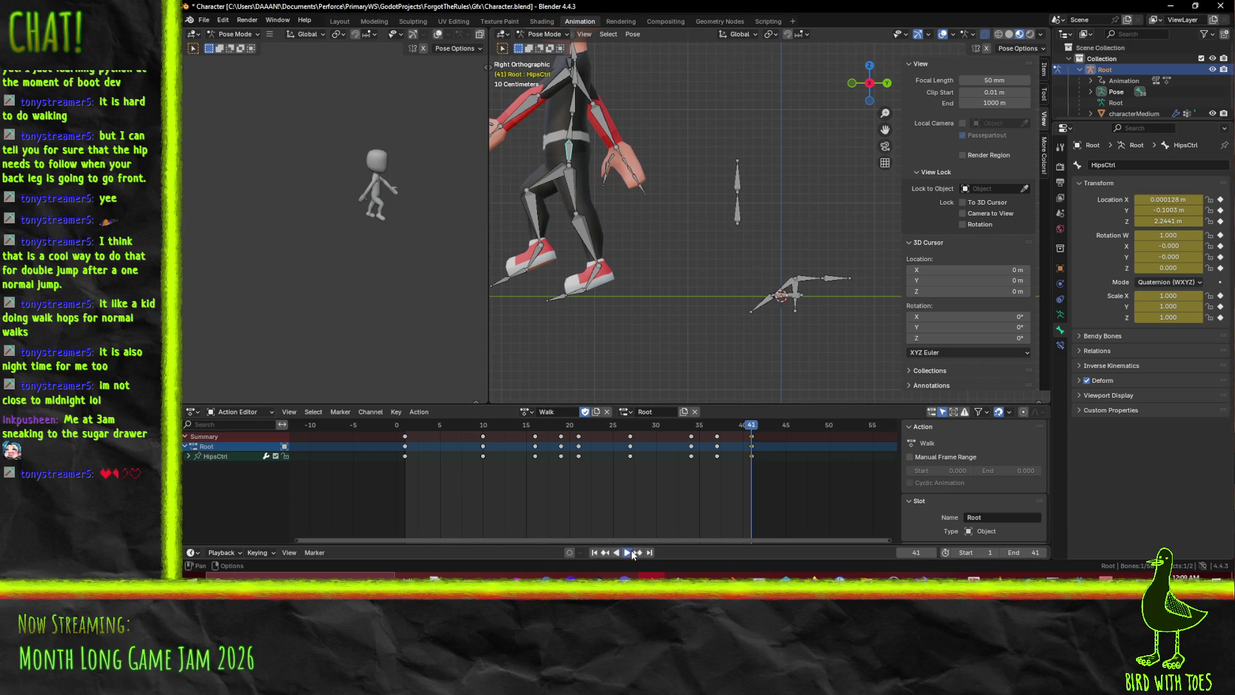
pyautogui.click(627, 553)
pyautogui.scroll(-8, 685, 342)
pyautogui.moveTo(656, 221); pyautogui.dragTo(689, 229, button='middle')
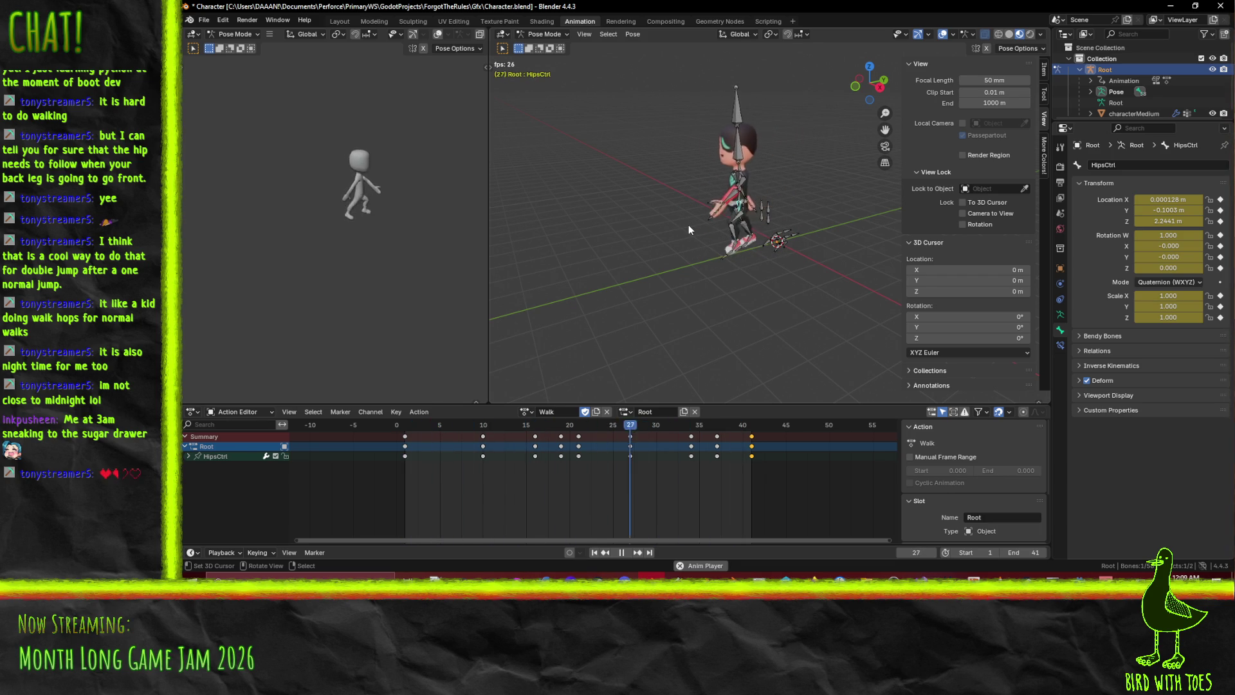
pyautogui.moveTo(627, 207)
pyautogui.mouseDown(button='middle')
pyautogui.moveTo(685, 235)
pyautogui.moveTo(635, 207)
pyautogui.moveTo(625, 260)
pyautogui.mouseUp(button='middle')
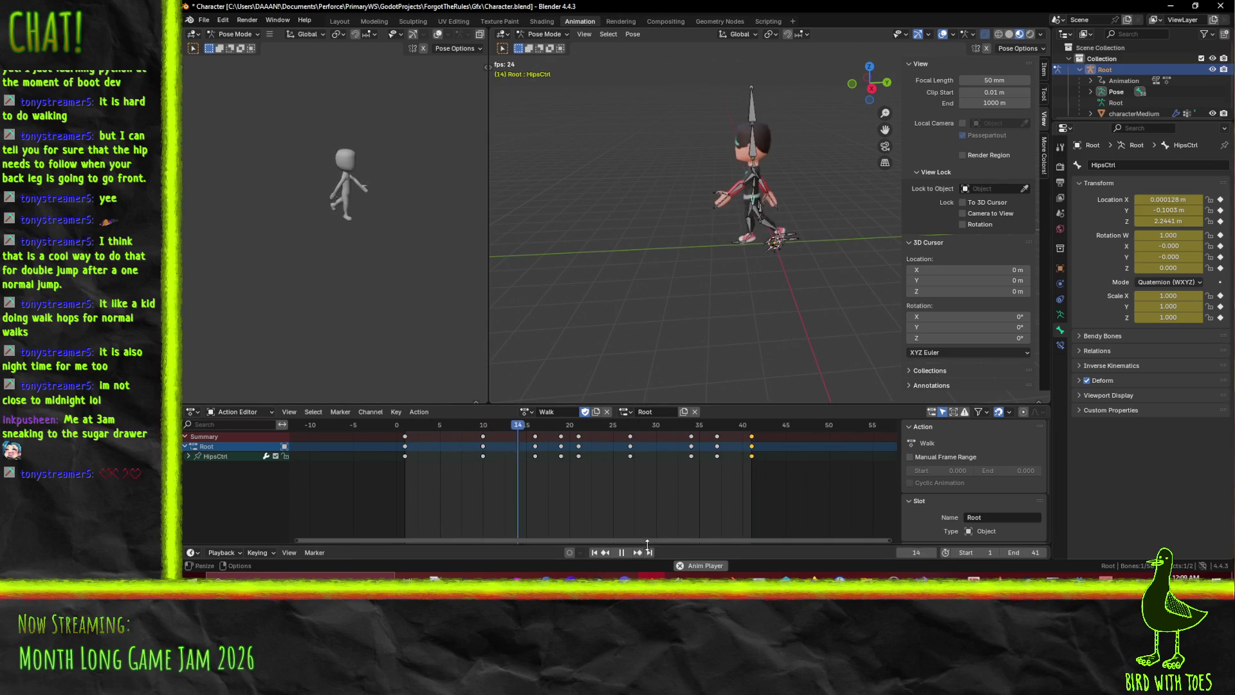
pyautogui.press('space')
pyautogui.scroll(5, 745, 261)
pyautogui.moveTo(736, 276); pyautogui.dragTo(618, 328, button='middle')
pyautogui.press('space')
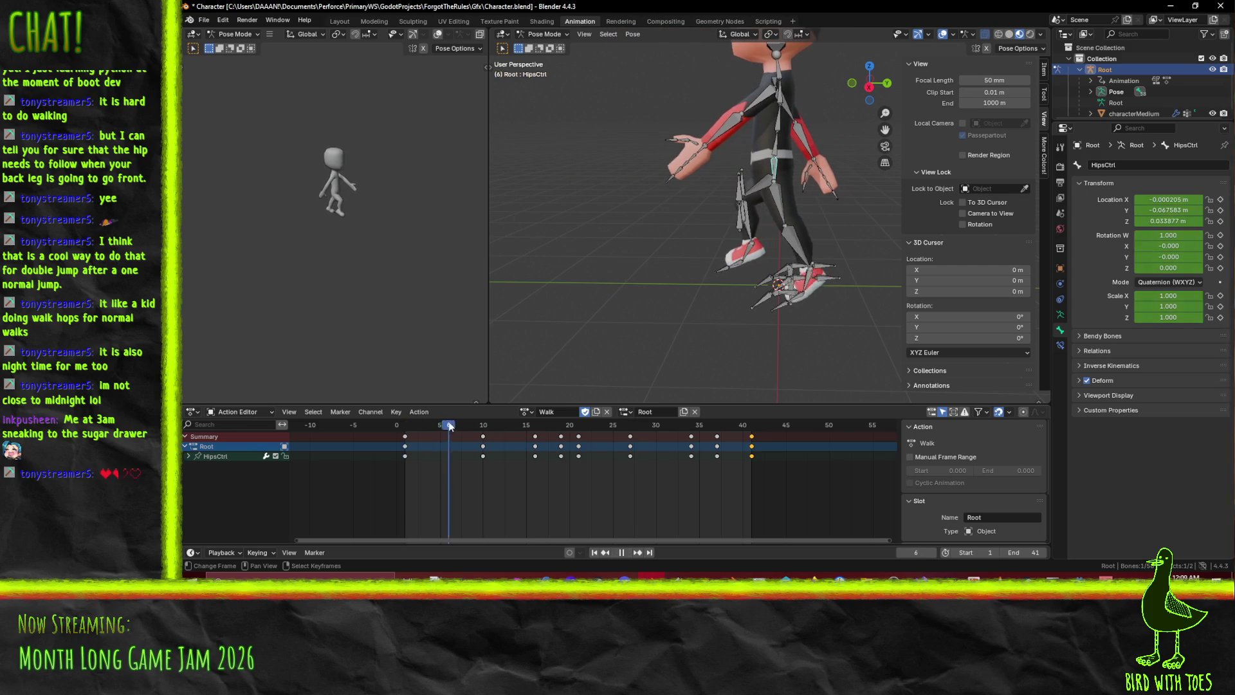
pyautogui.moveTo(518, 428)
pyautogui.mouseDown()
pyautogui.moveTo(623, 434)
pyautogui.moveTo(508, 430)
pyautogui.moveTo(710, 446)
pyautogui.moveTo(425, 436)
pyautogui.moveTo(534, 436)
pyautogui.mouseUp()
pyautogui.press('KP_3')
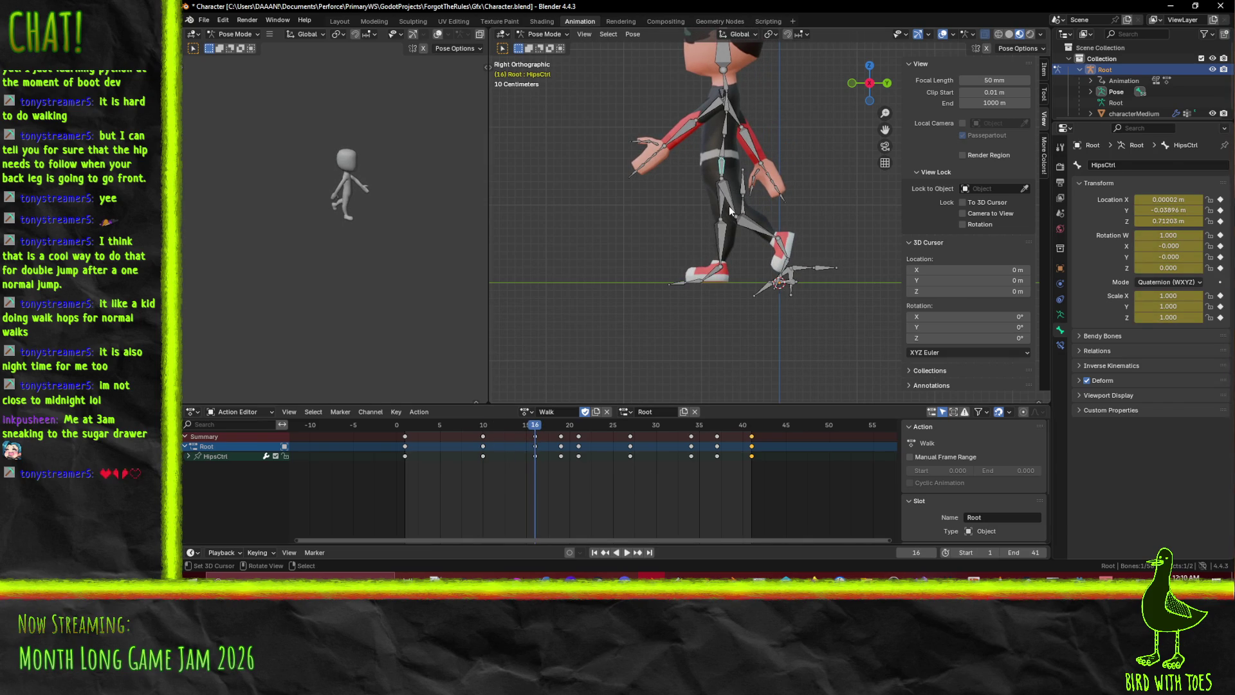
# Select the LeftUpLeg bone and preview the walk around frame 14
pyautogui.click(728, 205)
pyautogui.click(519, 430)
pyautogui.press('space')
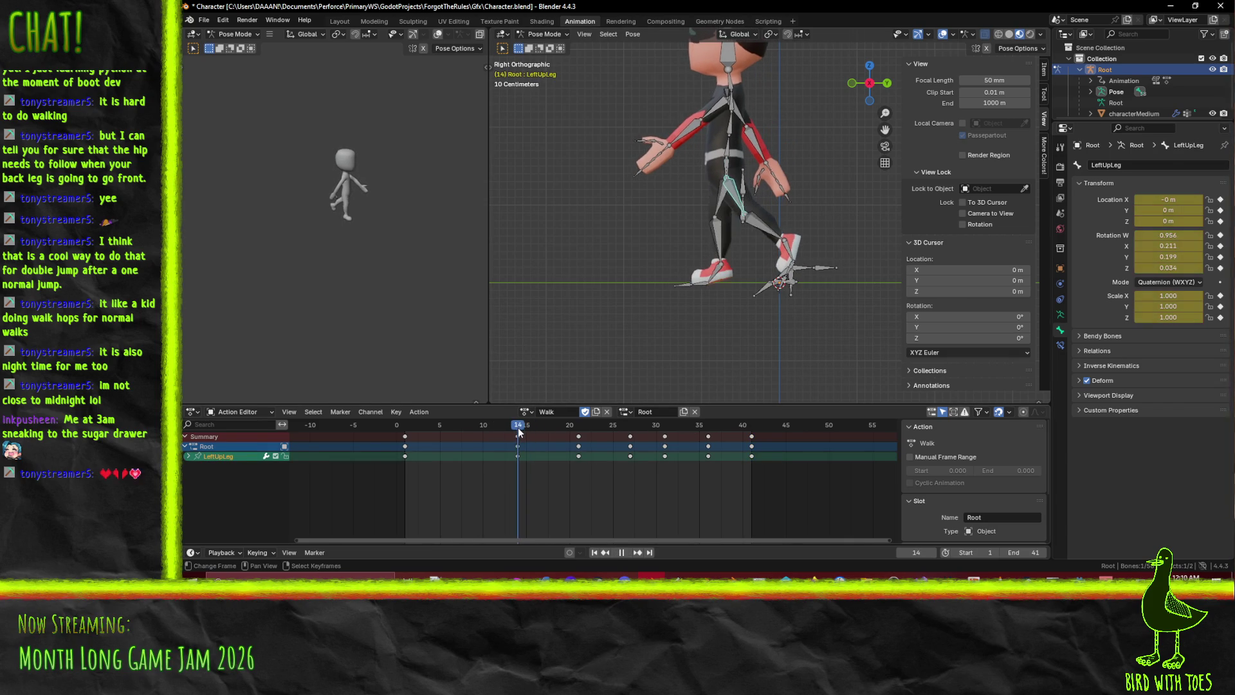
pyautogui.click(521, 437)
pyautogui.press('space')
# Shift LeftUpLeg's frame-21 keyframes three frames earlier and play back to check the timing
pyautogui.click(578, 436)
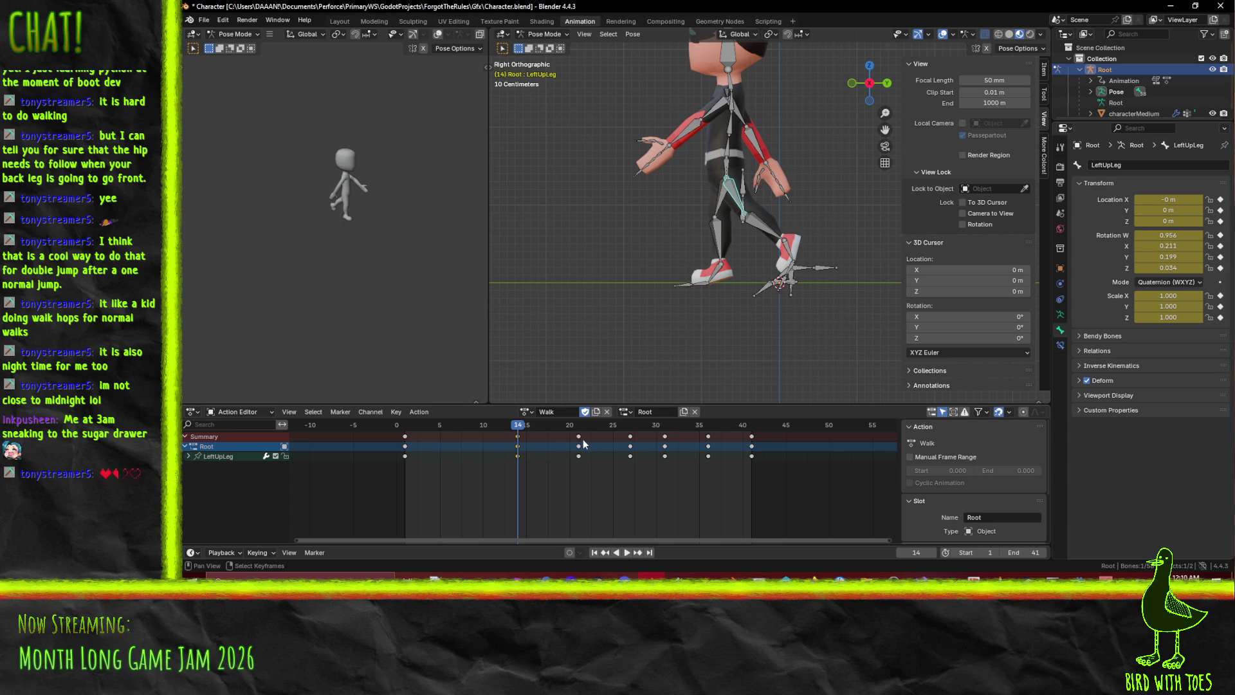
pyautogui.press('g')
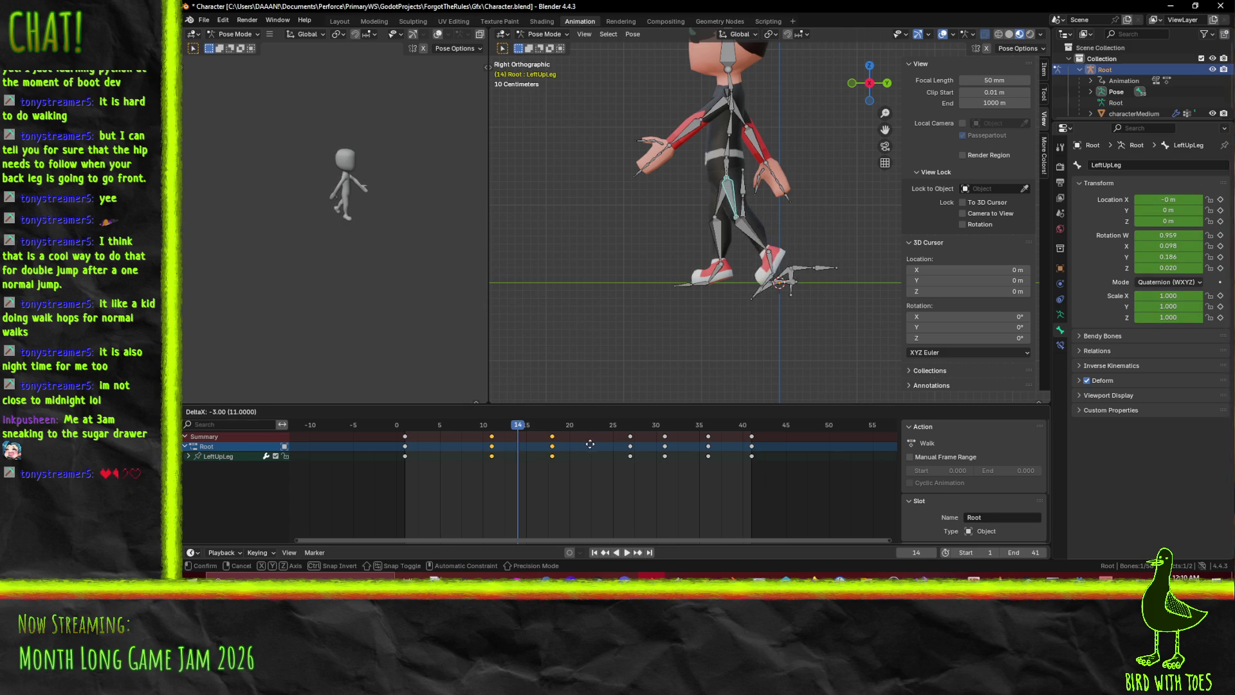
pyautogui.click(588, 443)
pyautogui.press('space')
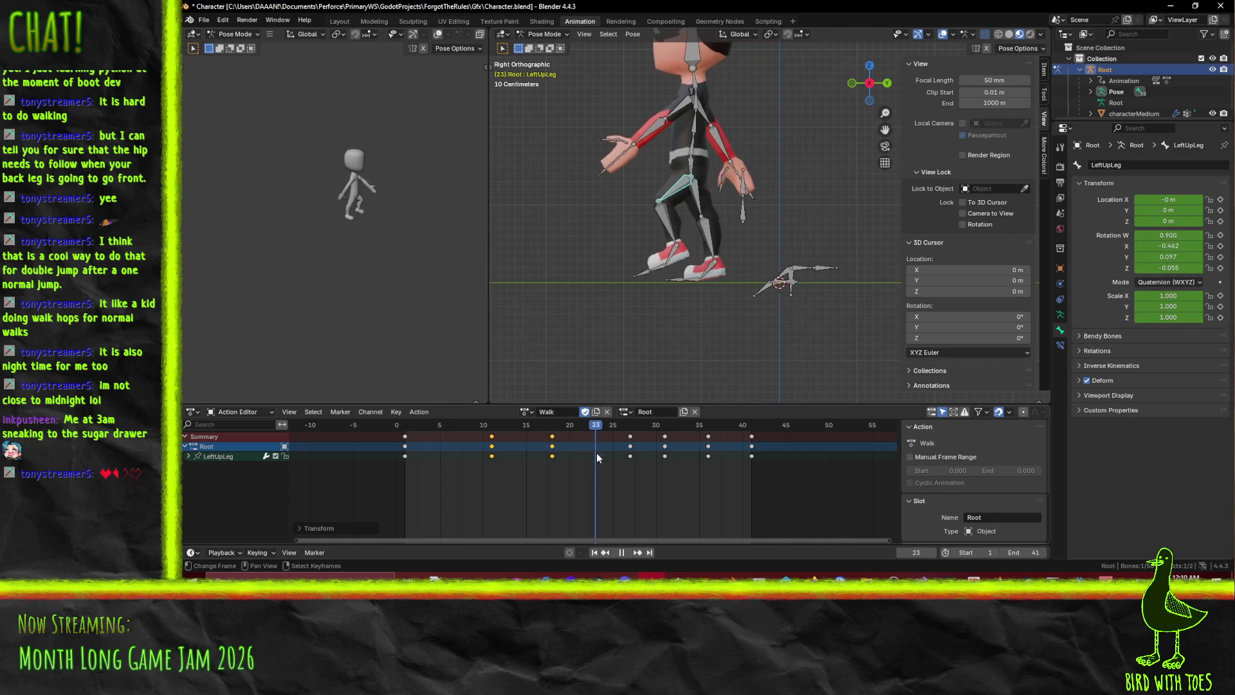
pyautogui.moveTo(647, 461)
pyautogui.mouseDown()
pyautogui.moveTo(412, 453)
pyautogui.moveTo(449, 454)
pyautogui.mouseUp()
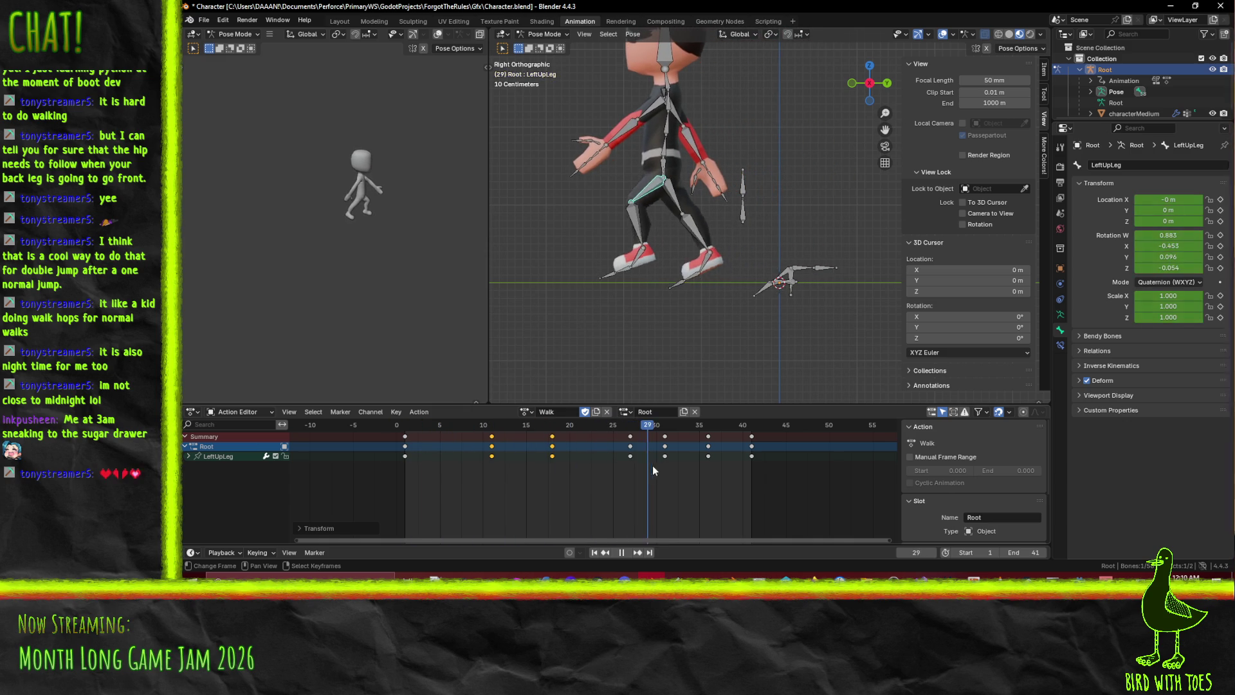
pyautogui.press('Escape')
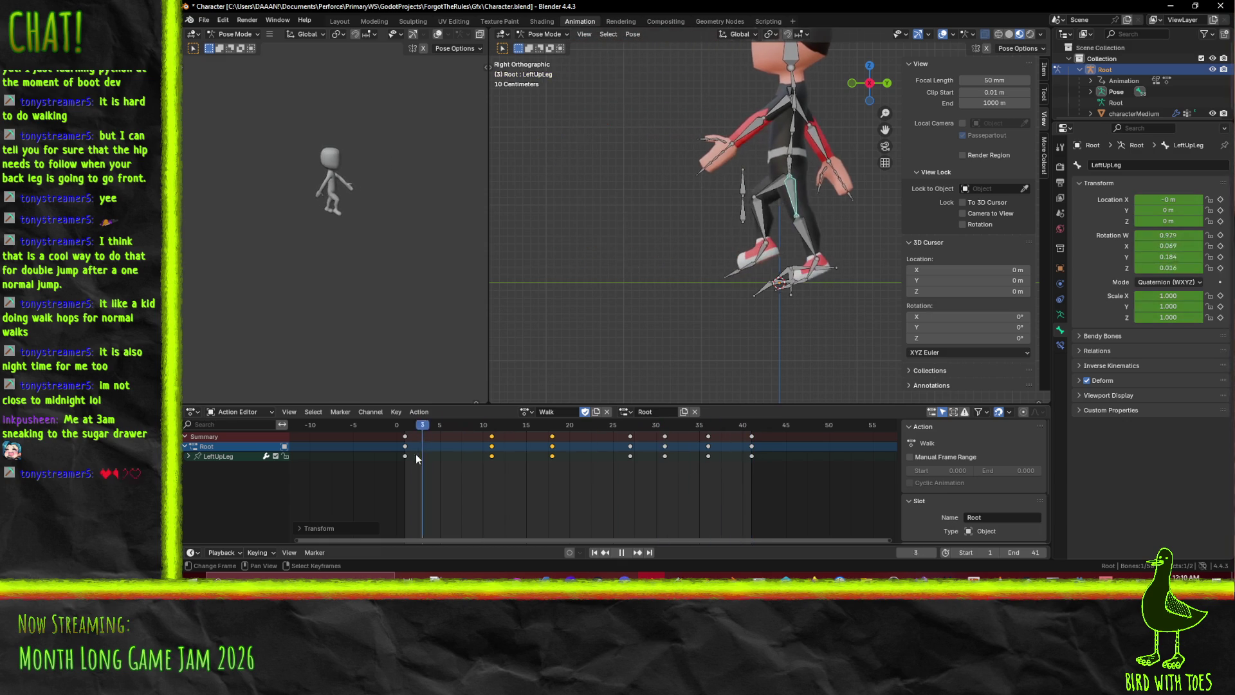
pyautogui.click(627, 552)
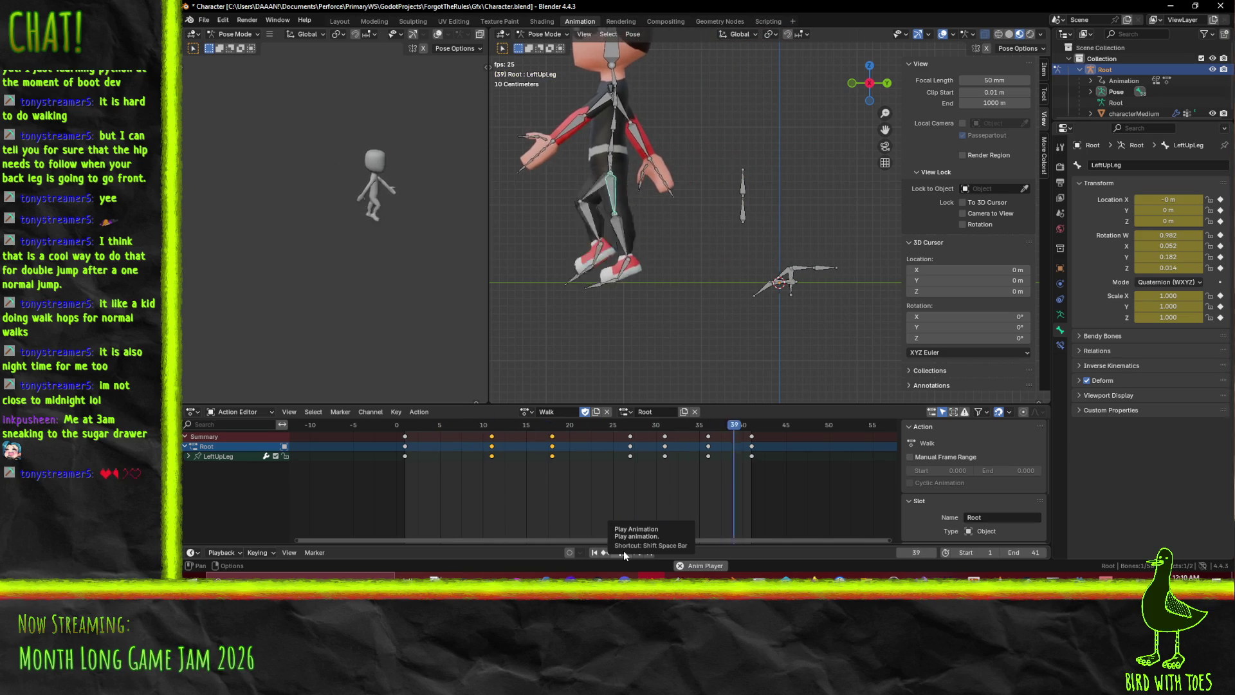
# Select the RightUpLeg bone, stop playback at frame 17, and delete its keyframes there
pyautogui.click(623, 551)
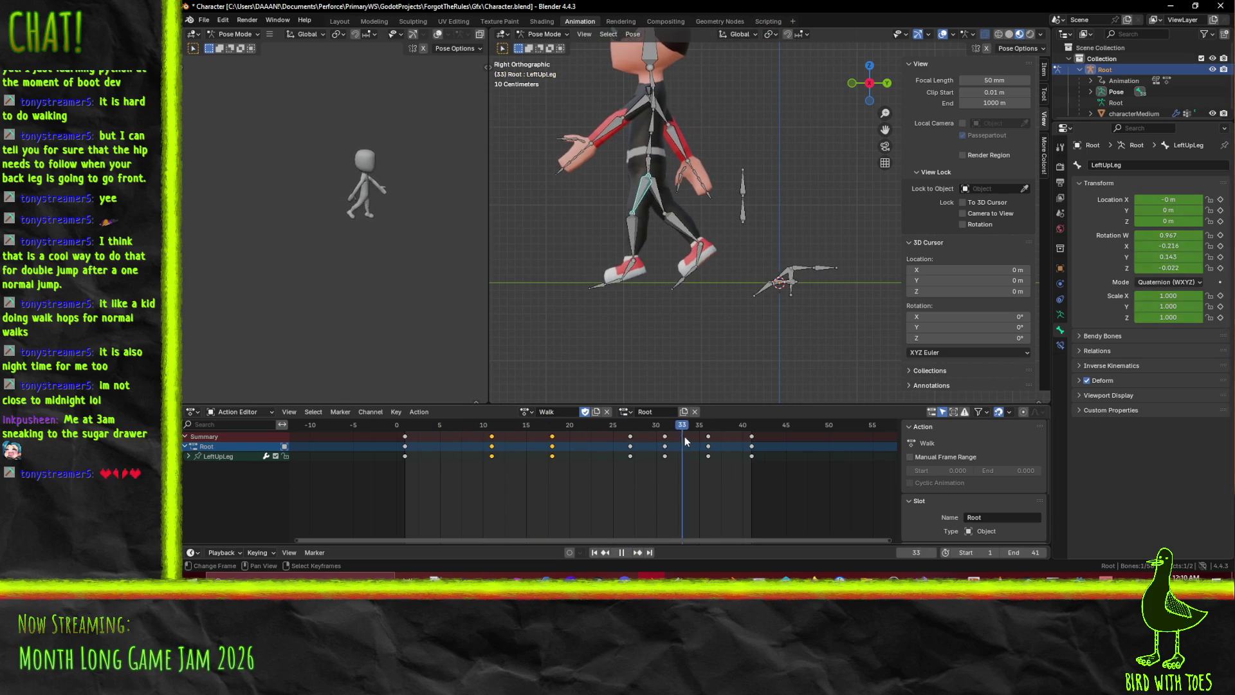
pyautogui.moveTo(739, 445)
pyautogui.mouseDown()
pyautogui.moveTo(648, 437)
pyautogui.moveTo(750, 445)
pyautogui.moveTo(632, 434)
pyautogui.moveTo(754, 445)
pyautogui.moveTo(450, 436)
pyautogui.moveTo(594, 469)
pyautogui.moveTo(513, 469)
pyautogui.mouseUp()
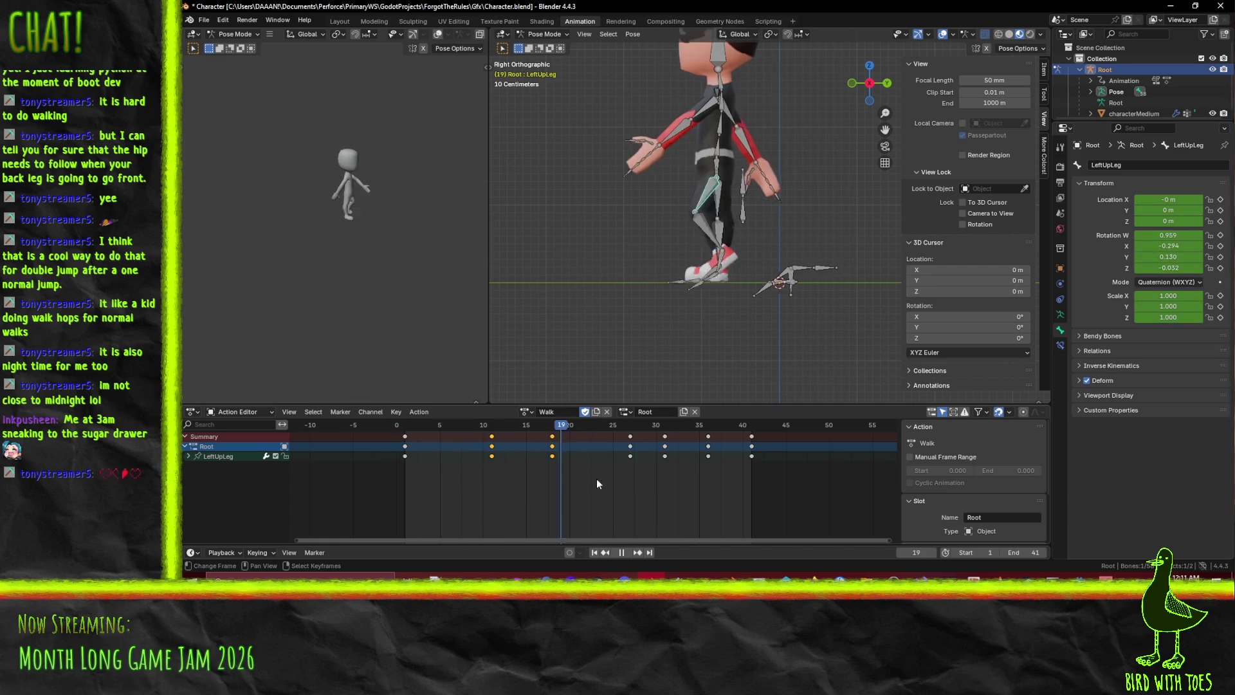
pyautogui.press('space')
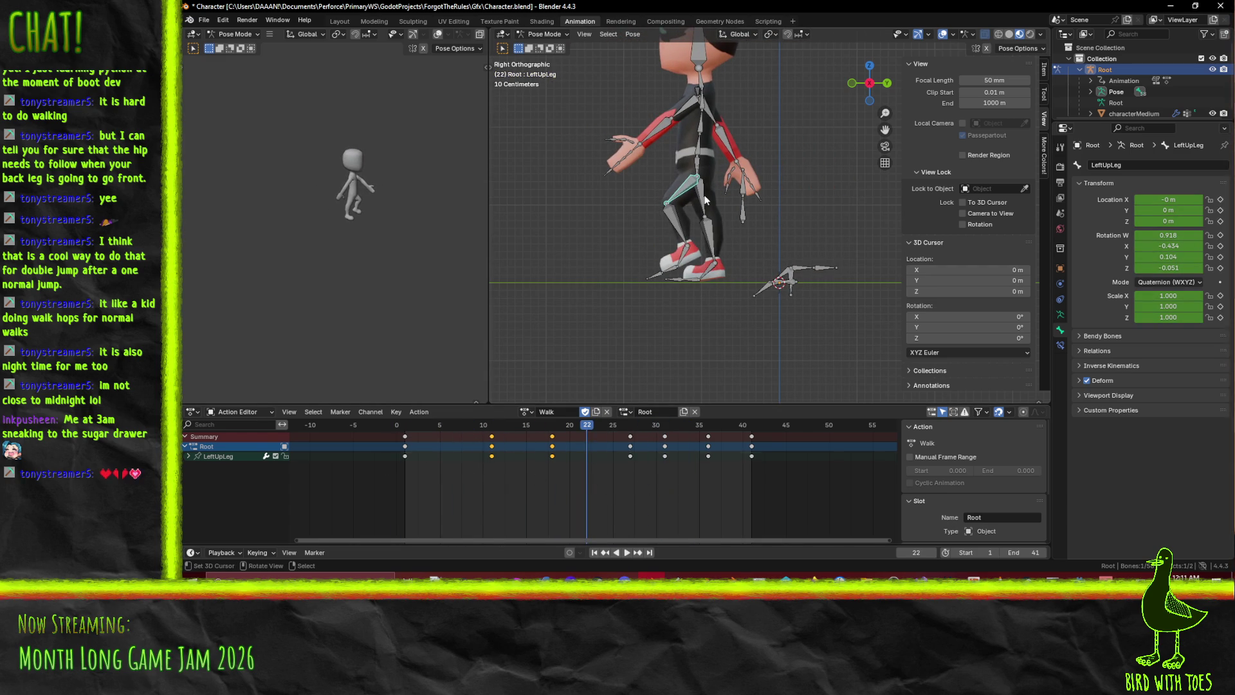
pyautogui.click(705, 200)
pyautogui.press('space')
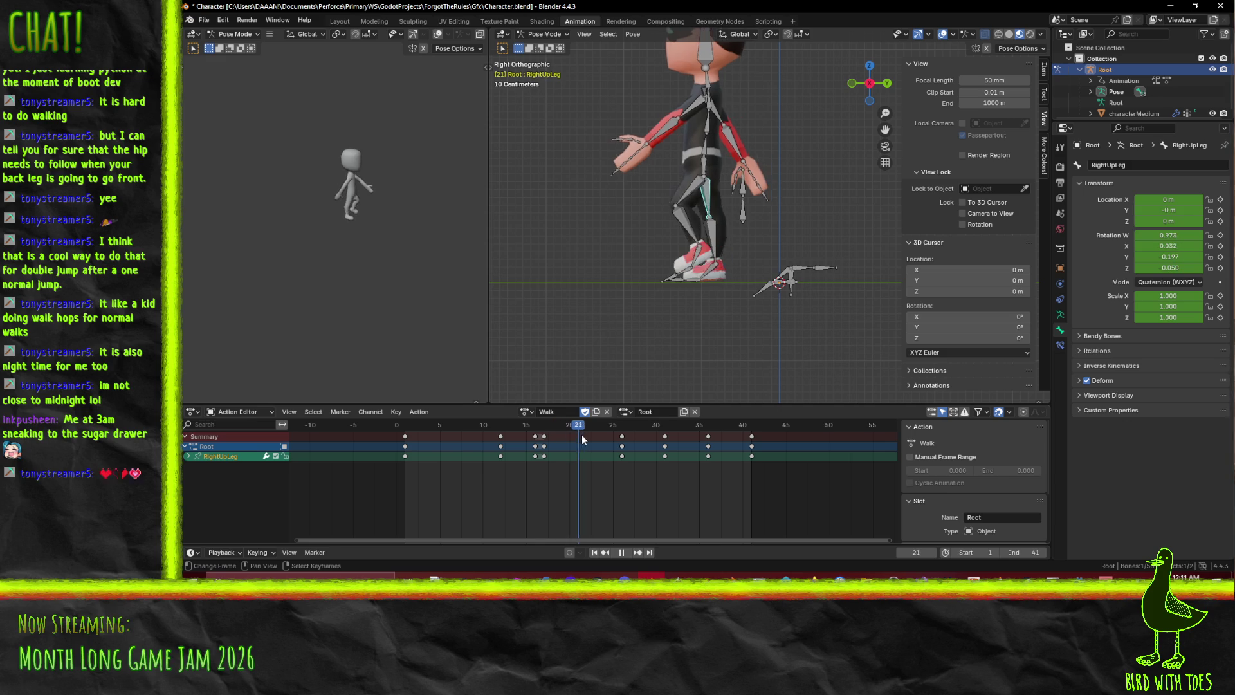
pyautogui.press('space')
pyautogui.click(543, 437)
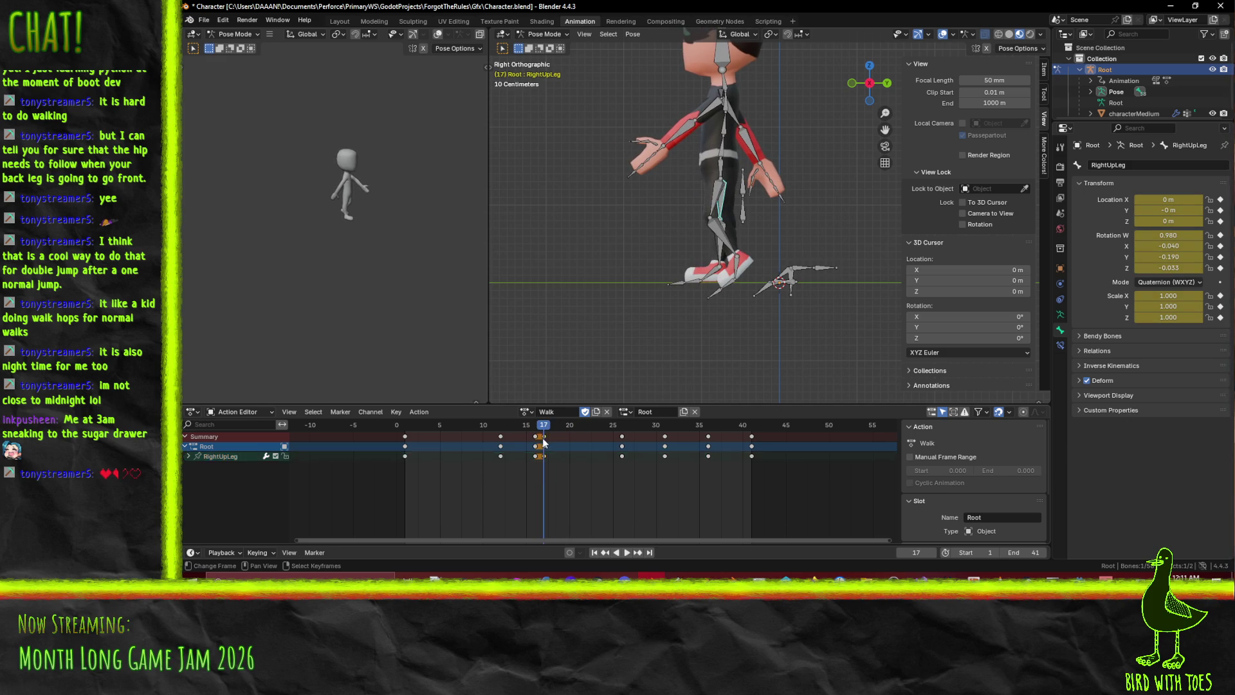